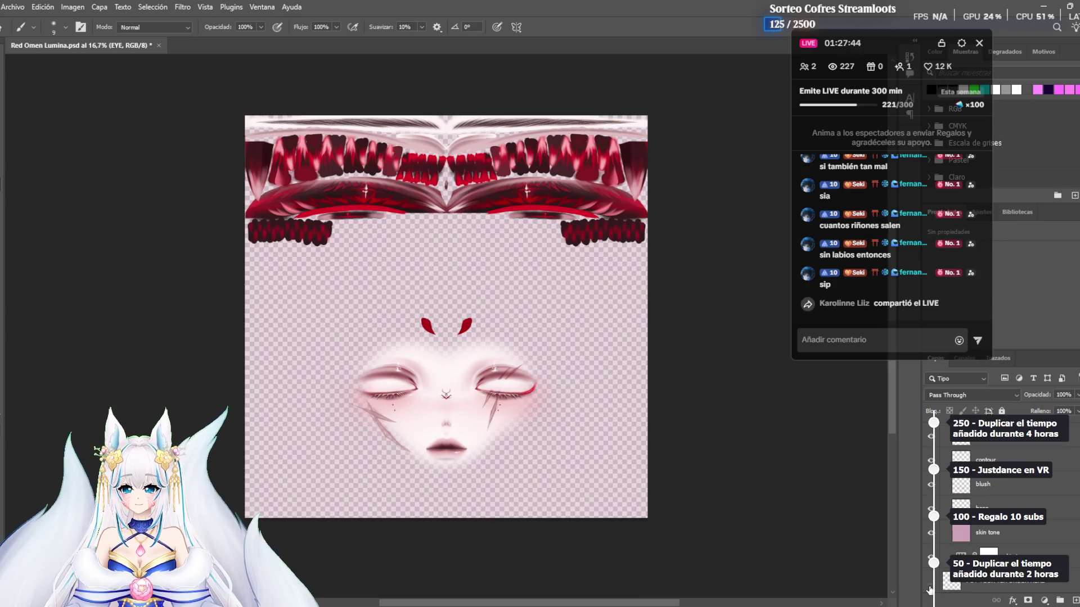
Collapse the BASE group, then expand and browse the EYE group's layers before collapsing it
scroll("up", 3)
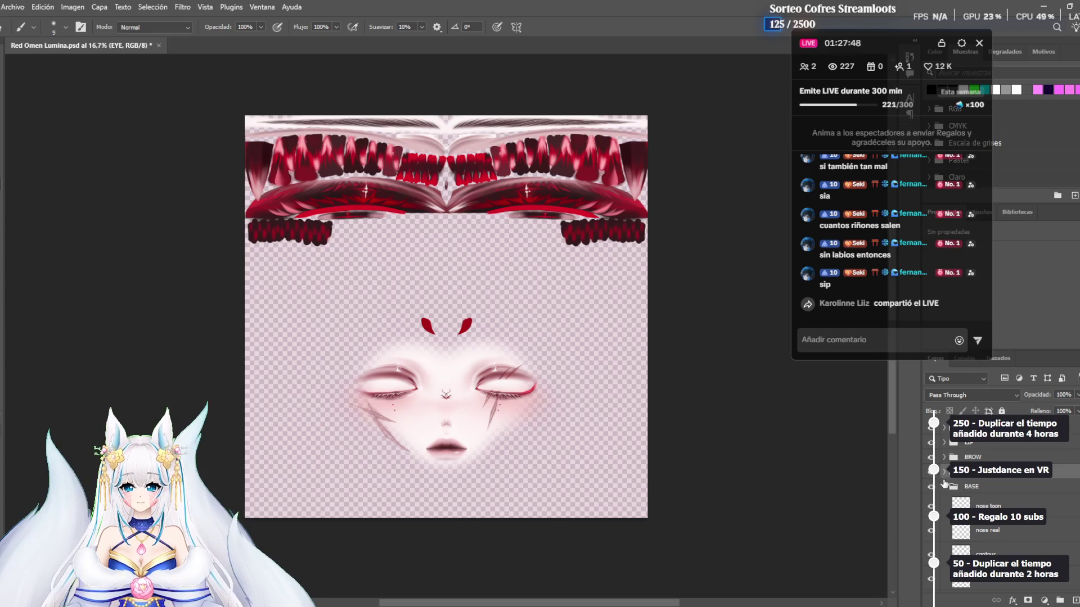
left_click(945, 487)
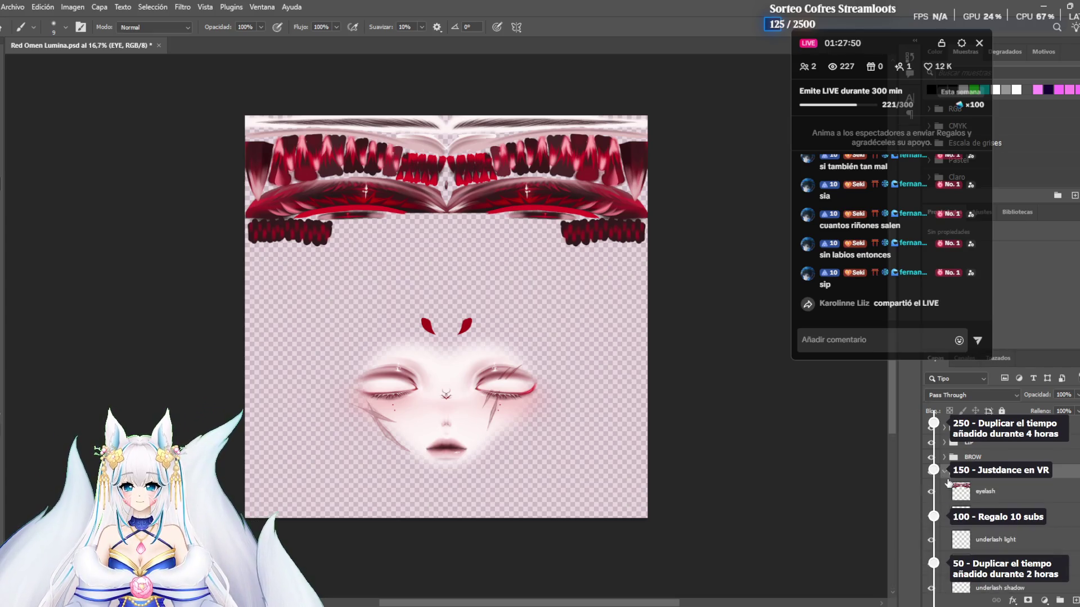
left_click(945, 473)
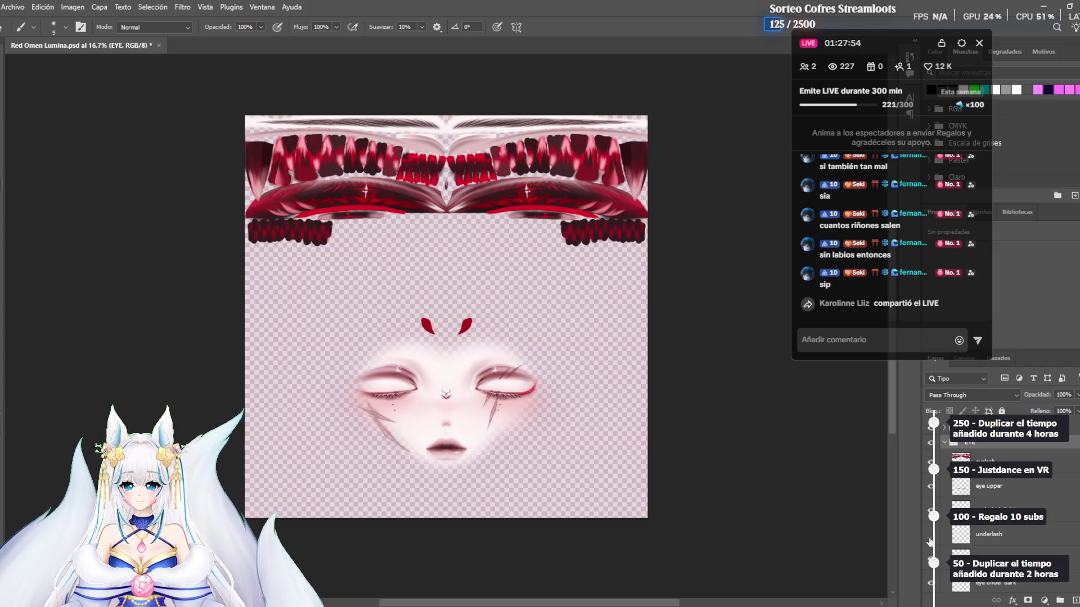
scroll("down", 3)
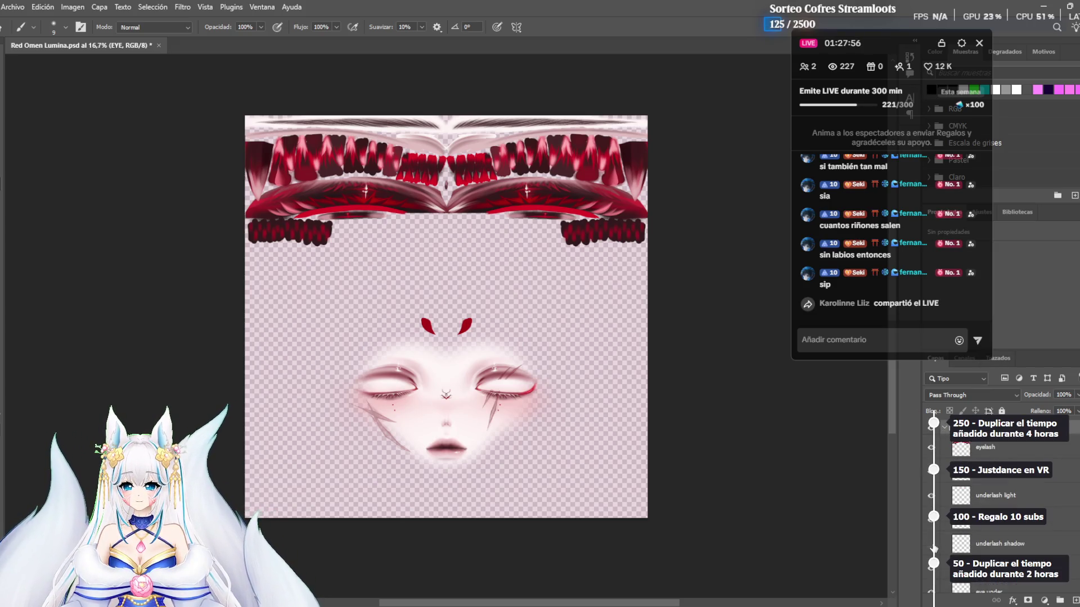
scroll("down", 3)
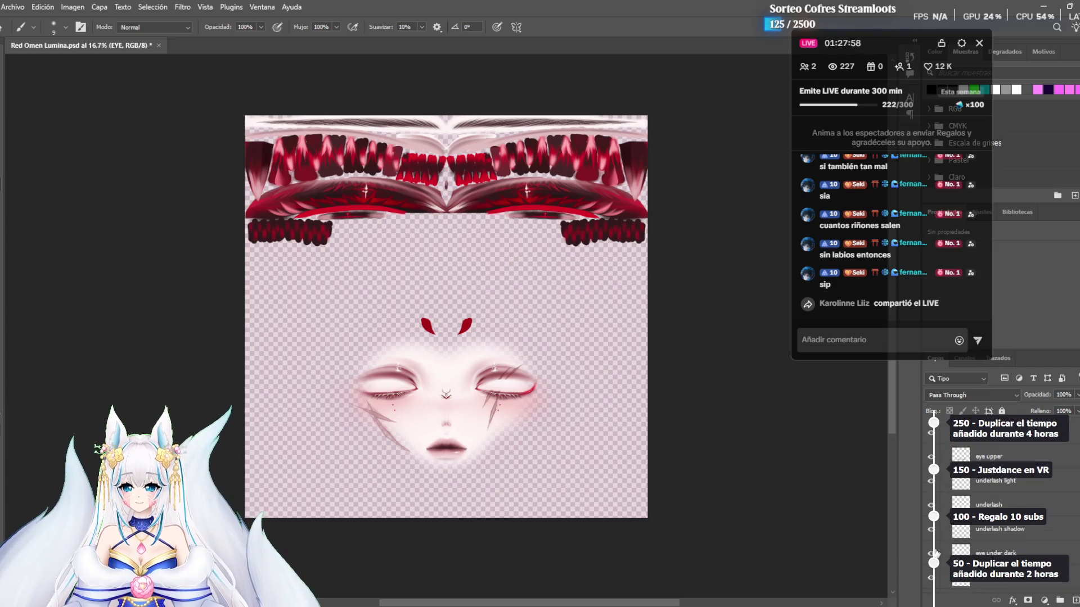
scroll("down", 3)
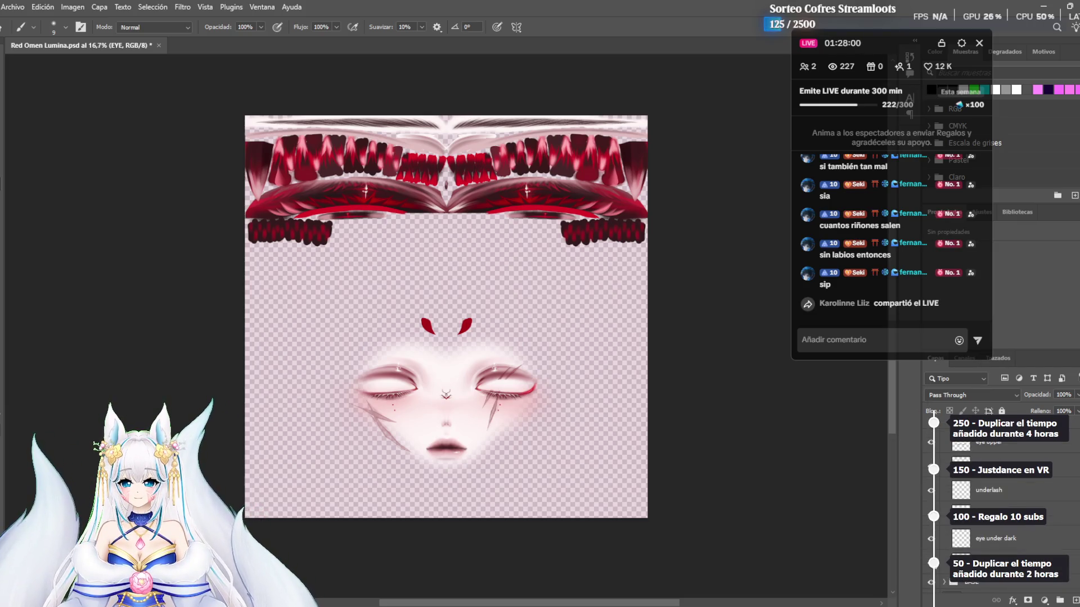
scroll("up", 3)
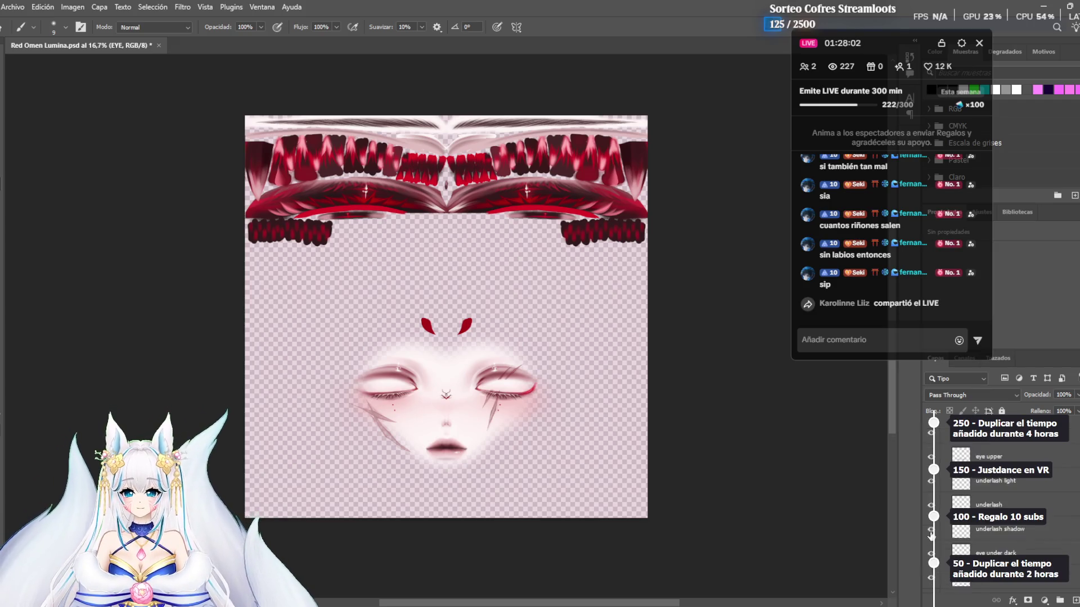
left_click(945, 475)
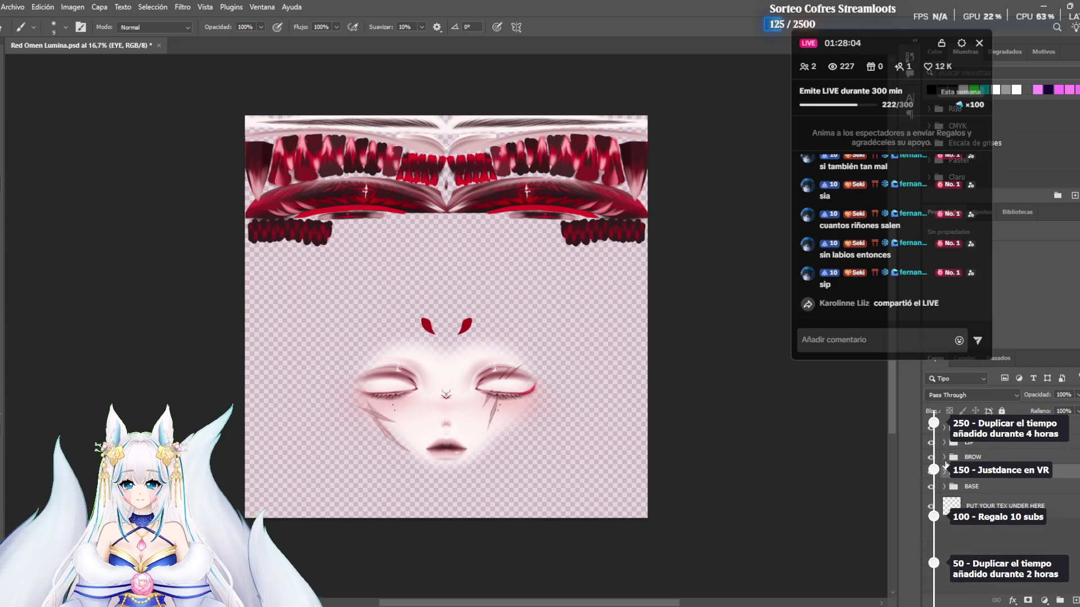
Expand the BROW group and toggle the brow base layer off and on to compare
left_click(945, 457)
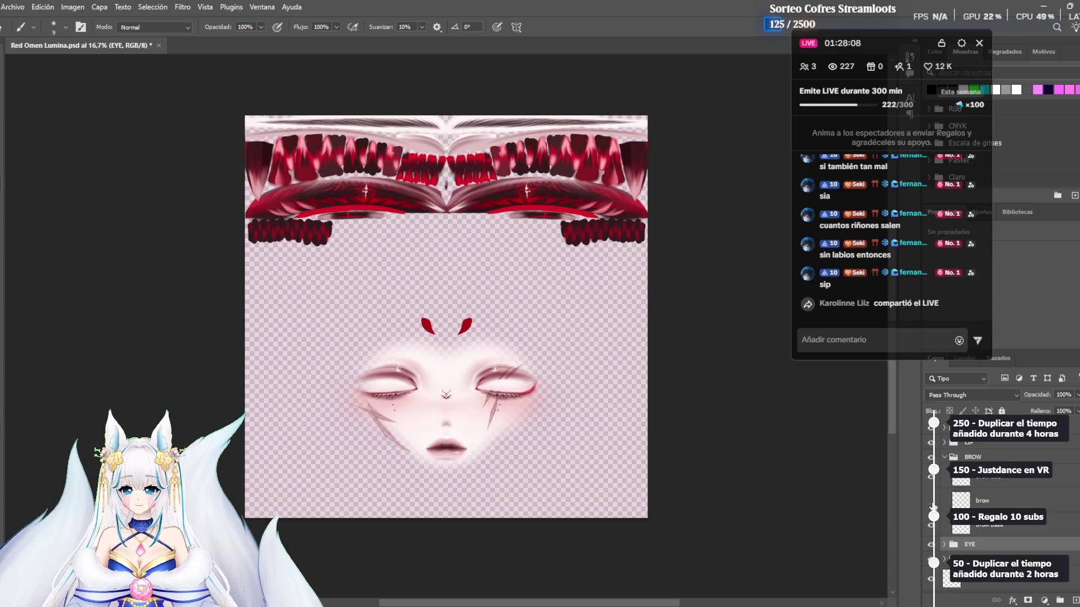
left_click(930, 526)
left_click(929, 528)
left_click(929, 529)
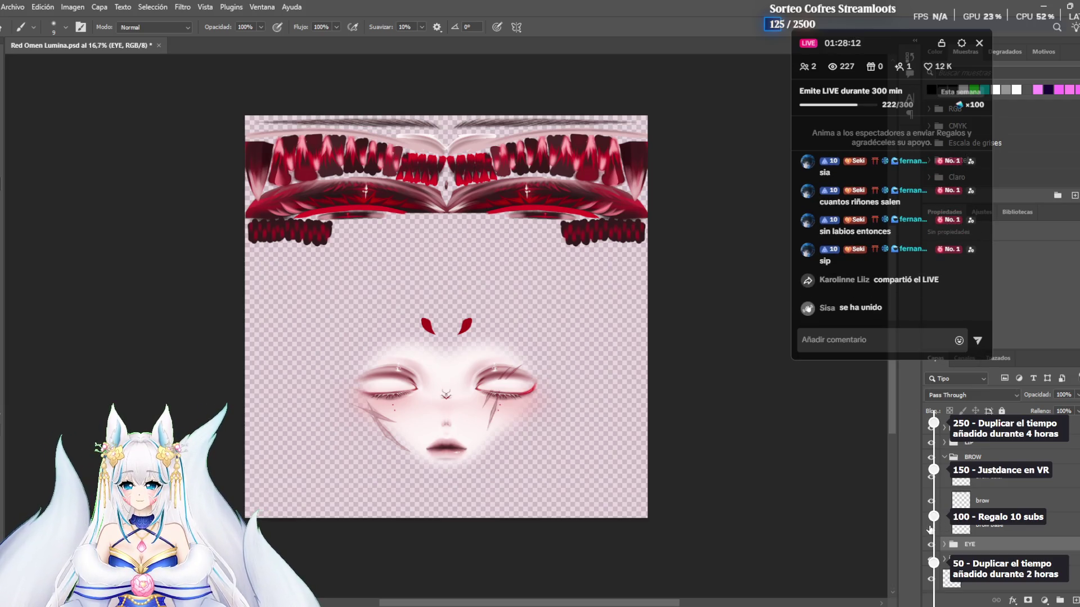
left_click(929, 528)
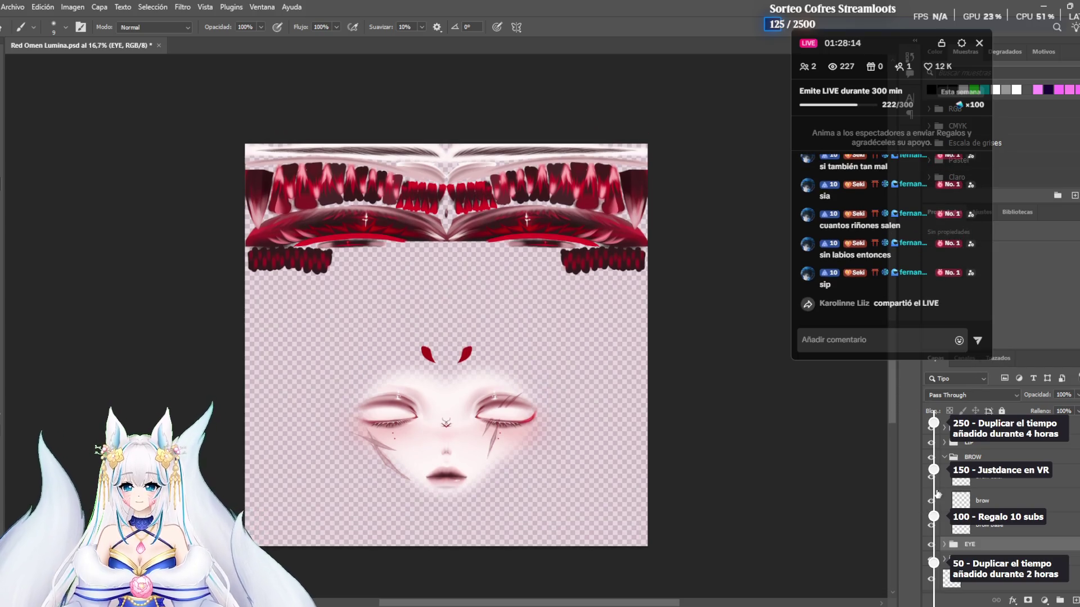
Check the lips in the LIP group, then expand the nose sigil, scar and hokuro group
left_click(945, 458)
left_click(945, 442)
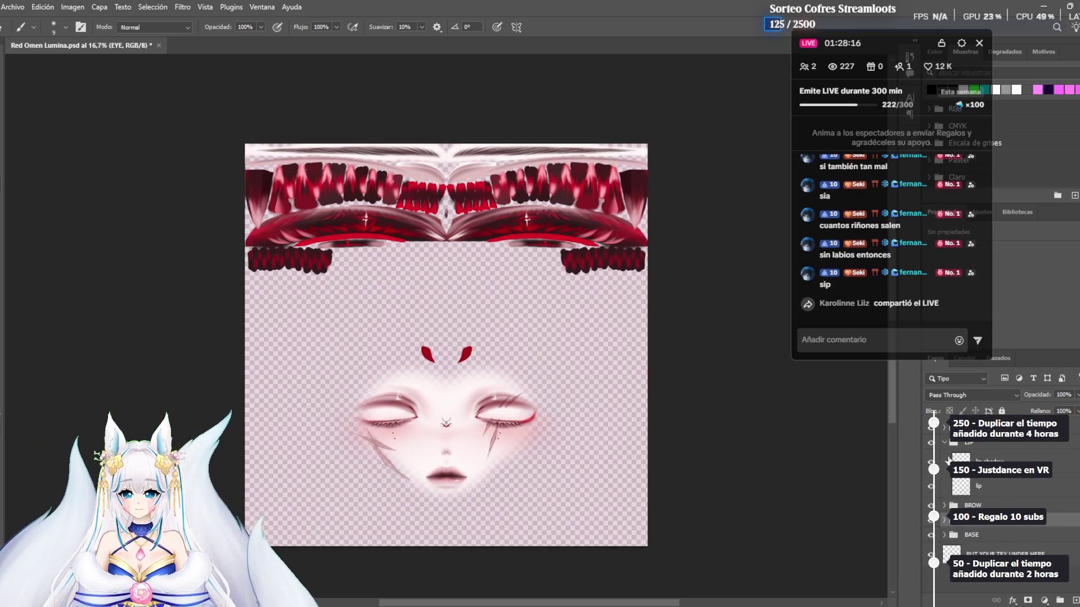
left_click(930, 485)
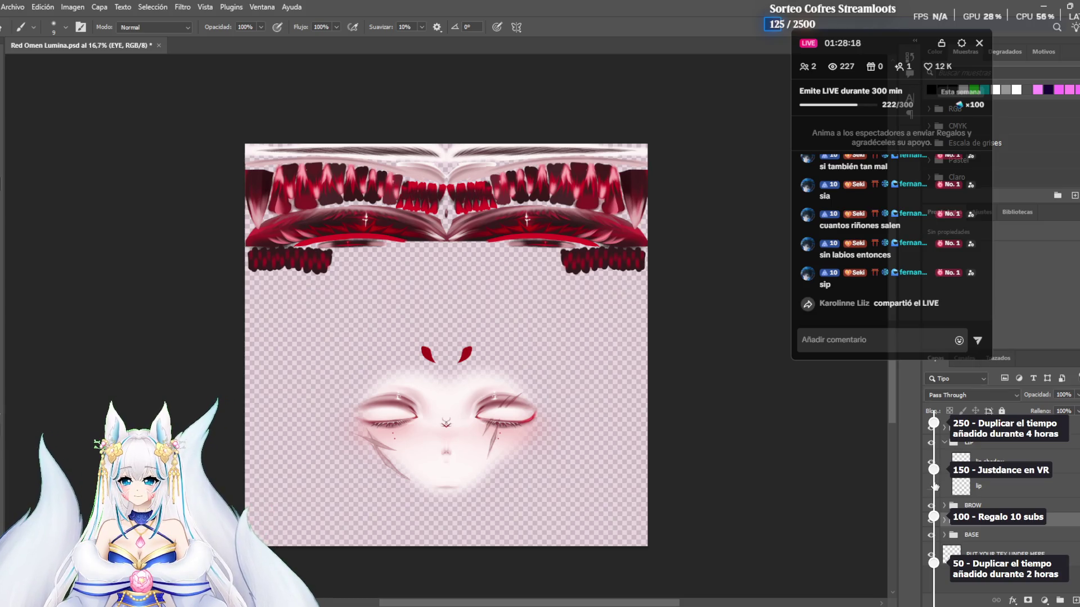
left_click(930, 486)
left_click(945, 429)
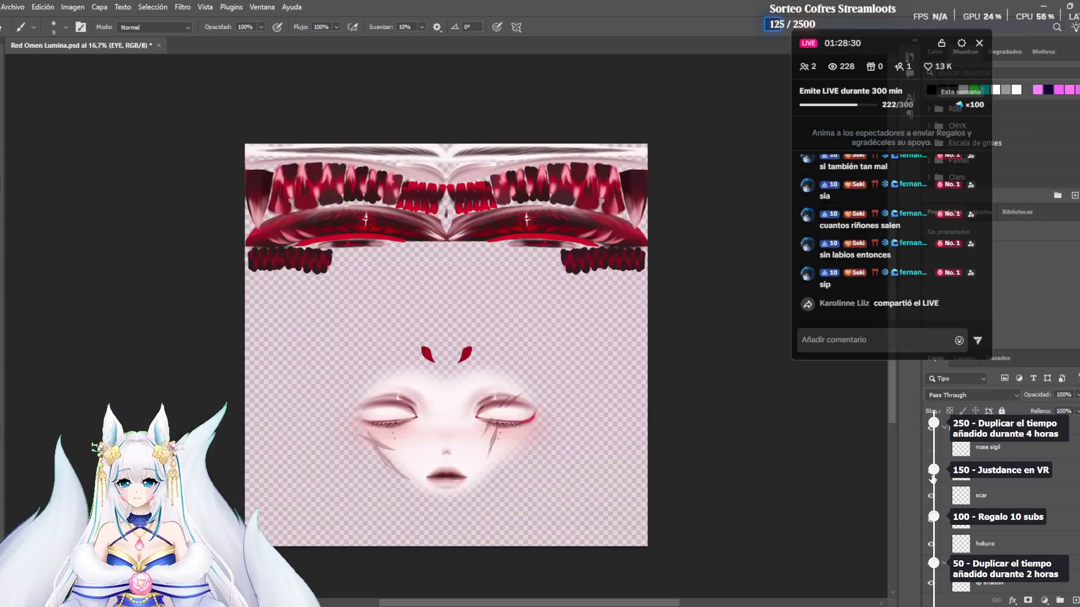
Hide the scar marks layer after comparing it on and off
left_click(931, 495)
left_click(931, 496)
left_click(931, 496)
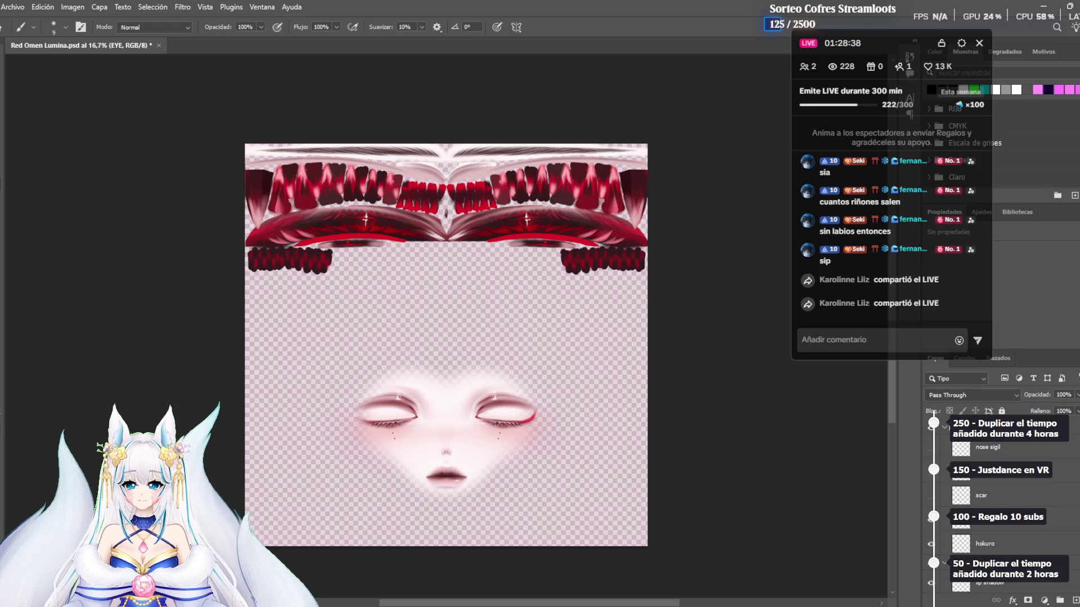
scroll("down", 3)
Toggle the lips layer off and back on to compare
left_click(933, 525)
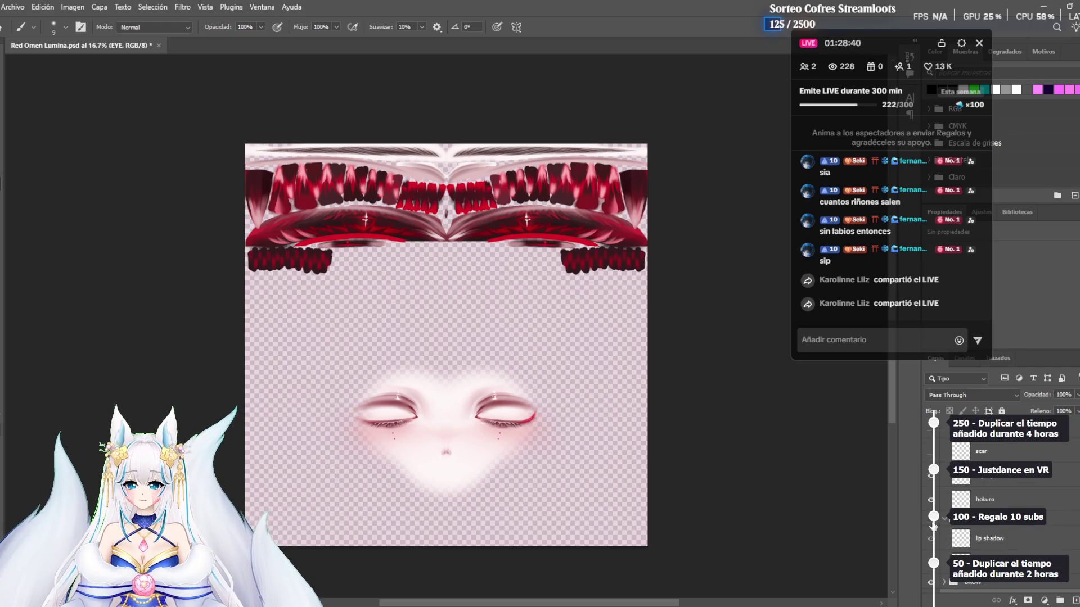
left_click(932, 525)
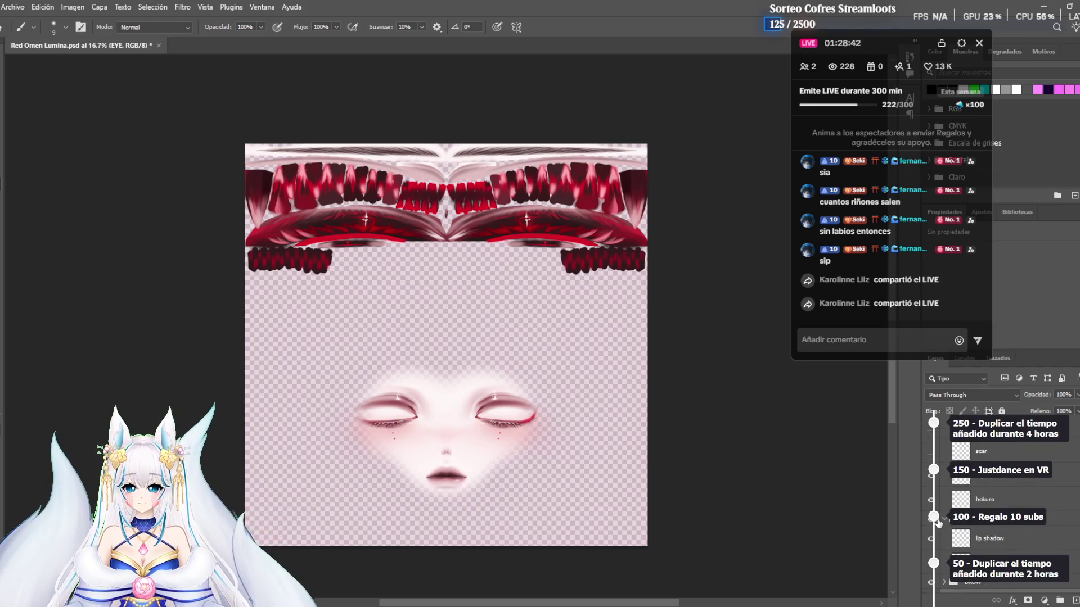
key("alt+Tab")
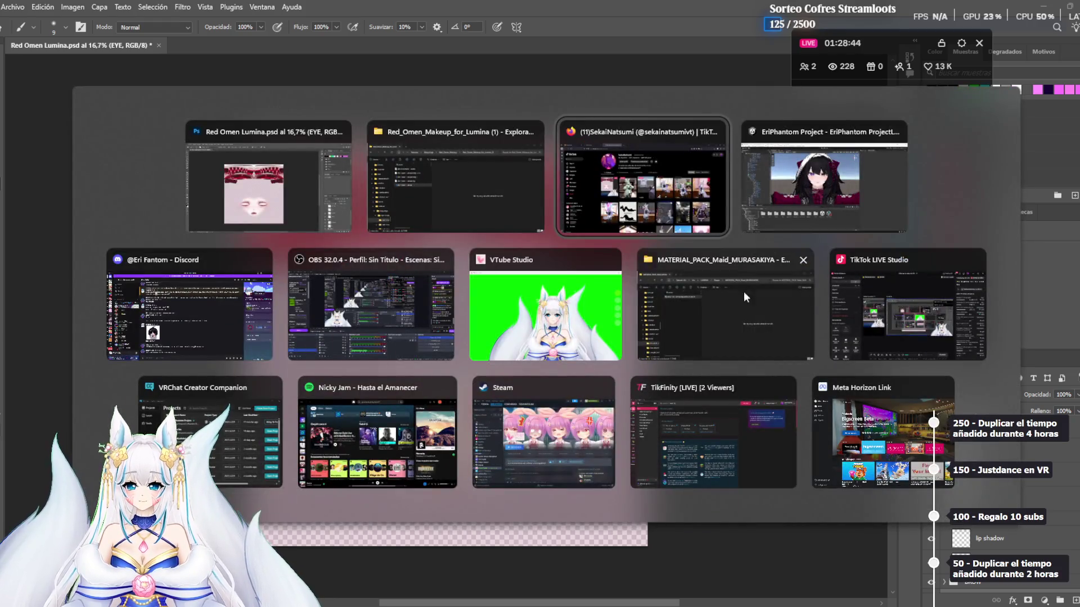
Check the Unity project, Red_Omen_Makeup_for_Lumina folder and TikTok browser, then return to Photoshop
left_click(812, 192)
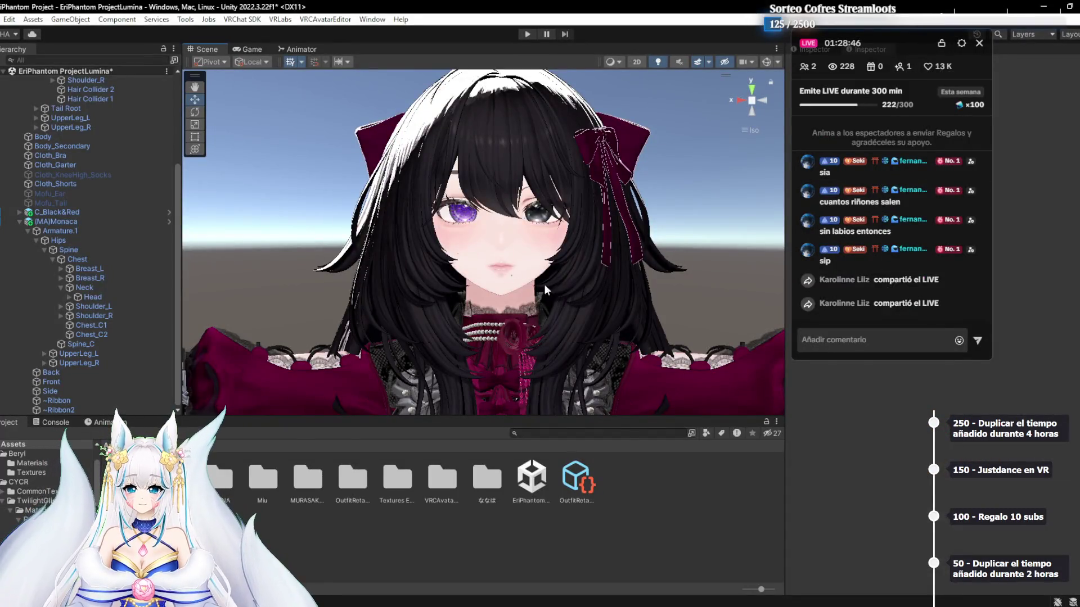
key("alt+Tab")
left_click(748, 341)
key("alt+Tab")
left_click(816, 174)
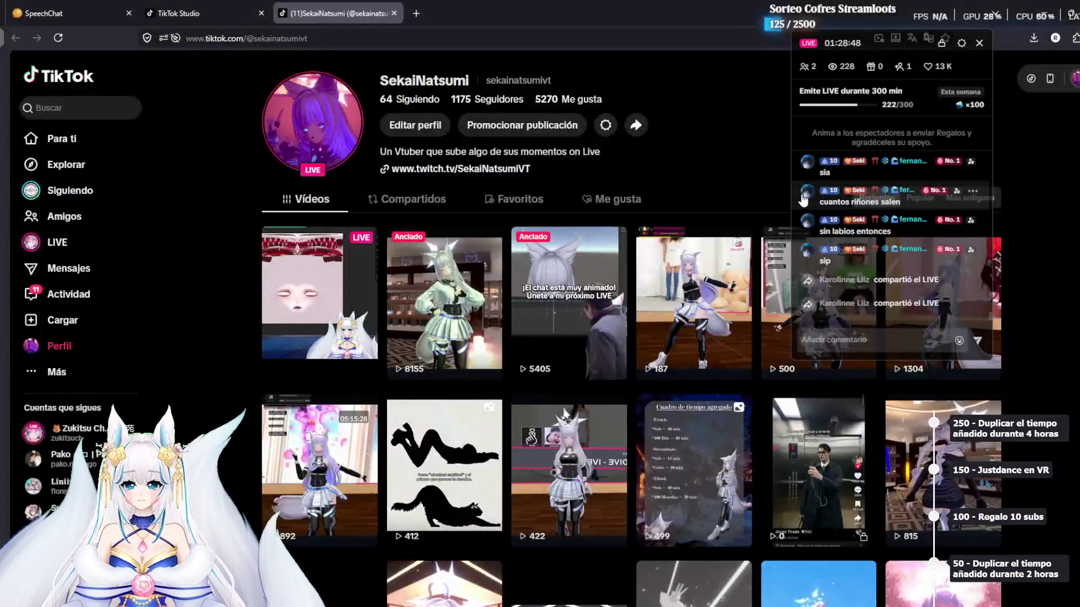
key("alt+Tab")
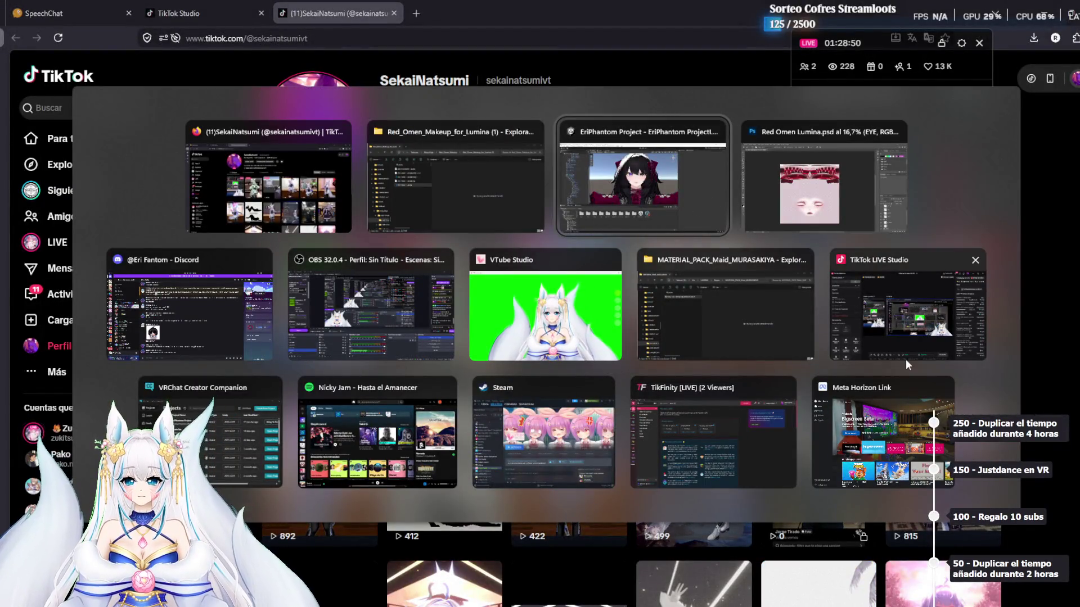
left_click(842, 197)
Hide the lips layer on the face texture after a quick comparison
left_click(929, 526)
left_click(929, 524)
left_click(929, 522)
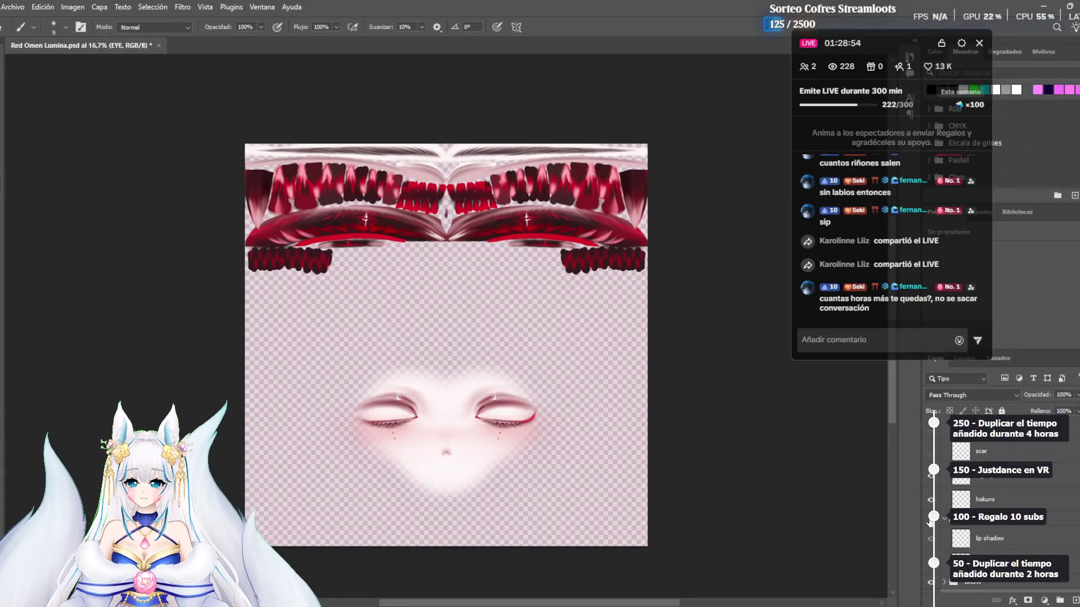
Toggle the whole EYE group off and on to compare
scroll("down", 3)
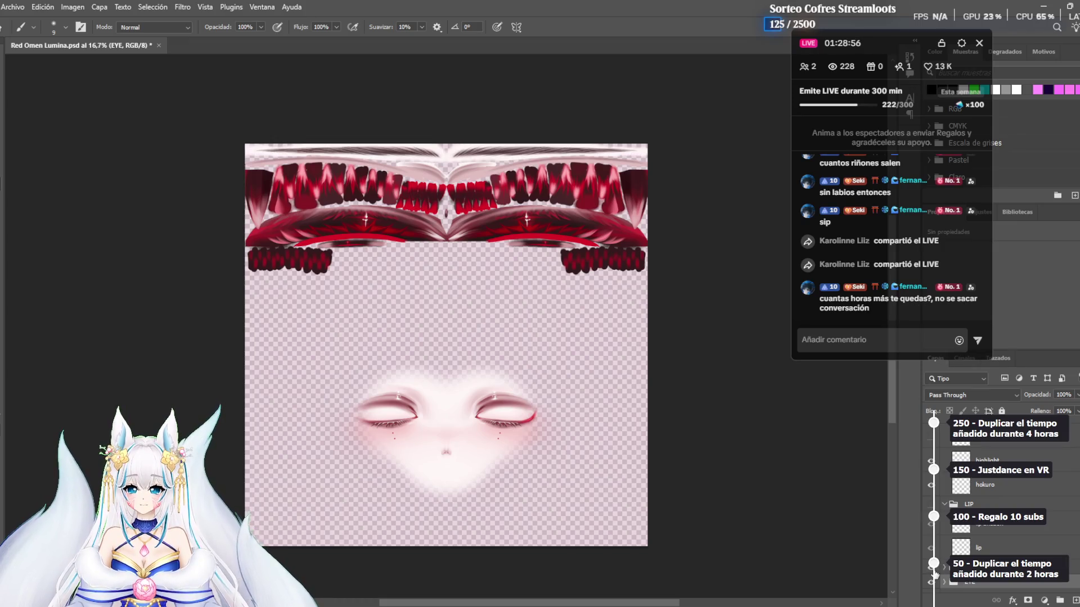
scroll("down", 3)
left_click(931, 552)
left_click(931, 553)
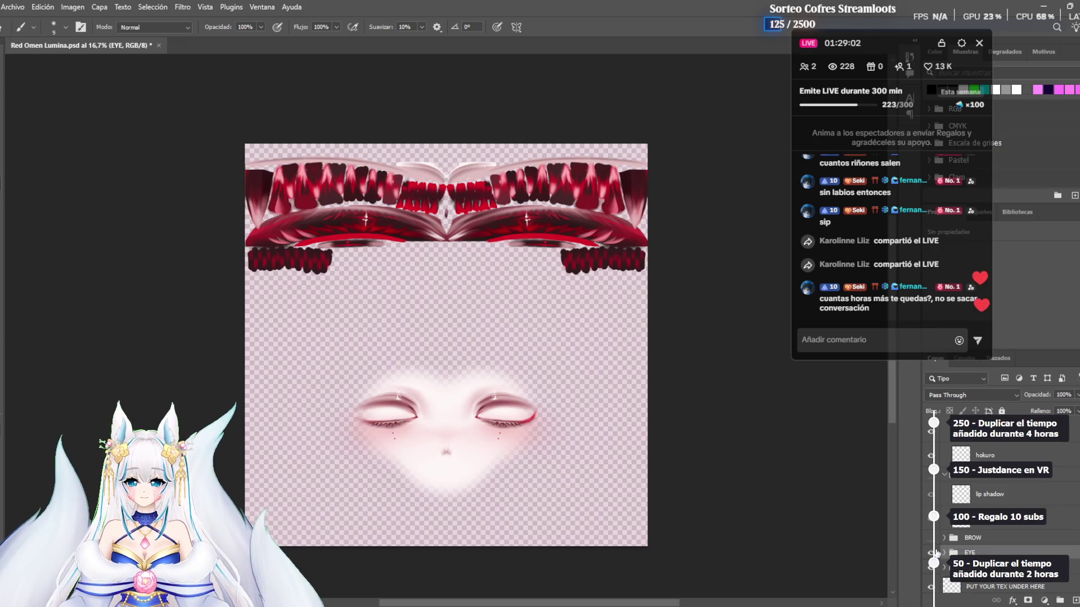
Expand the EYE group, hide the teeth strip, and compare the eyelashes on and off
left_click(945, 554)
scroll("down", 3)
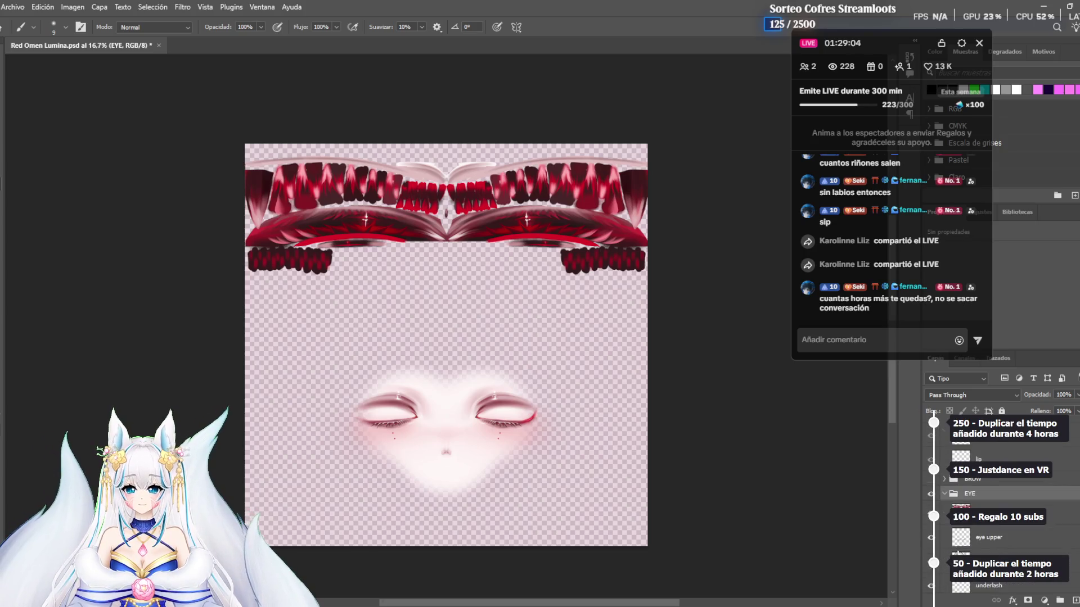
left_click(933, 522)
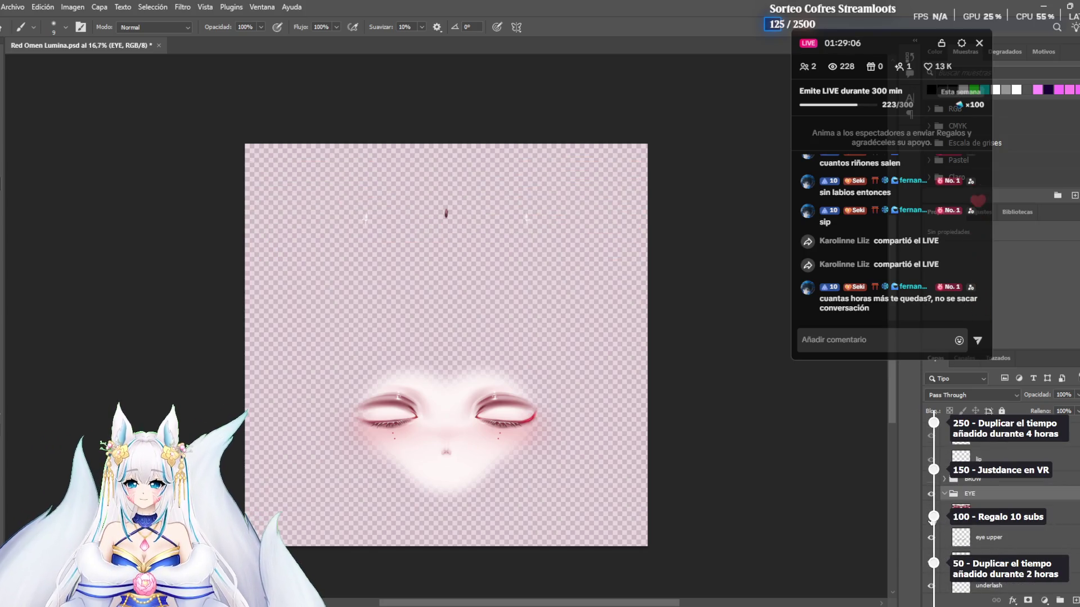
scroll("down", 3)
scroll("down", 3)
left_click(931, 494)
left_click(930, 495)
scroll("down", 3)
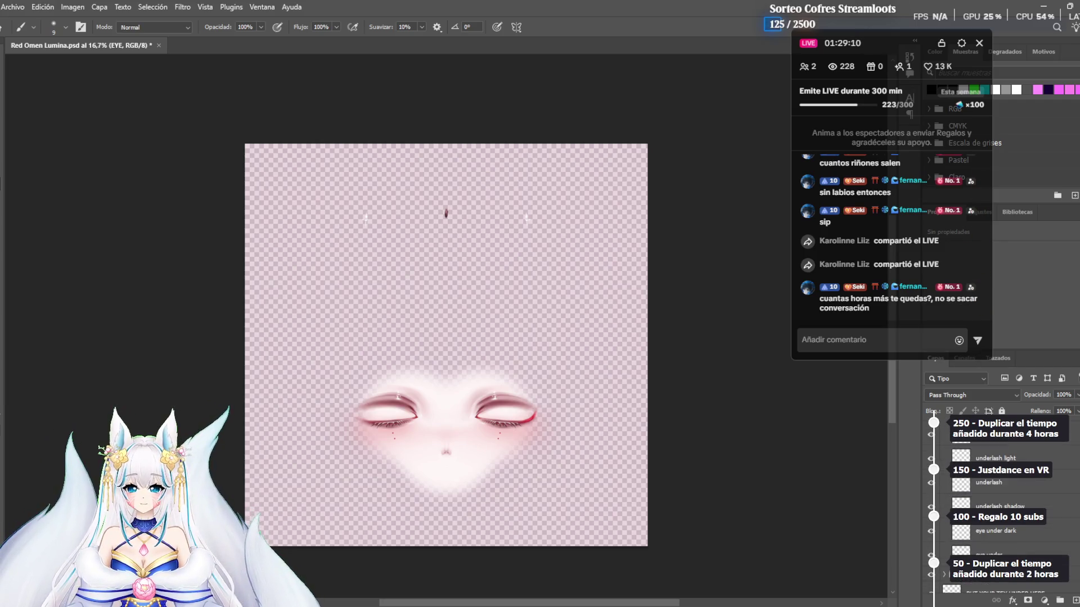
scroll("down", 3)
In the BASE group, show the nose layer and hide the white face shading layer
left_click(946, 568)
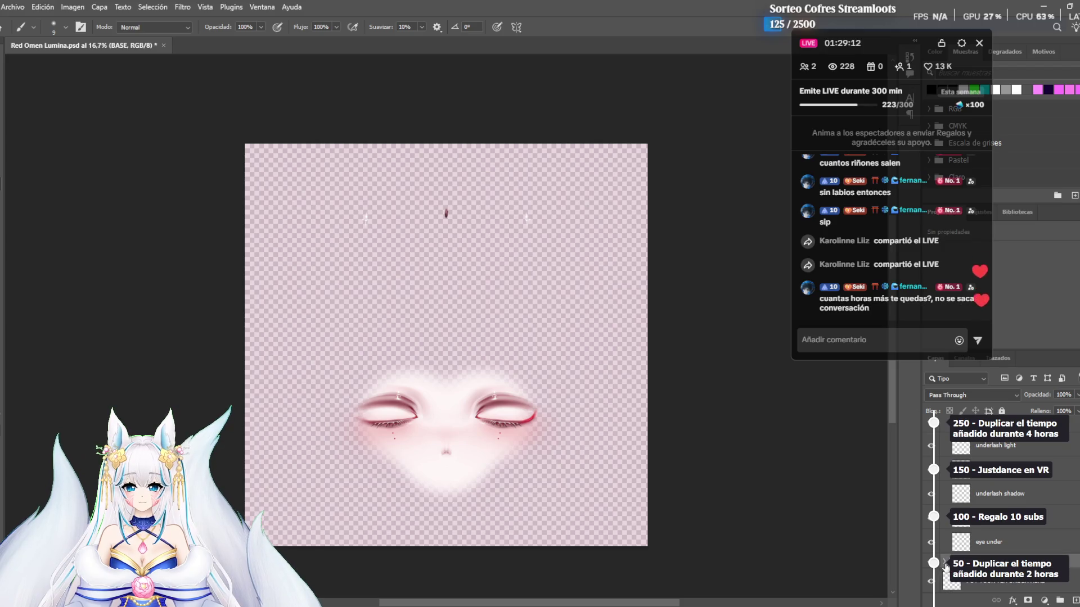
scroll("down", 3)
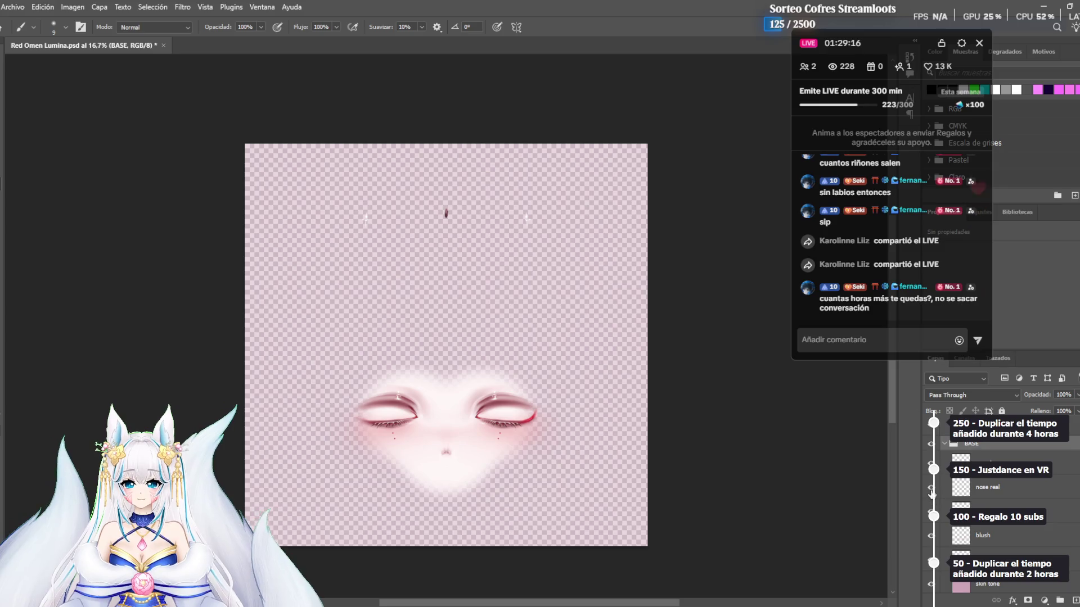
left_click(931, 489)
scroll("down", 3)
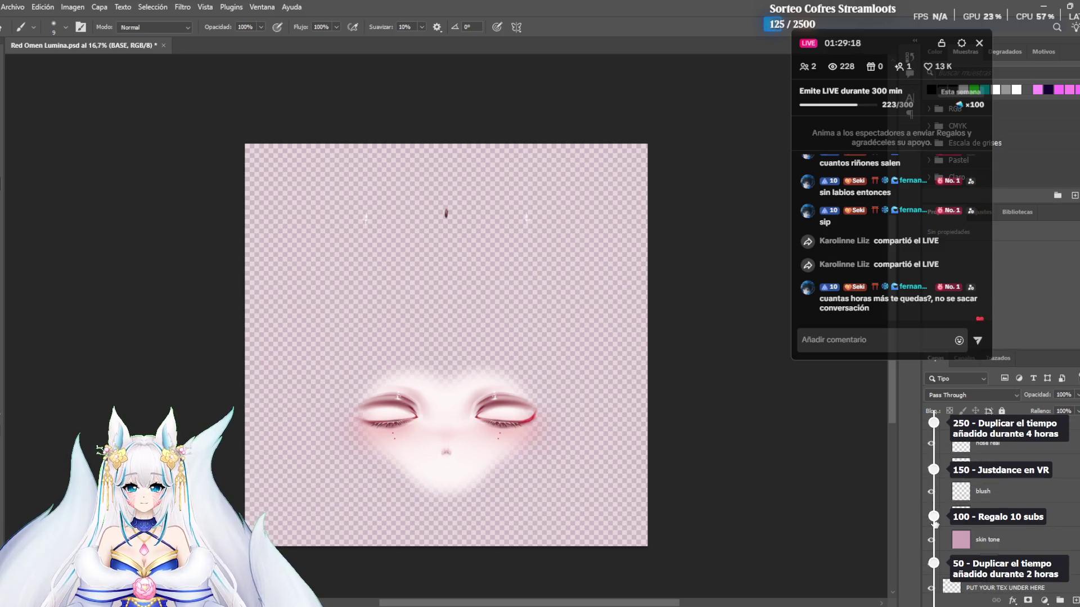
left_click(933, 523)
left_click(933, 523)
left_click(933, 523)
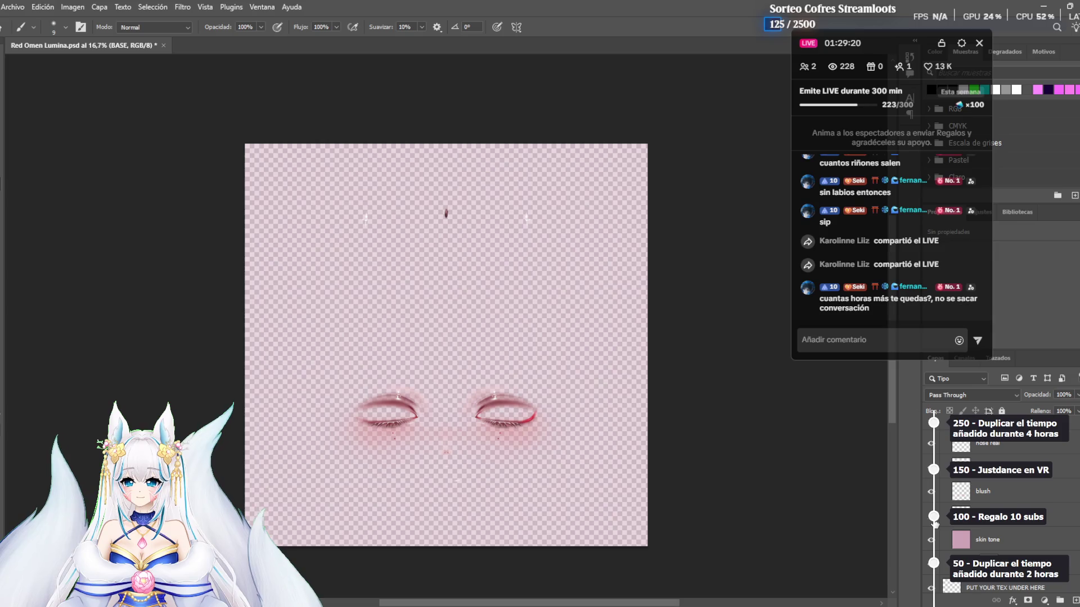
Toggle the skin tone layer on and off to check its effect
scroll("down", 3)
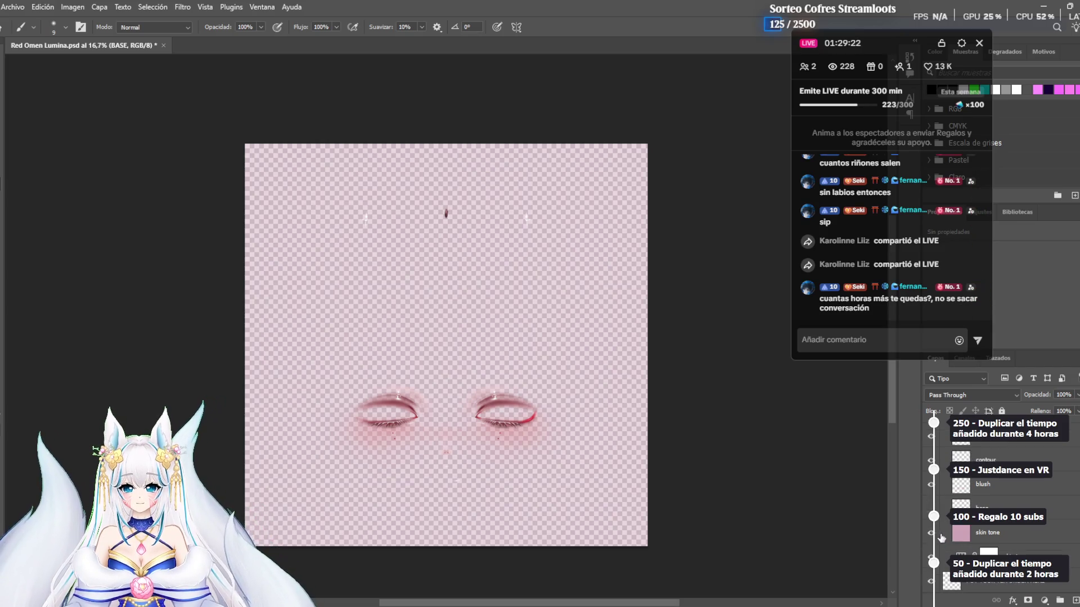
left_click(931, 533)
left_click(932, 534)
left_click(931, 538)
left_click(932, 537)
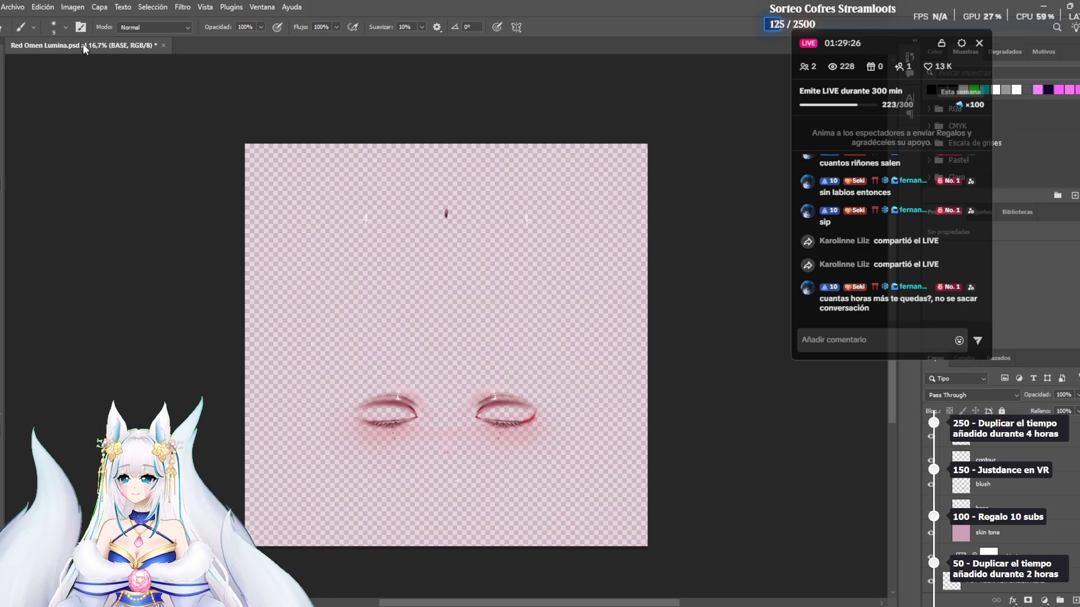
left_click(11, 10)
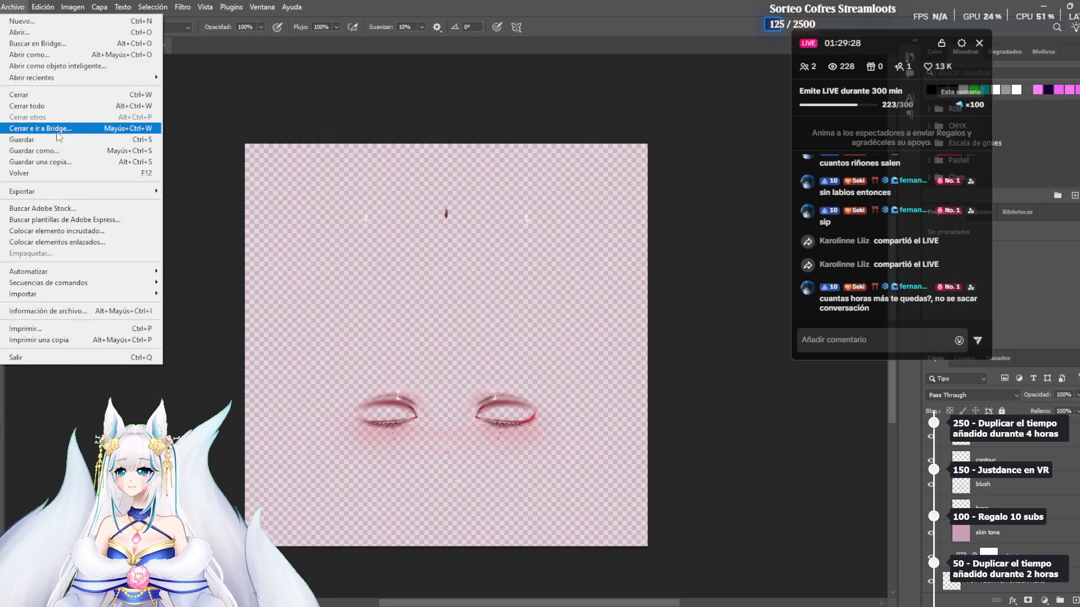
Save a PNG copy of the texture named 'Red Omen Lumina', accepting the PNG options
left_click(42, 163)
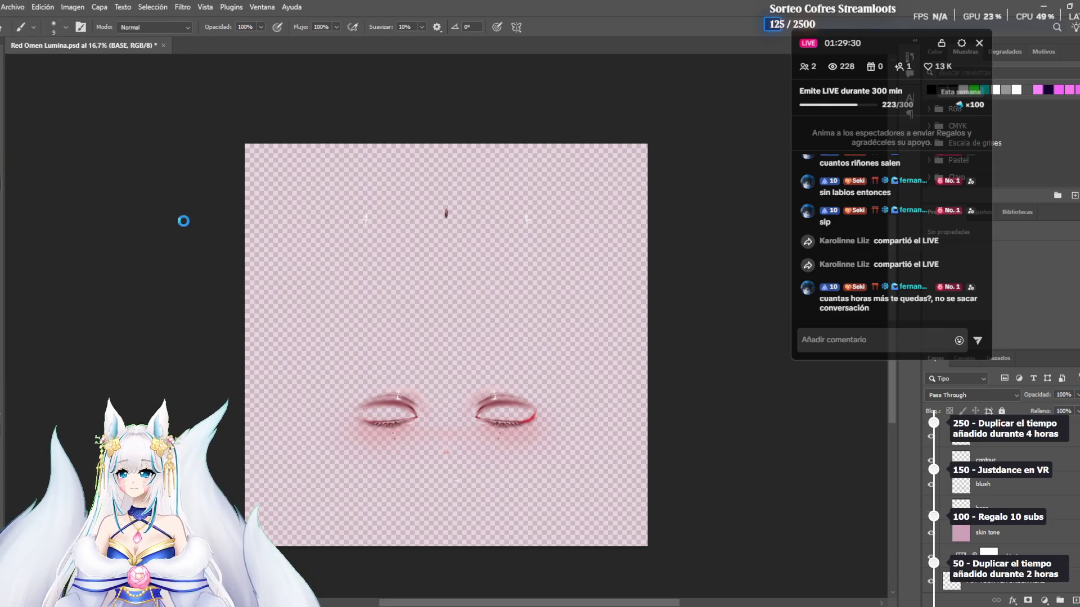
left_click(157, 249)
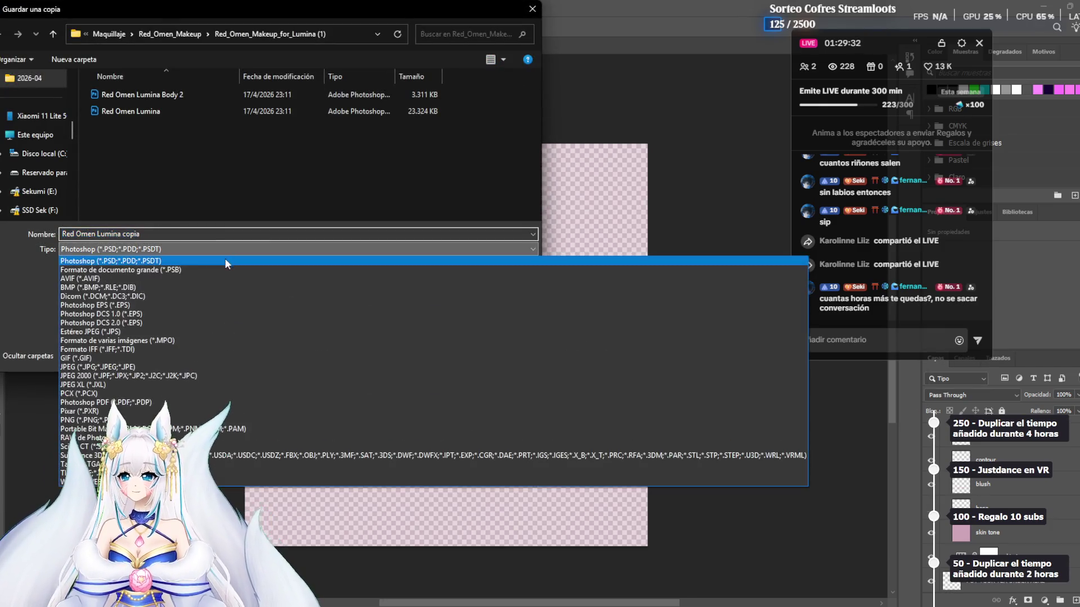
left_click(158, 420)
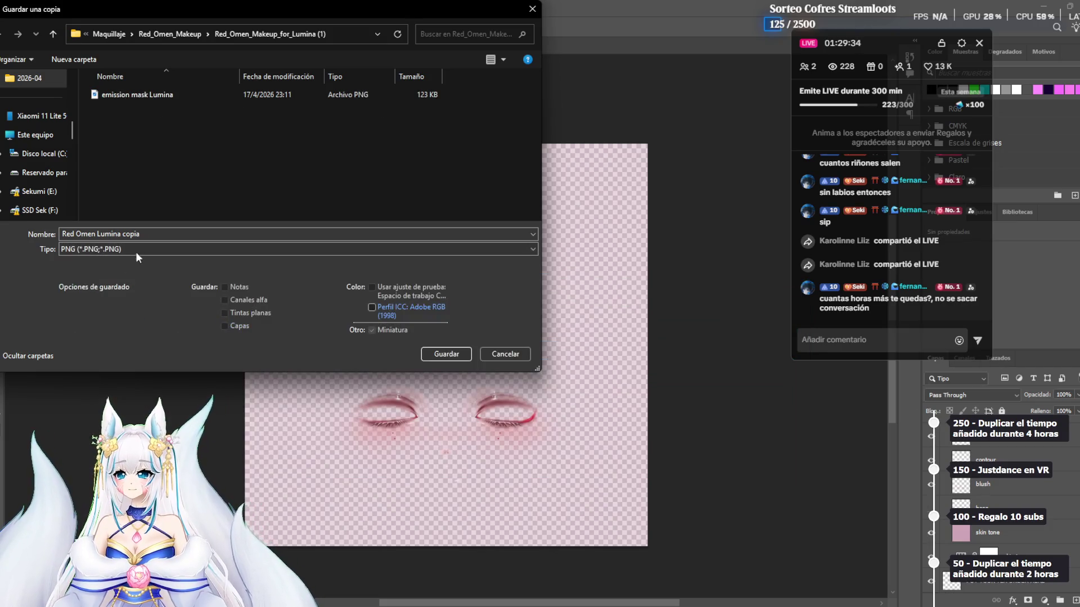
left_click(154, 234)
key("BackSpace")
key("BackSpace")
key("BackSpace")
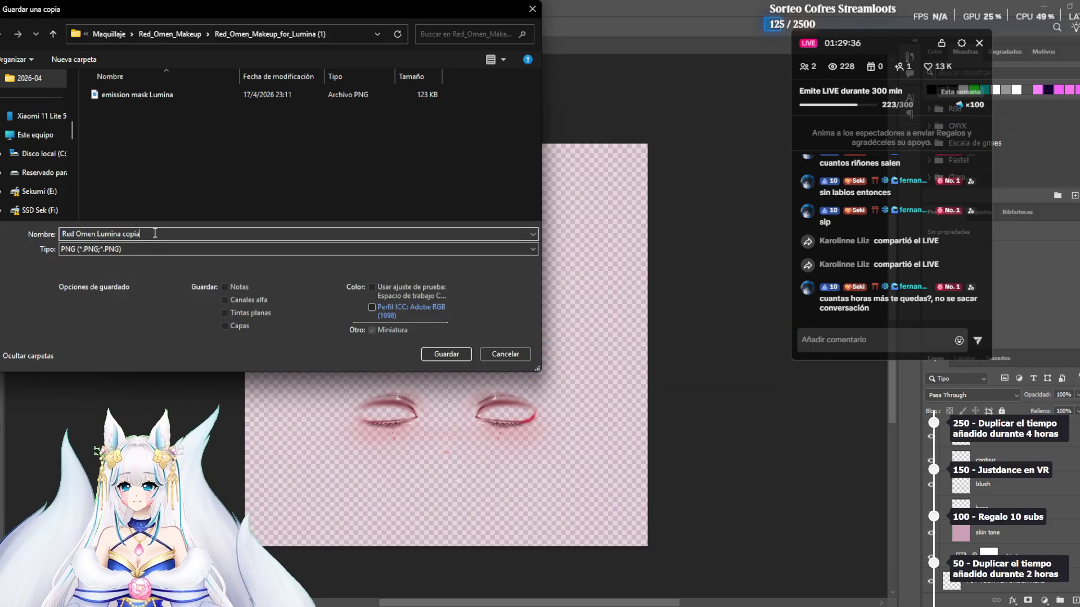
key("BackSpace")
key("BackSpace")
key("BackSpace")
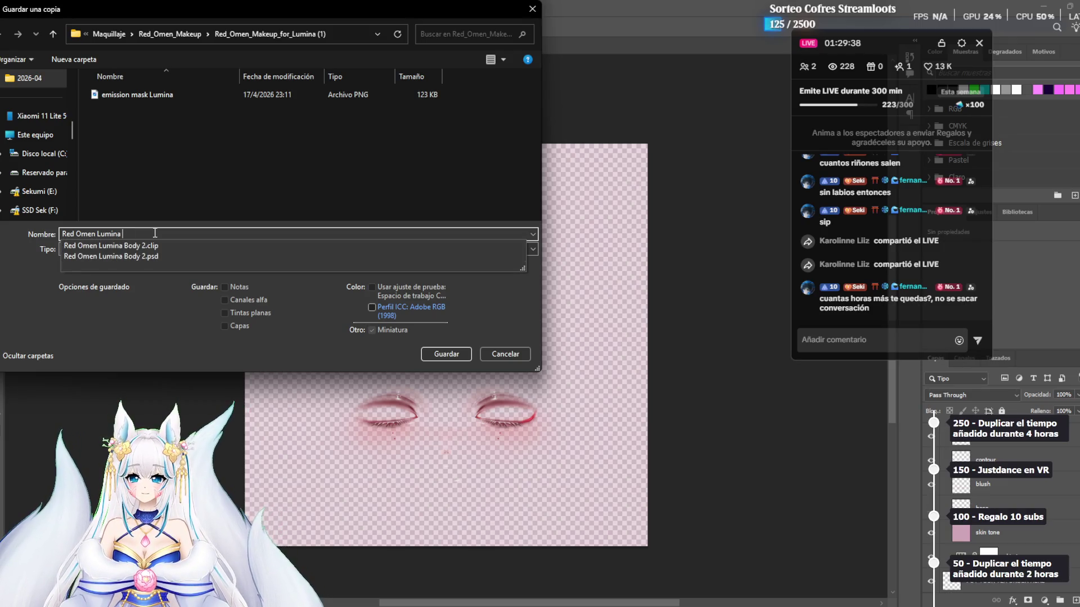
key("Return")
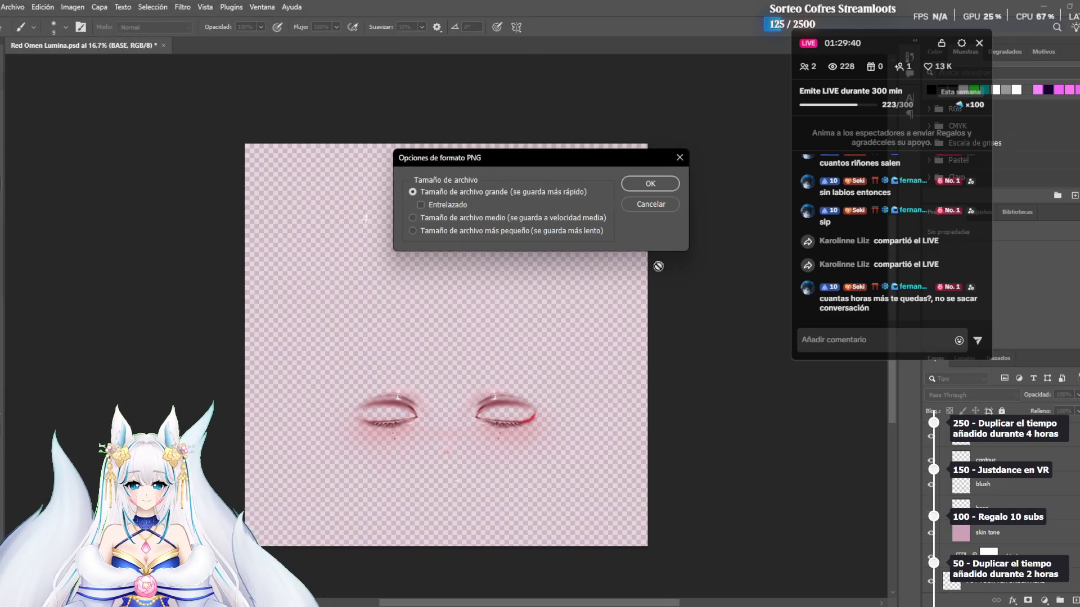
left_click(652, 185)
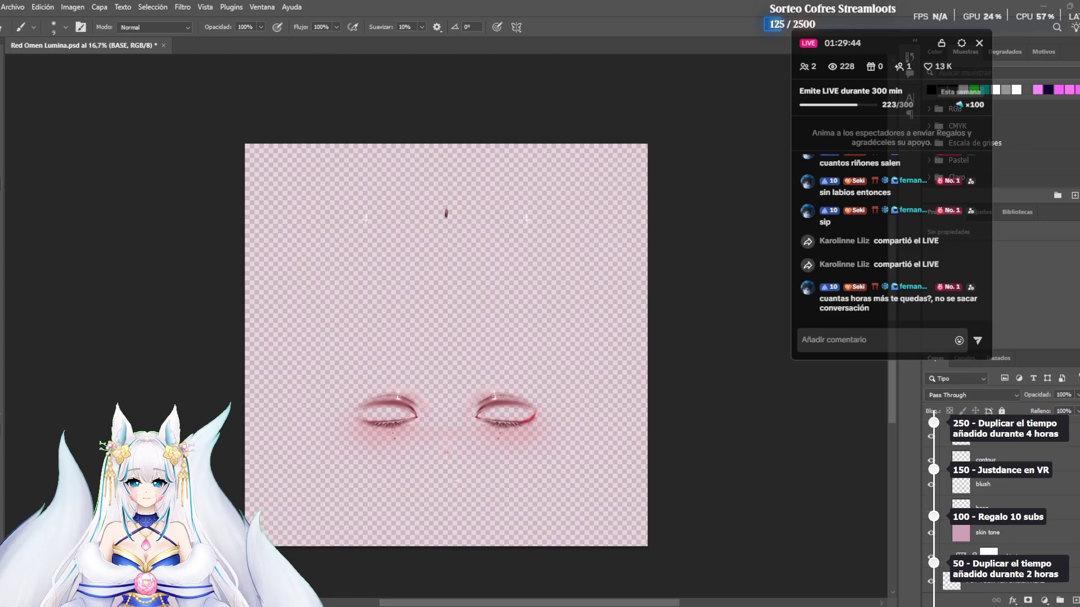
key("alt+Tab")
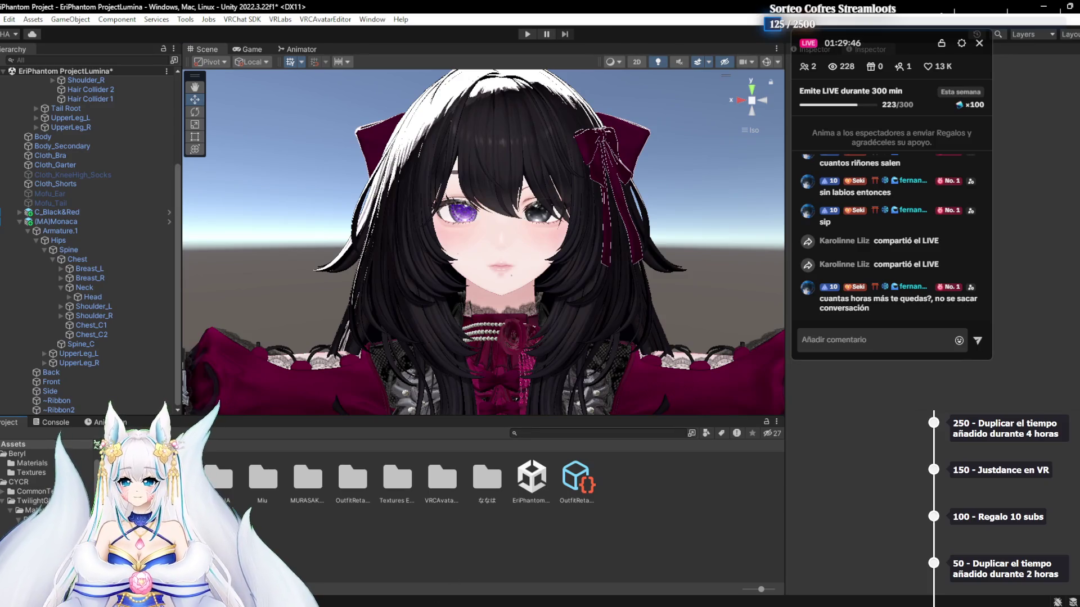
Create a new folder inside Textures Extra in the Unity Project window and open it
left_click(473, 557)
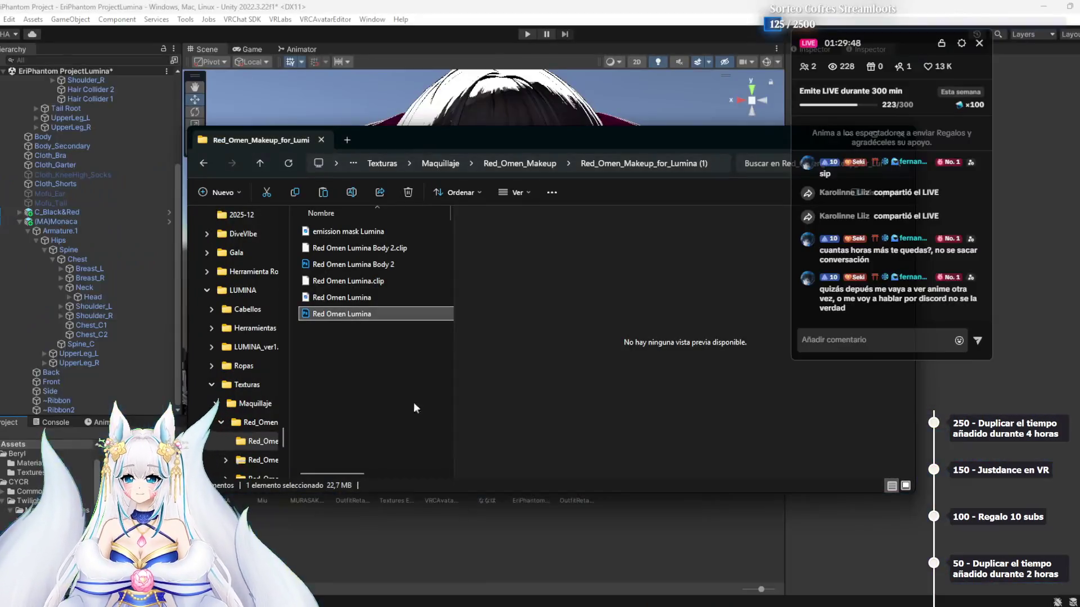
left_click(326, 501)
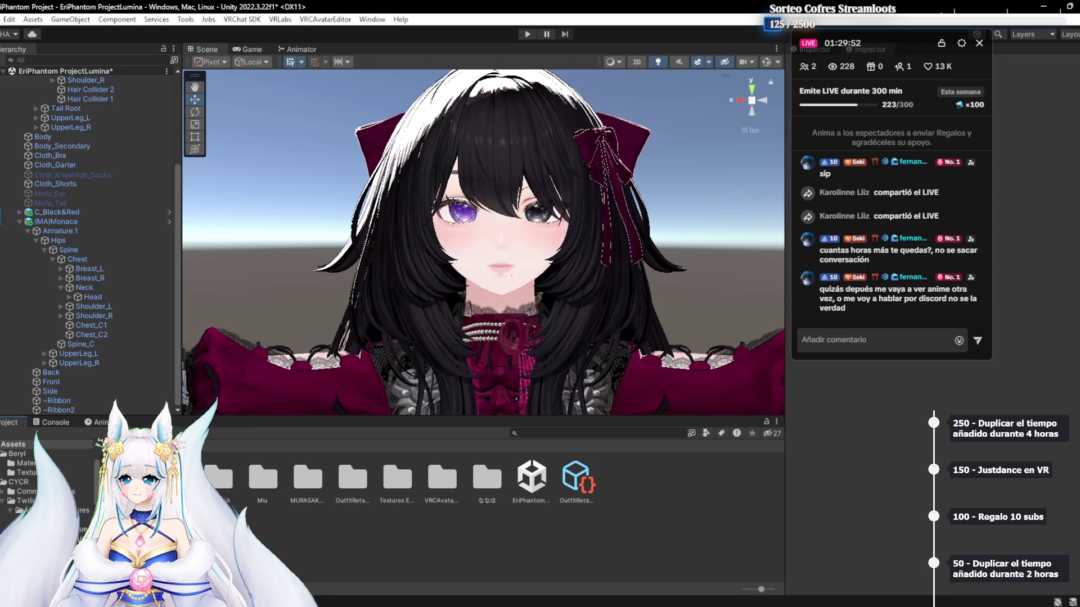
double_click(400, 483)
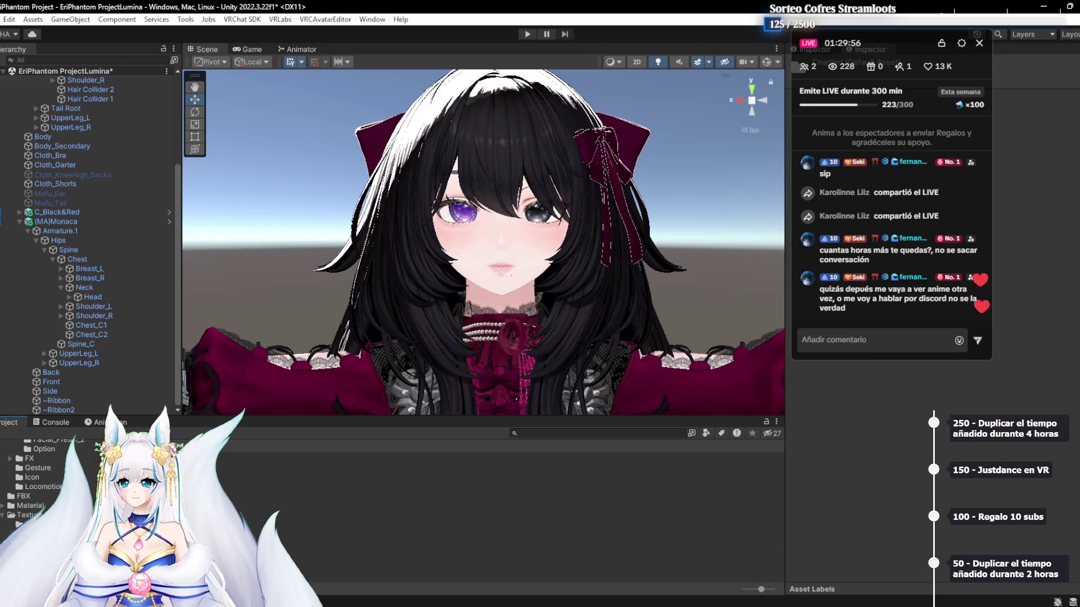
right_click(231, 512)
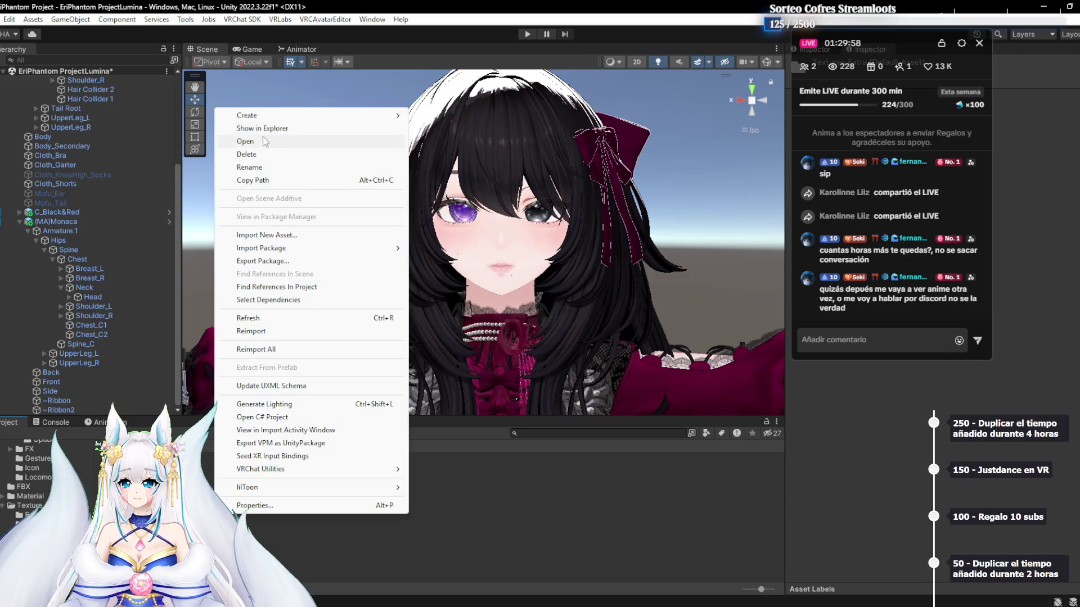
mouse_move(270, 116)
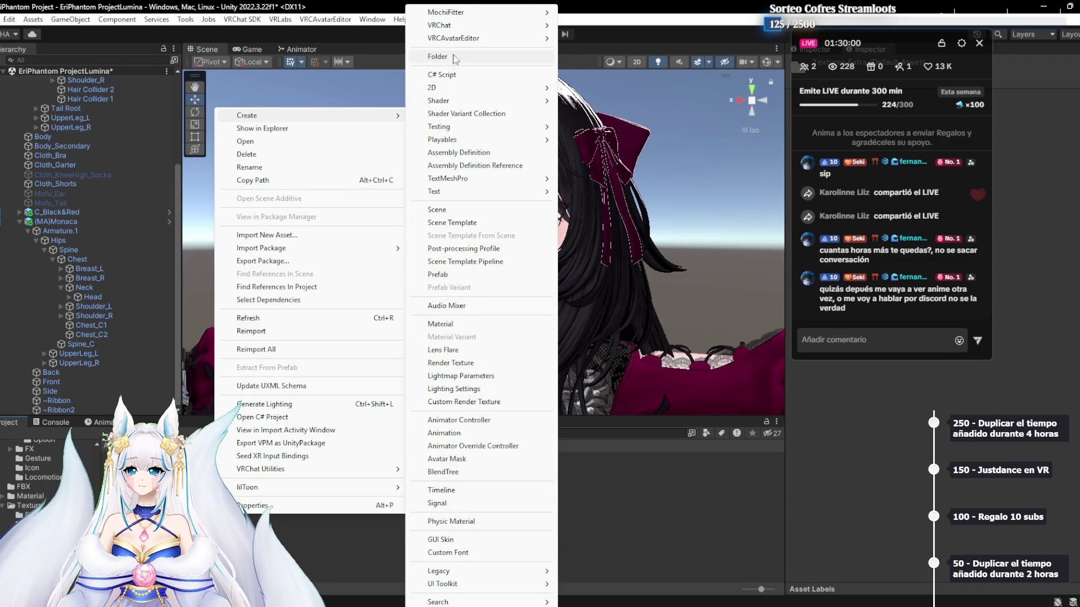
left_click(388, 237)
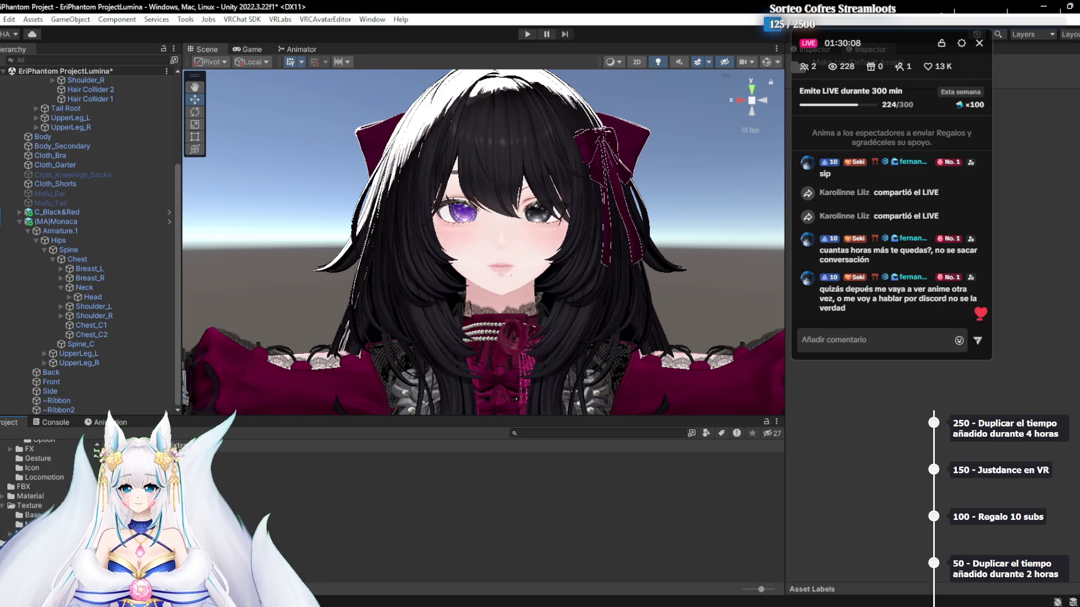
left_click(39, 534)
Select the Red Omen Lumina PNG in the makeup folder, then collapse the (MA)Monaca hierarchy branch
mouse_move(389, 571)
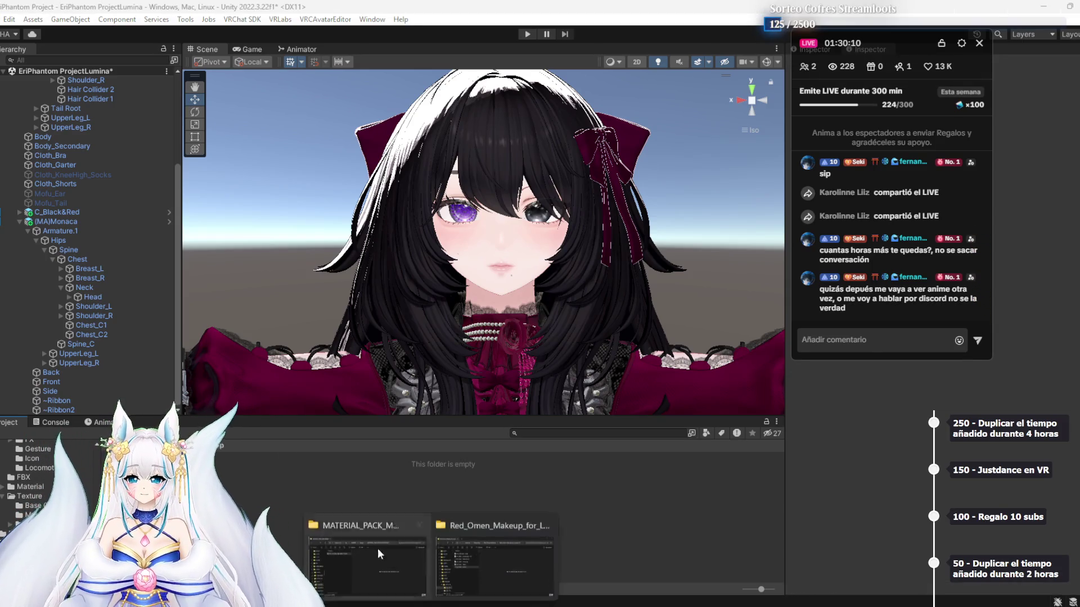
left_click(514, 562)
left_click(338, 298)
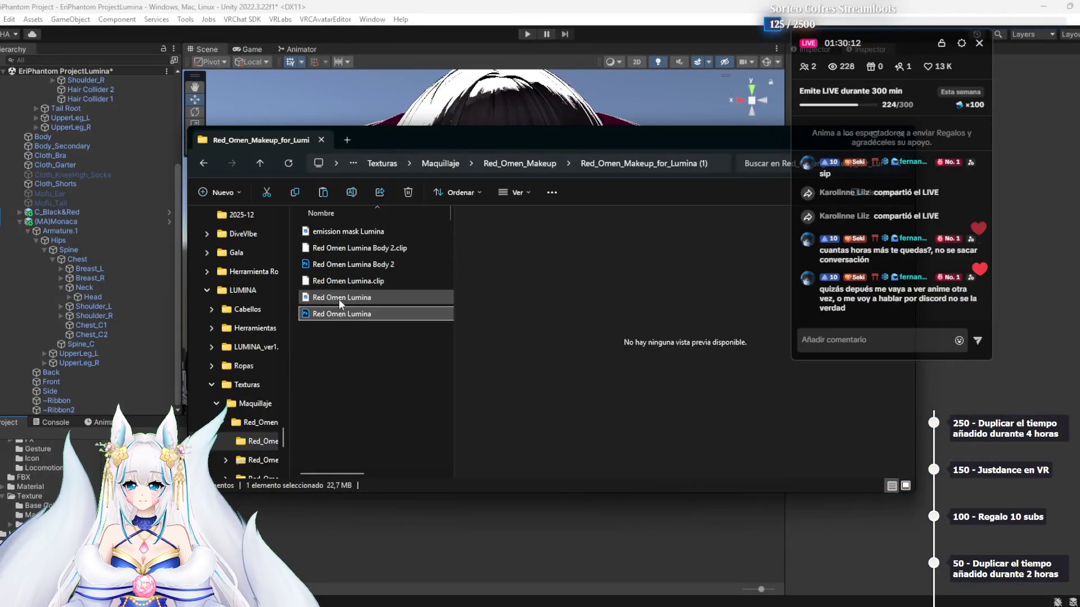
left_click(356, 535)
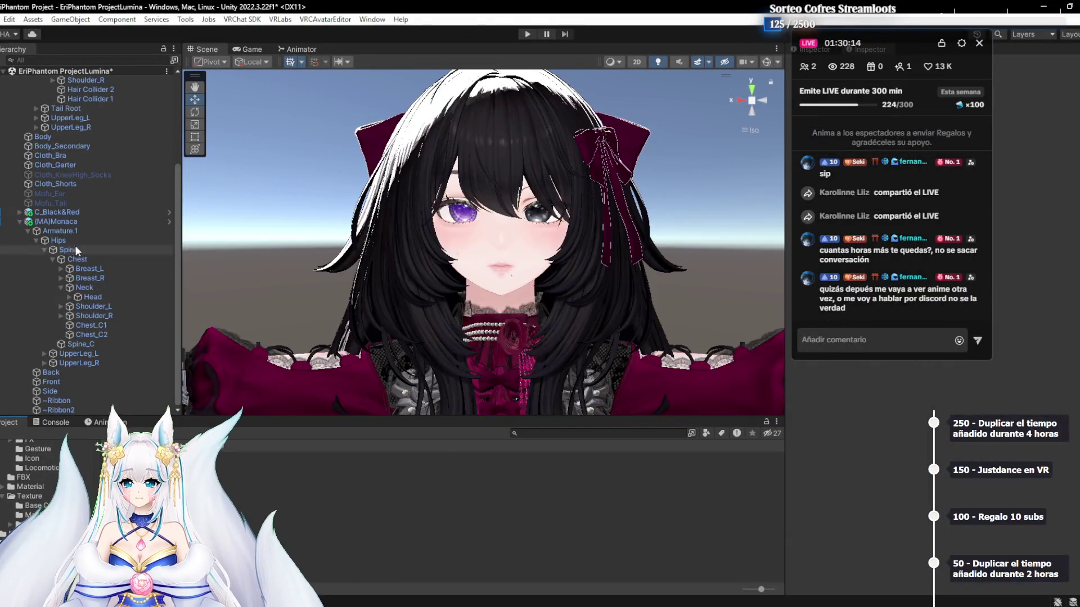
scroll("up", 3)
scroll("up", 3)
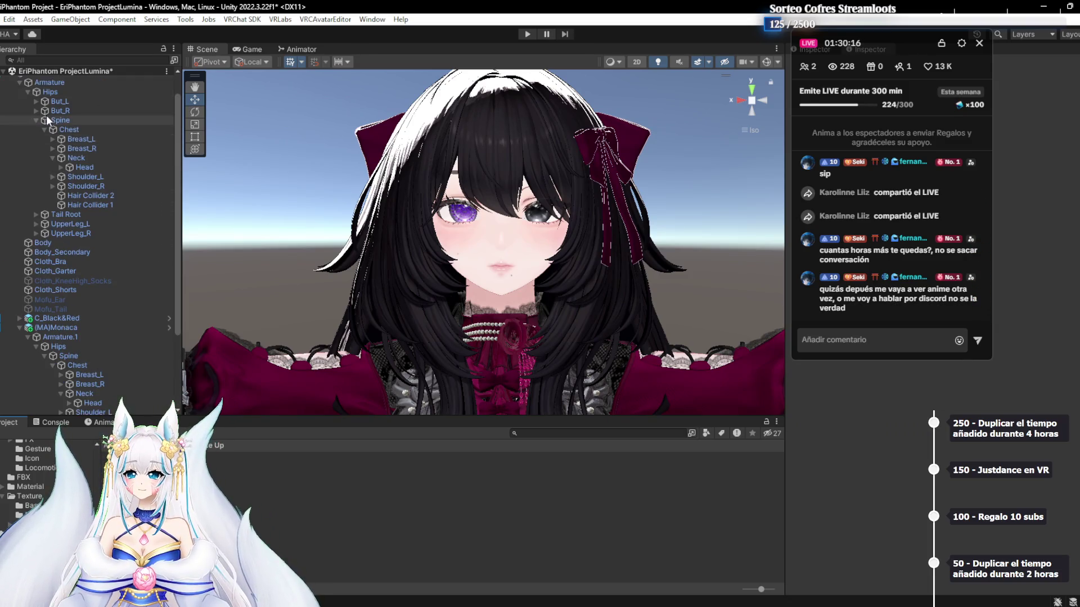
scroll("down", 3)
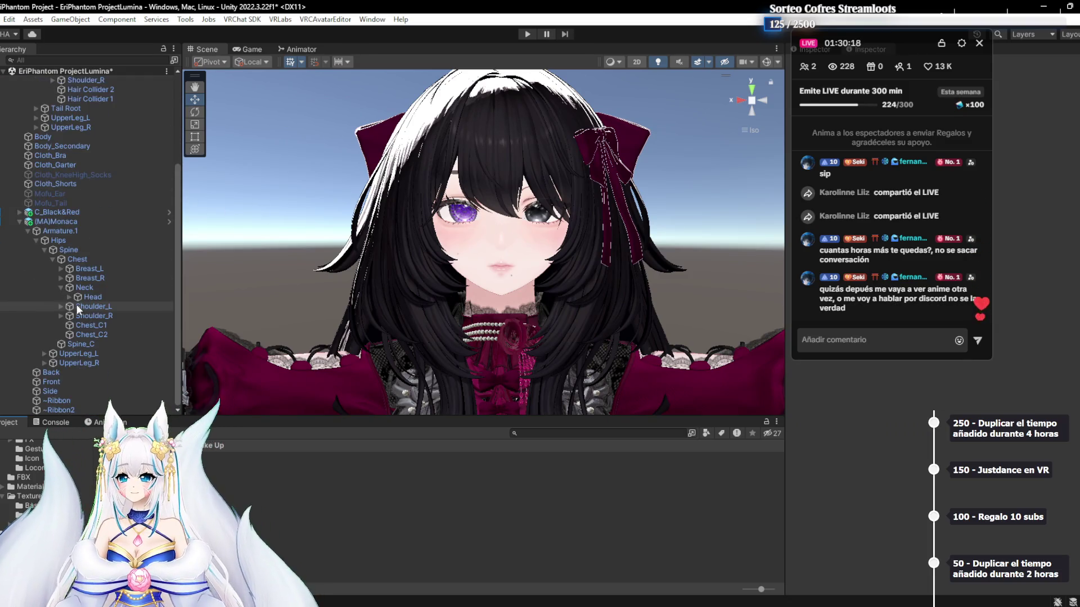
left_click(20, 222)
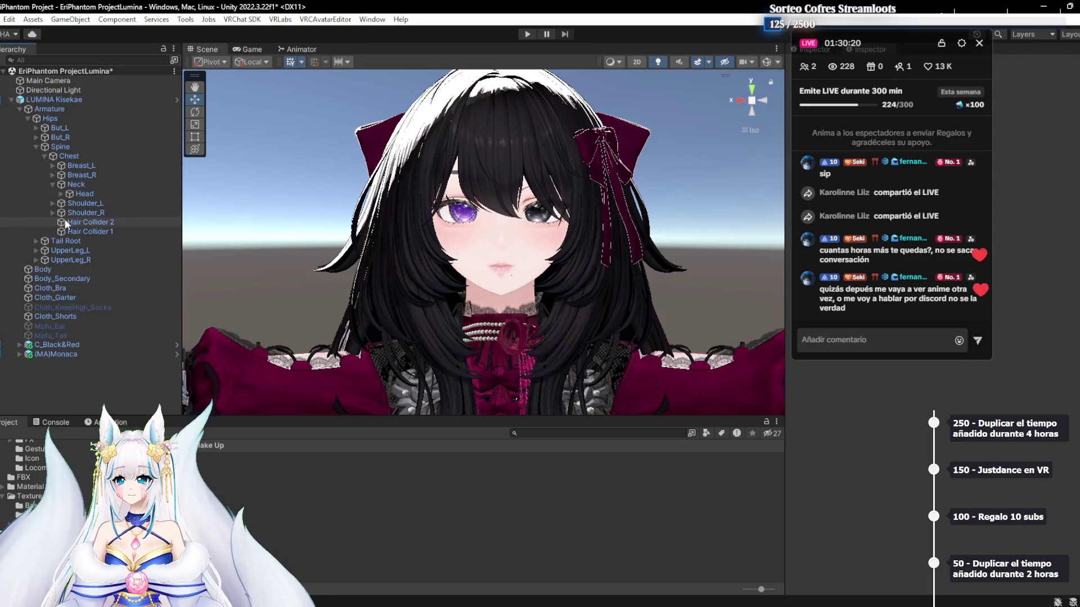
Select the avatar's Body mesh and review its blendshapes in the Inspector
left_click(19, 109)
left_click(29, 129)
left_click(33, 118)
scroll("down", 3)
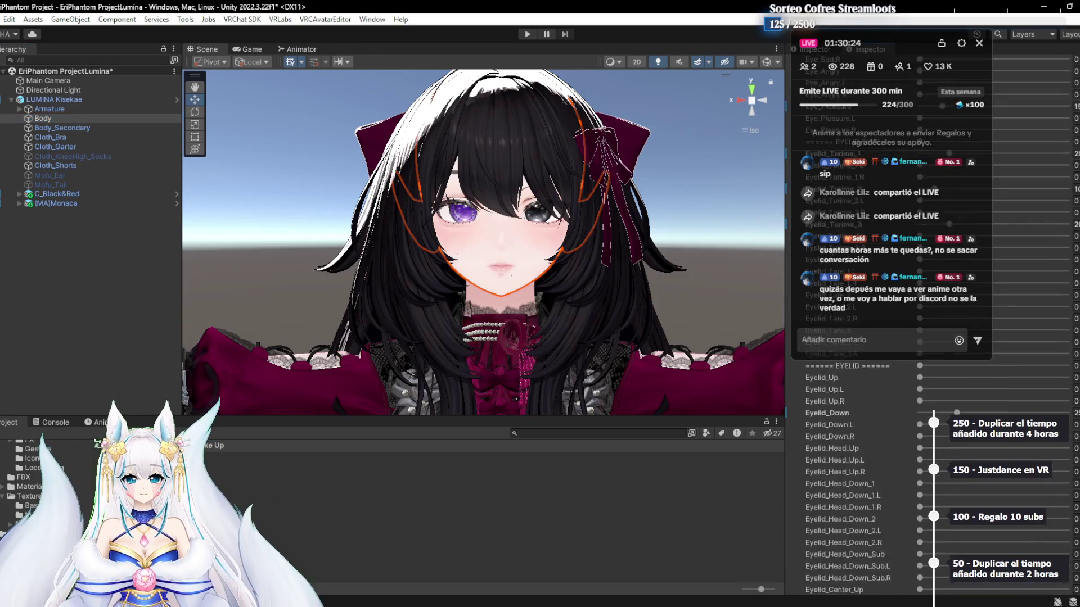
scroll("down", 3)
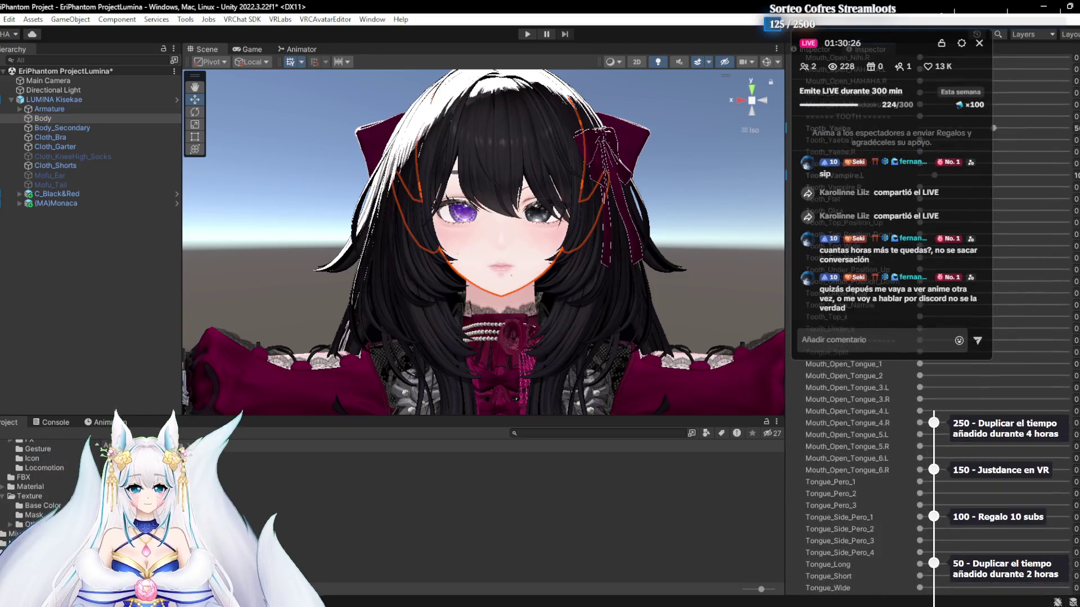
scroll("down", 3)
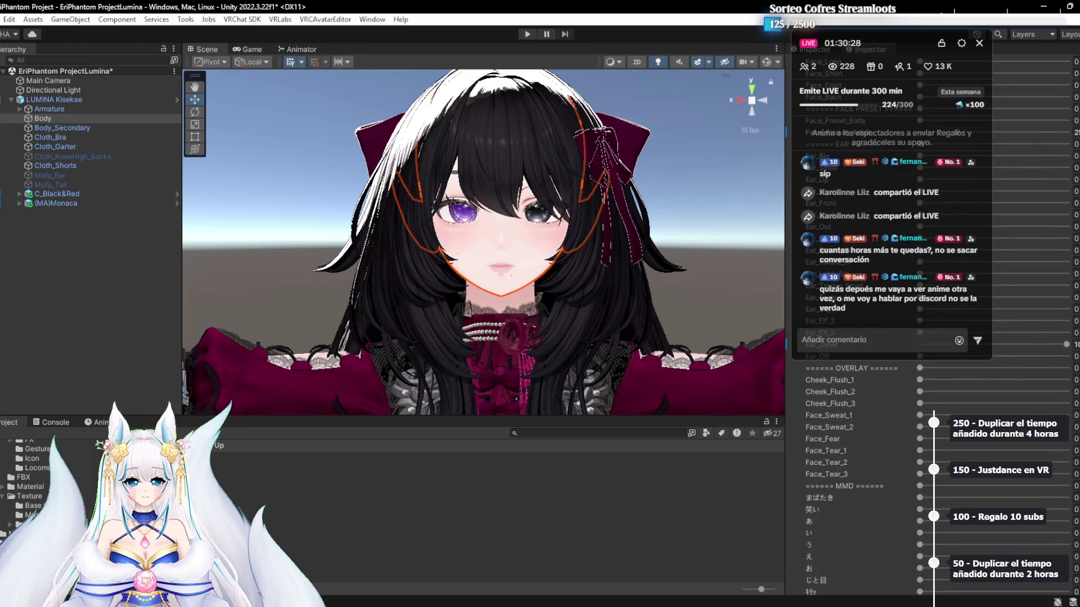
scroll("up", 3)
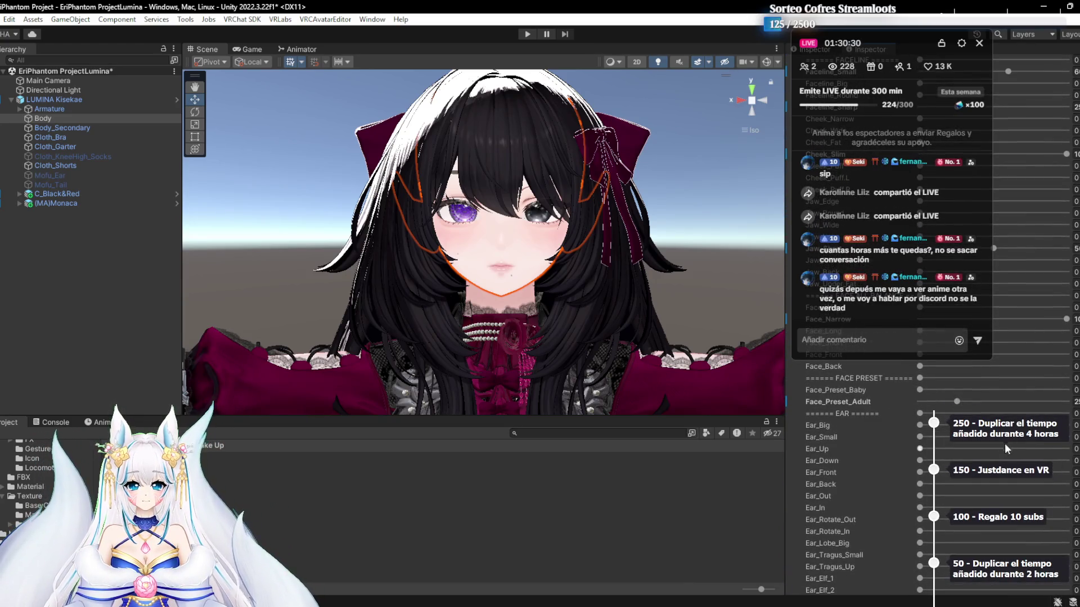
scroll("down", 3)
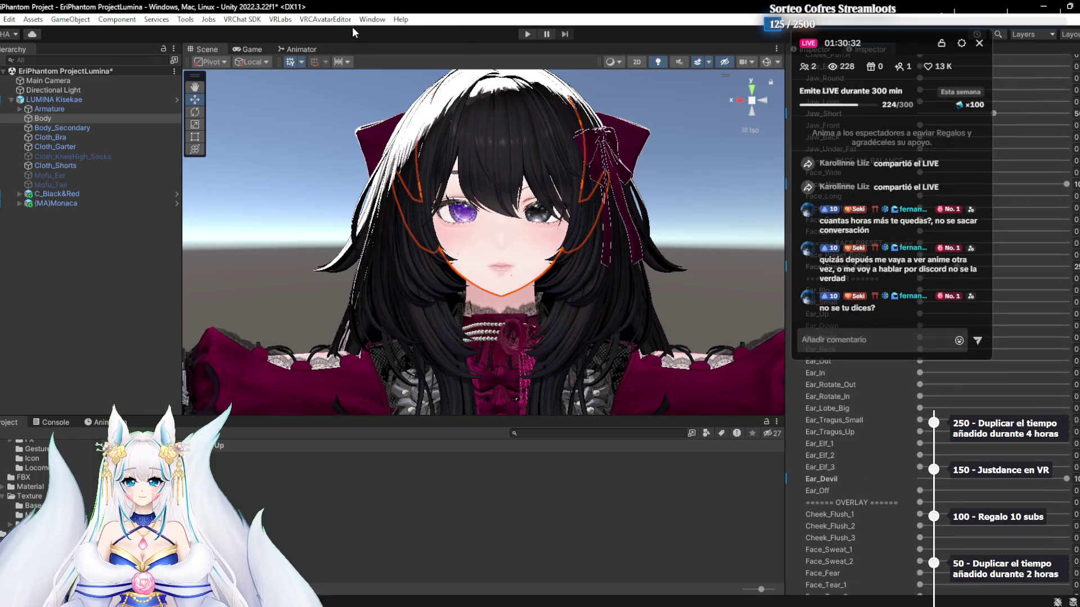
In VRCAvatarEditor's FaceEmotion tab, save the expression with Ear_Devil at 0 as default, then close
left_click(343, 21)
left_click(344, 49)
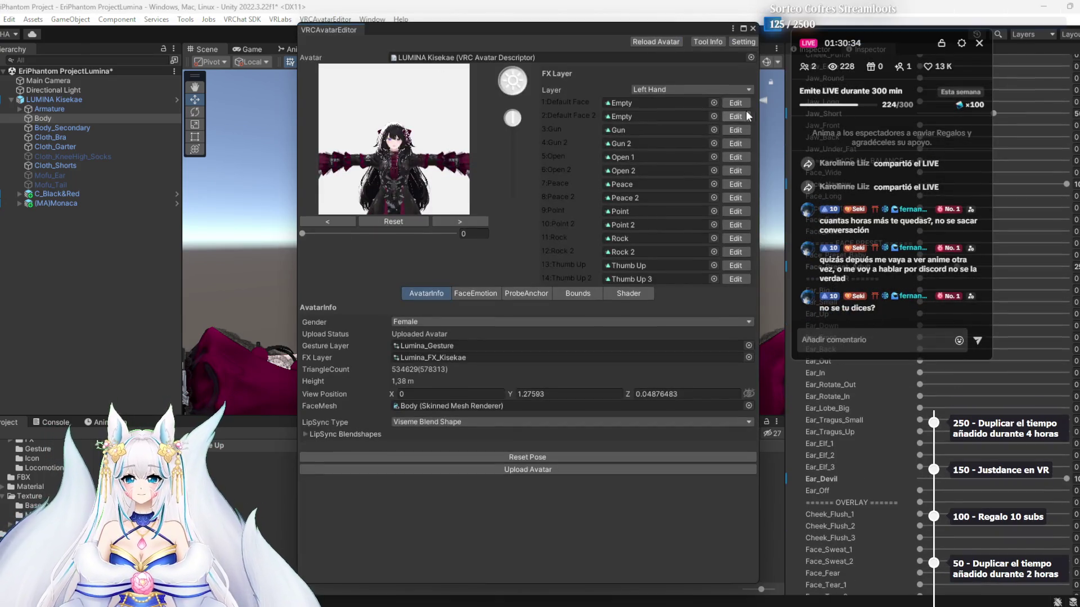
left_click(471, 292)
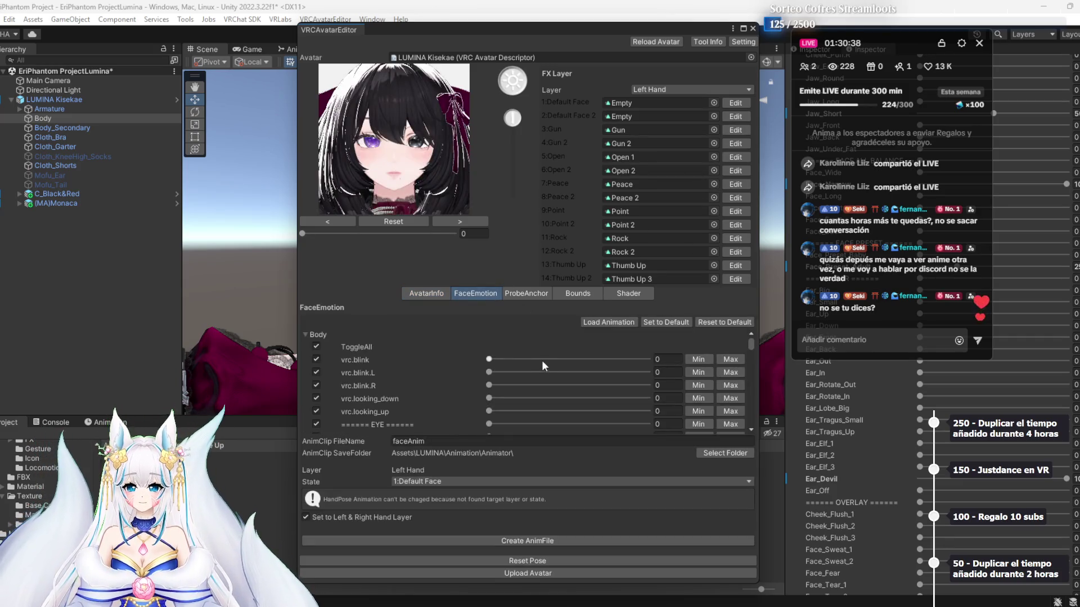
scroll("down", 3)
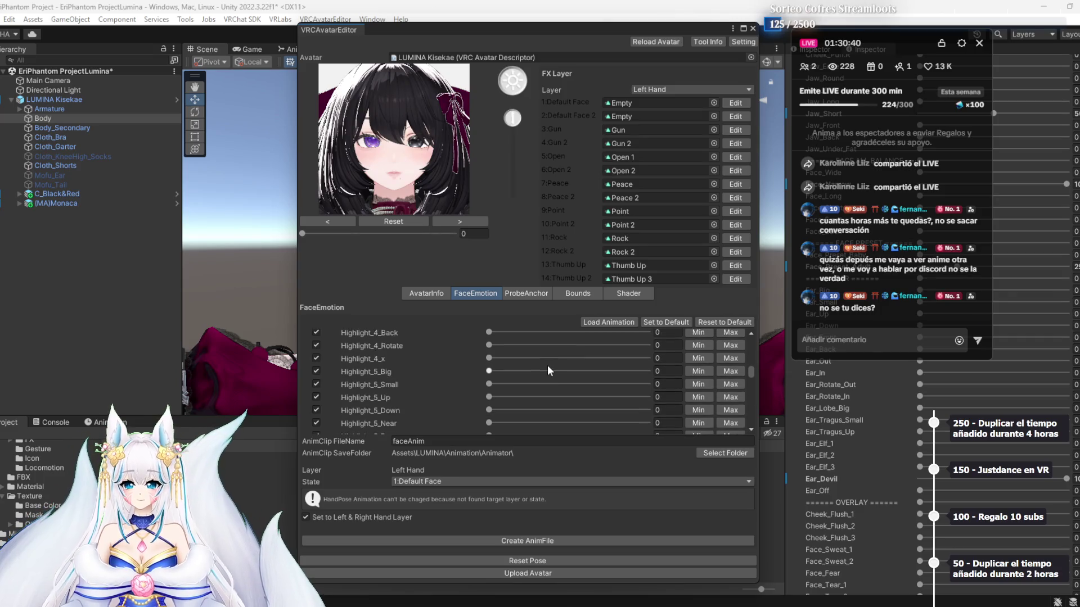
scroll("down", 3)
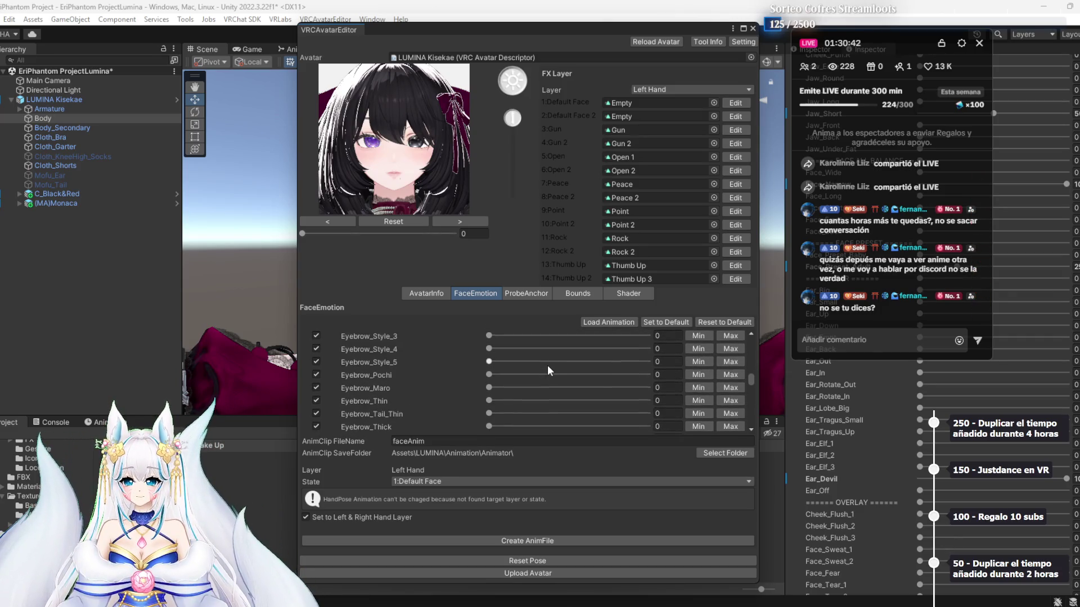
scroll("down", 3)
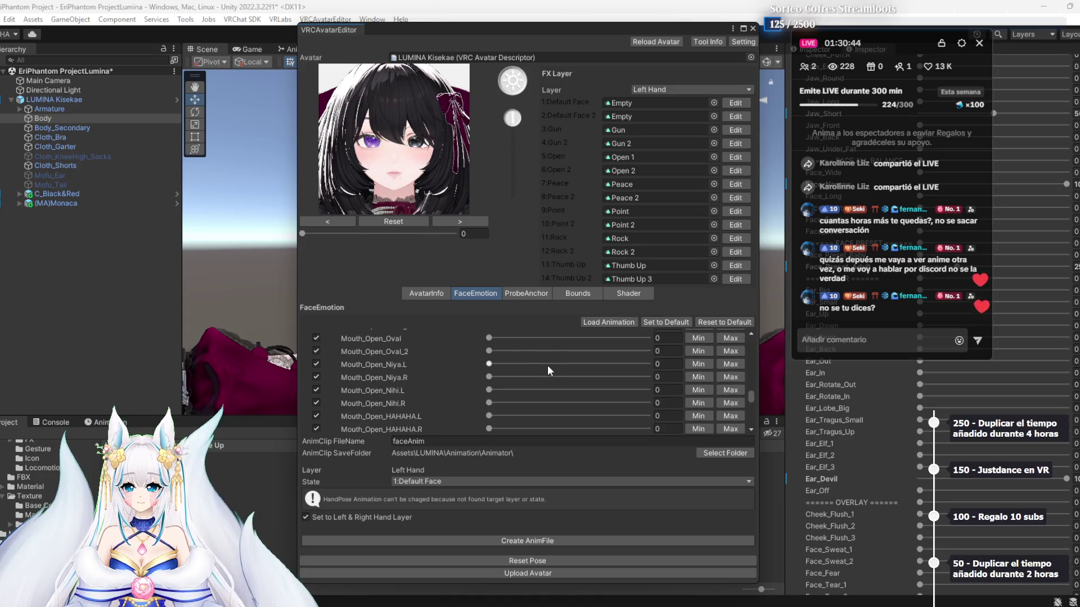
scroll("down", 3)
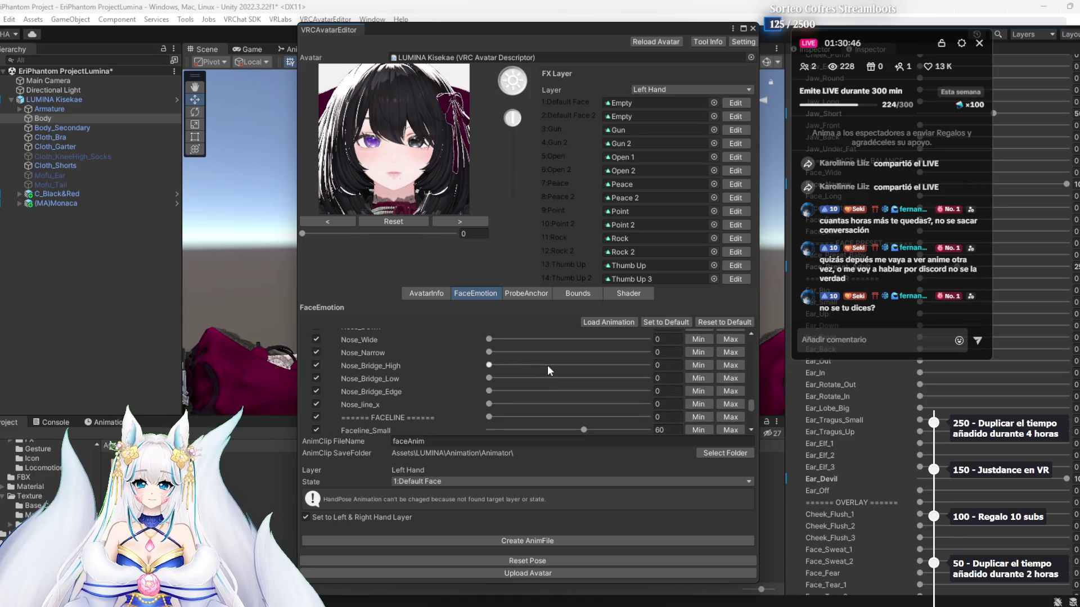
scroll("down", 3)
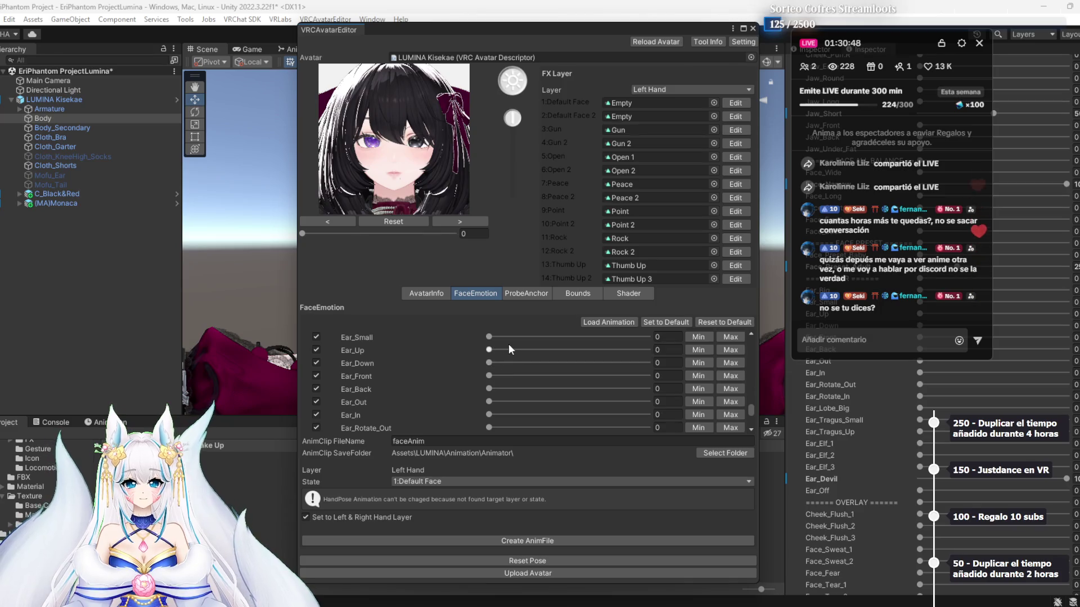
scroll("down", 3)
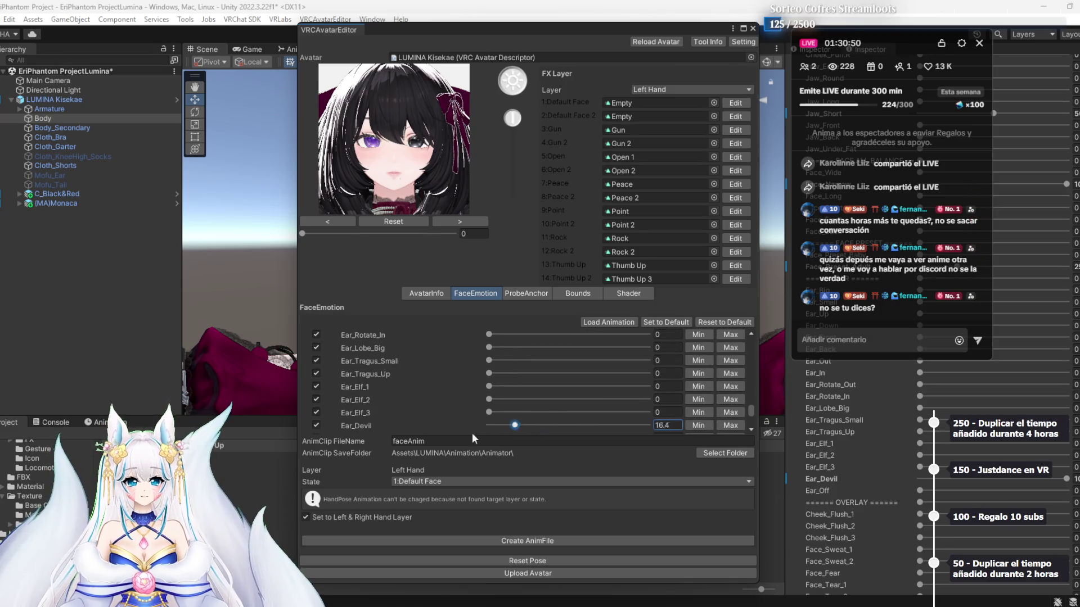
left_click(660, 325)
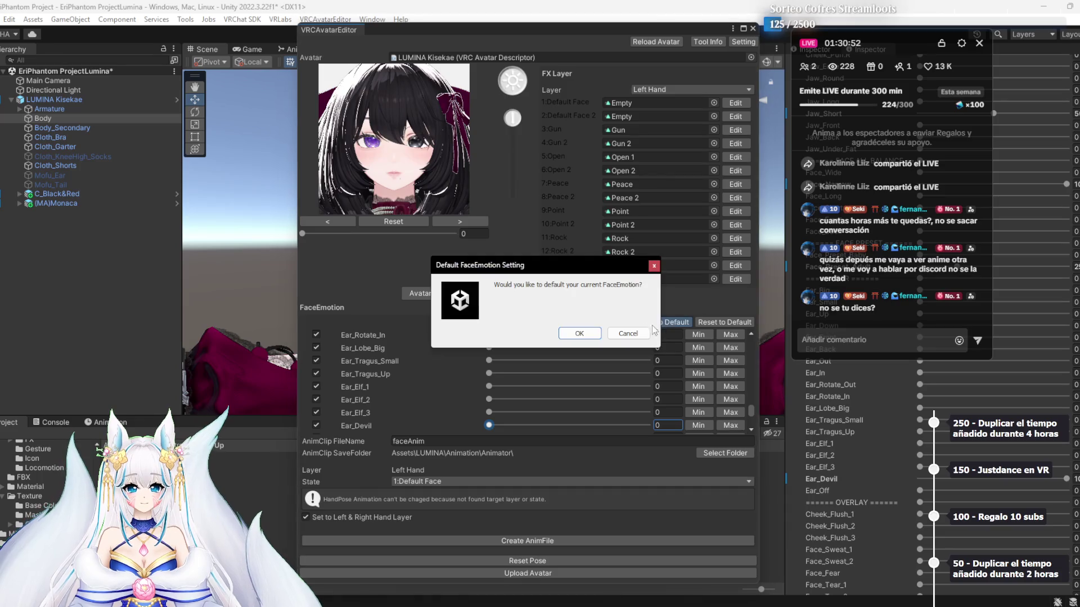
left_click(569, 333)
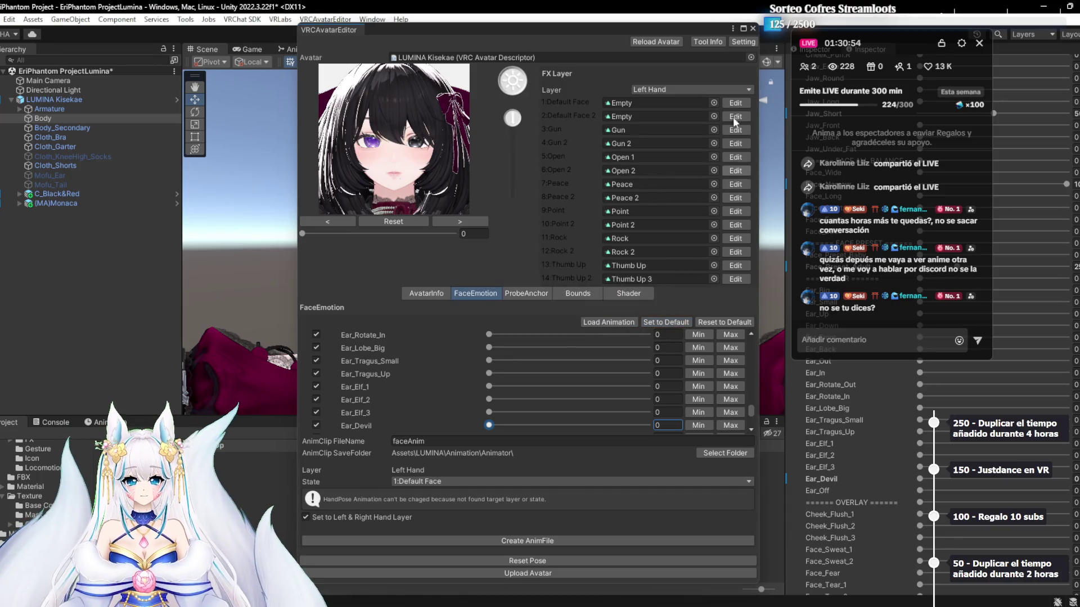
left_click(753, 28)
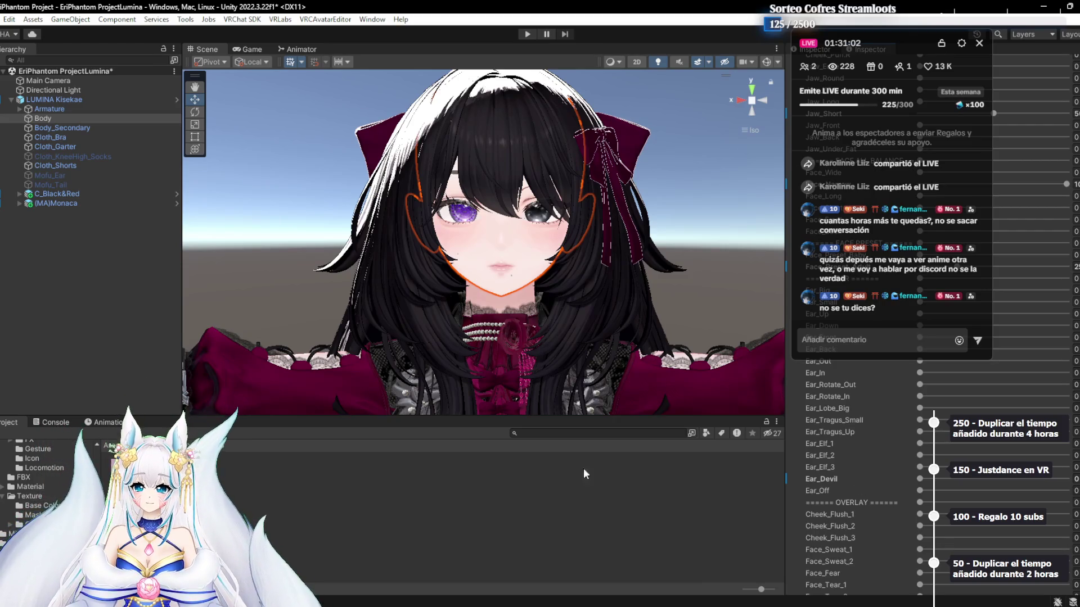
Enable Main Color 2nd on the lilToon body material and drag the makeup texture into its Color slot
scroll("down", 3)
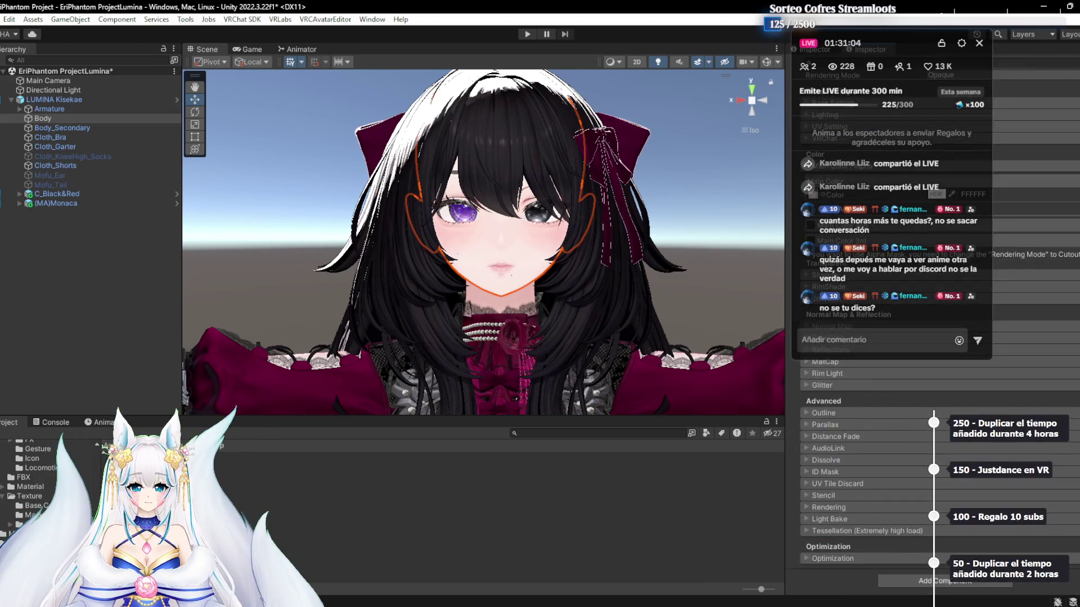
scroll("up", 3)
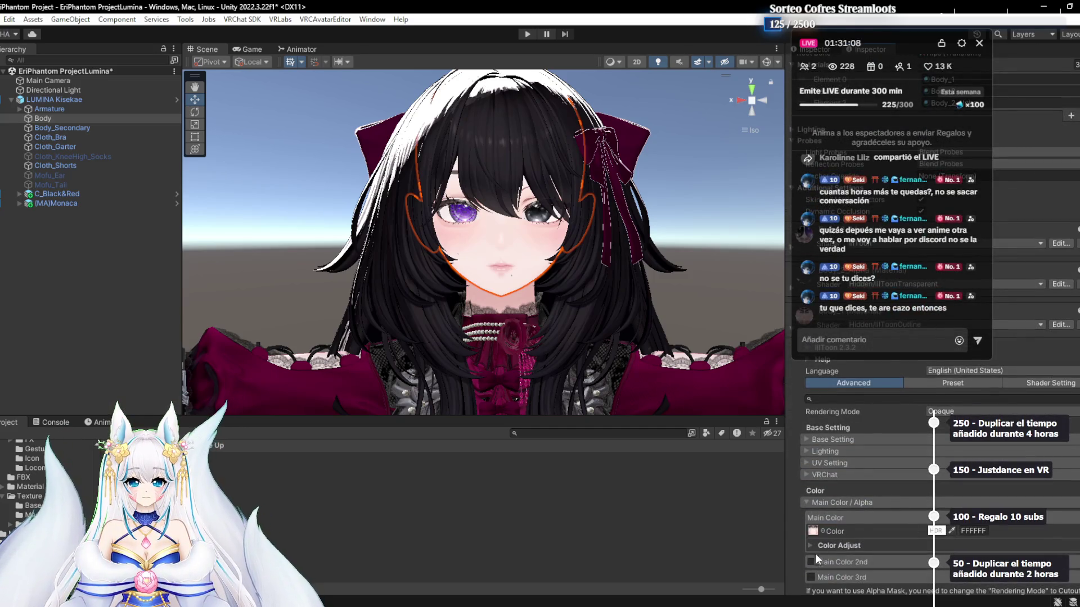
scroll("up", 3)
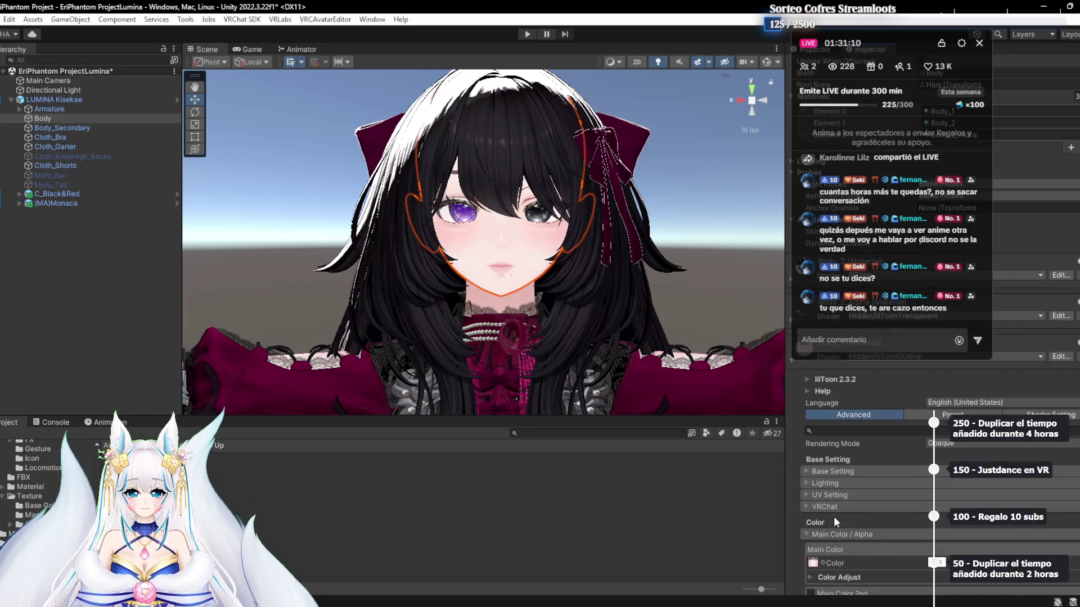
scroll("down", 3)
left_click(810, 531)
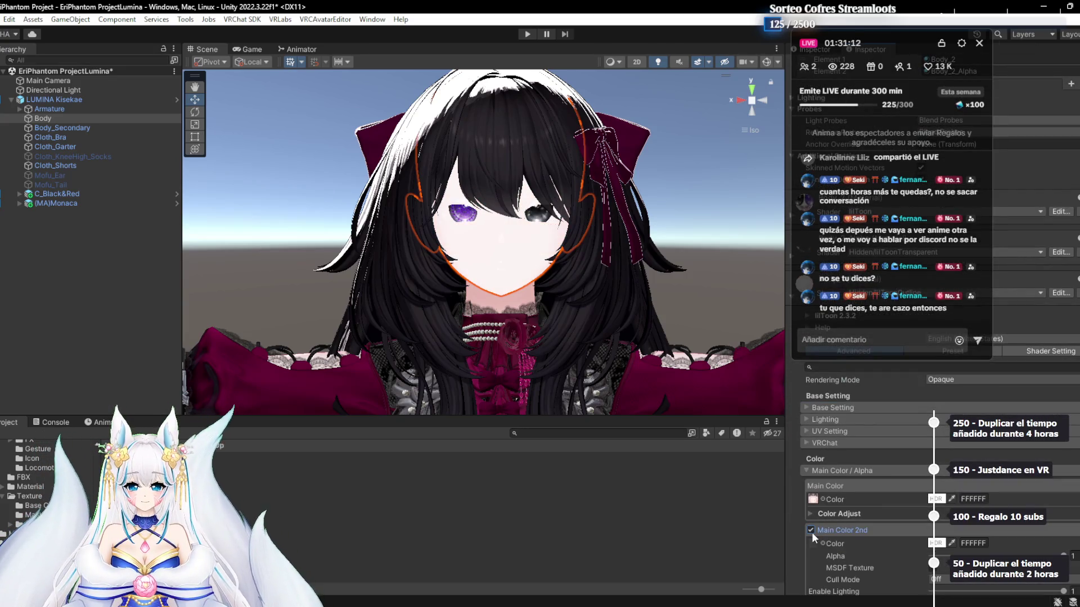
scroll("down", 3)
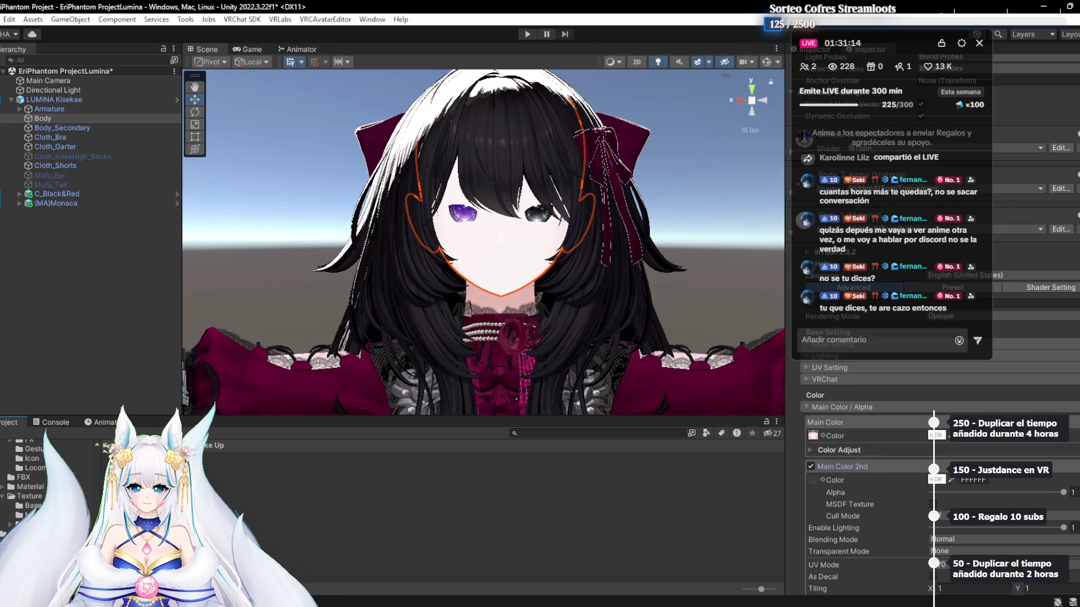
left_click_drag(819, 487, 818, 482)
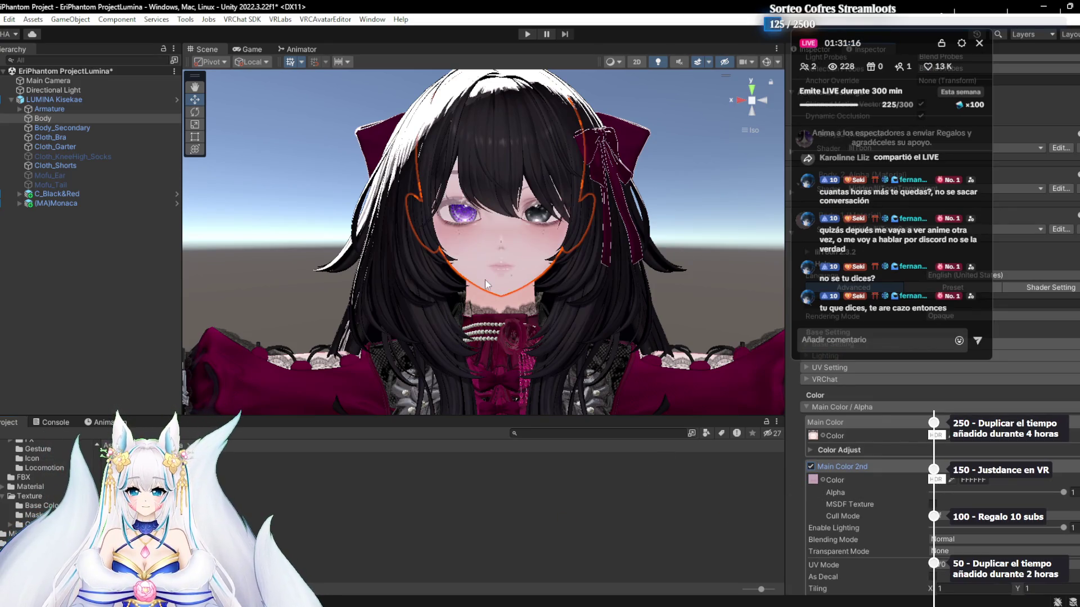
scroll("up", 3)
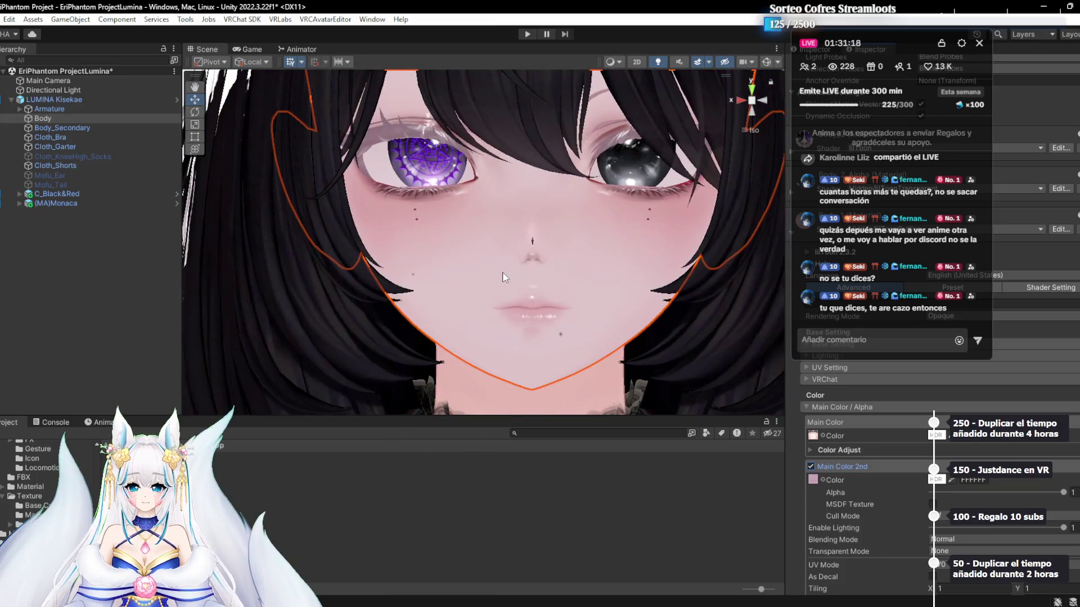
scroll("down", 3)
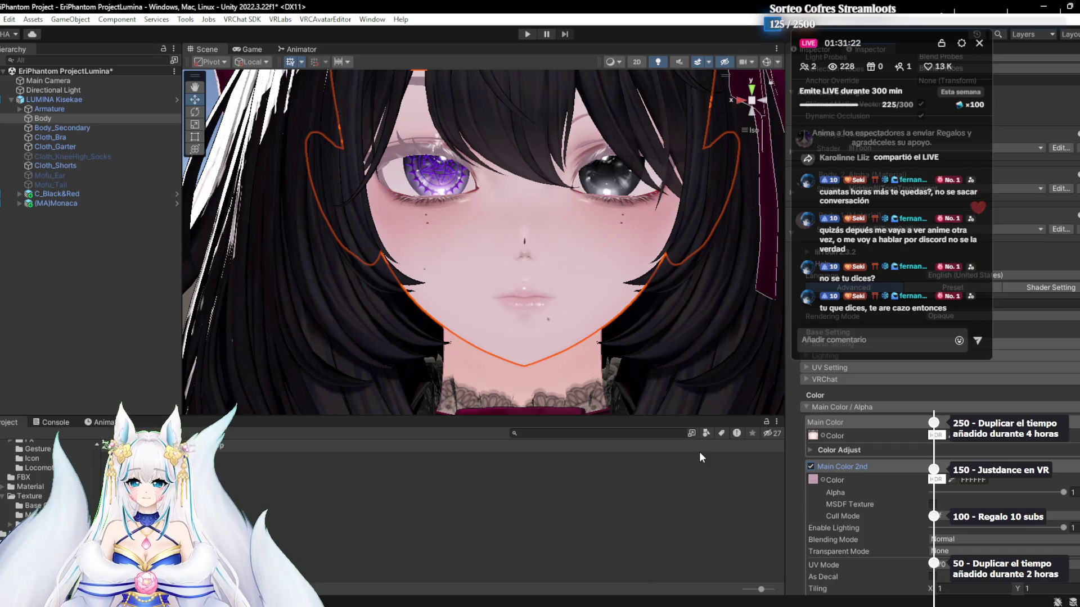
Compare the makeup with undo/redo, remove it, then check Photoshop and return to Unity
key("ctrl+z")
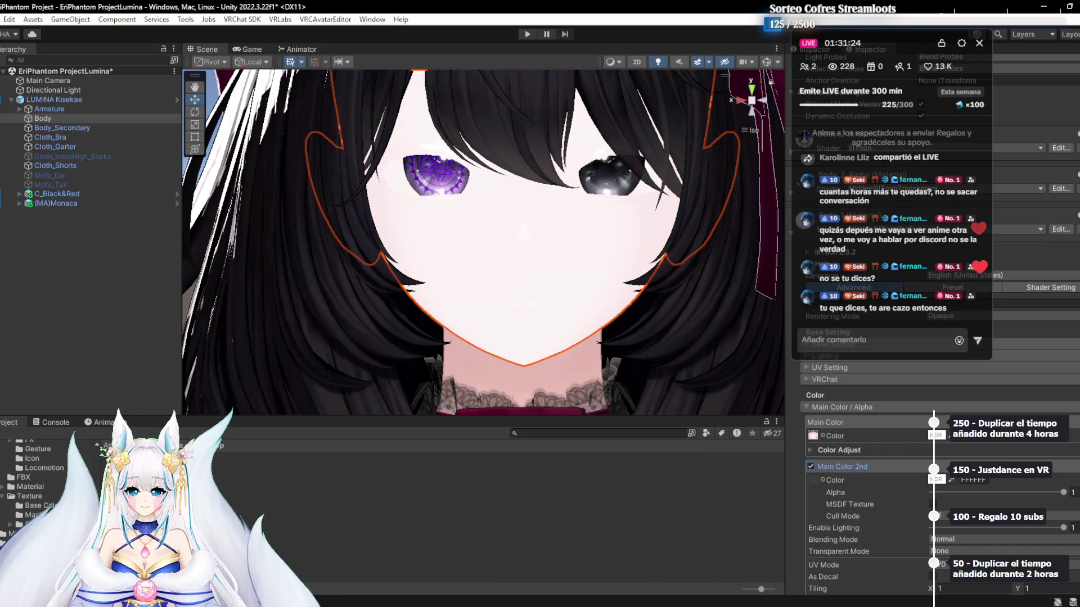
key("ctrl+y")
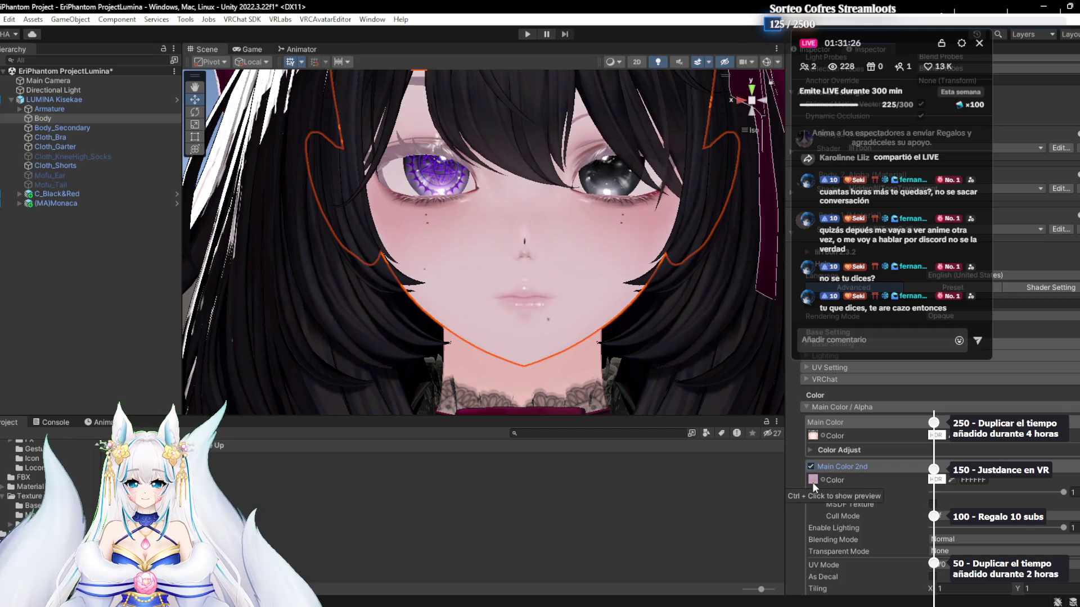
key("ctrl+z")
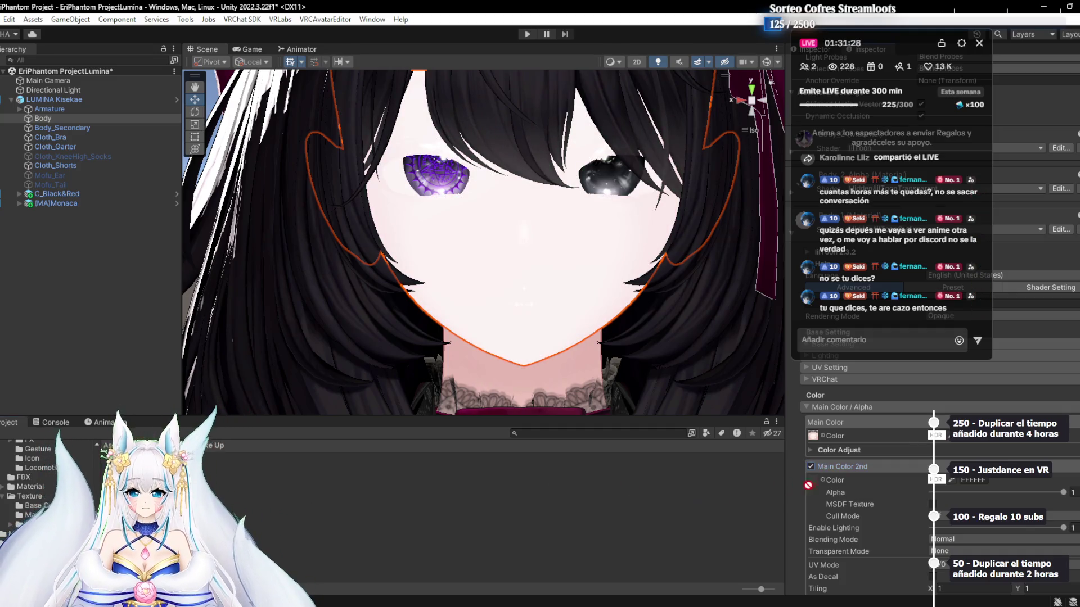
key("alt+Tab")
key("alt+Tab")
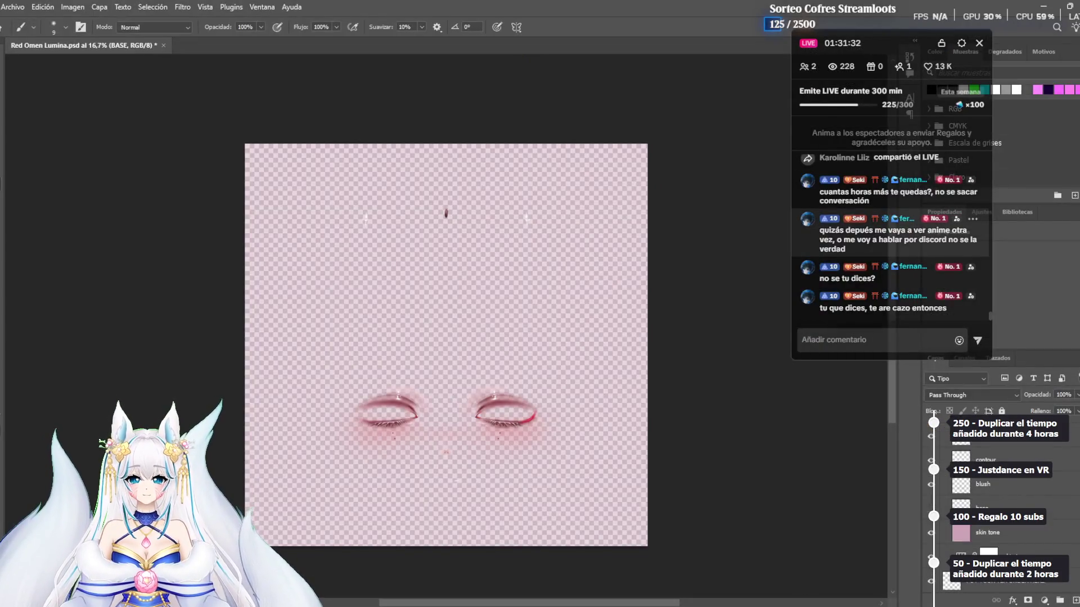
key("alt+Tab")
key("alt+Tab")
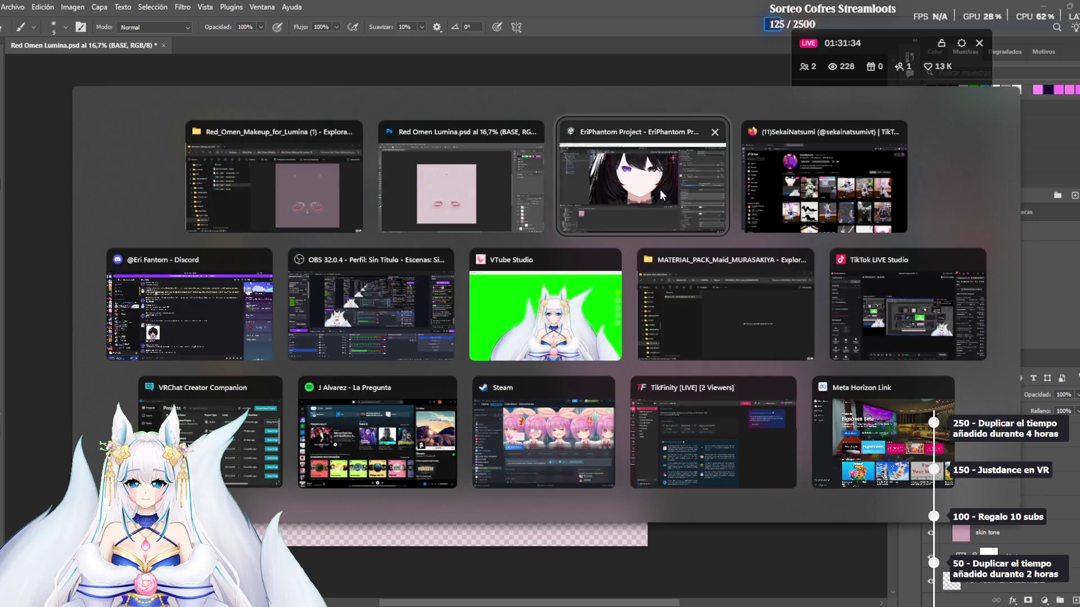
left_click(799, 190)
Glance at the Unity project assets, then return to the Photoshop makeup file
key("alt+Tab")
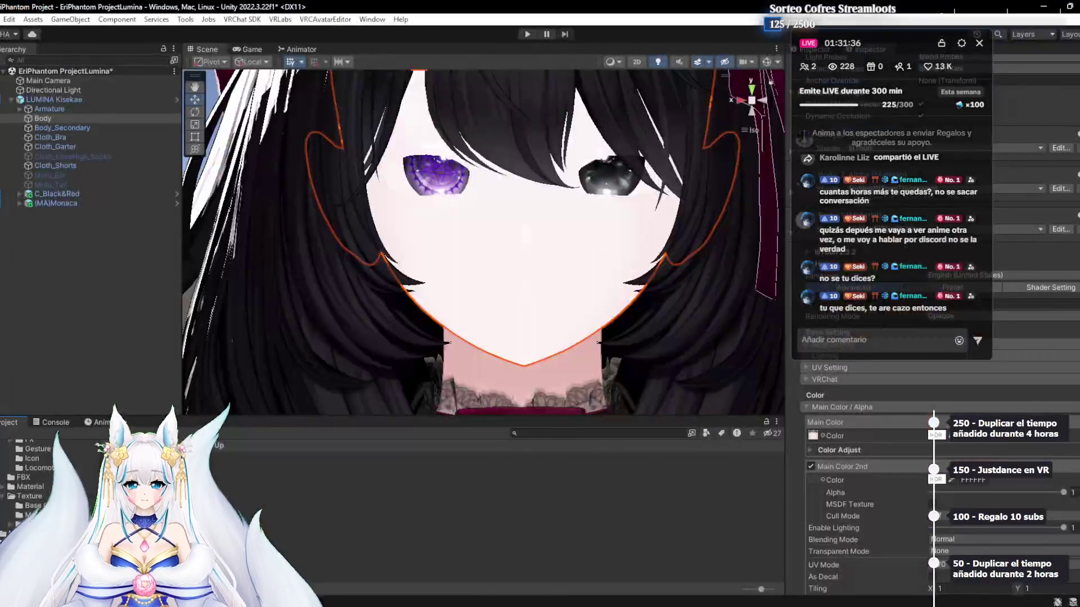
right_click(140, 483)
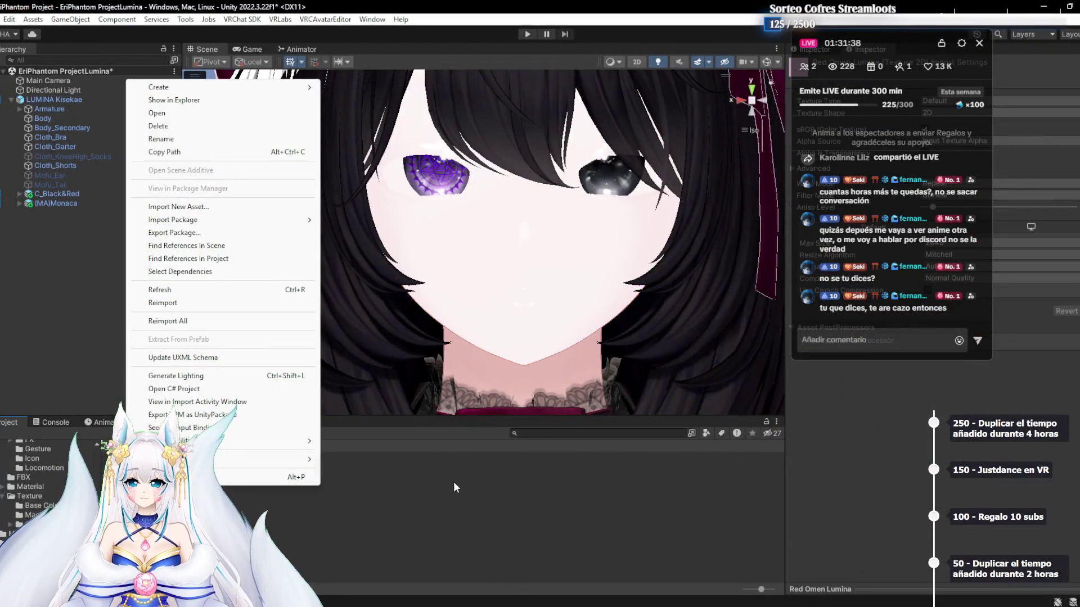
key("Escape")
key("alt+Tab")
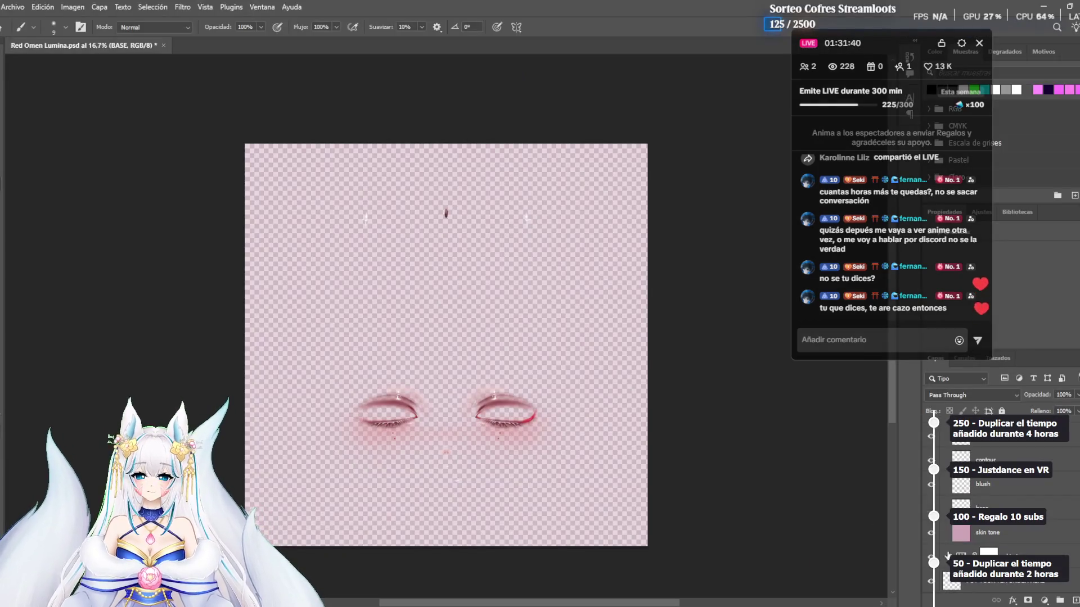
Hide the skin tone layer so only the eye makeup and blush remain
left_click(932, 540)
left_click(932, 540)
left_click(932, 540)
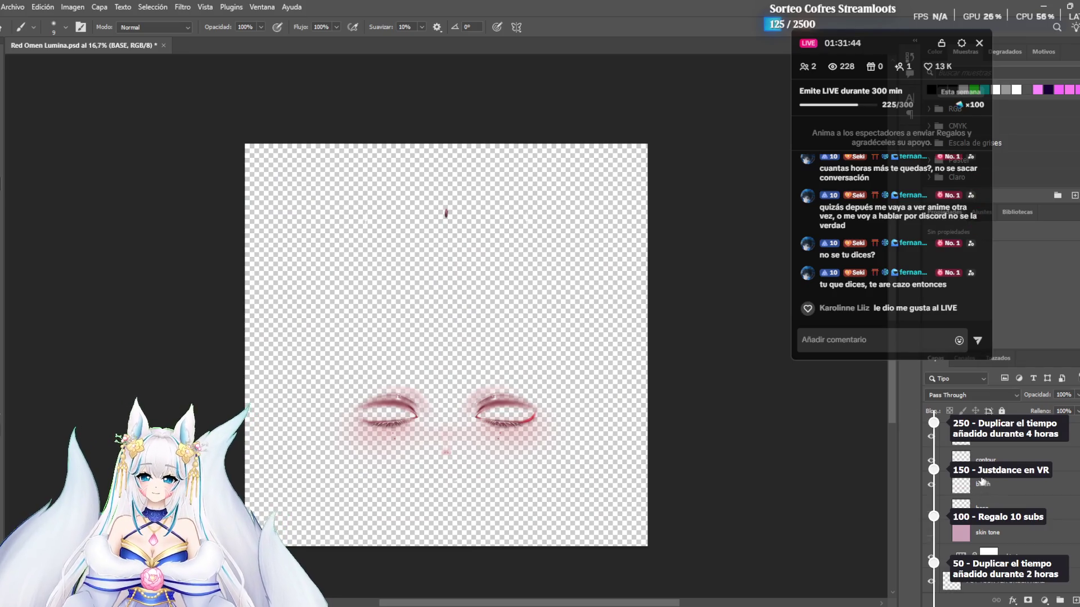
scroll("up", 3)
scroll("down", 3)
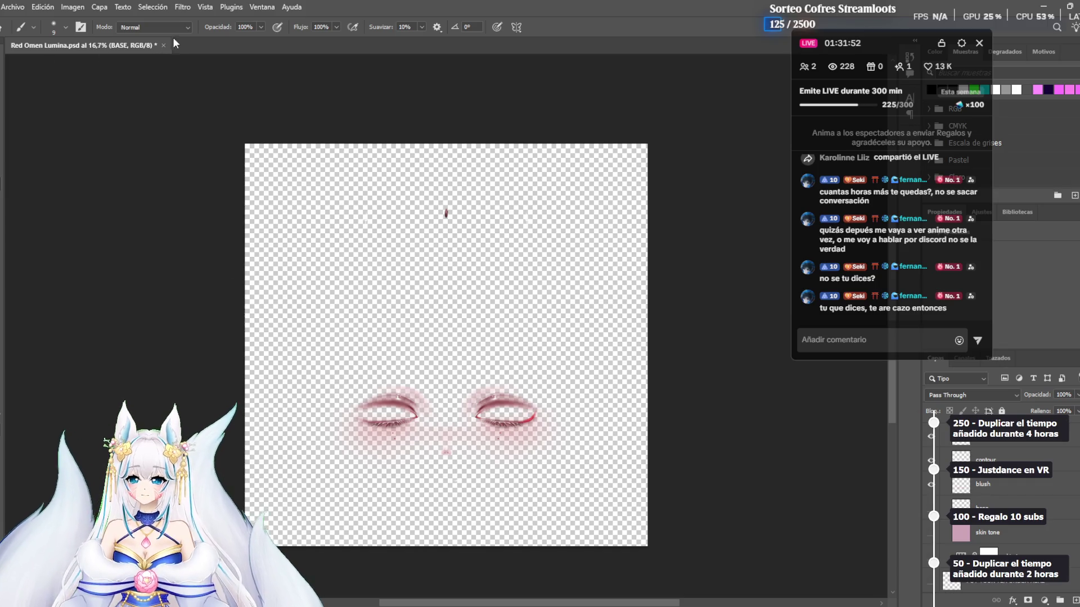
Start a Save a Copy of the texture with PNG as the file format
right_click(93, 52)
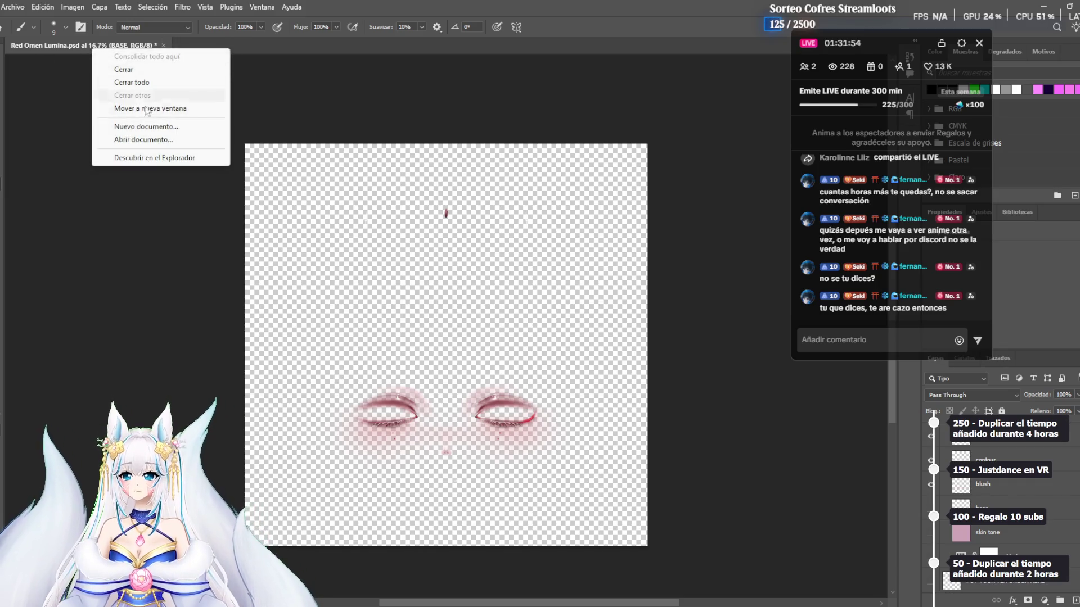
key("Escape")
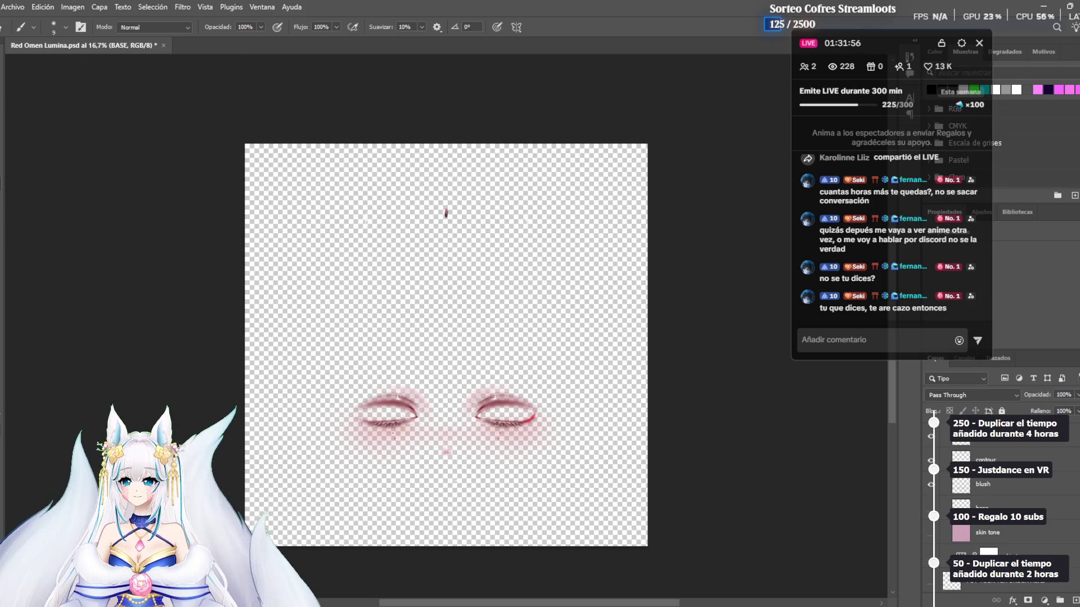
left_click(12, 6)
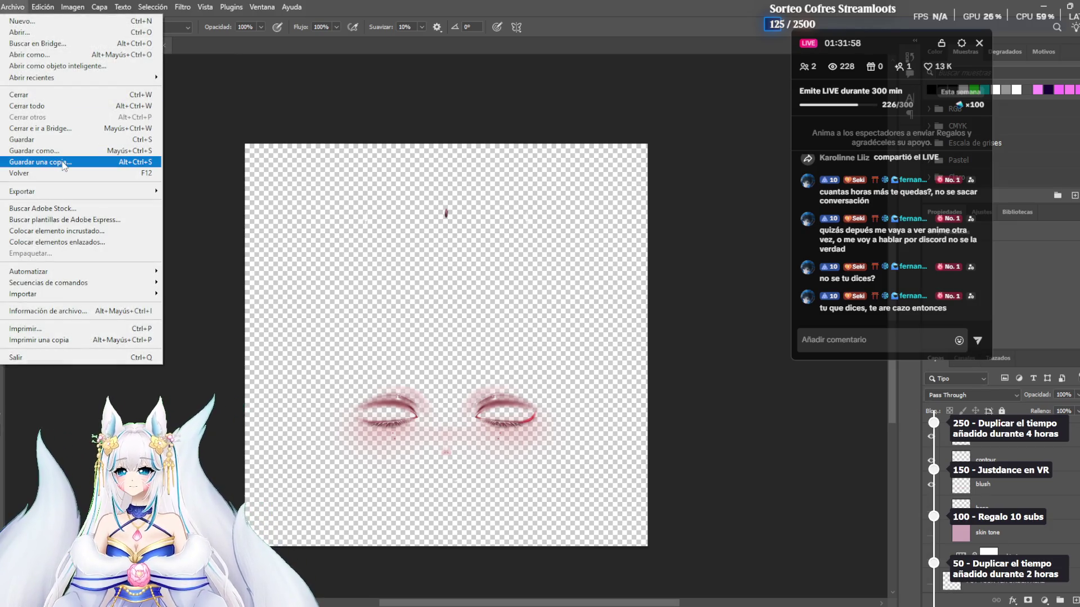
left_click(59, 163)
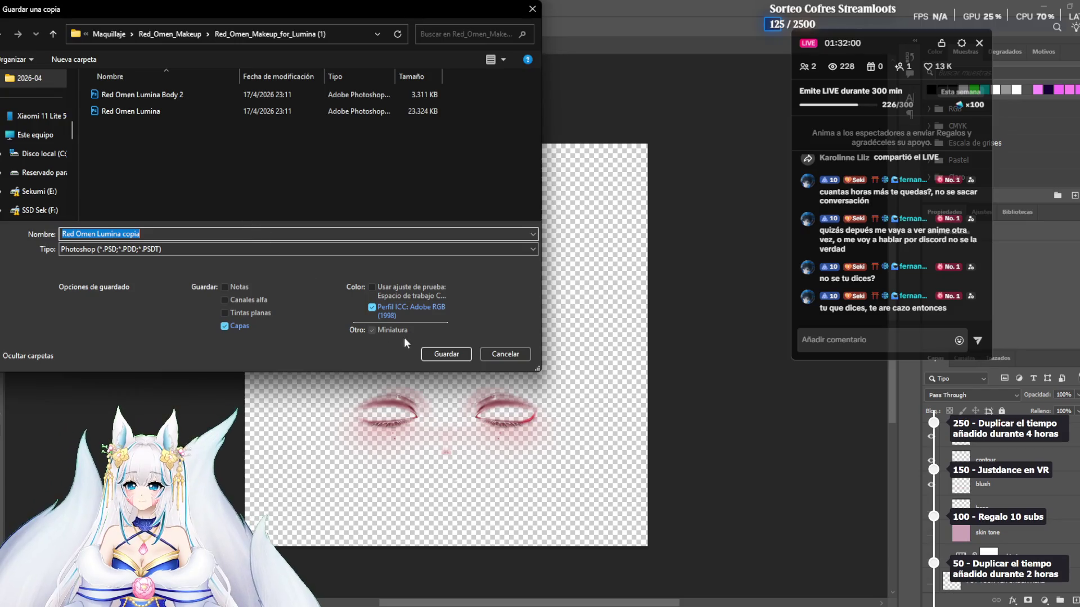
left_click(206, 249)
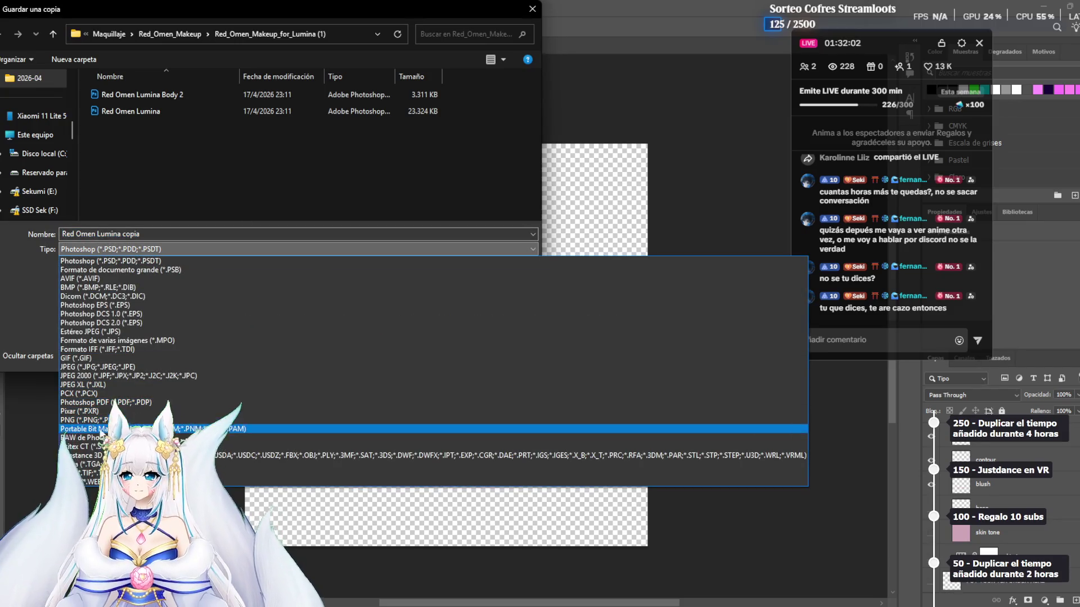
left_click(85, 420)
Overwrite Red Omen Lumina.png instead of emission mask Lumina, confirming the replace and PNG options
left_click(138, 94)
left_click(437, 354)
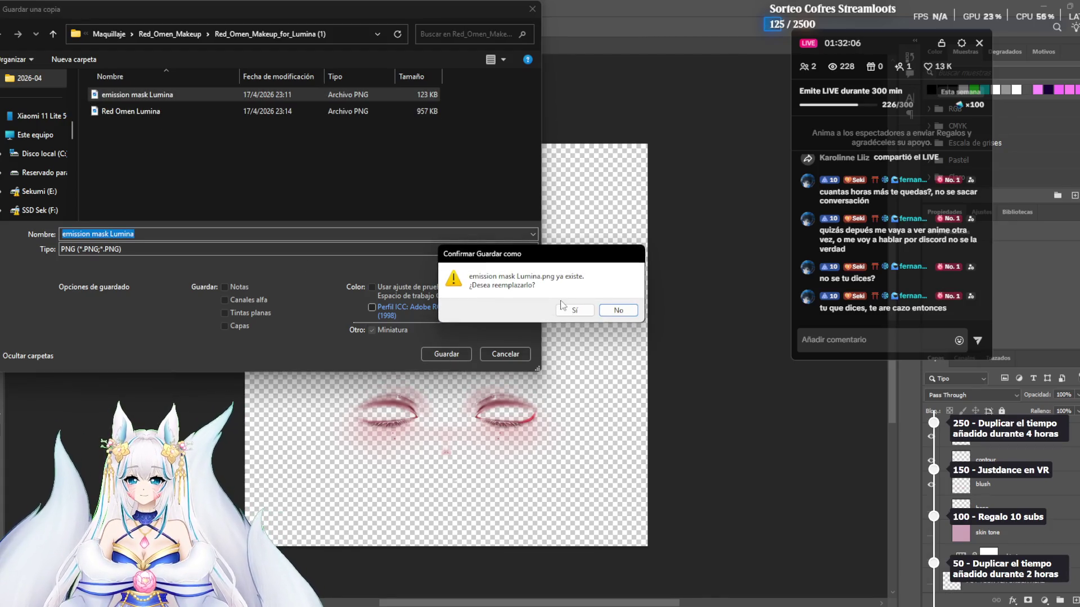
left_click(618, 310)
left_click(135, 111)
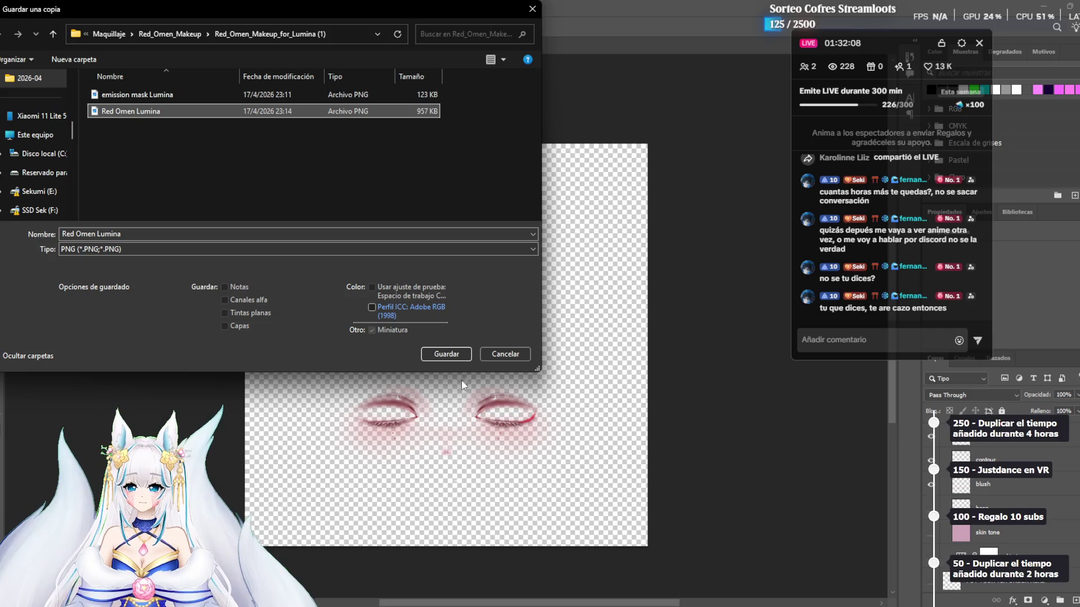
left_click(453, 358)
left_click(575, 310)
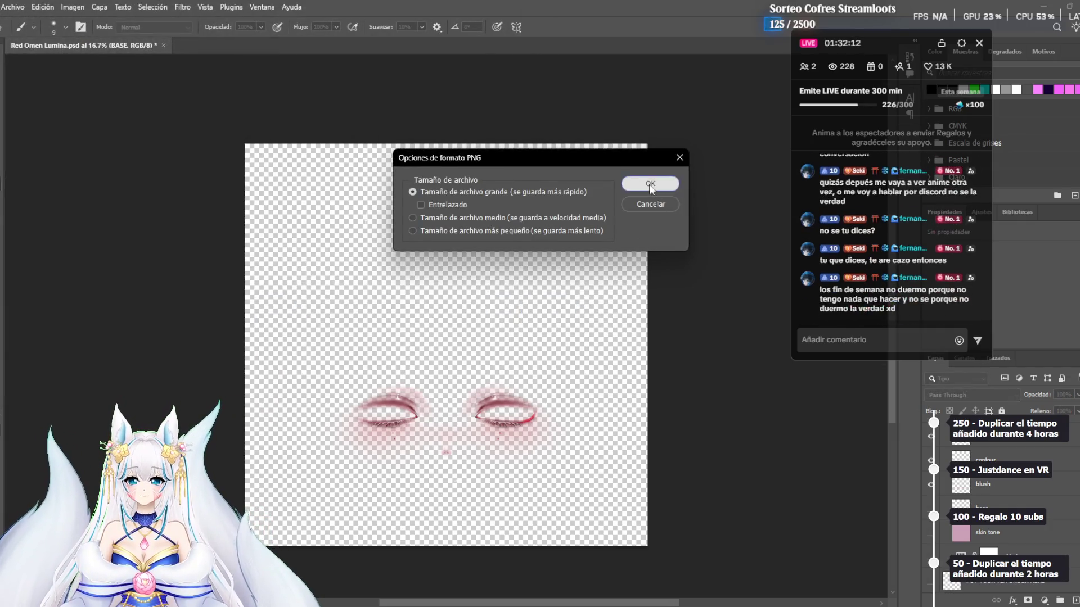
left_click(650, 184)
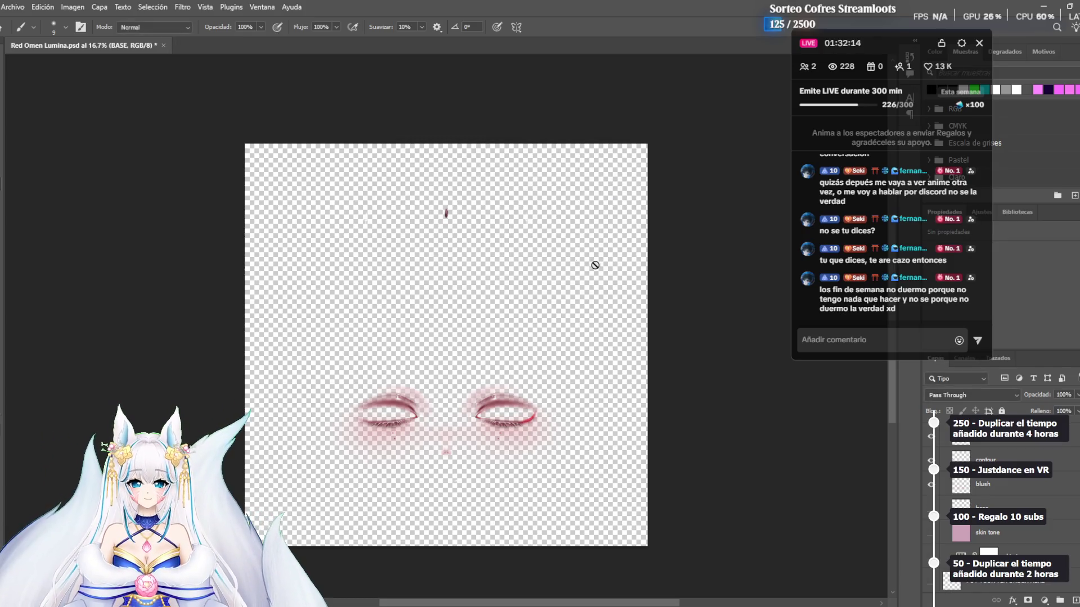
key("alt+Tab")
Drag Red Omen Lumina.png from the makeup folder into the Unity Project window
key("alt+Tab")
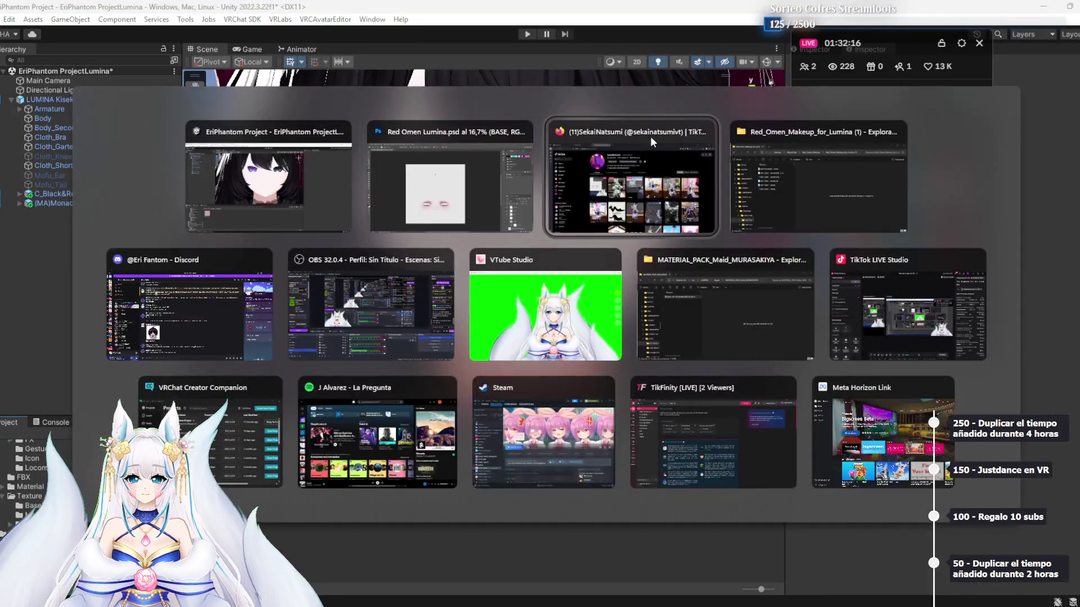
key("alt+Tab")
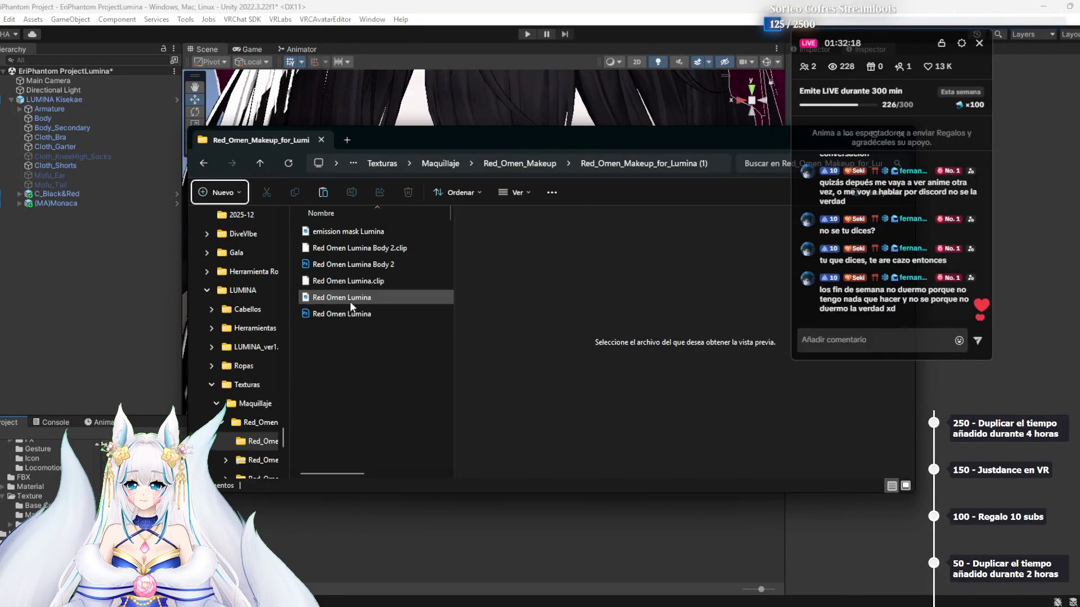
left_click(370, 362)
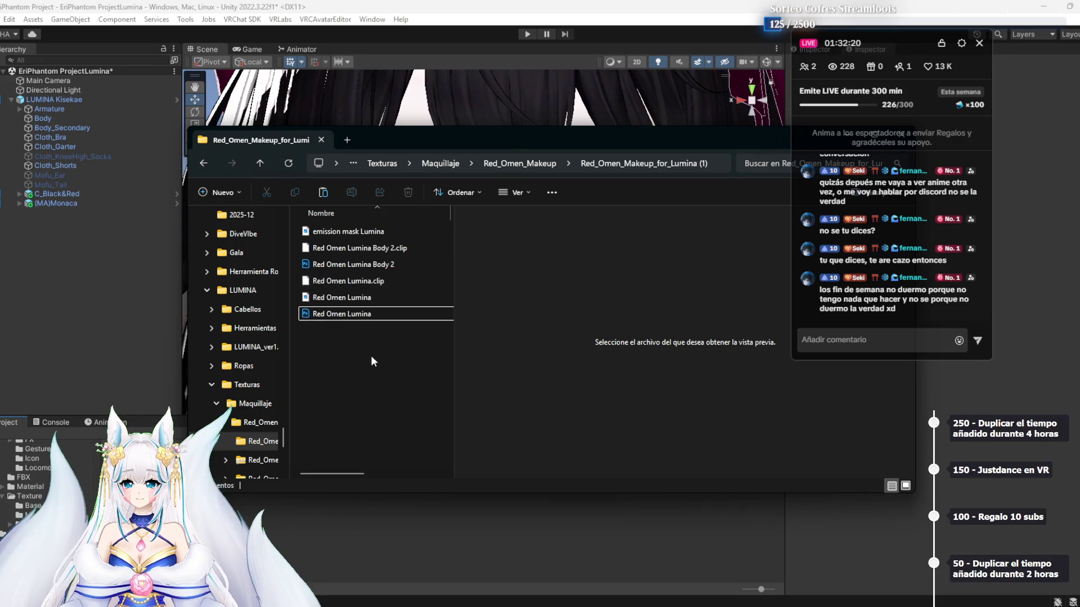
left_click(341, 296)
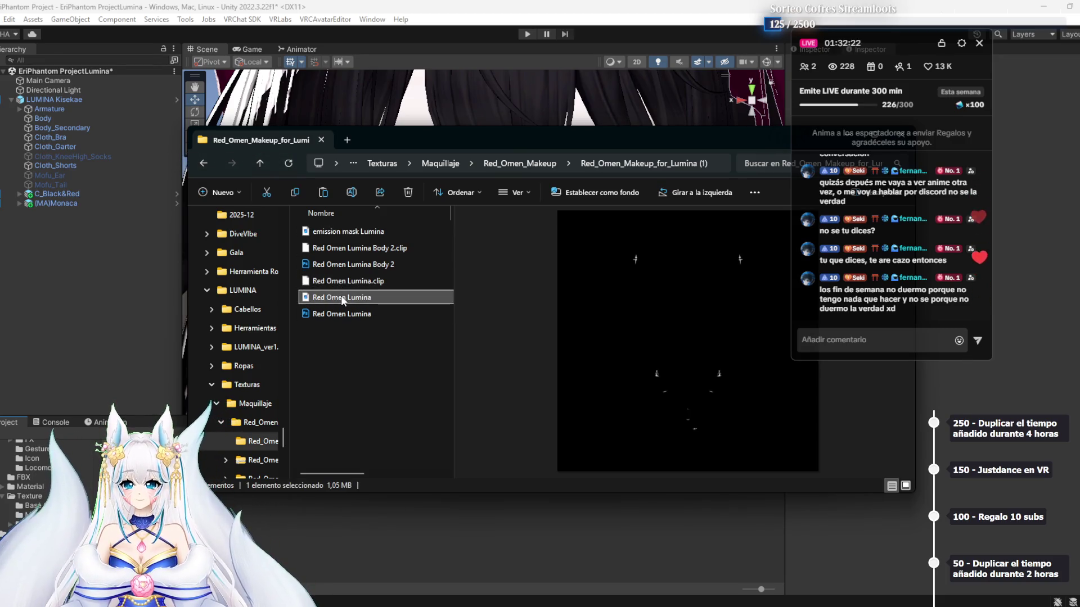
left_click(346, 233)
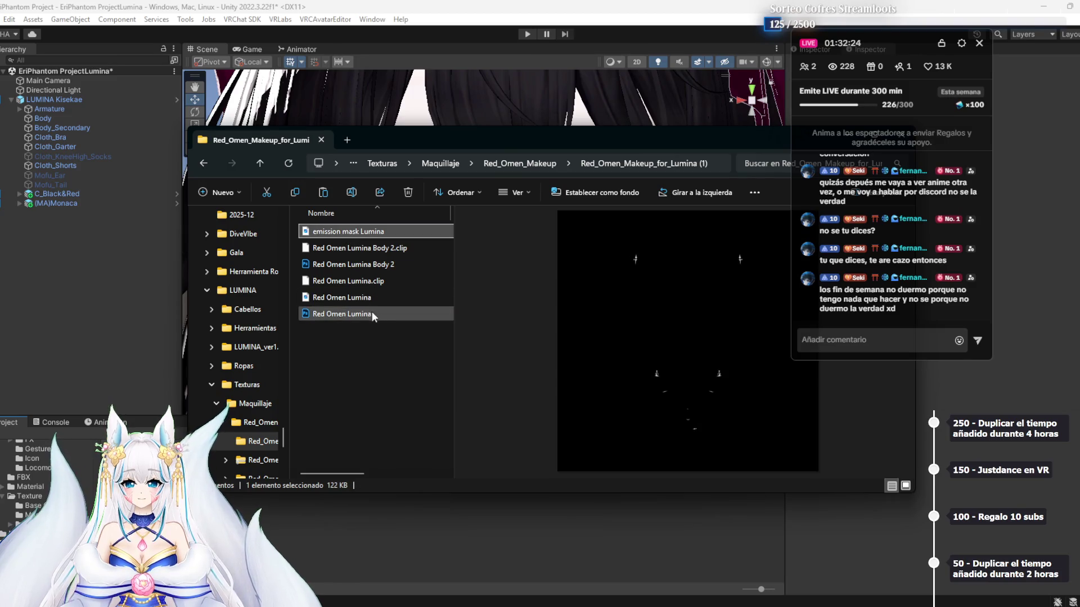
left_click(363, 298)
left_click_drag(340, 299, 499, 543)
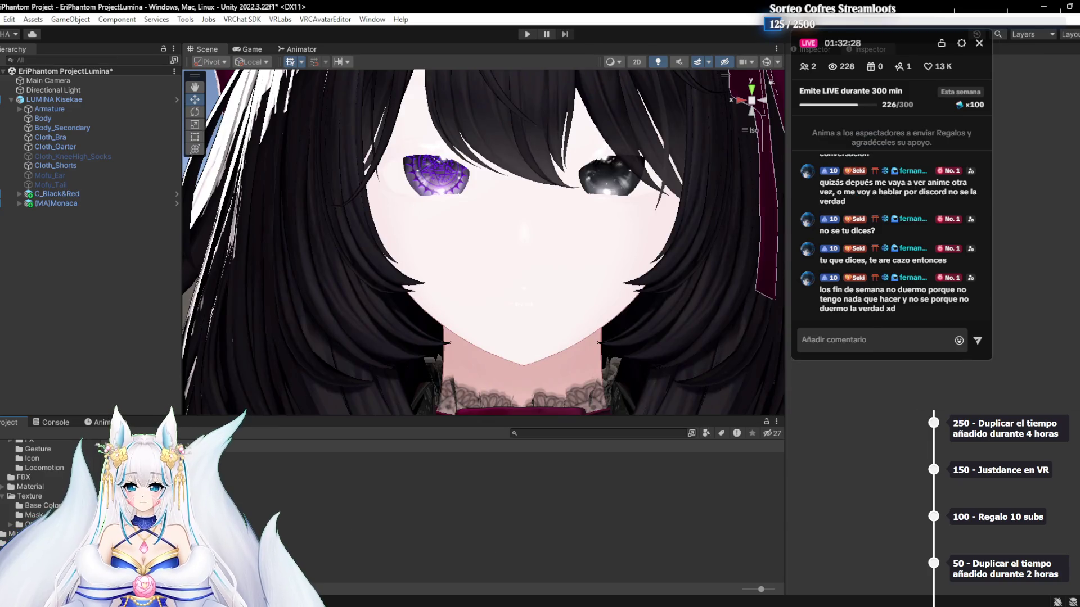
Enable Alpha Is Transparency on the new texture, then select Cloth_Bra
left_click_drag(905, 43, 801, 54)
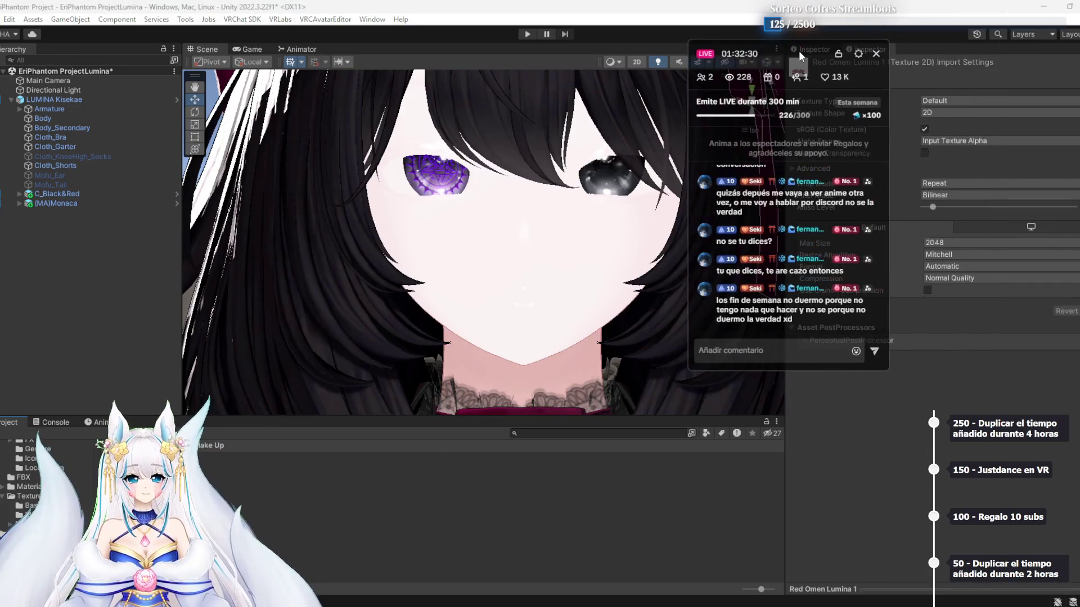
left_click(925, 153)
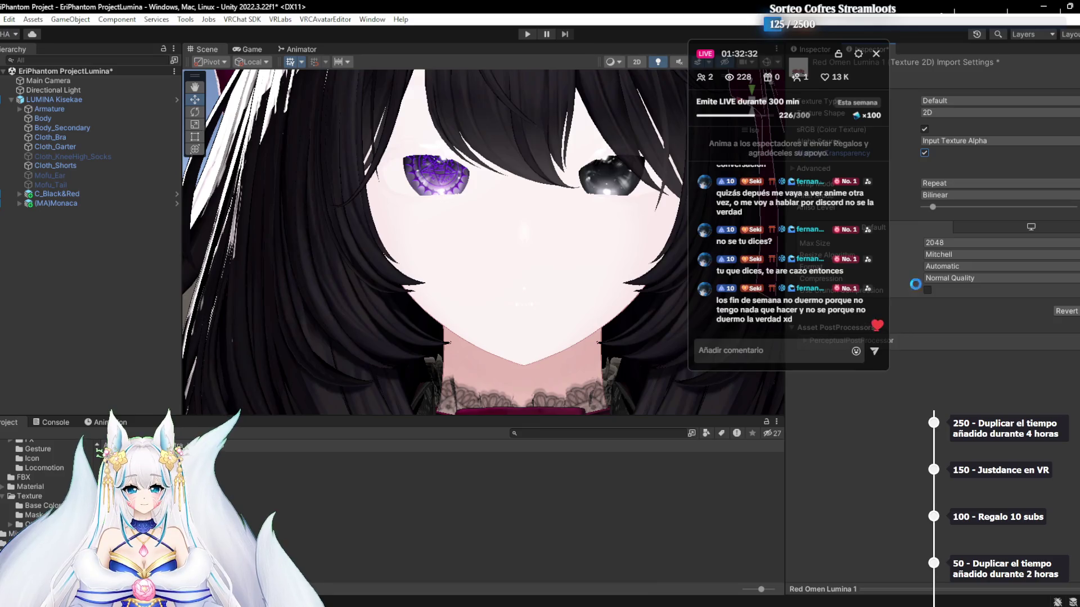
left_click(60, 139)
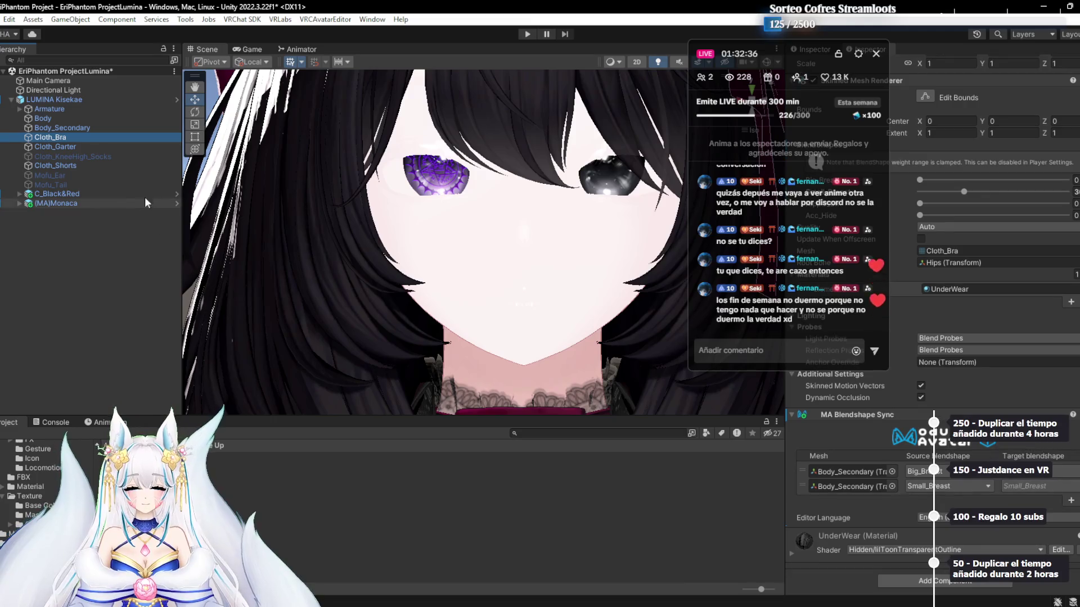
left_click(51, 118)
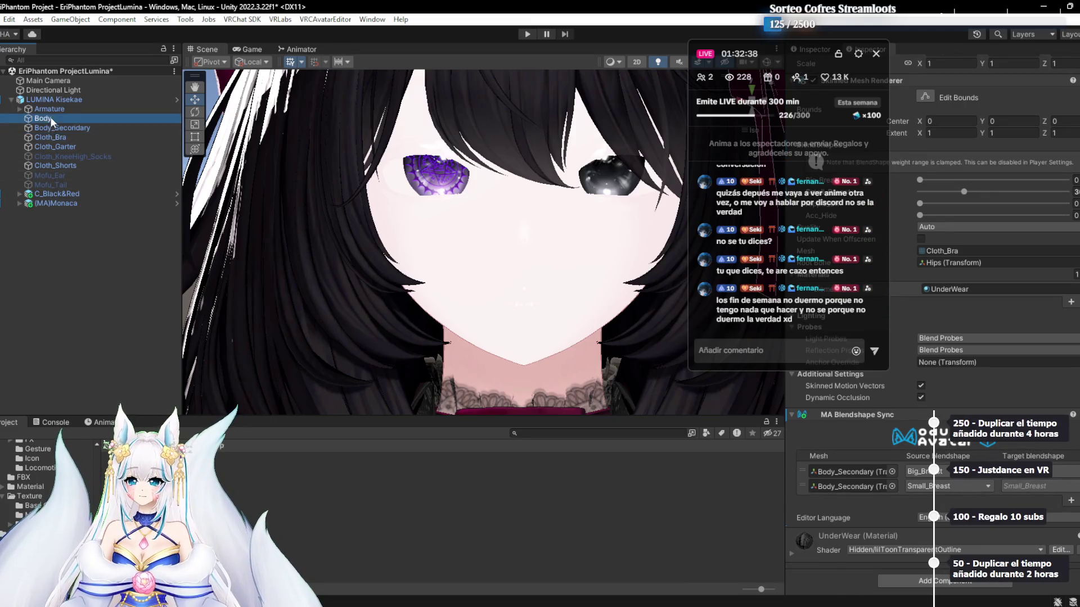
scroll("down", 3)
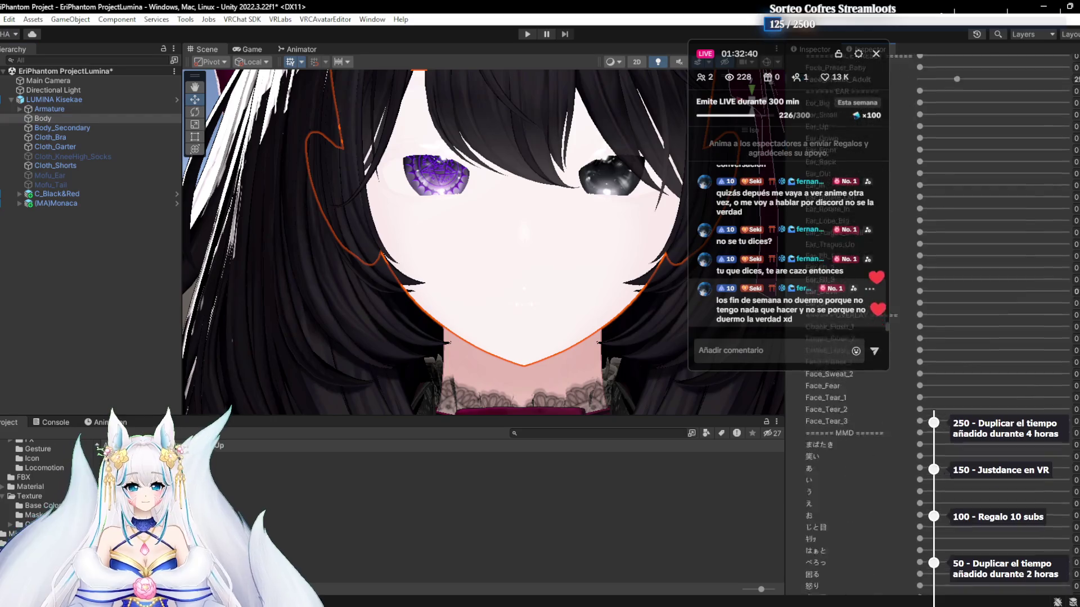
scroll("up", 3)
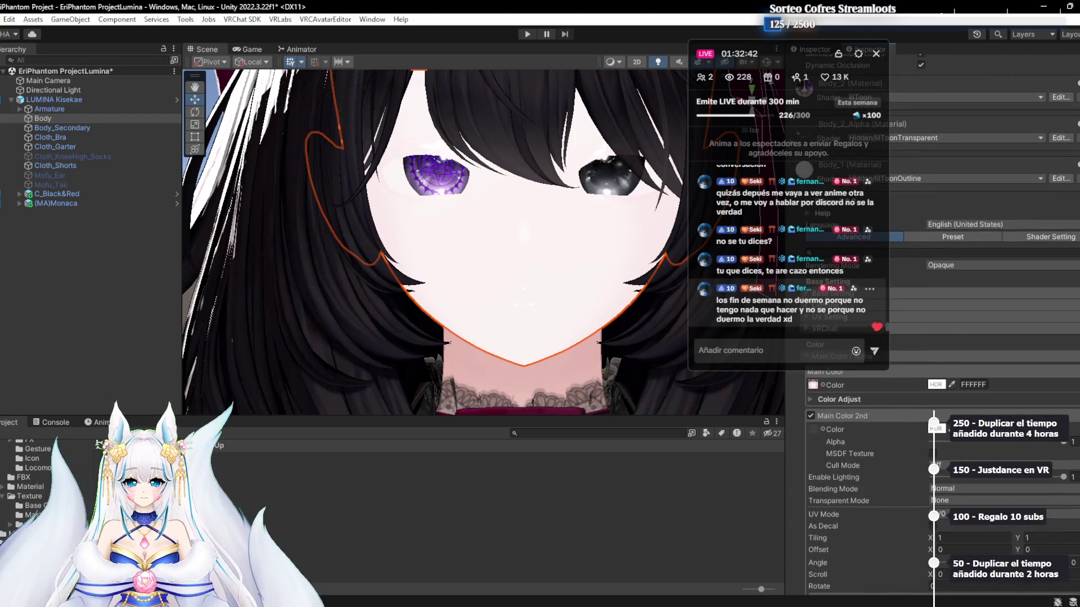
left_click(822, 432)
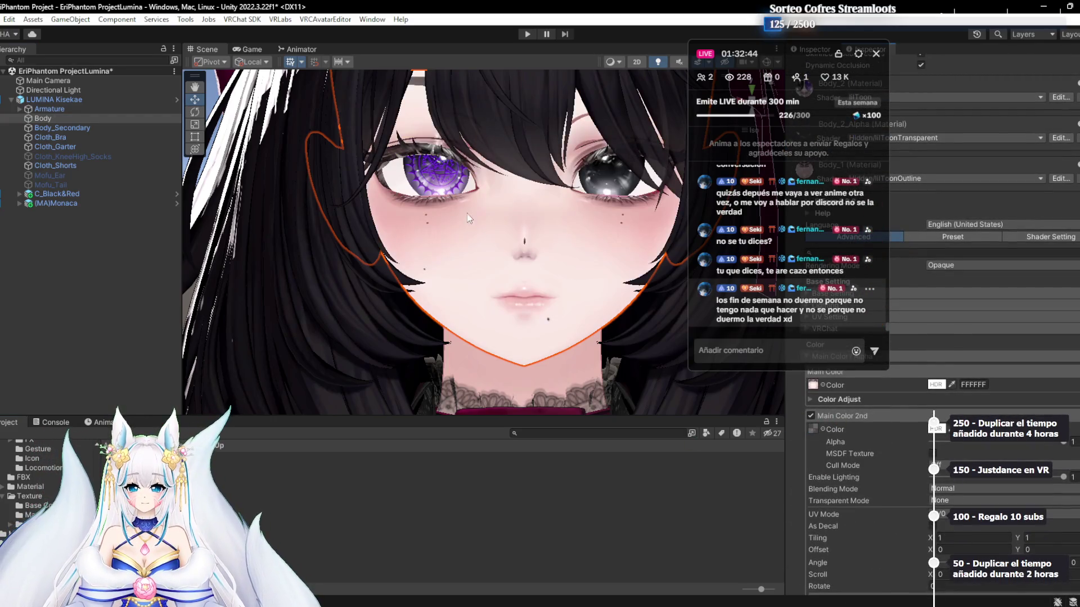
scroll("up", 3)
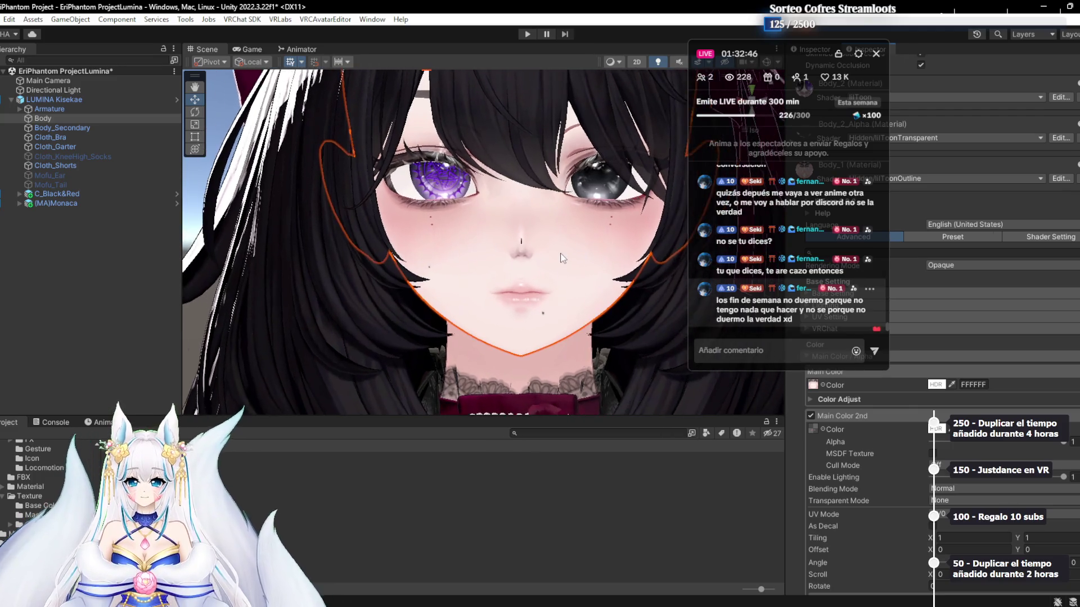
scroll("up", 3)
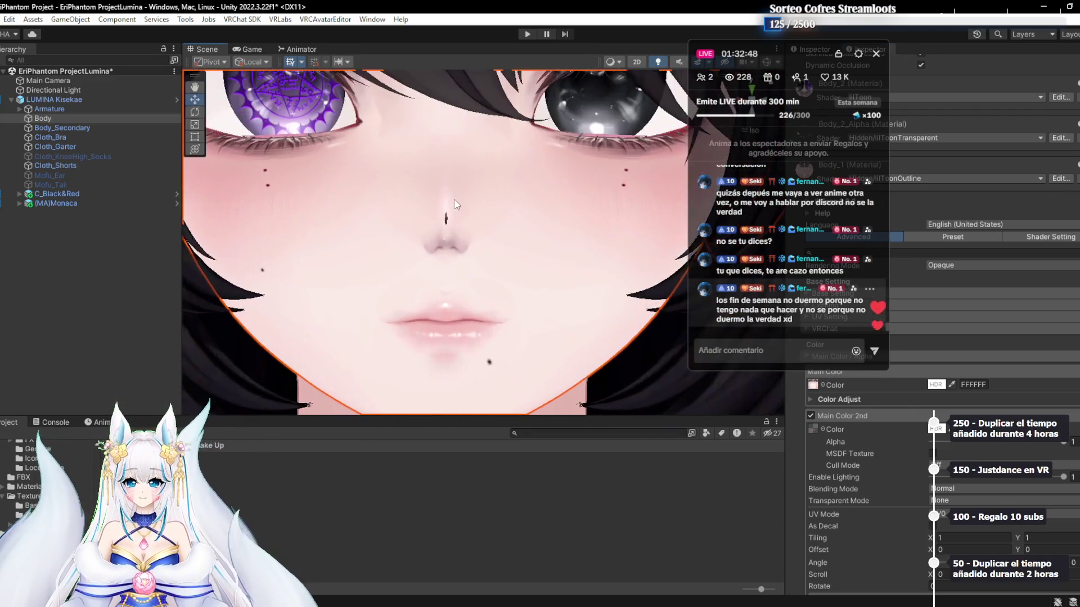
scroll("up", 3)
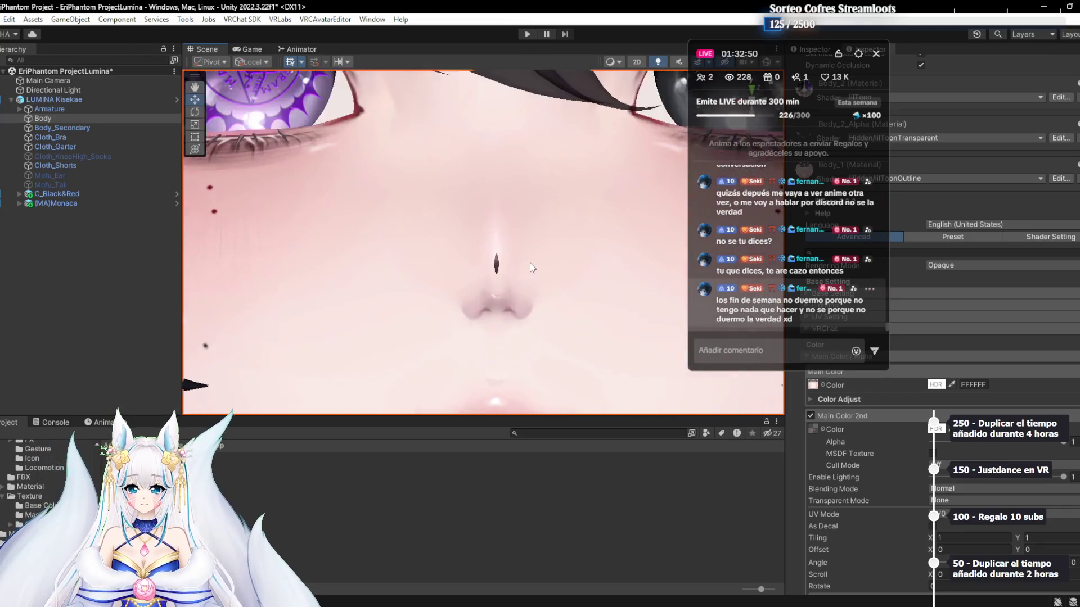
scroll("up", 3)
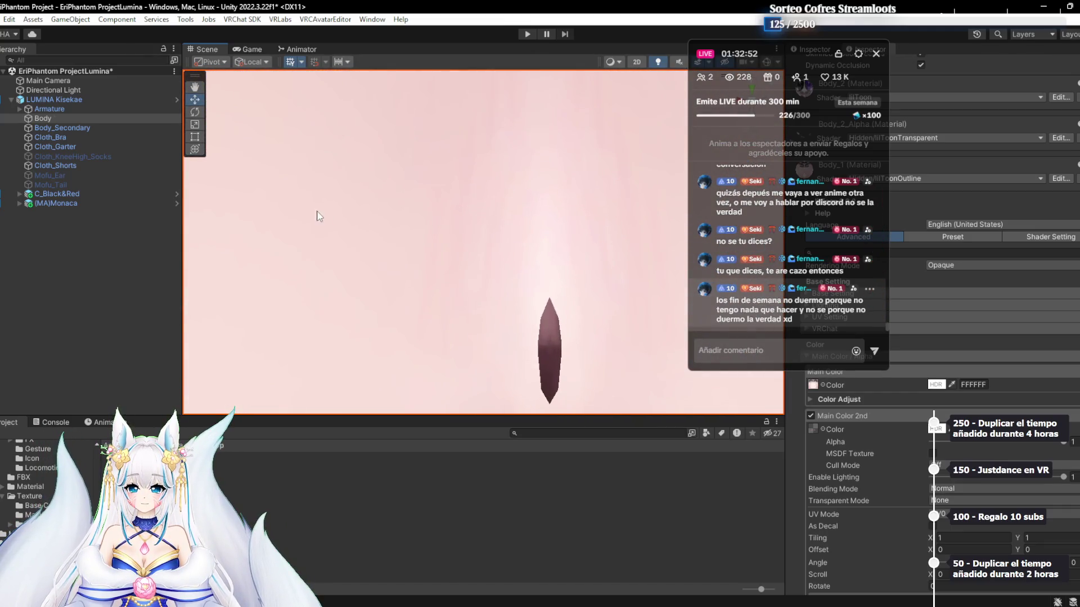
scroll("down", 3)
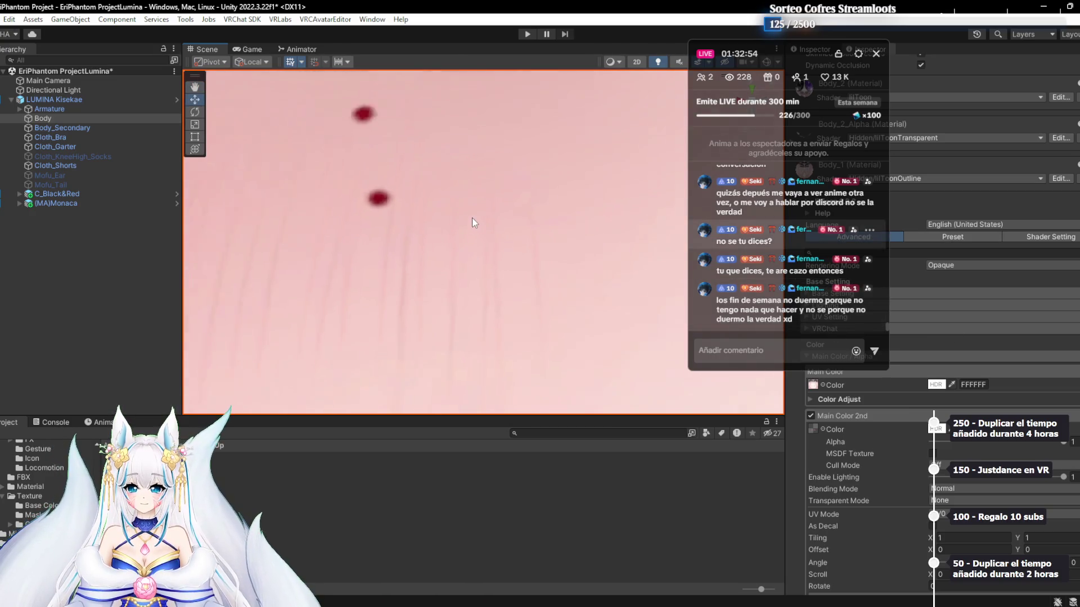
scroll("down", 3)
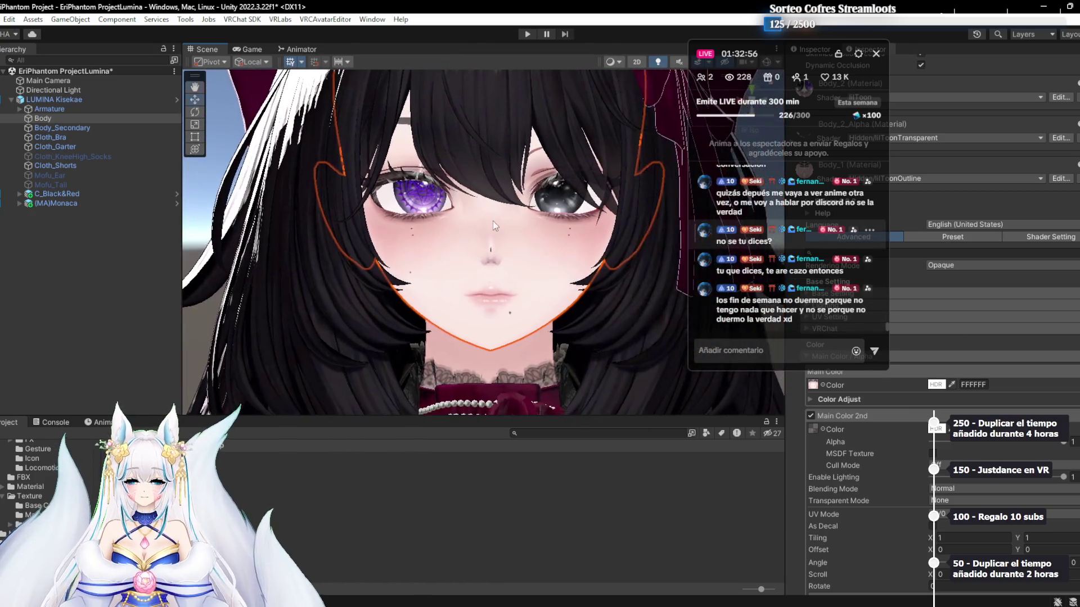
key("alt+Tab")
Bring Red Omen Lumina.psd to the front and zoom in on the painted eyes
key("alt+Tab")
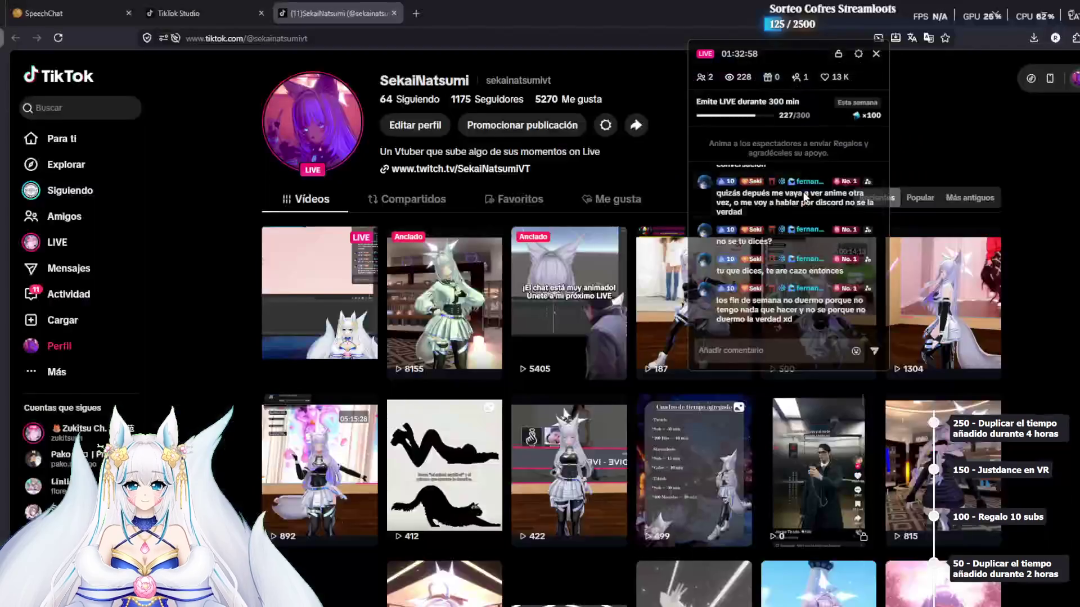
key("alt+Tab")
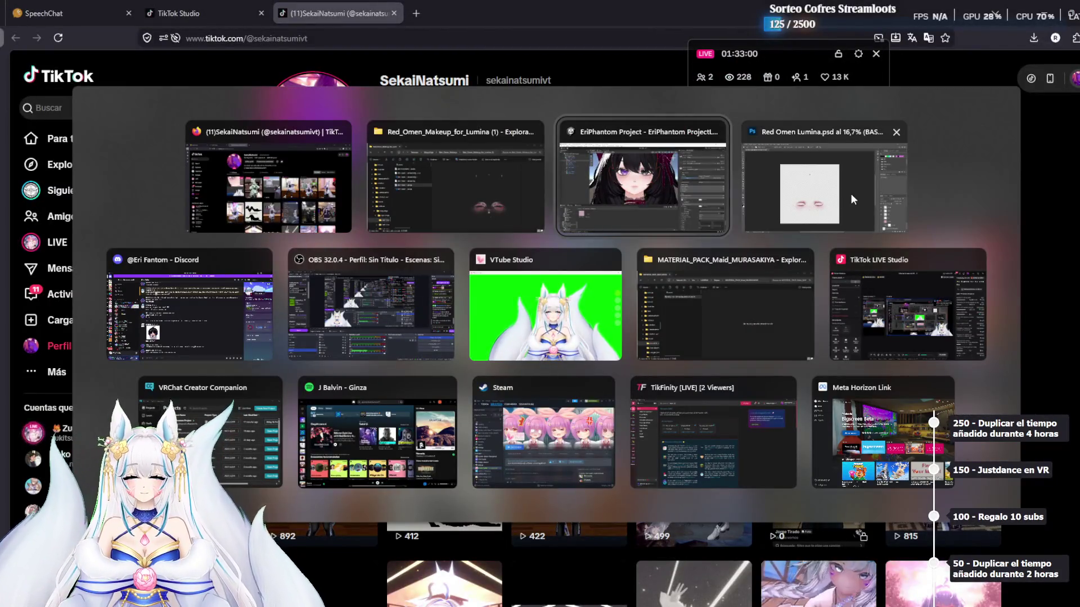
left_click(850, 194)
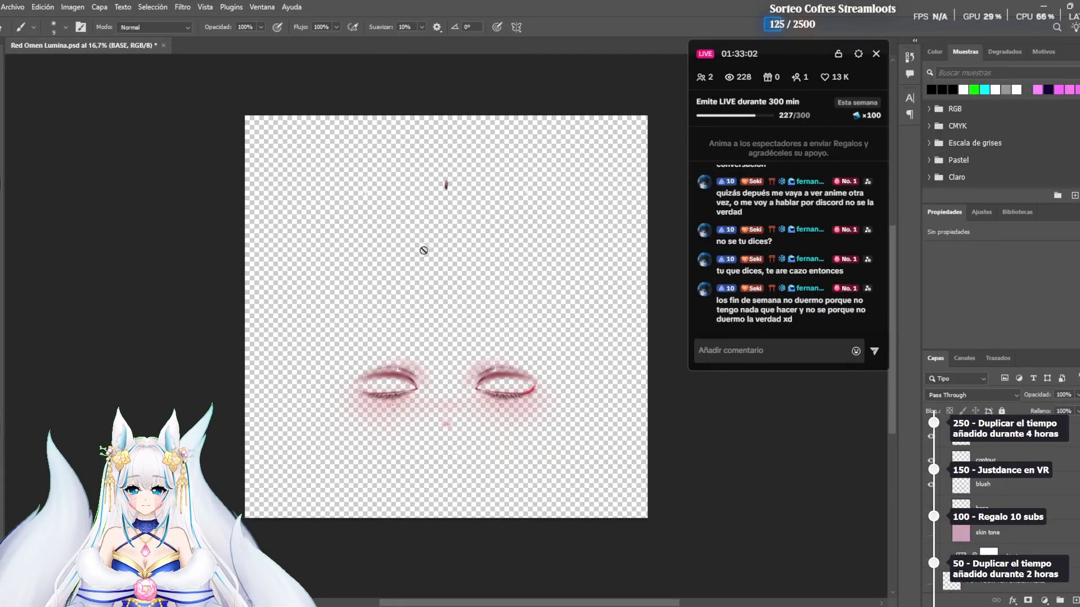
scroll("up", 3)
scroll("up", 3)
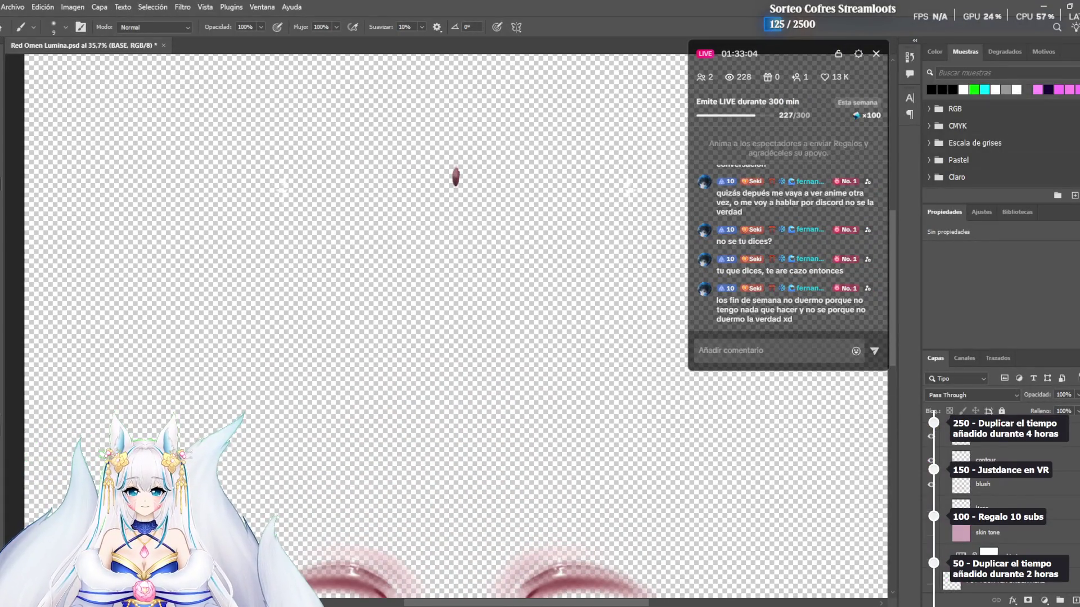
scroll("up", 3)
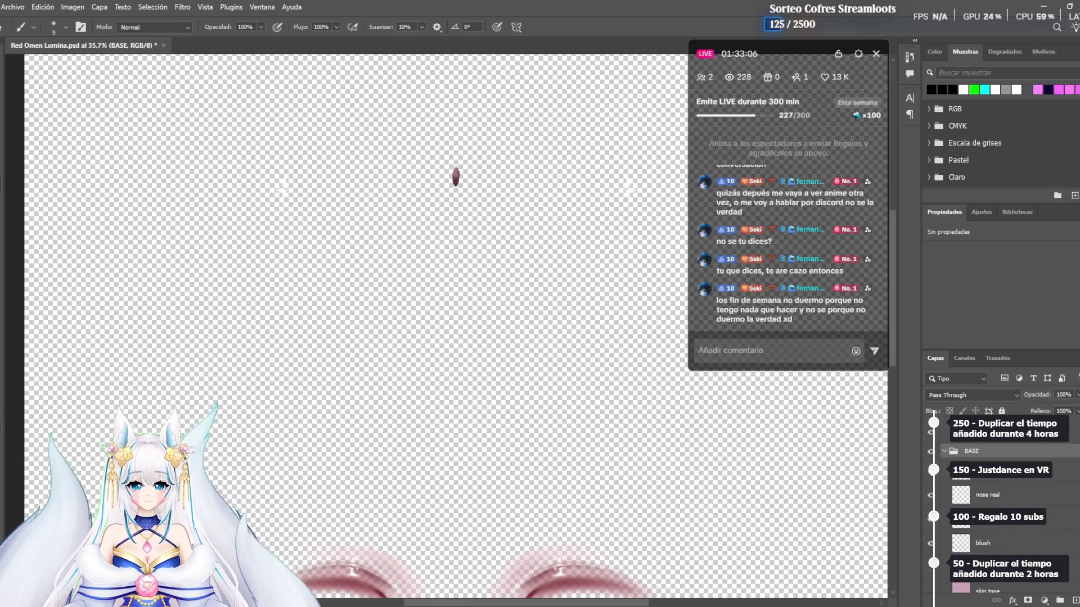
scroll("down", 3)
scroll("down", 3)
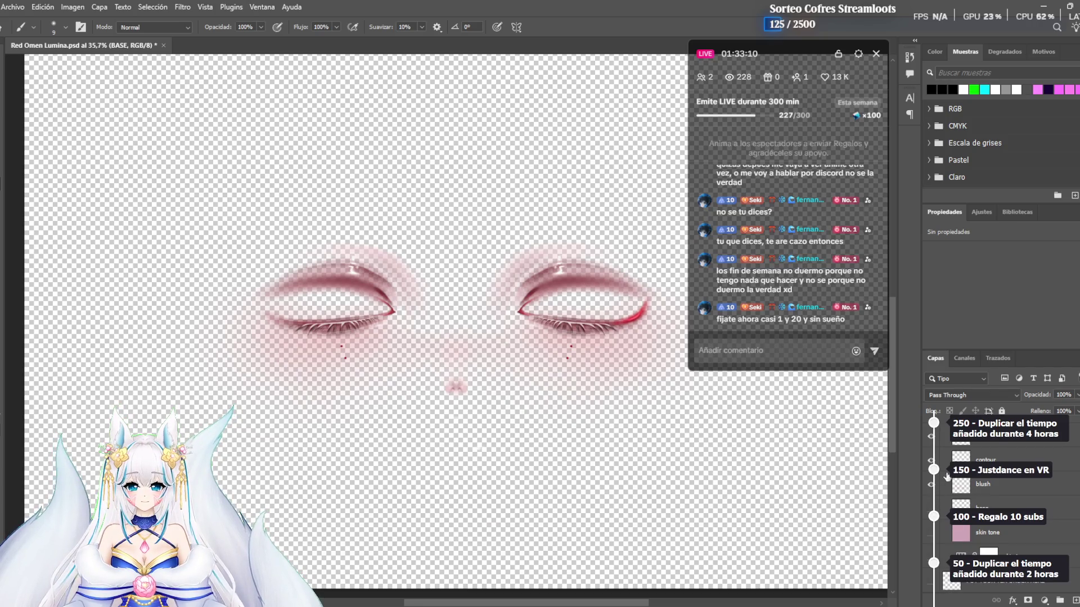
scroll("up", 3)
scroll("down", 3)
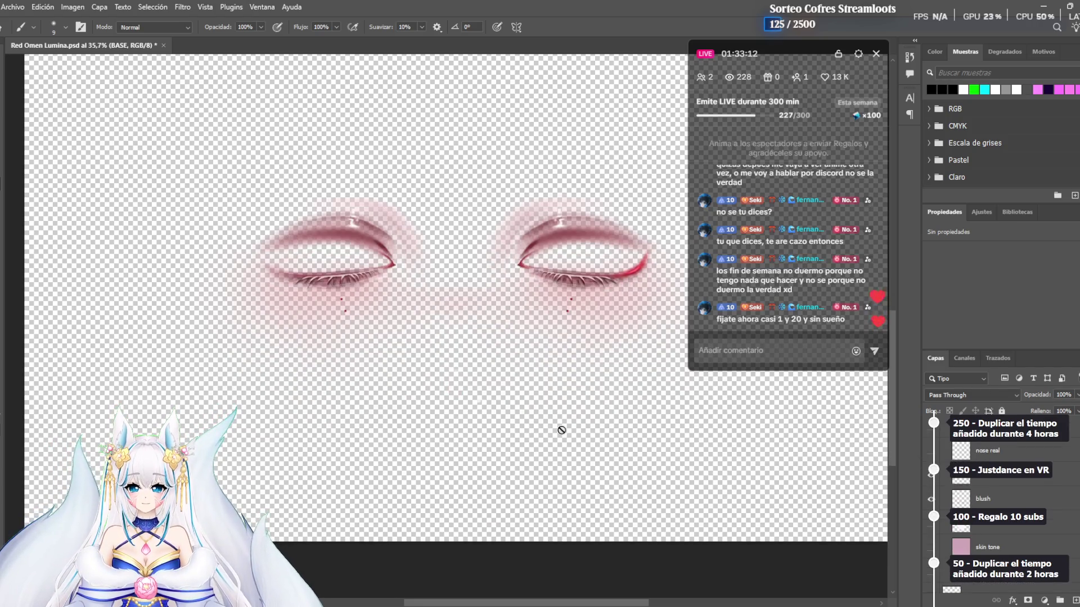
scroll("up", 3)
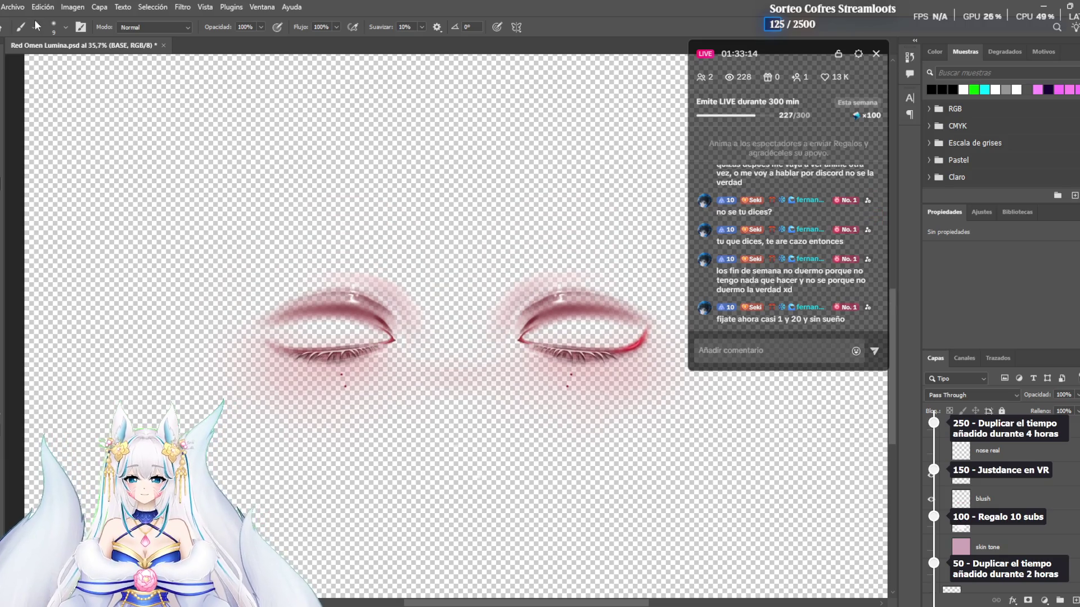
left_click(12, 6)
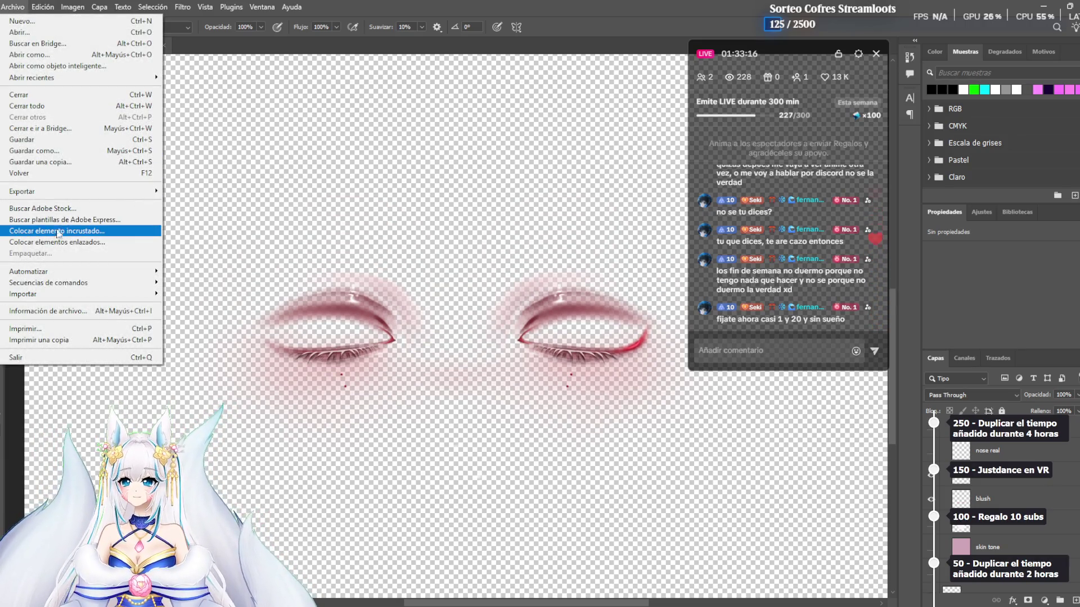
Save a PNG copy named Red Omen Lumina, replacing the existing file and accepting PNG options
left_click(39, 162)
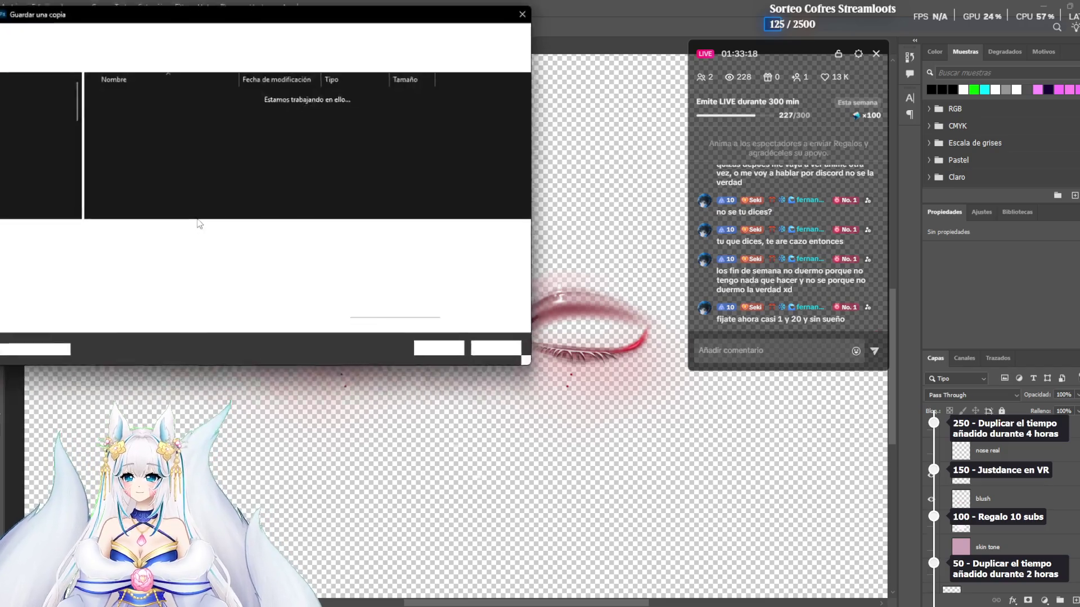
left_click(158, 250)
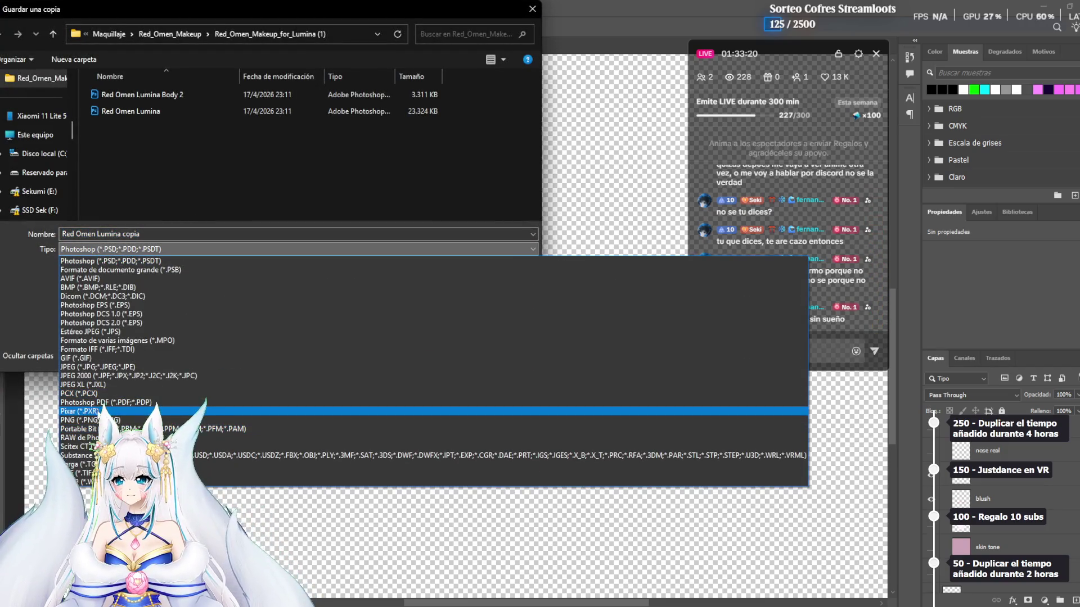
left_click(113, 420)
left_click(153, 116)
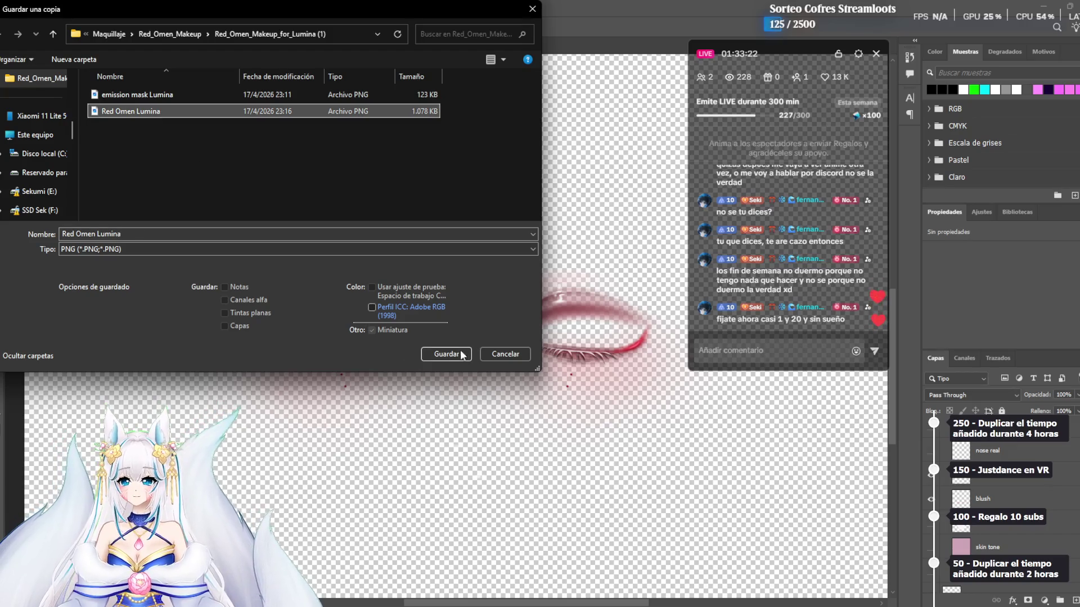
left_click(461, 354)
left_click(574, 310)
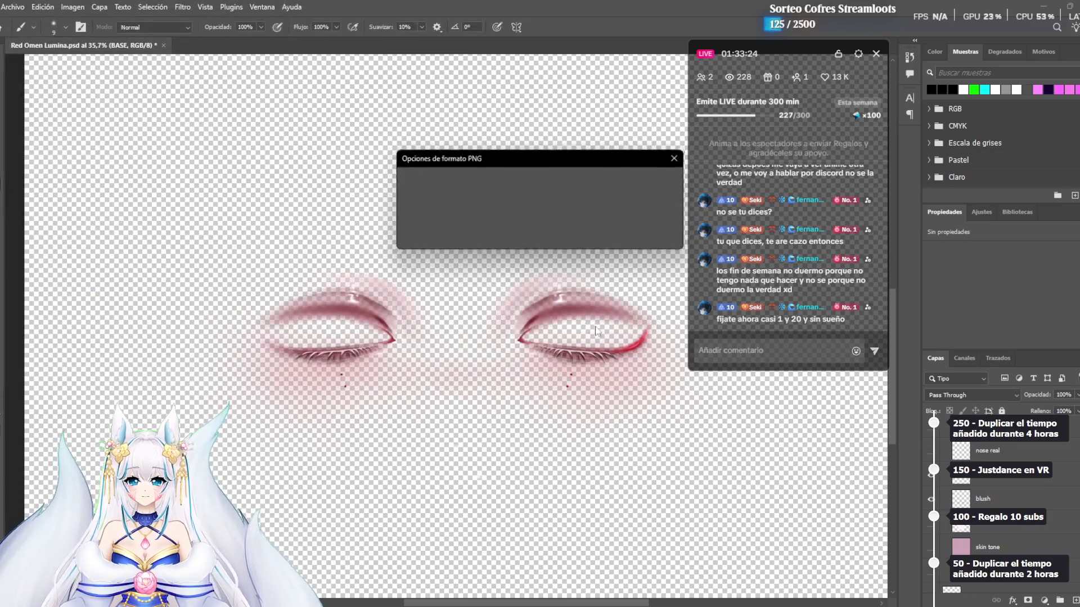
left_click(644, 186)
key("alt+Tab")
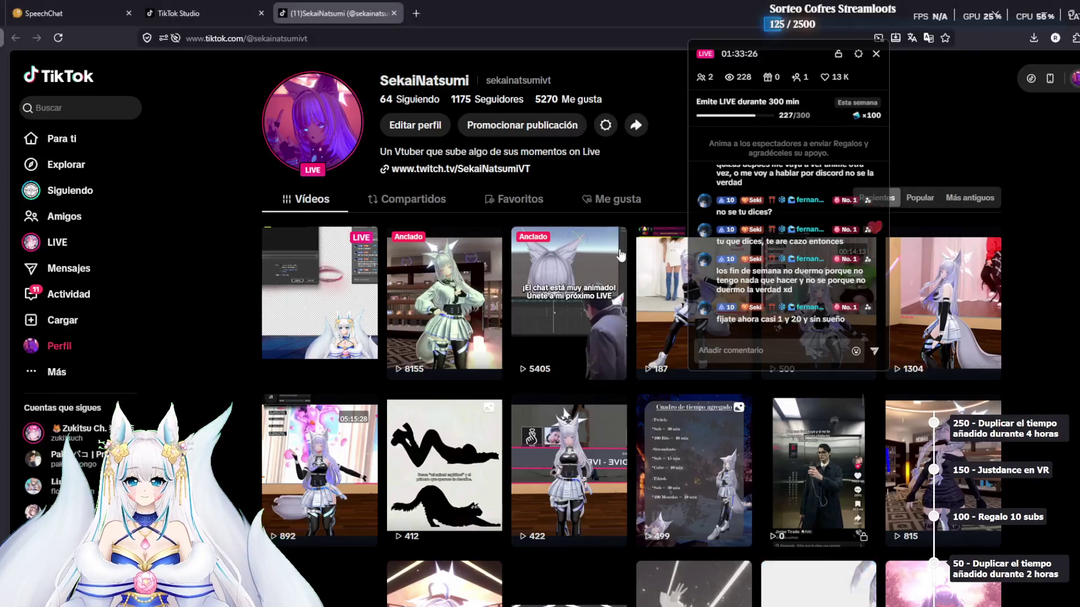
Back in Unity, delete the old Red Omen Lumina texture from the Make Up folder
key("alt+Tab")
key("Tab")
key("alt+Tab")
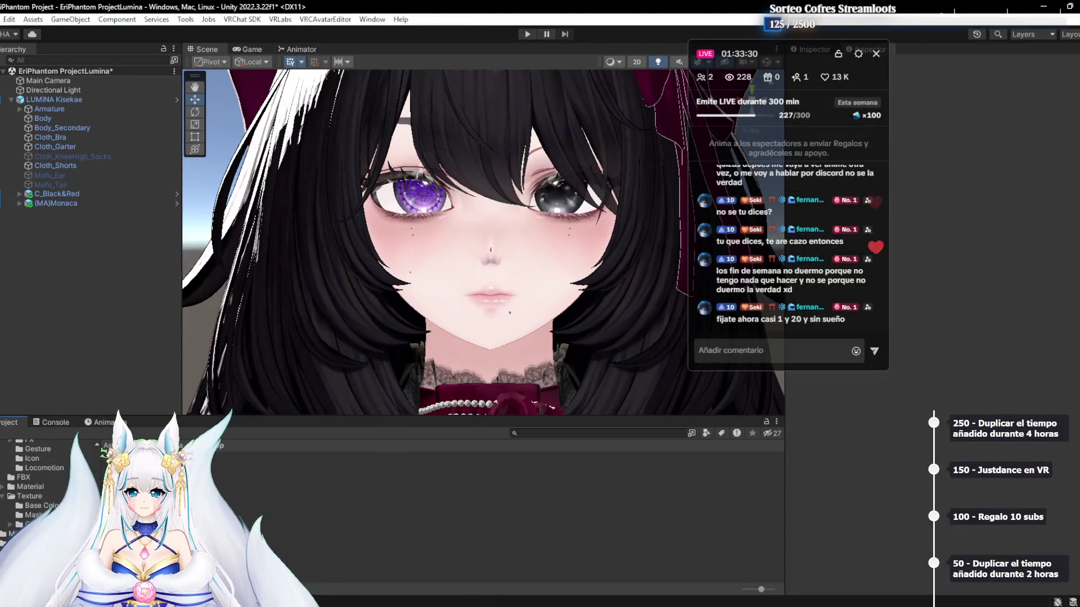
left_click(236, 502)
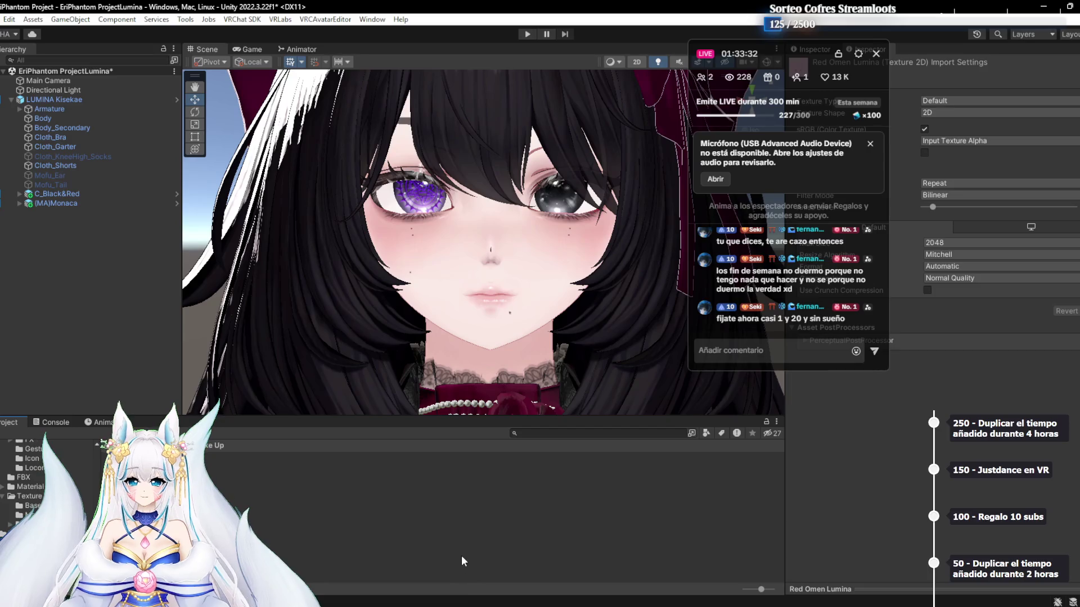
key("Delete")
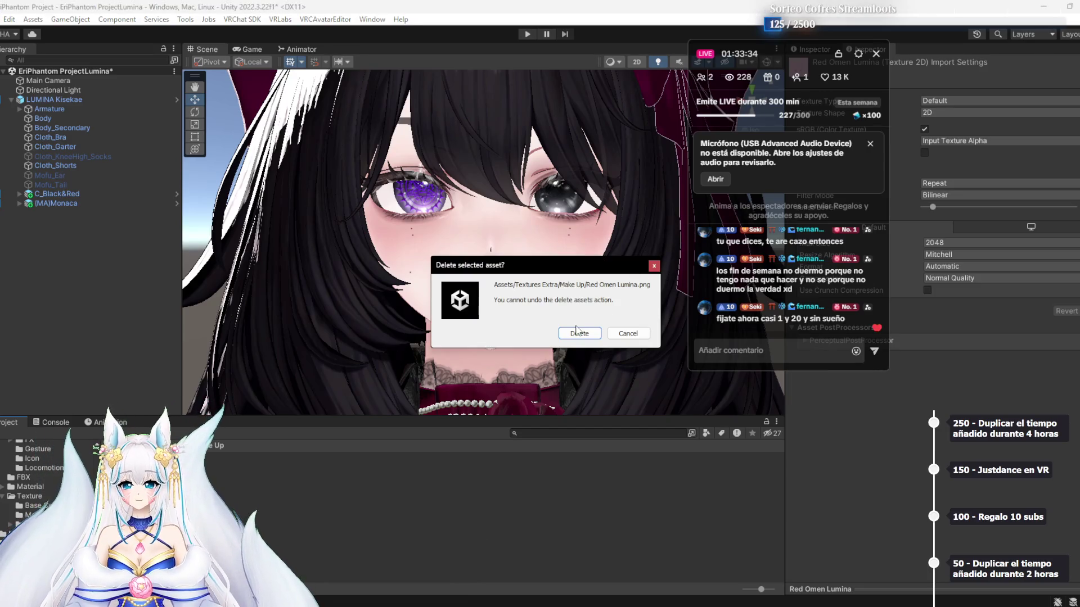
left_click(578, 332)
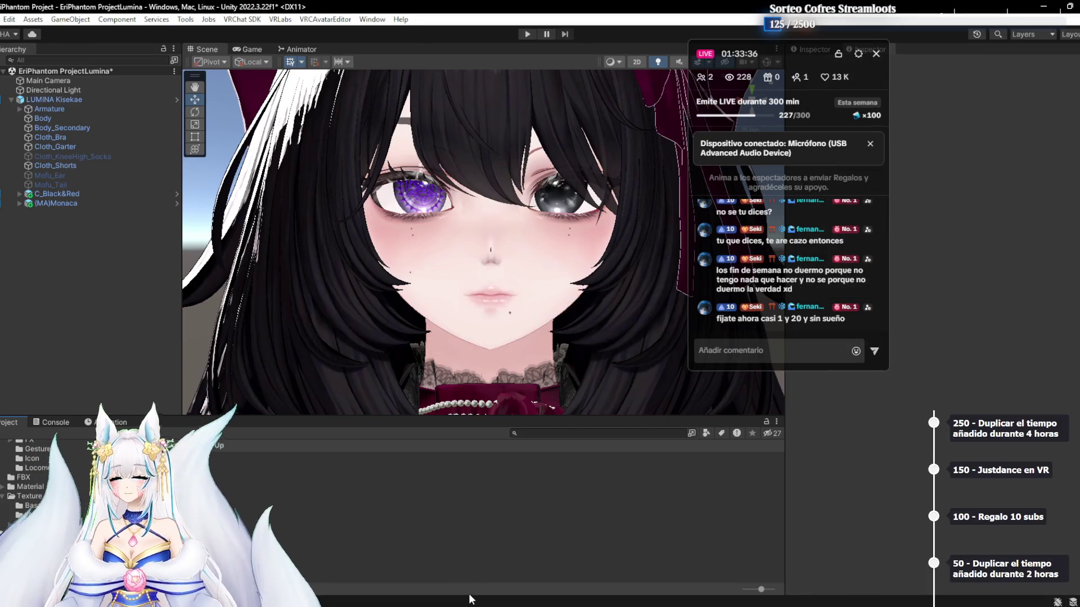
Reset Advanced Lipsync in VTube Studio's microphone settings to defaults, then switch back to Unity
left_click(771, 587)
double_click(405, 352)
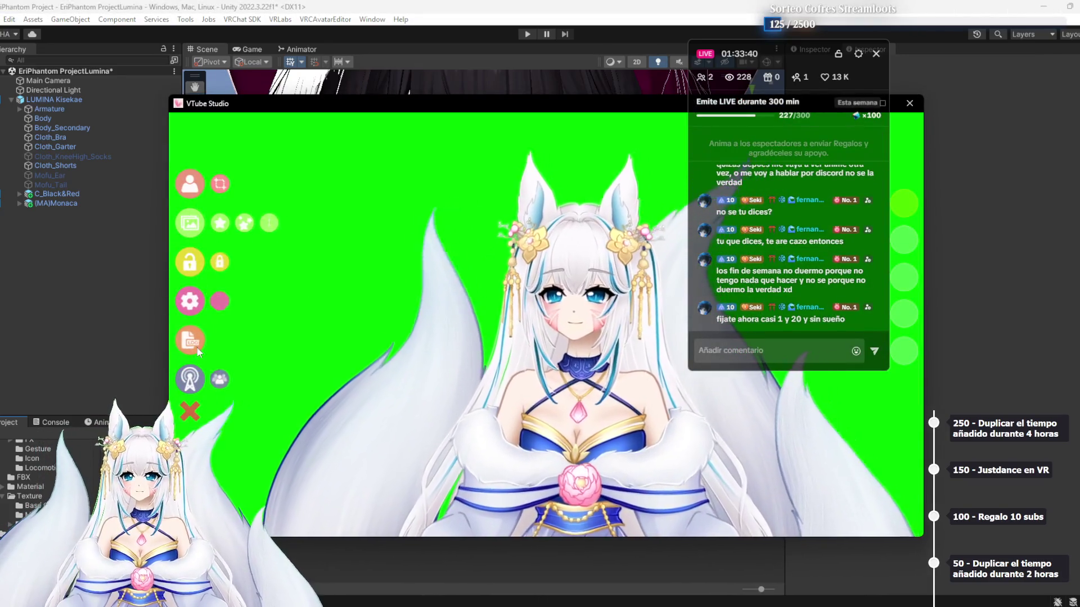
left_click(190, 222)
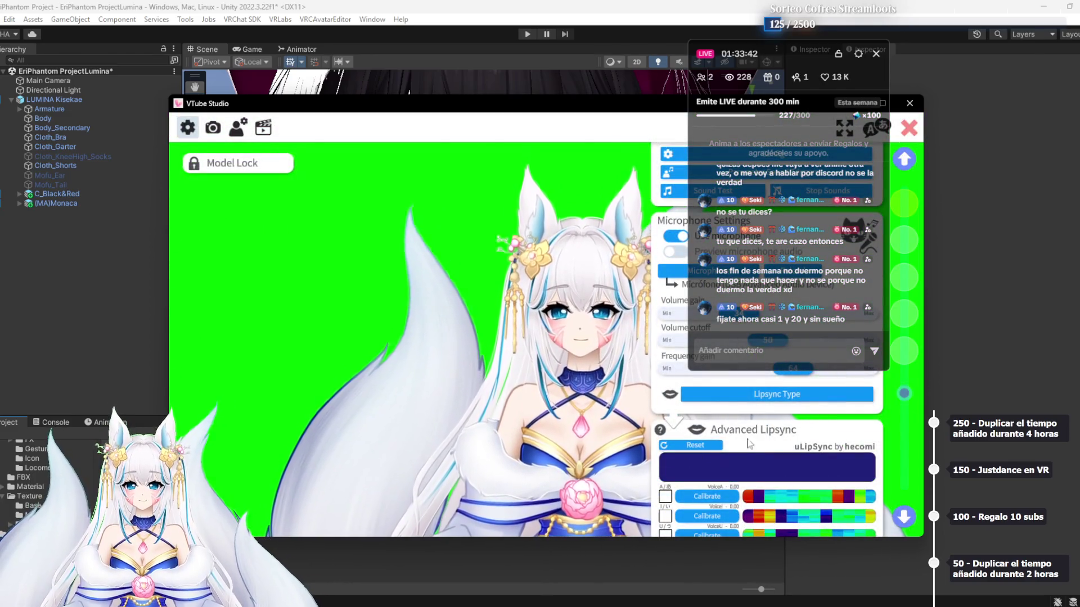
left_click(710, 446)
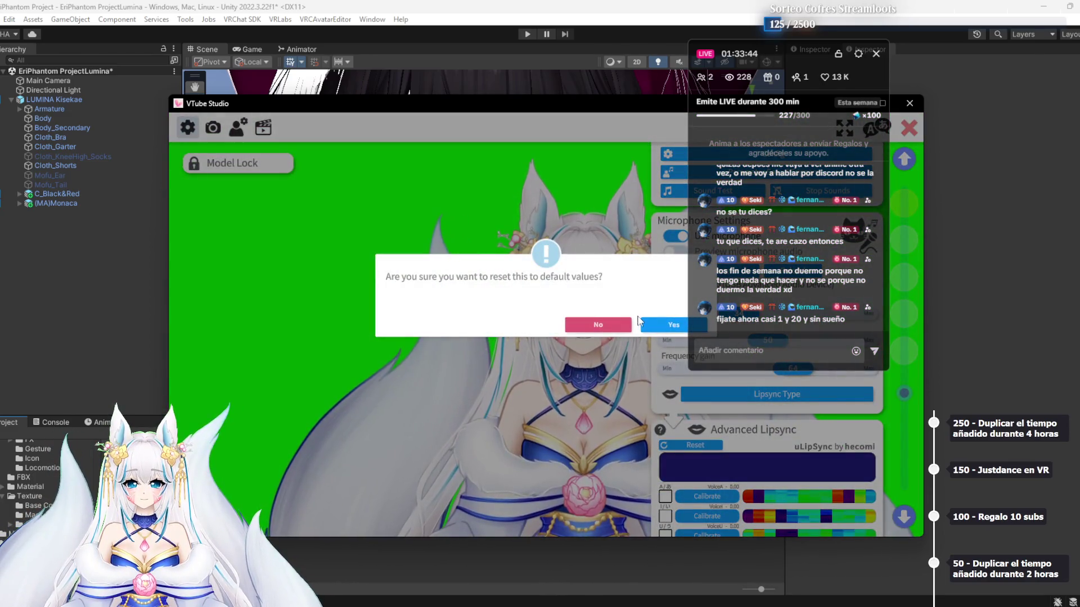
left_click(591, 323)
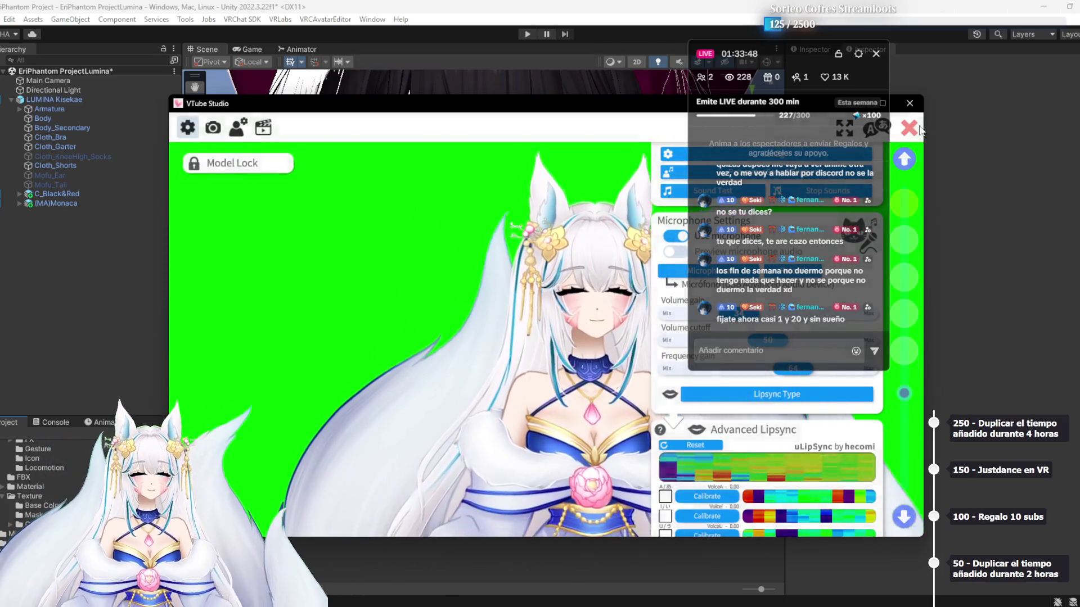
left_click(908, 128)
left_click(909, 103)
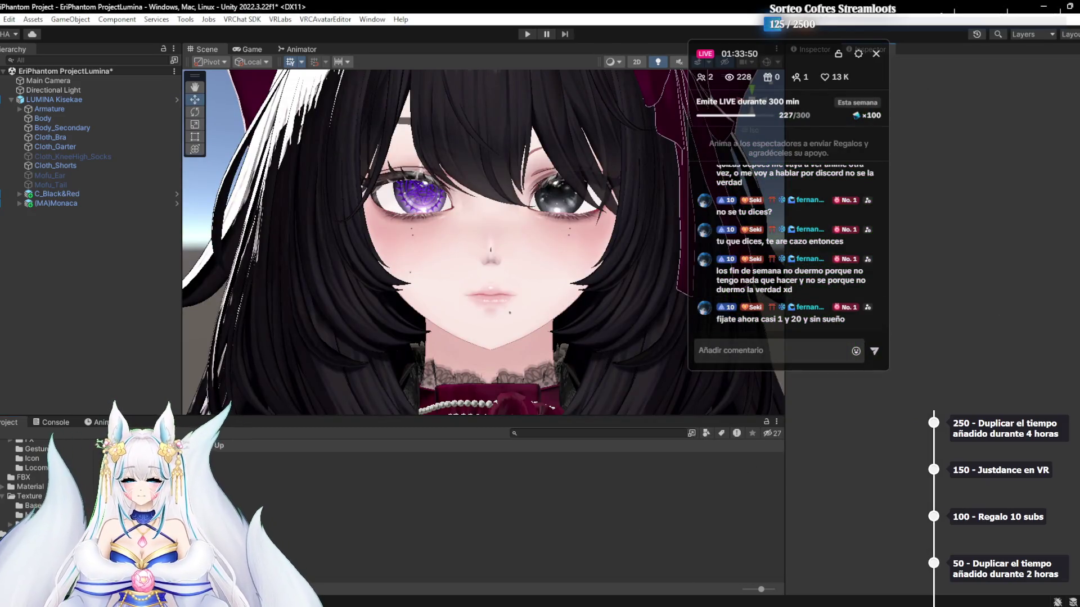
key("alt+Tab")
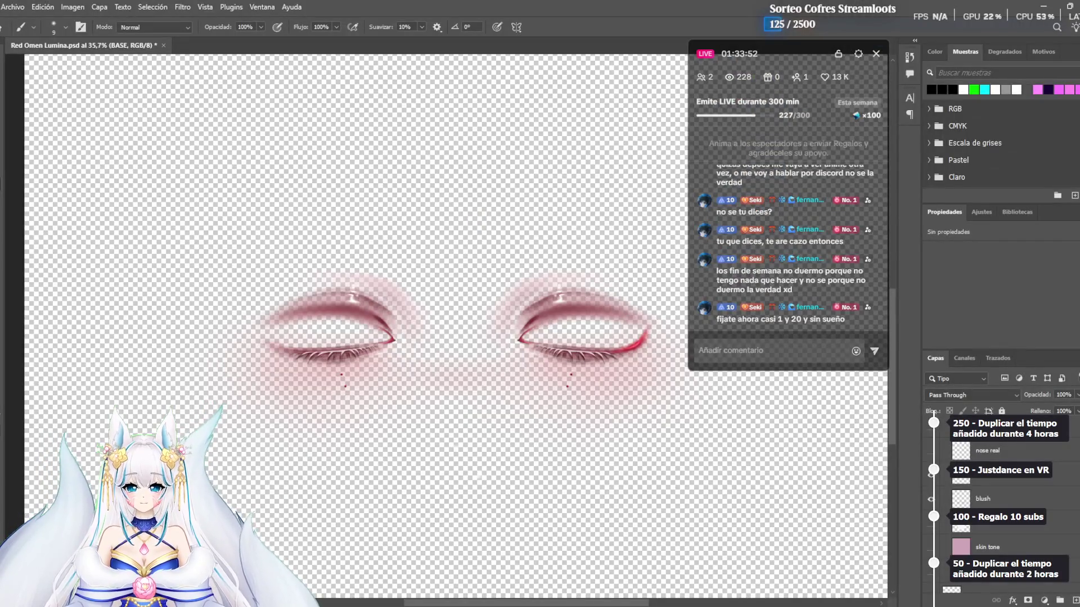
key("alt+Tab")
Check Red Omen Lumina.png in the makeup folder, then delete the duplicate Red Omen Lumina 1 texture
mouse_move(442, 597)
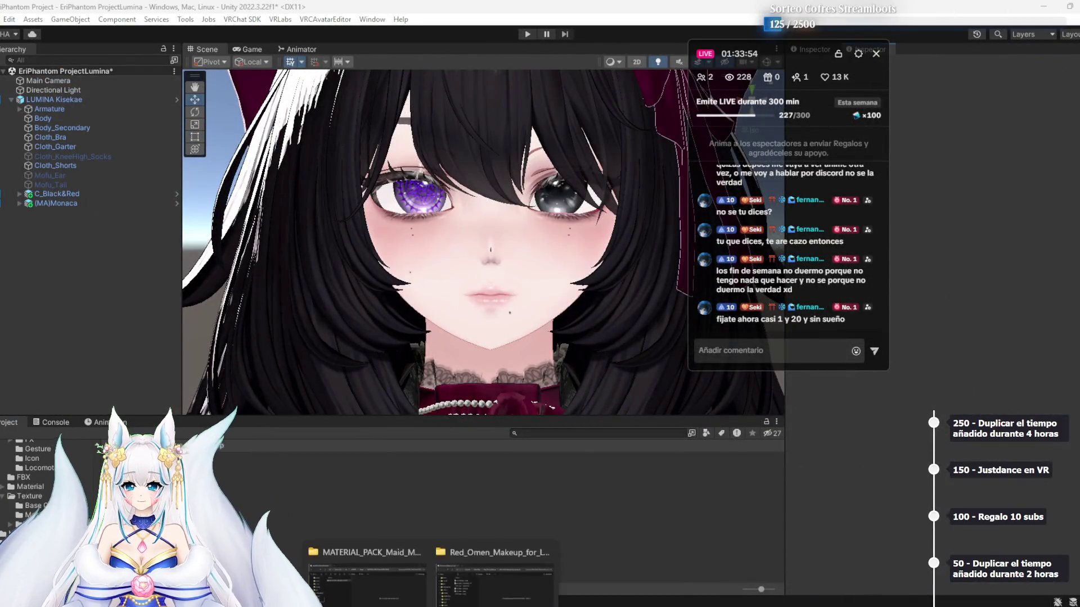
left_click(481, 572)
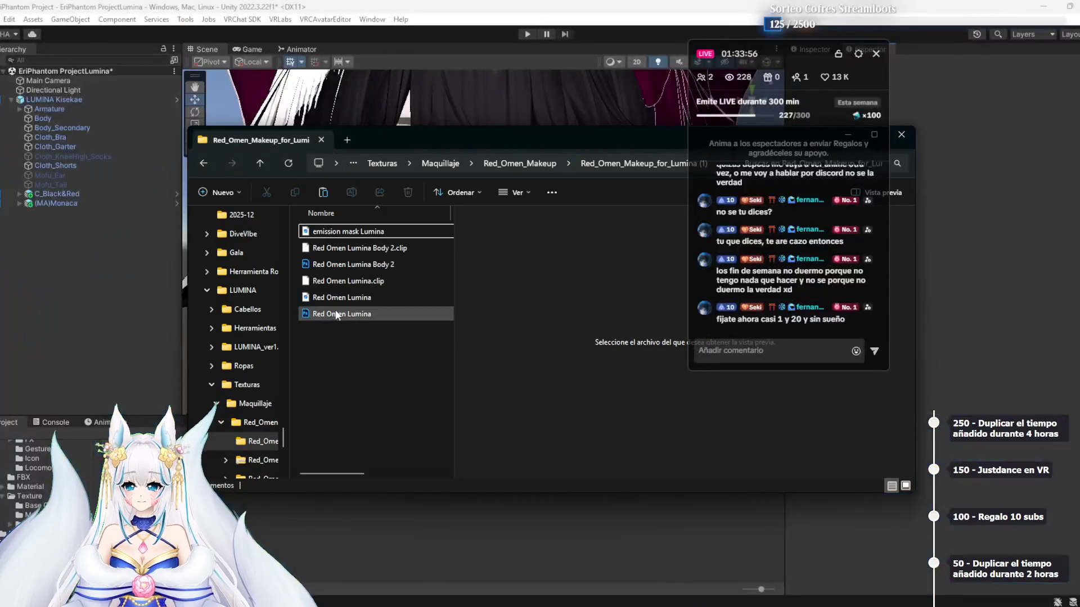
left_click(348, 297)
key("alt+Tab")
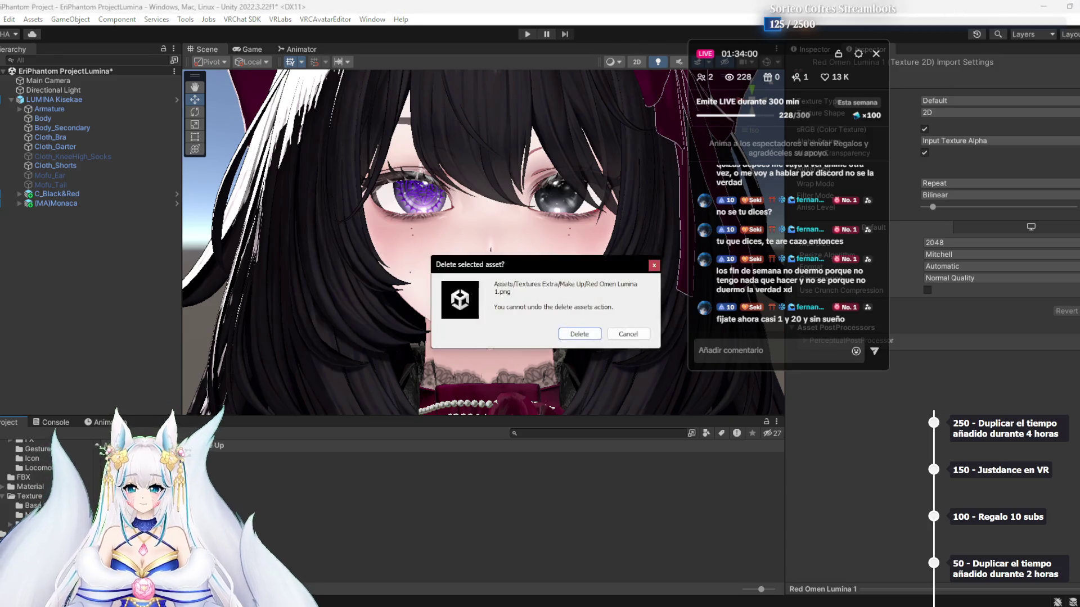
key("Return")
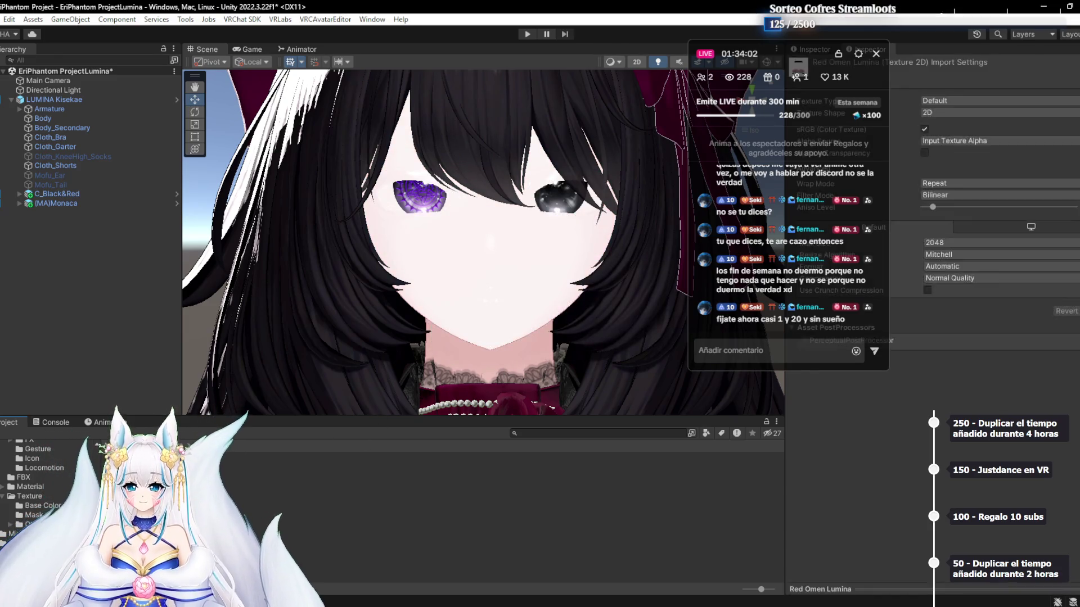
Set the texture's compression to High Quality and apply it
left_click(1071, 278)
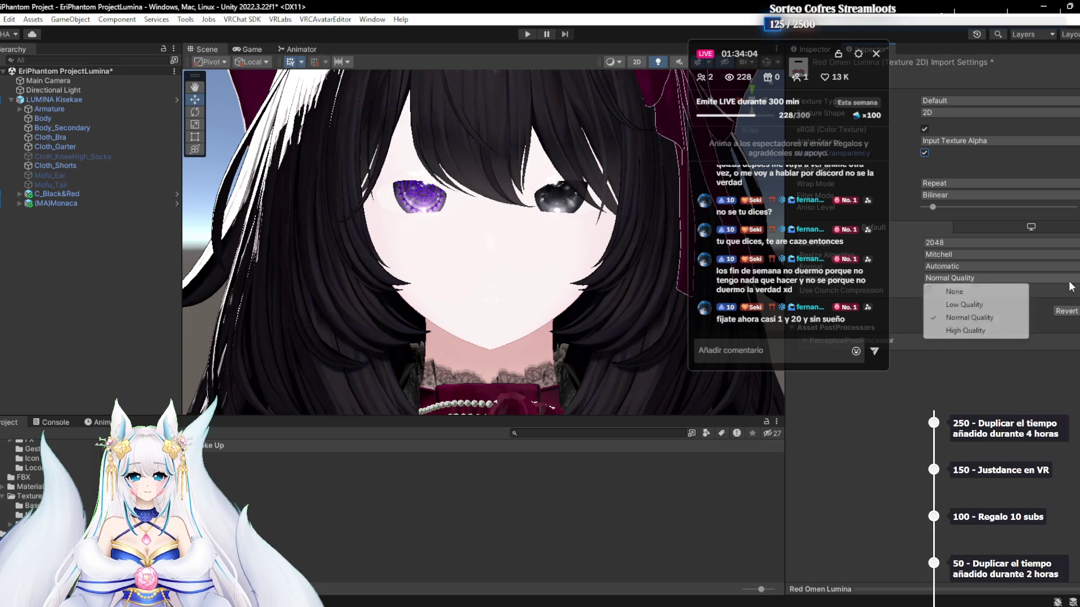
left_click(973, 332)
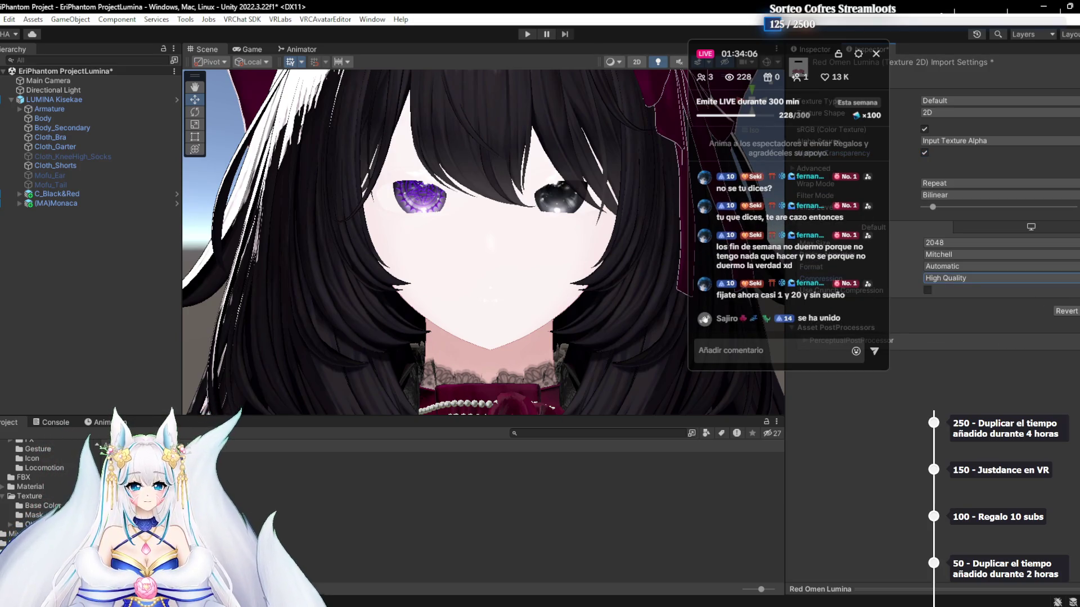
left_click(1077, 311)
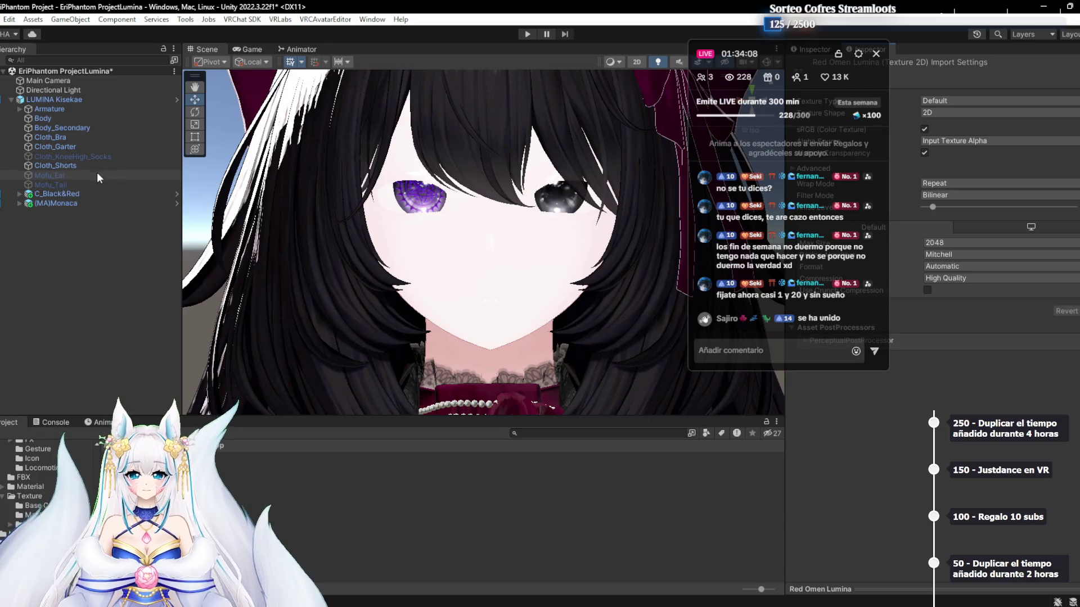
Select the Body mesh and scroll to its lilToon Main Color settings
left_click(56, 120)
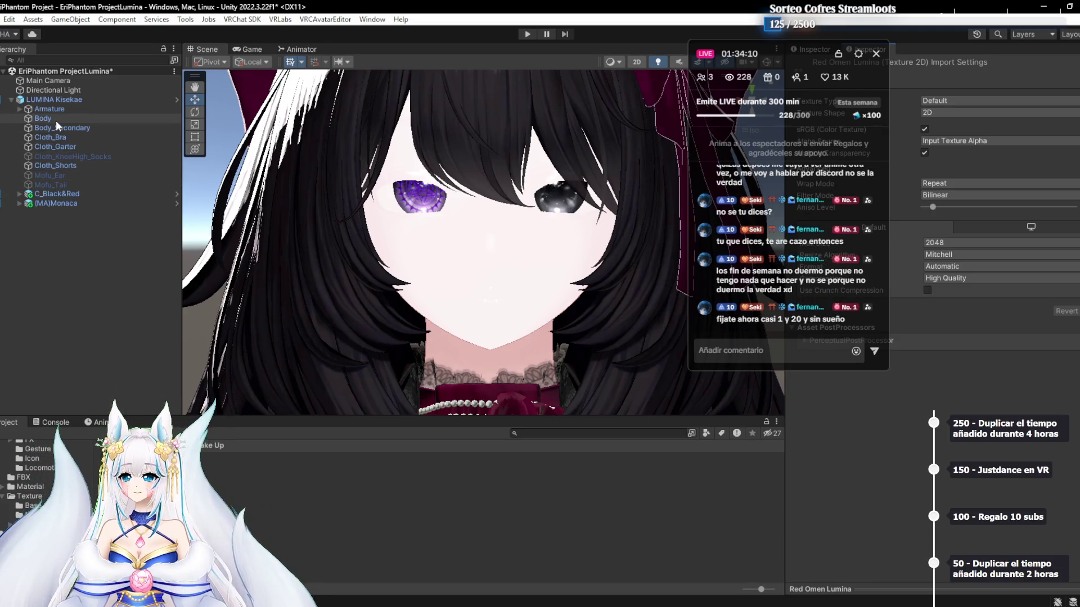
scroll("down", 3)
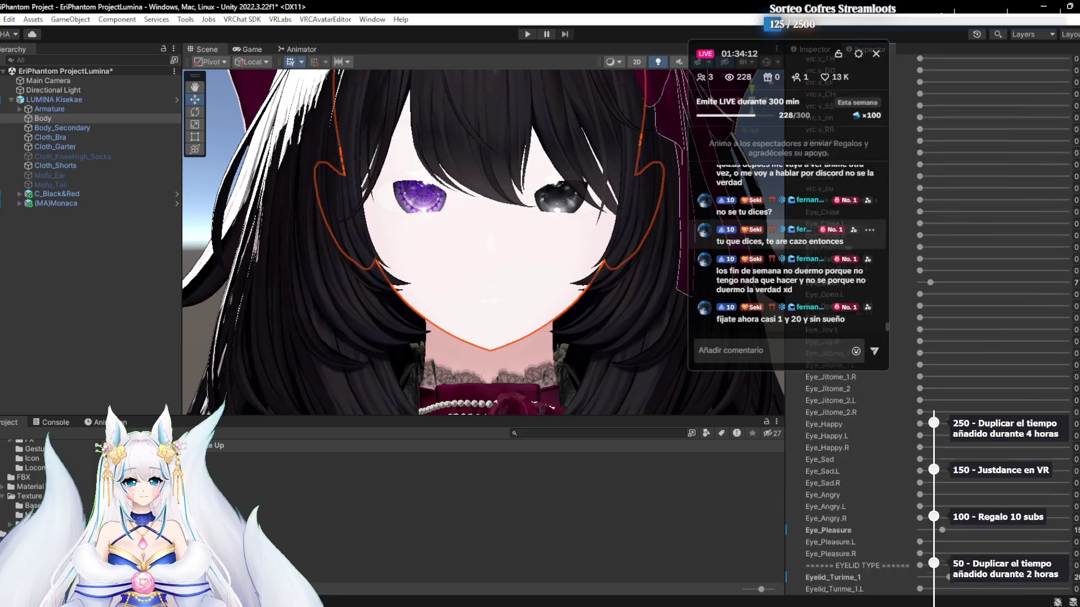
scroll("down", 3)
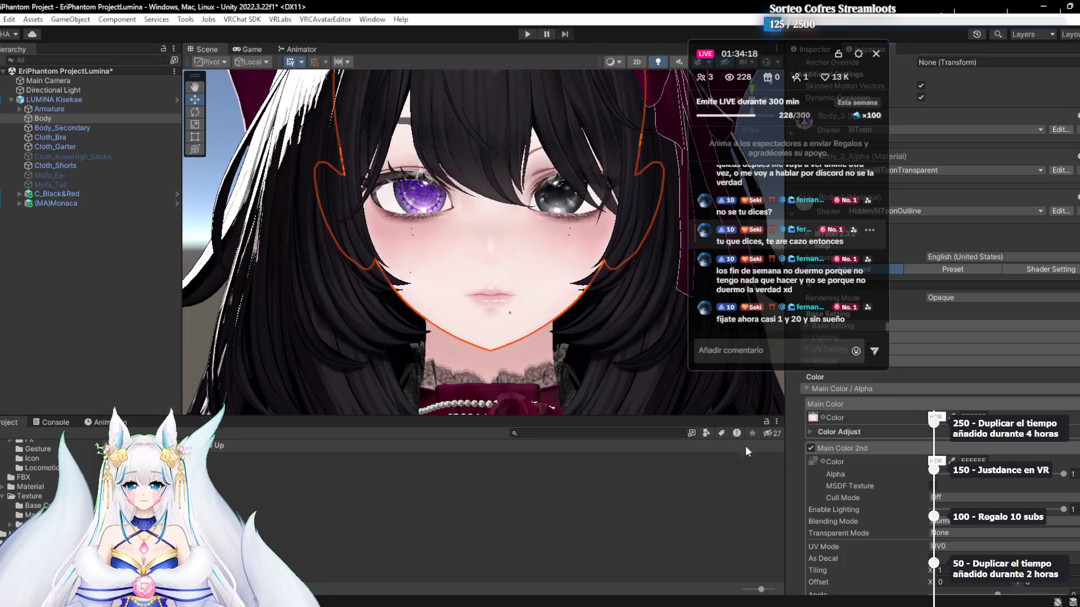
key("alt+Tab")
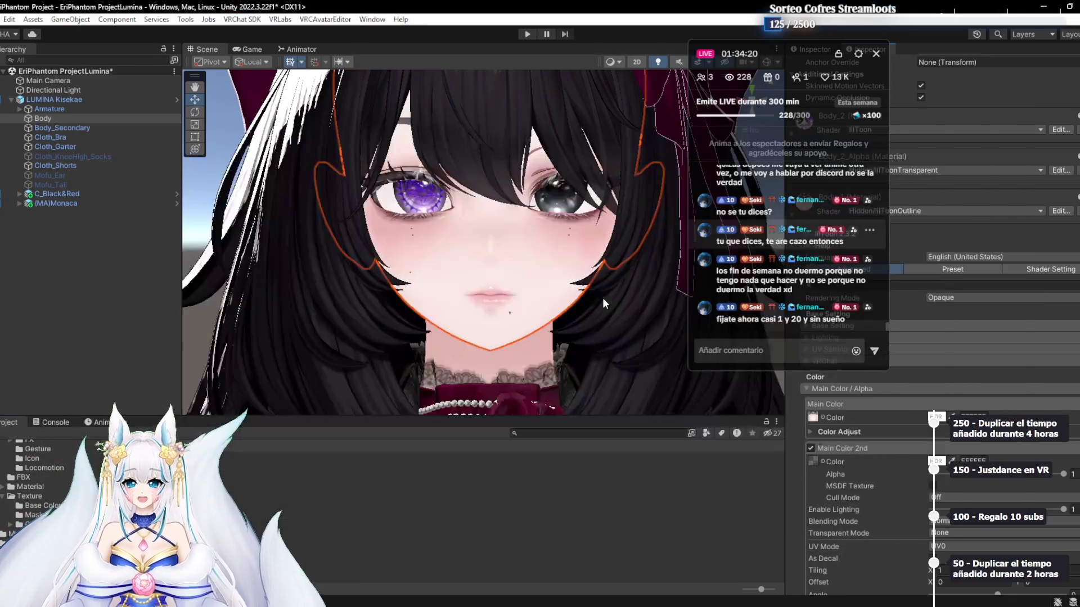
key("alt+Tab")
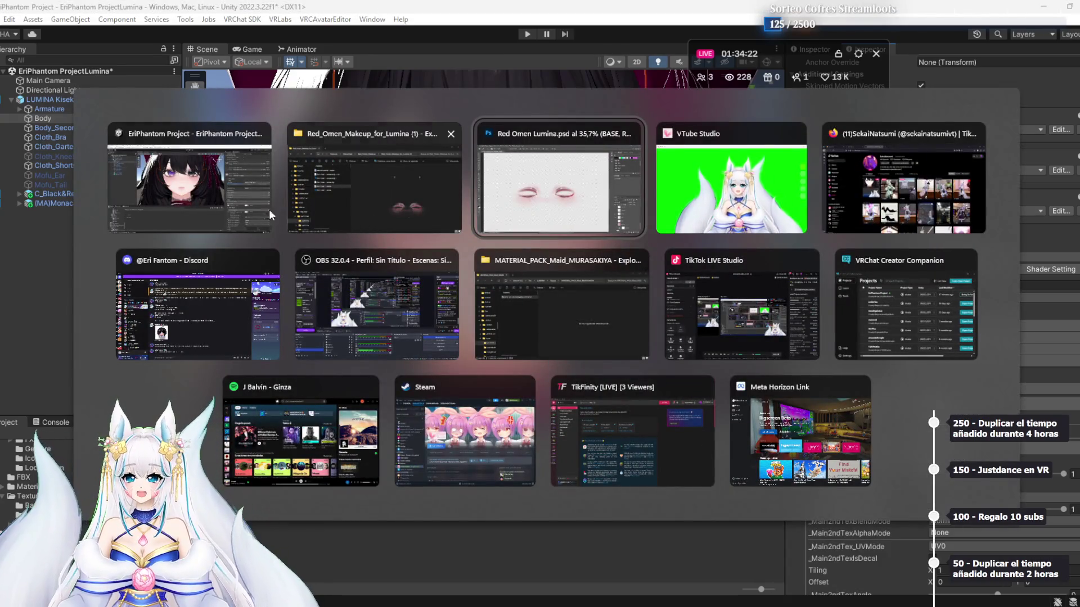
Open and zoom the earlier avatar screenshot in Discord, then return to Unity and deselect Body
left_click(595, 558)
left_click(358, 374)
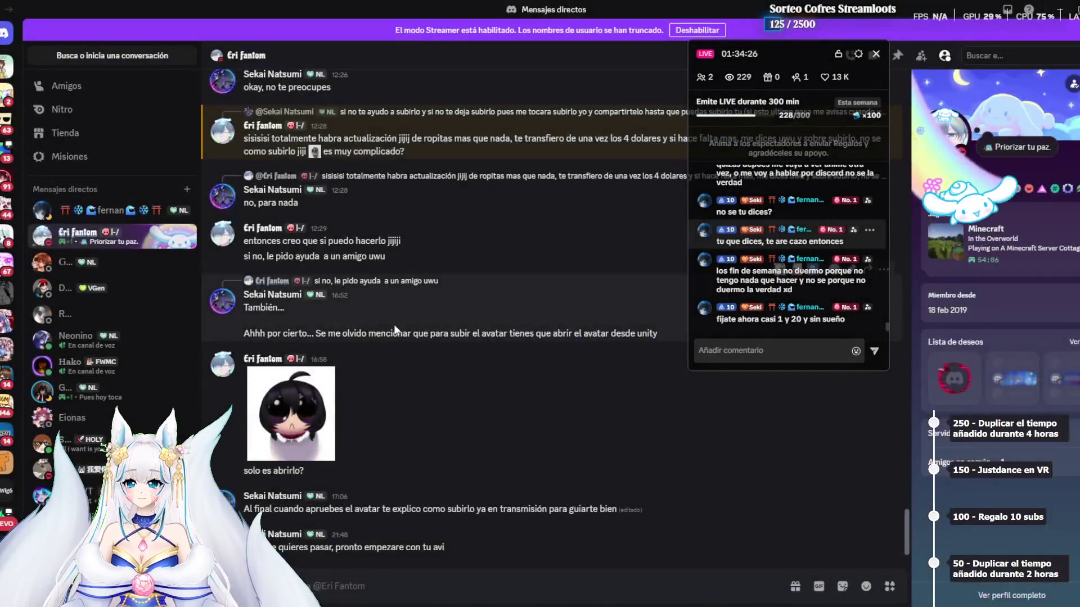
scroll("up", 3)
left_click(325, 384)
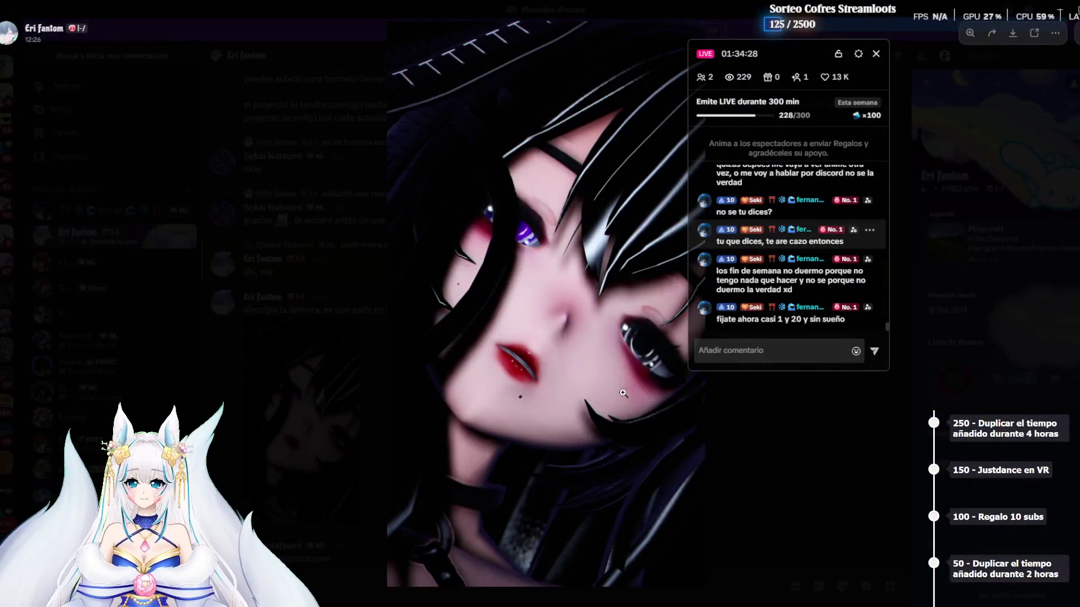
left_click(459, 421)
left_click(392, 429)
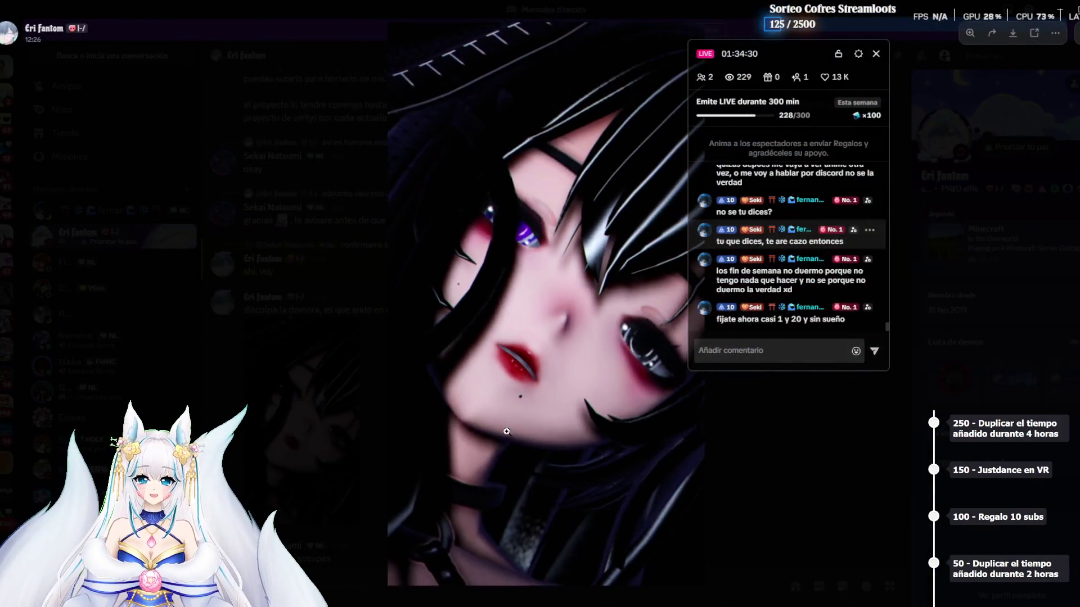
key("alt+Tab")
key("alt+Tab")
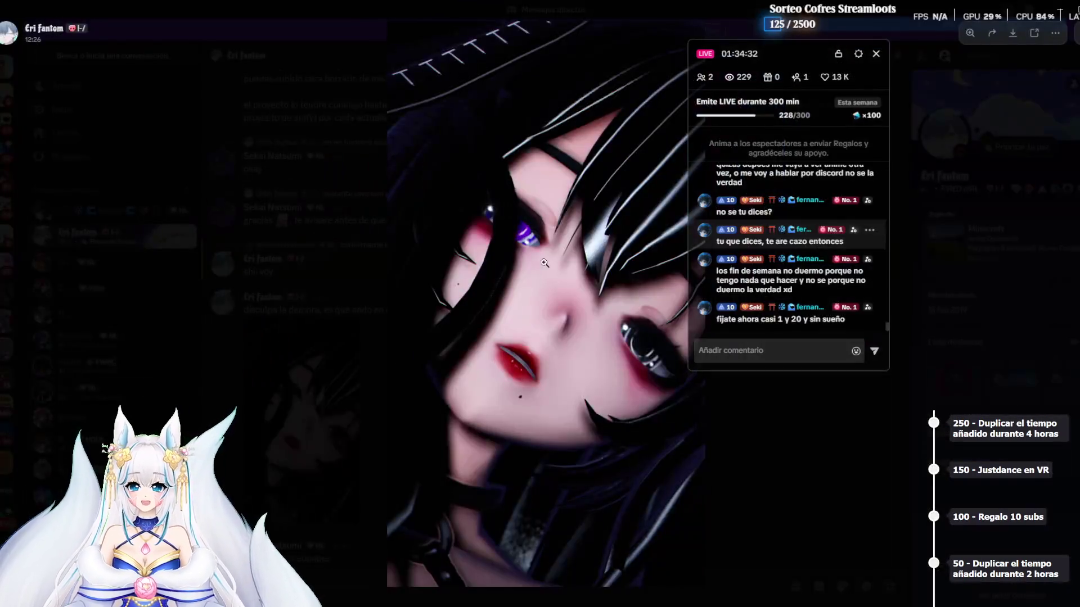
key("alt+Tab")
left_click(679, 517)
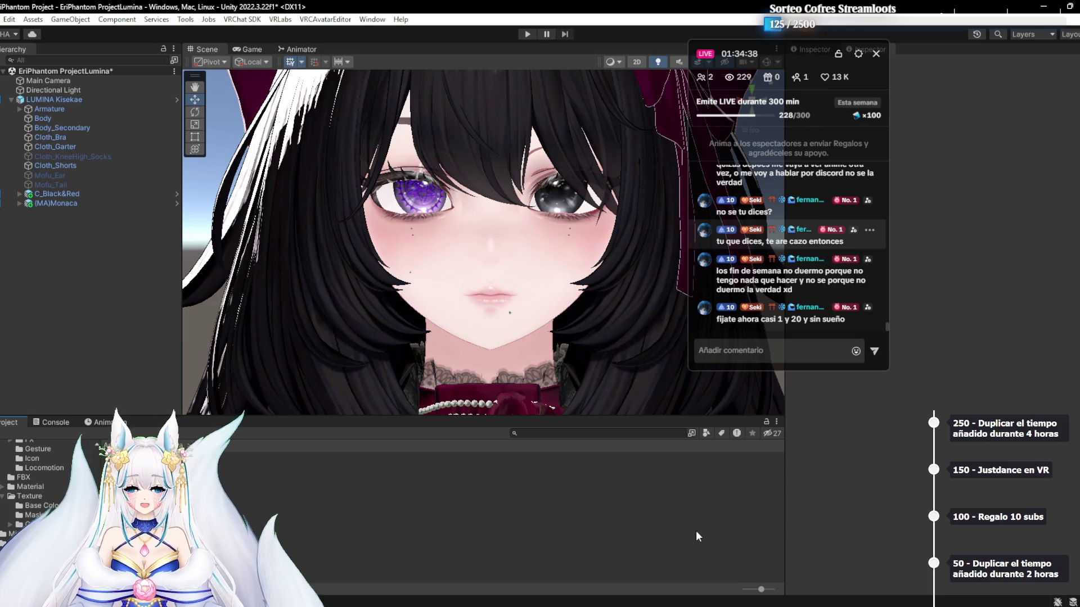
Cycle past the Photoshop artwork and Discord image to the MATERIAL_PACK_Maid_MURASAKIYA folder window
mouse_move(846, 603)
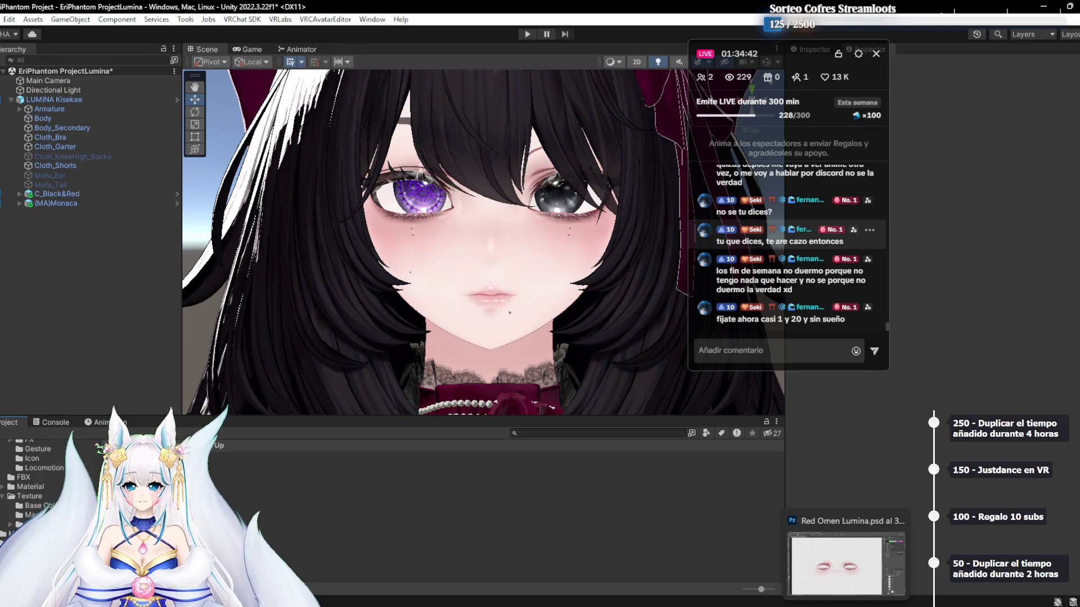
left_click(847, 564)
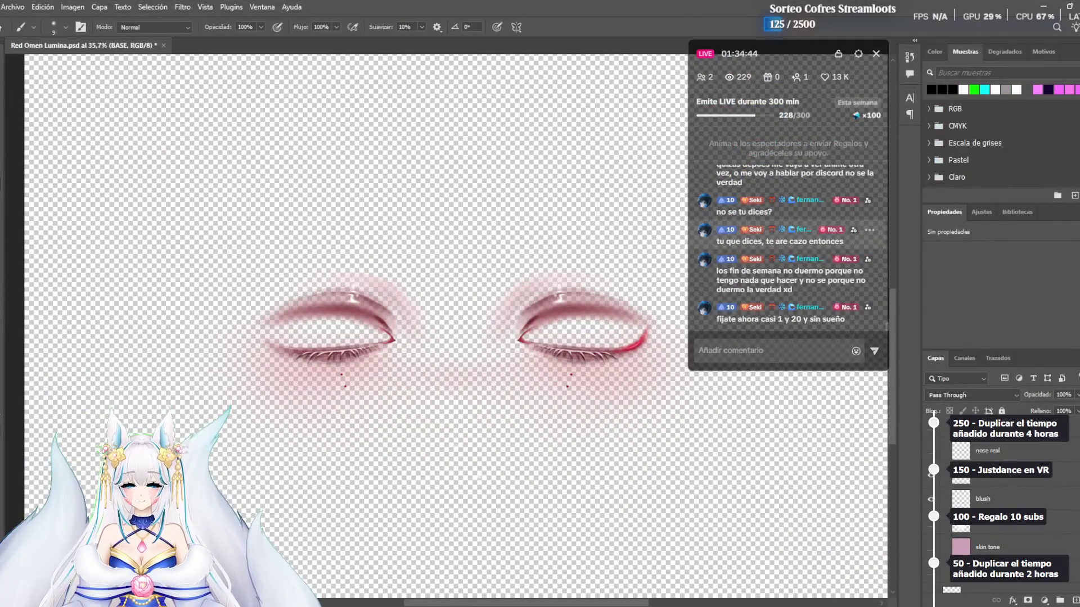
key("alt+Tab")
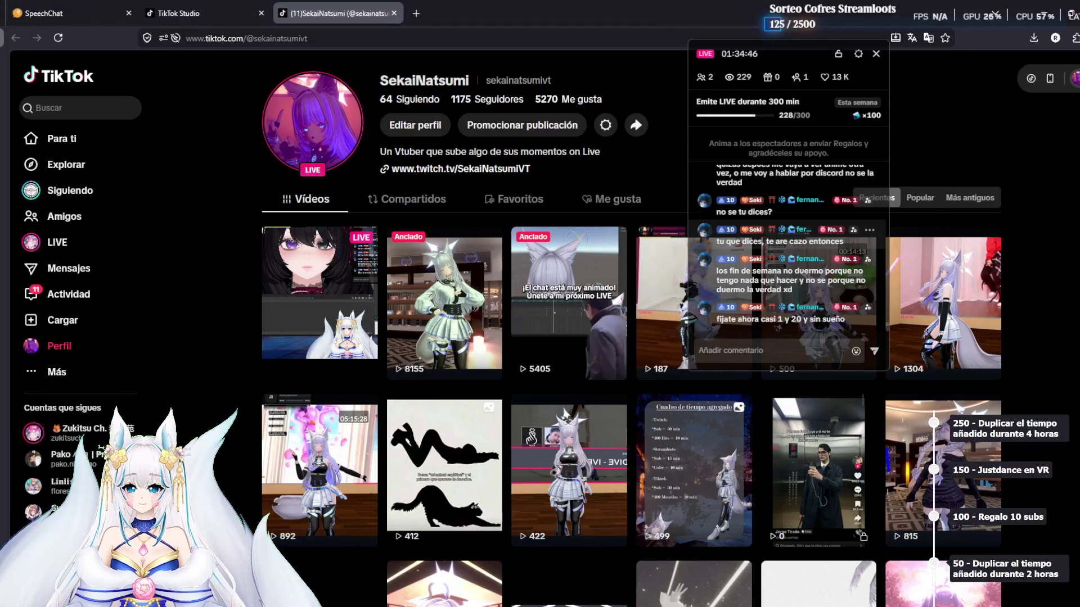
key("alt+Tab")
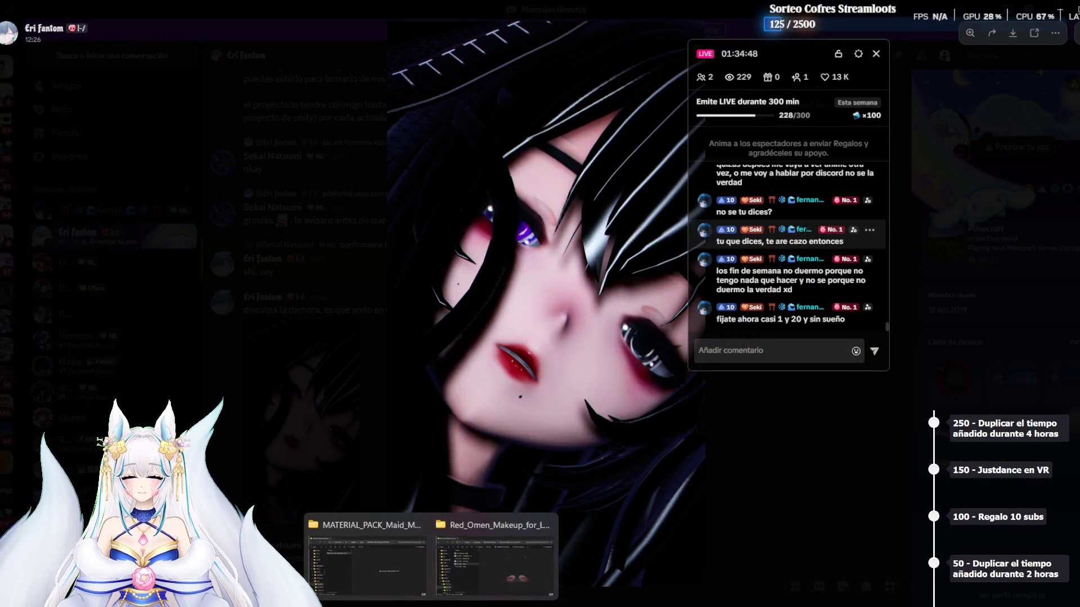
left_click(371, 520)
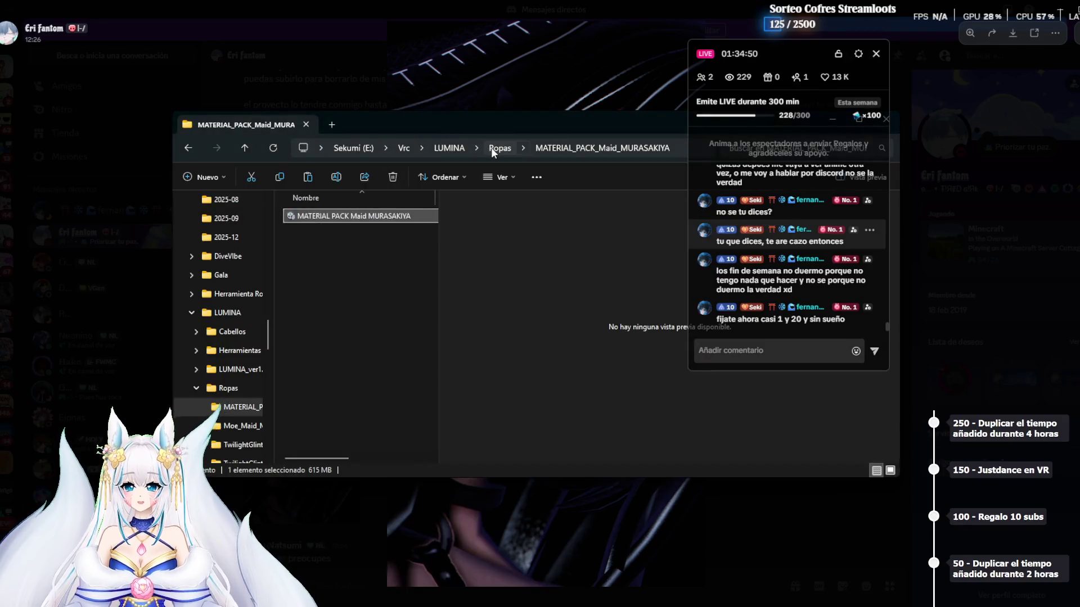
Close the MATERIAL_PACK window and go from LUMINA into Texturas > Maquillaje > Veiled Dusk Makeup&Eye with Ribbon
left_click_drag(430, 124, 296, 130)
left_click_drag(378, 139, 259, 145)
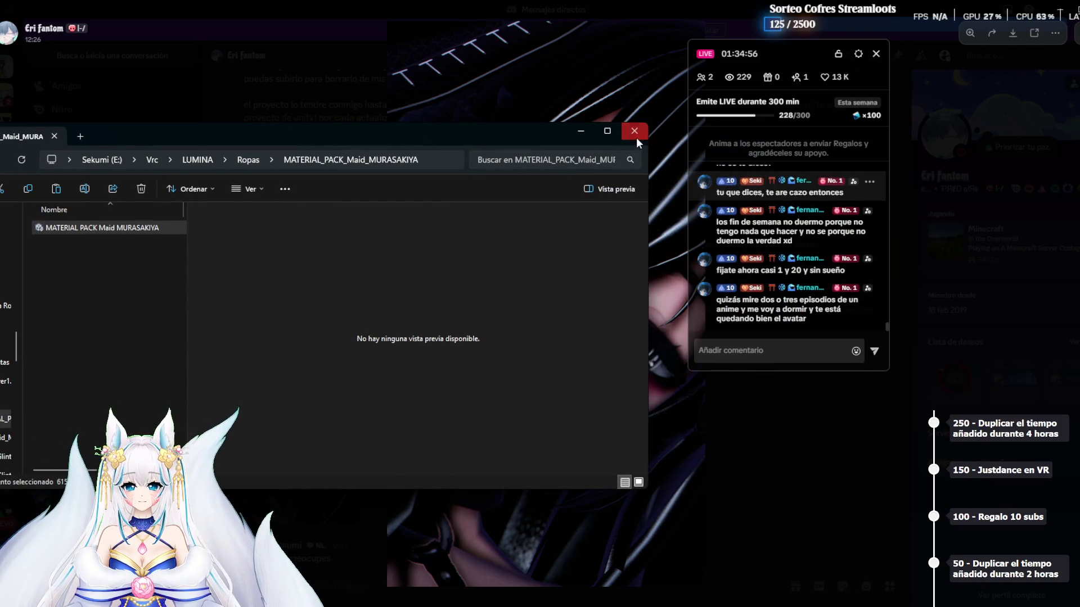
left_click(634, 131)
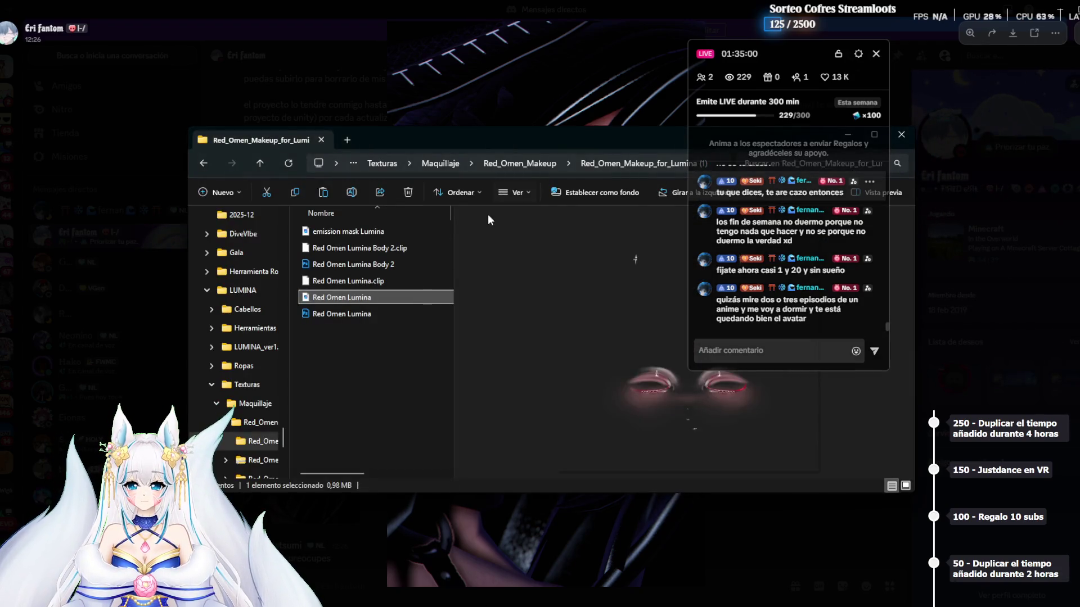
left_click(515, 164)
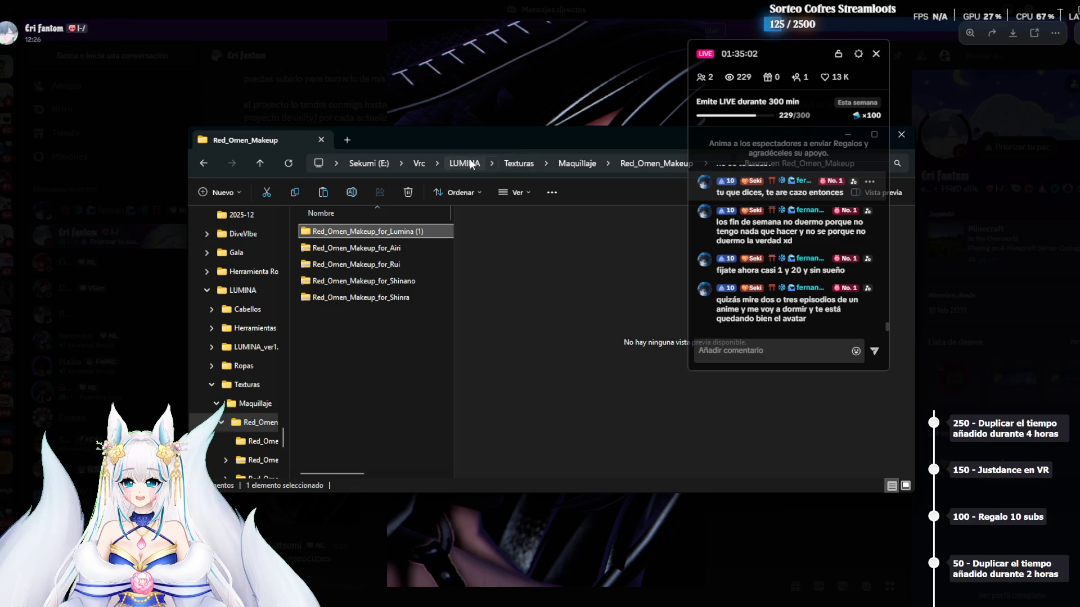
left_click(464, 164)
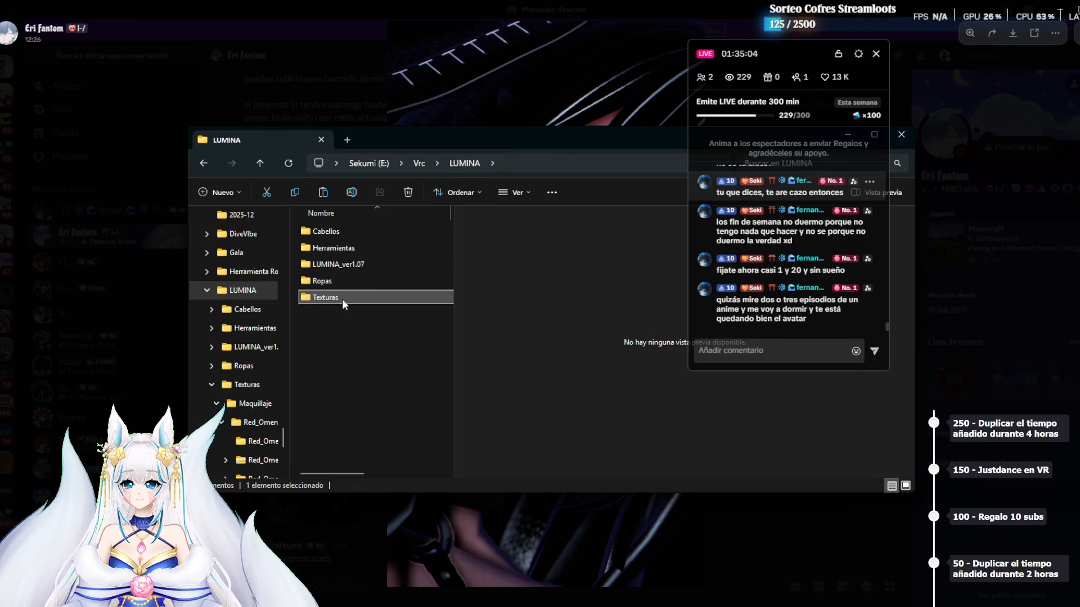
double_click(343, 298)
double_click(375, 229)
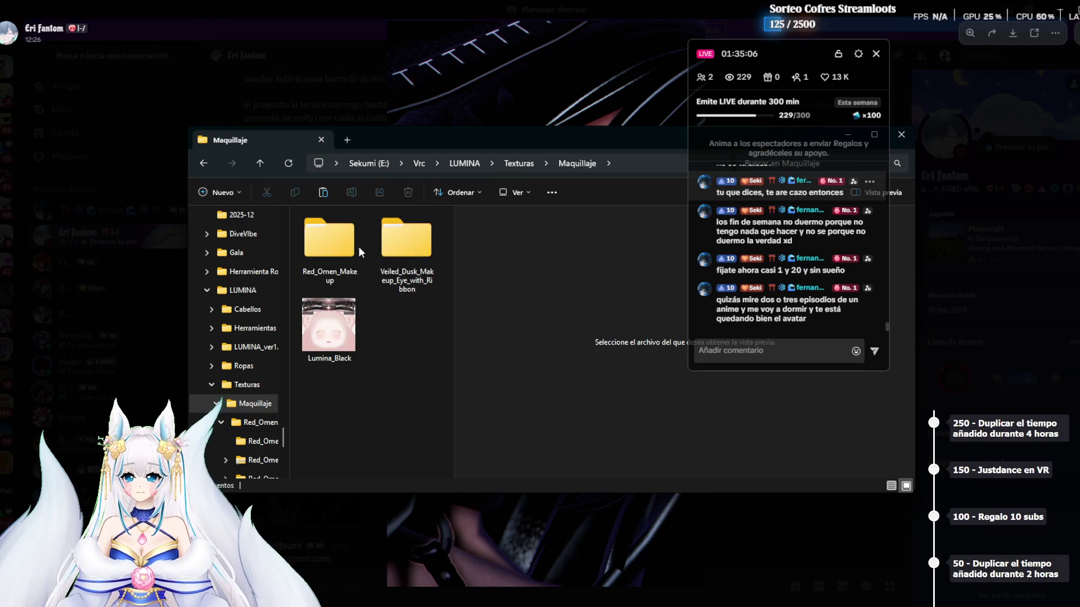
double_click(408, 242)
left_click(369, 233)
double_click(368, 235)
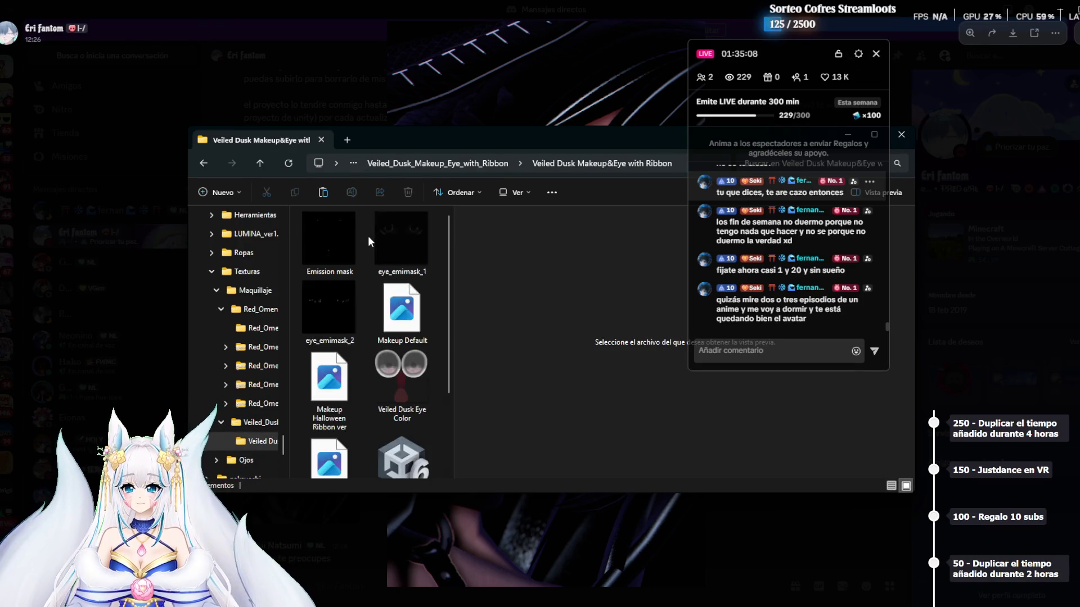
Preview the Veiled Dusk emission masks, eye and makeup textures, then close the file browser
left_click(332, 255)
left_click(415, 305)
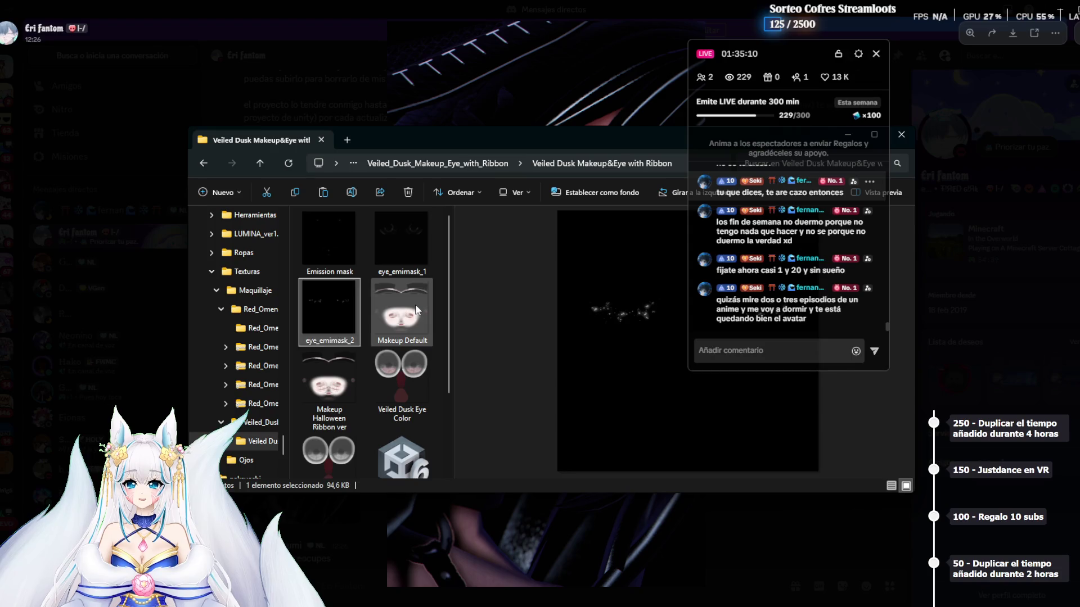
key("Down")
key("Left")
key("Down")
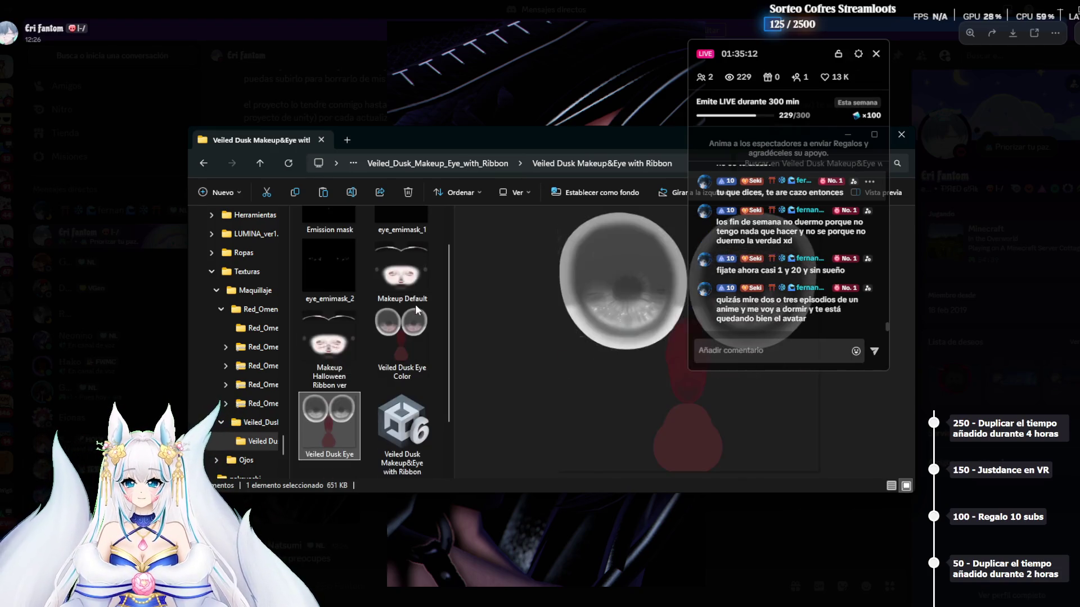
key("Down")
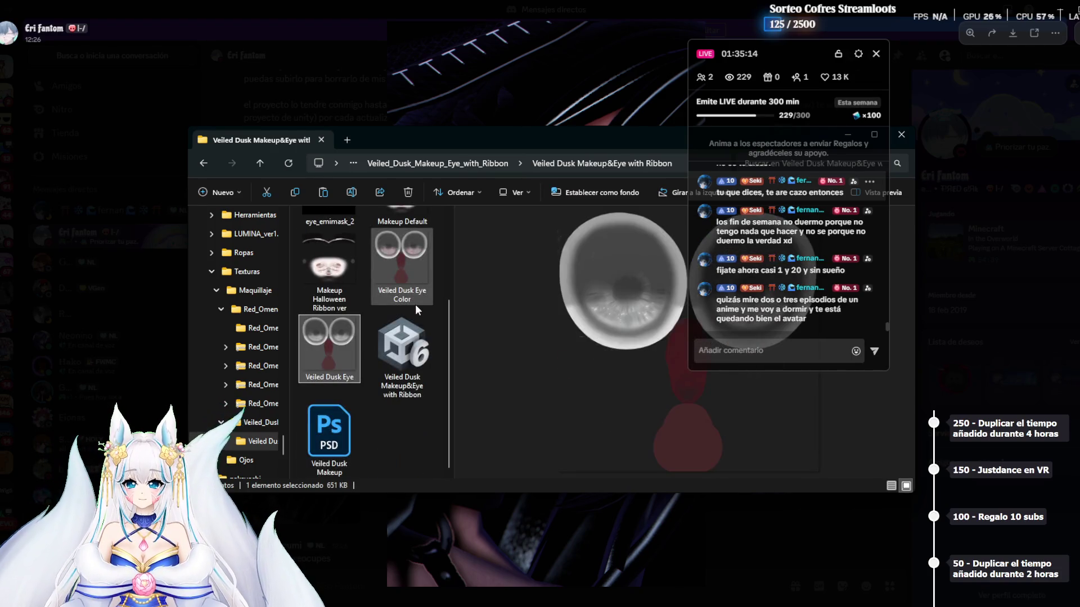
key("Home")
key("Right")
key("Left")
key("Down")
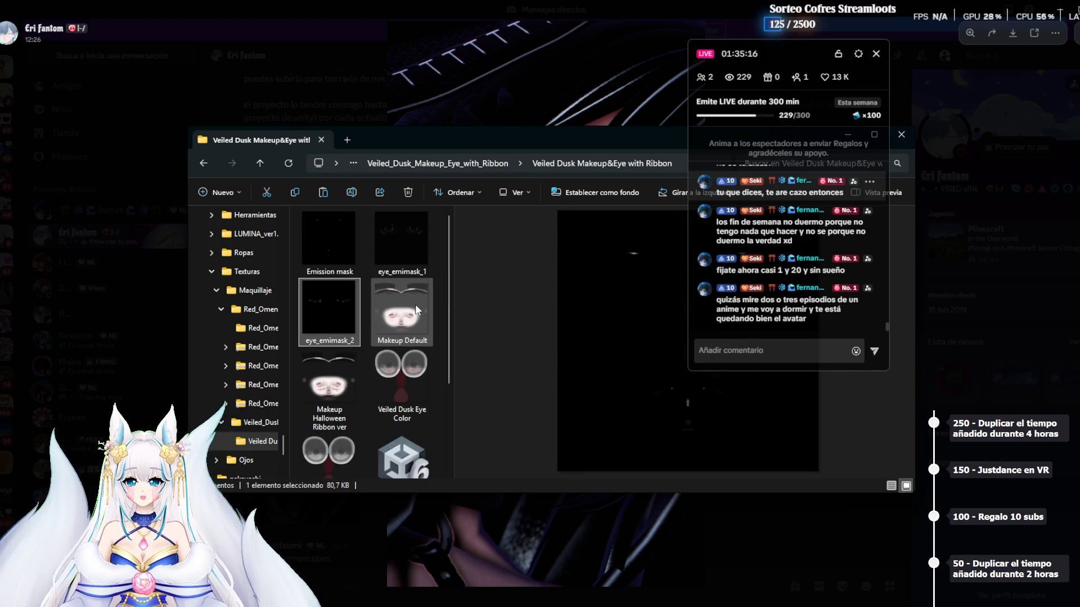
key("Down")
key("Down")
key("Down")
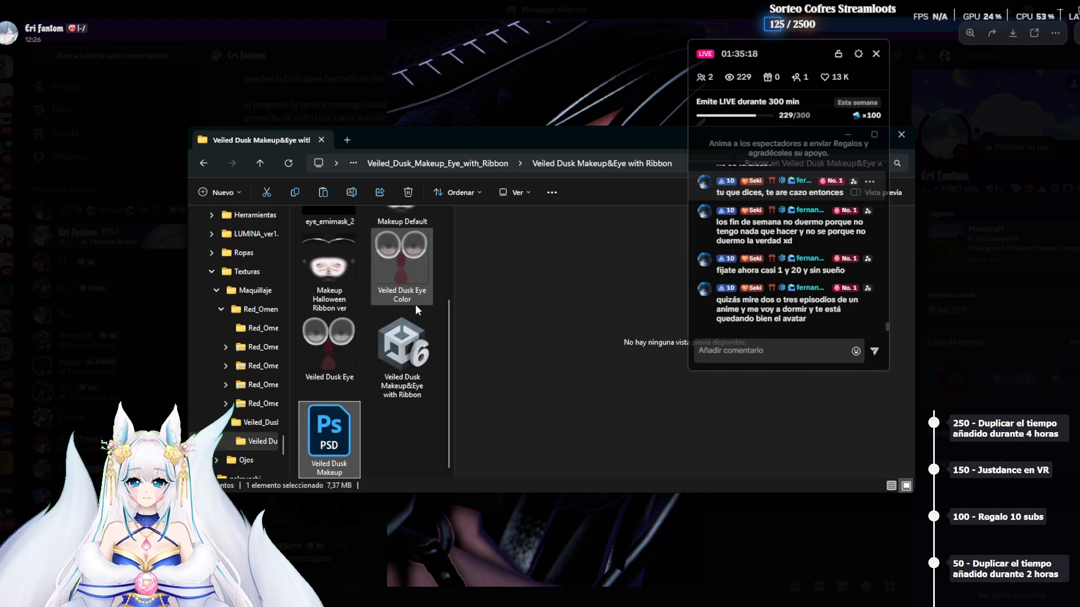
left_click_drag(400, 144, 203, 139)
left_click(645, 132)
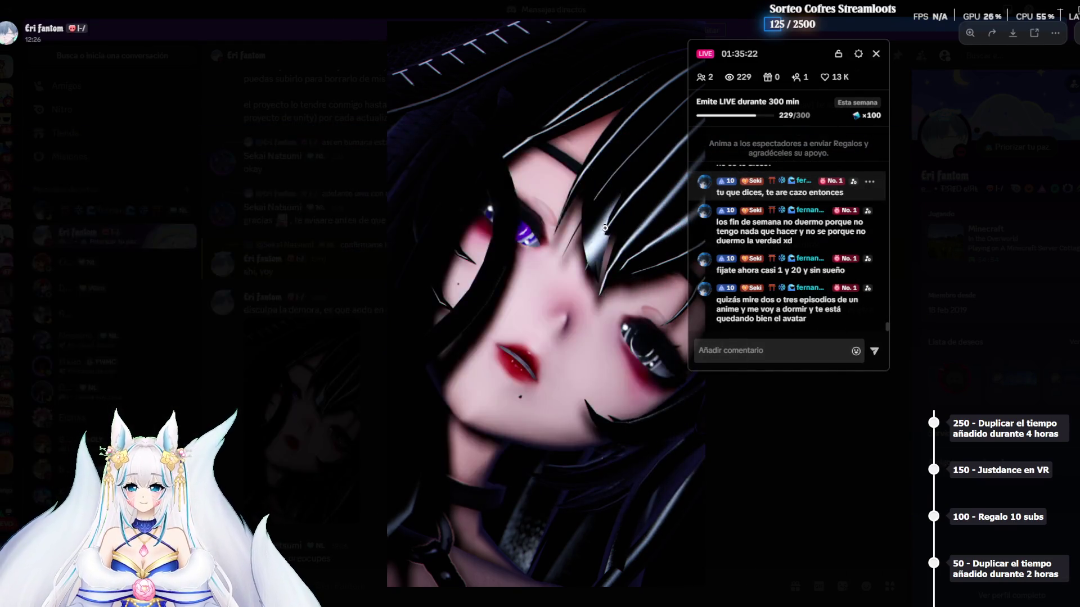
Open the BOOTH marketplace in a new Firefox tab
key("alt+Tab")
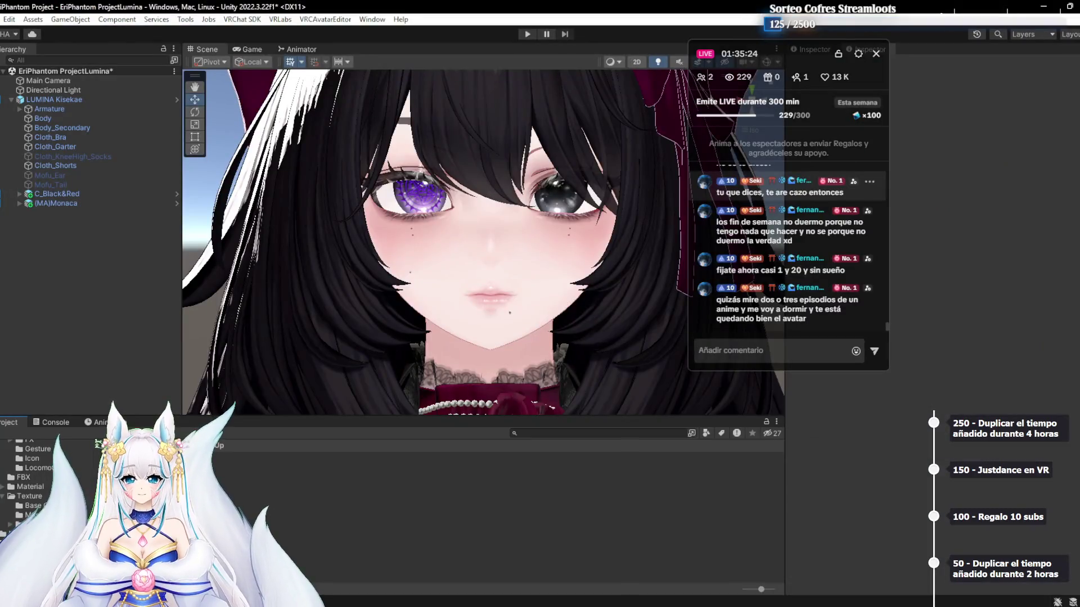
key("alt+Tab")
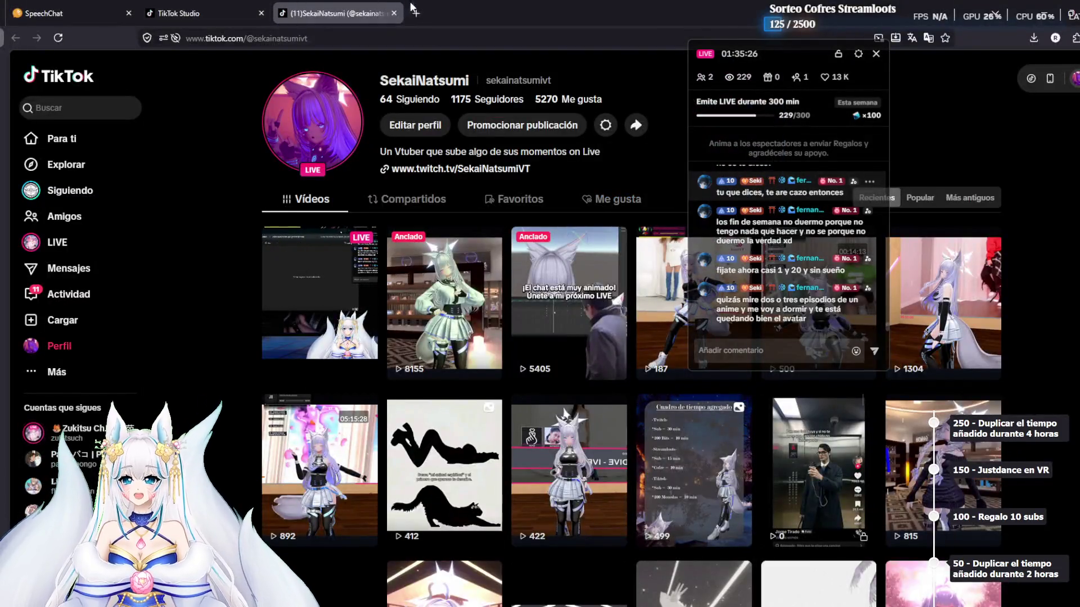
key("ctrl+t")
left_click(313, 374)
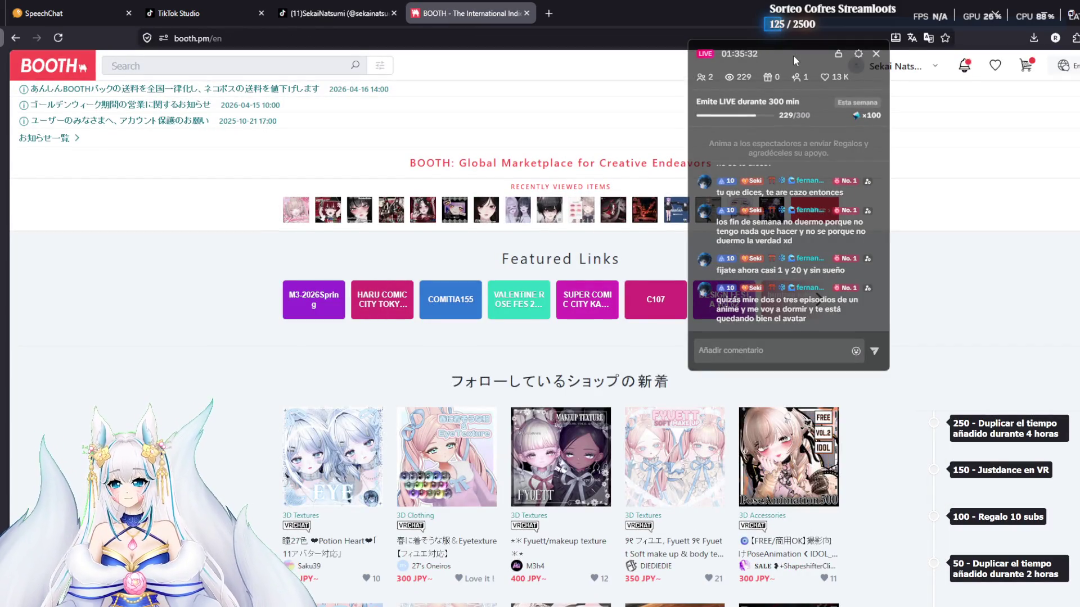
Open the list of followed shops from the BOOTH account menu
left_click(933, 67)
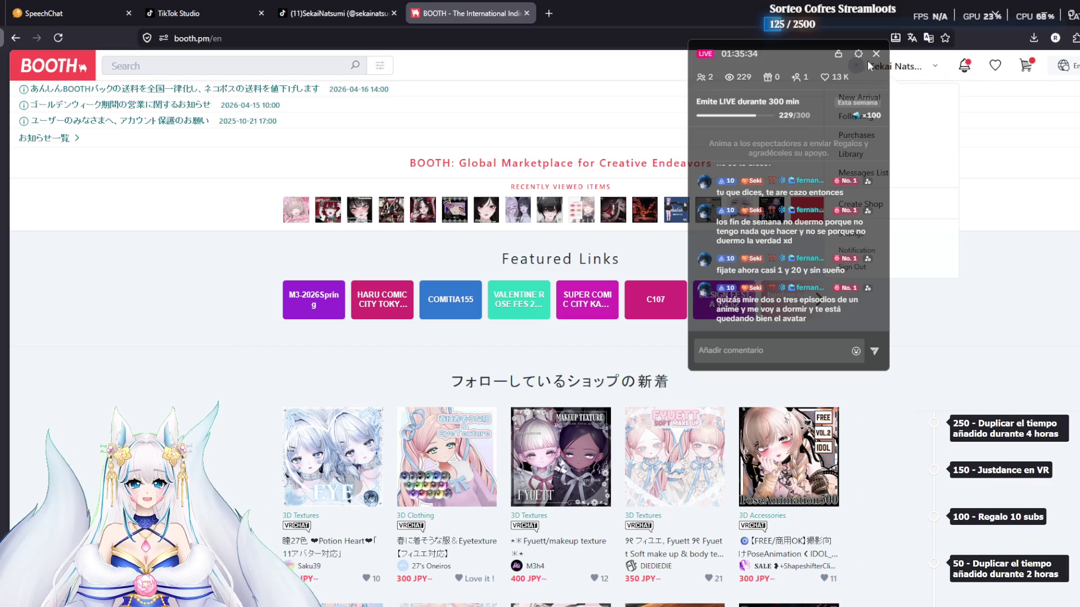
left_click_drag(808, 53, 150, 156)
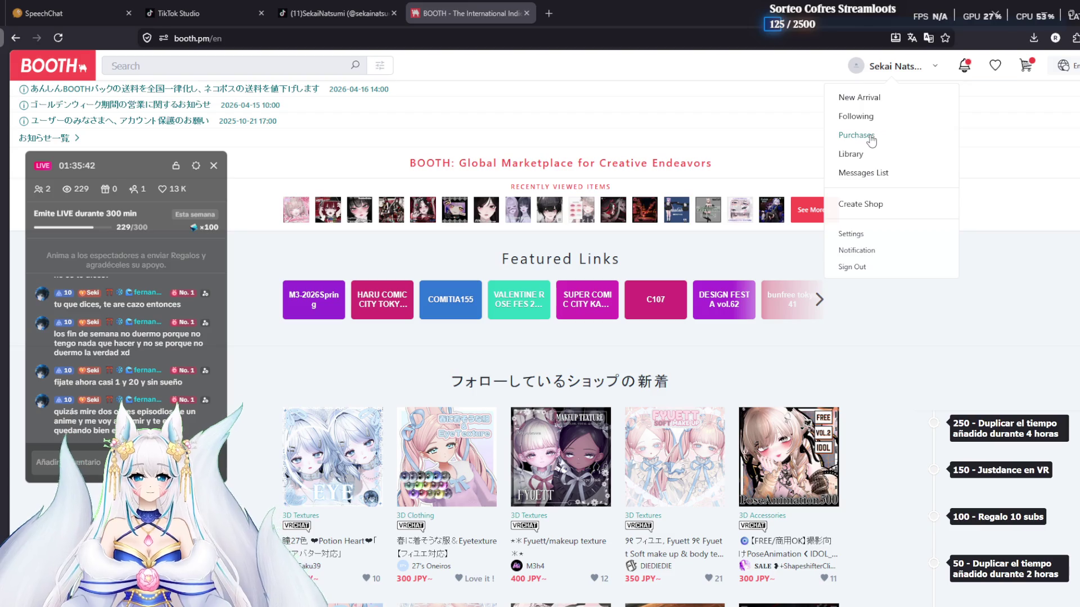
left_click(853, 118)
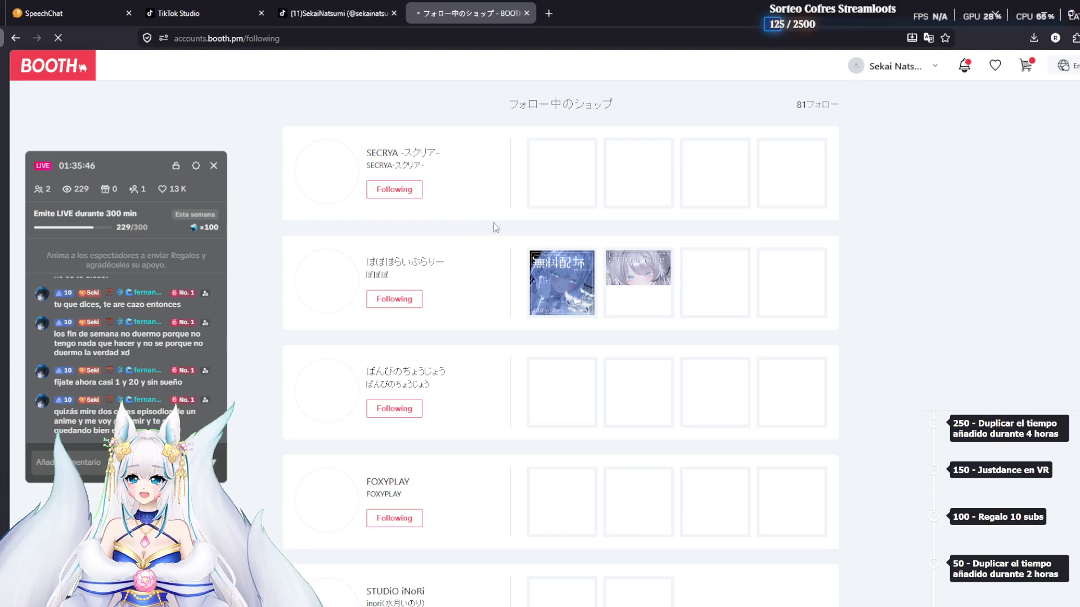
scroll("down", 3)
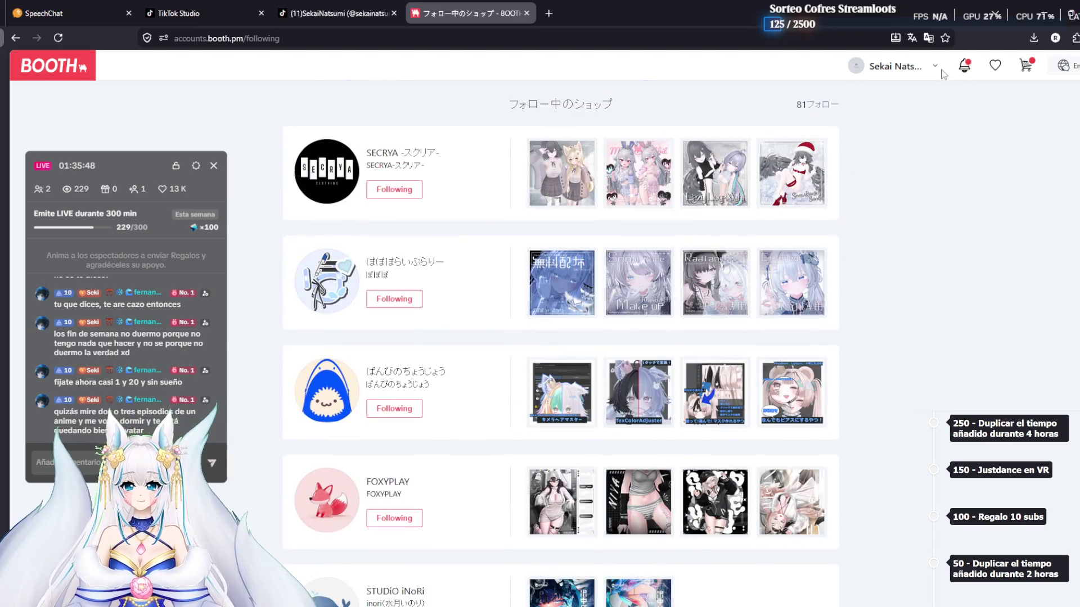
From Loved Items, open Messy Girl Make Up Texture and Lumina Makeup texture No.1 in new tabs
left_click(914, 68)
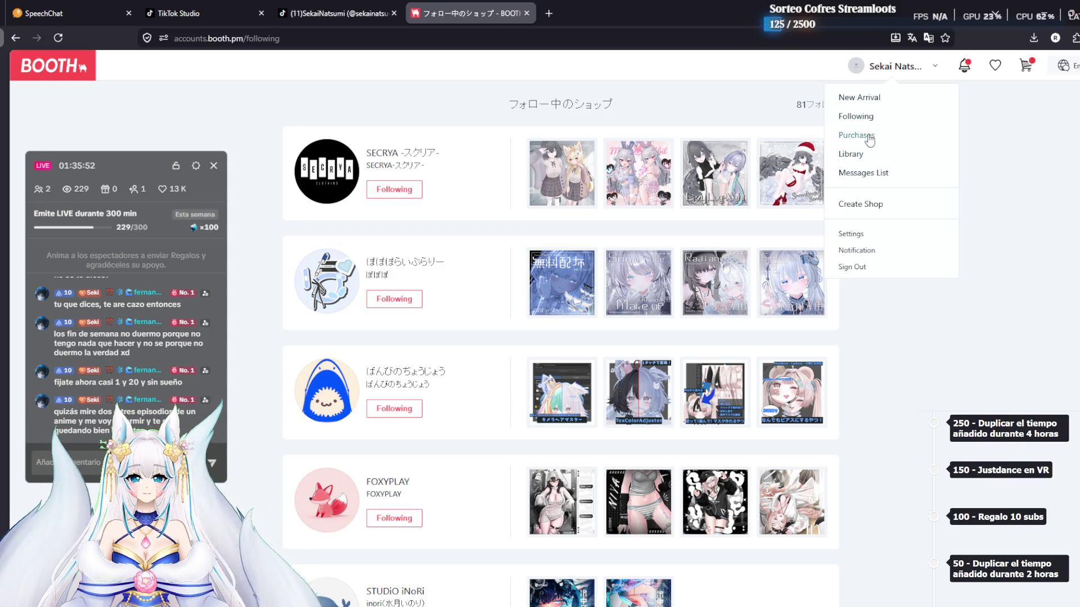
left_click_drag(867, 138, 869, 120)
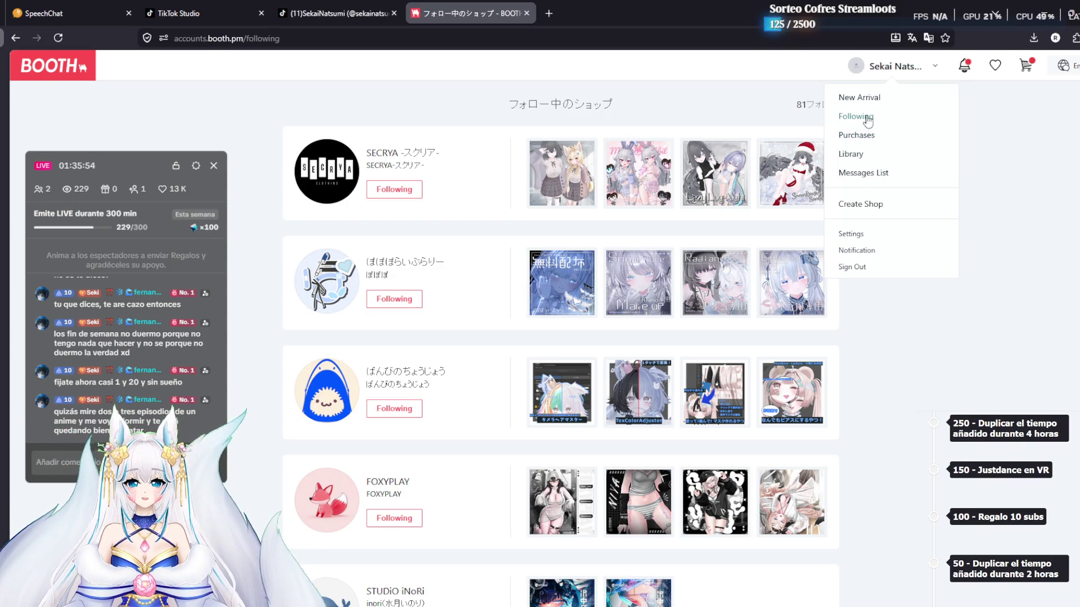
left_click(868, 120)
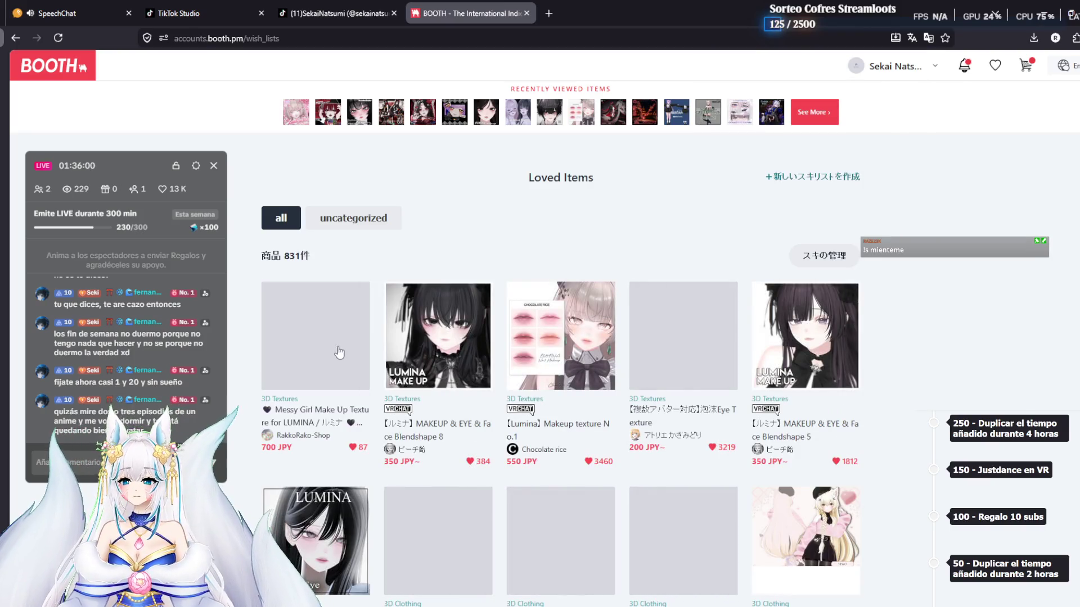
scroll("down", 3)
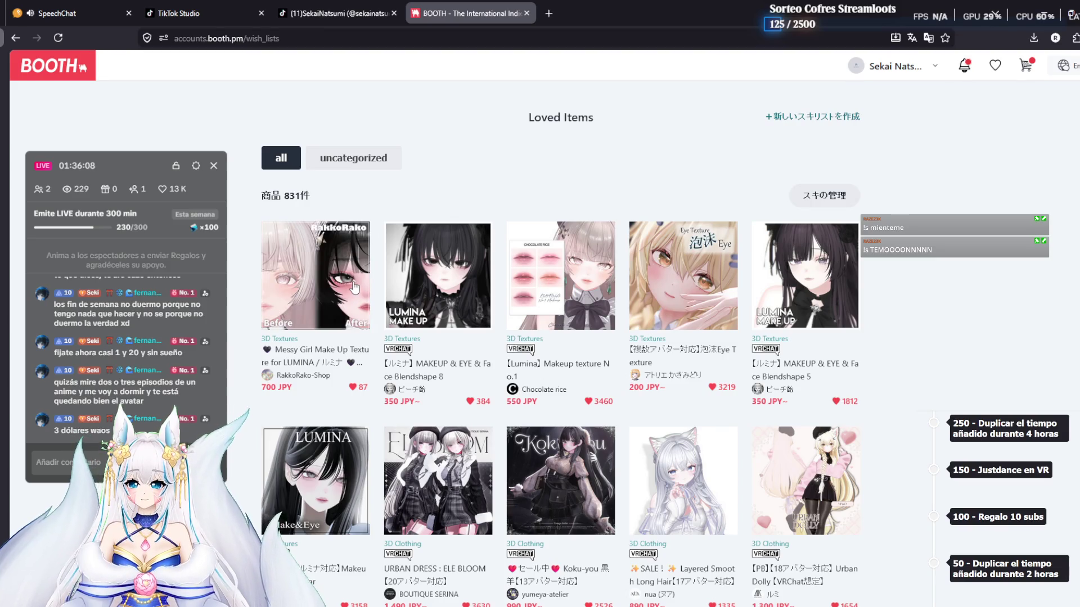
middle_click(353, 288)
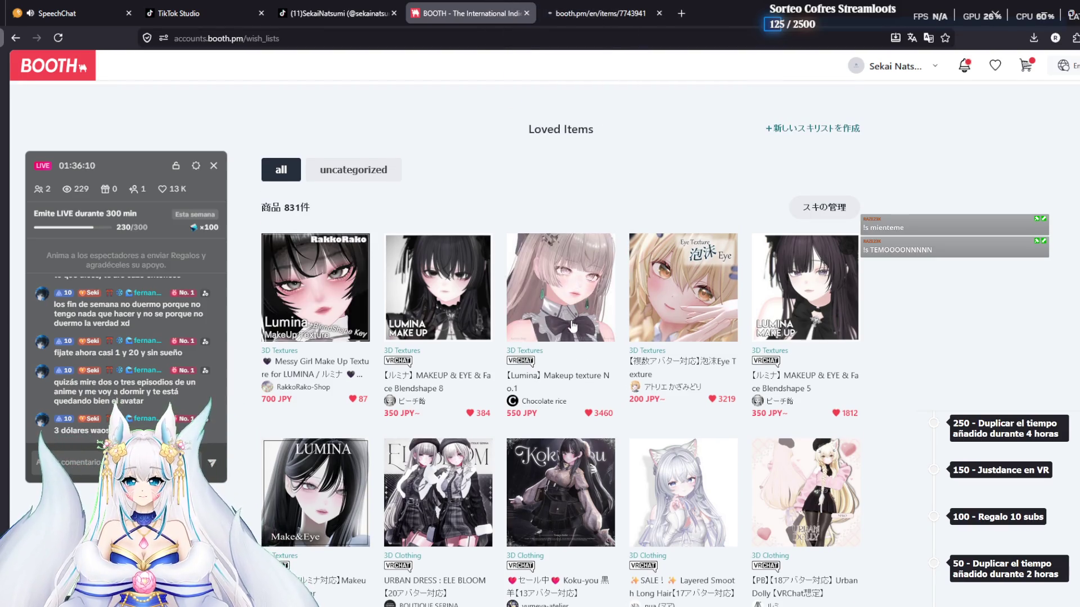
middle_click(560, 281)
Look over the Messy Girl and Lumina Makeup texture No.1 item pages
key("ctrl+t")
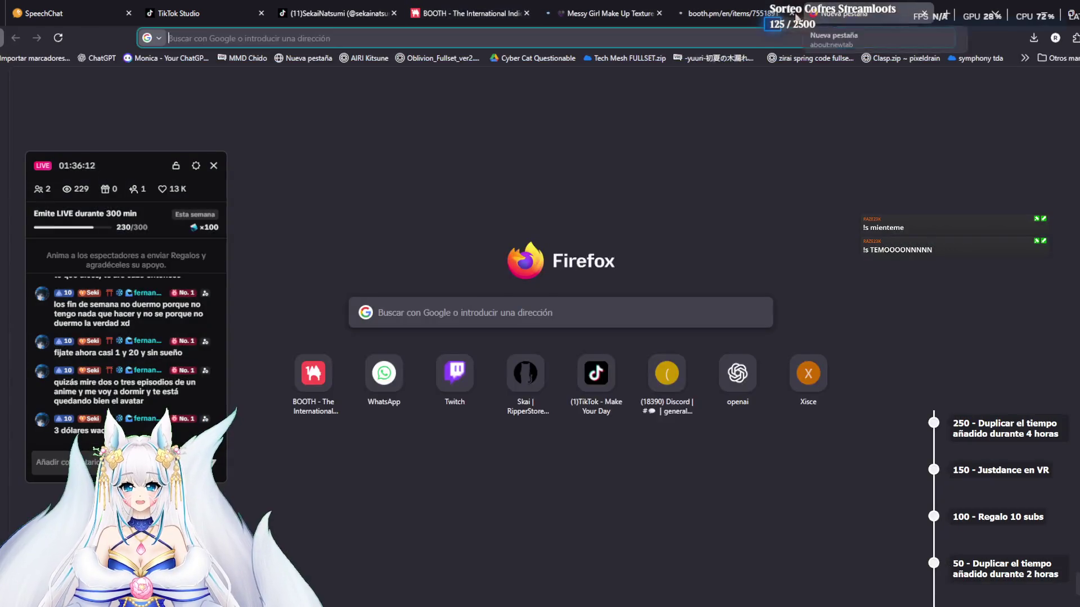
left_click(654, 5)
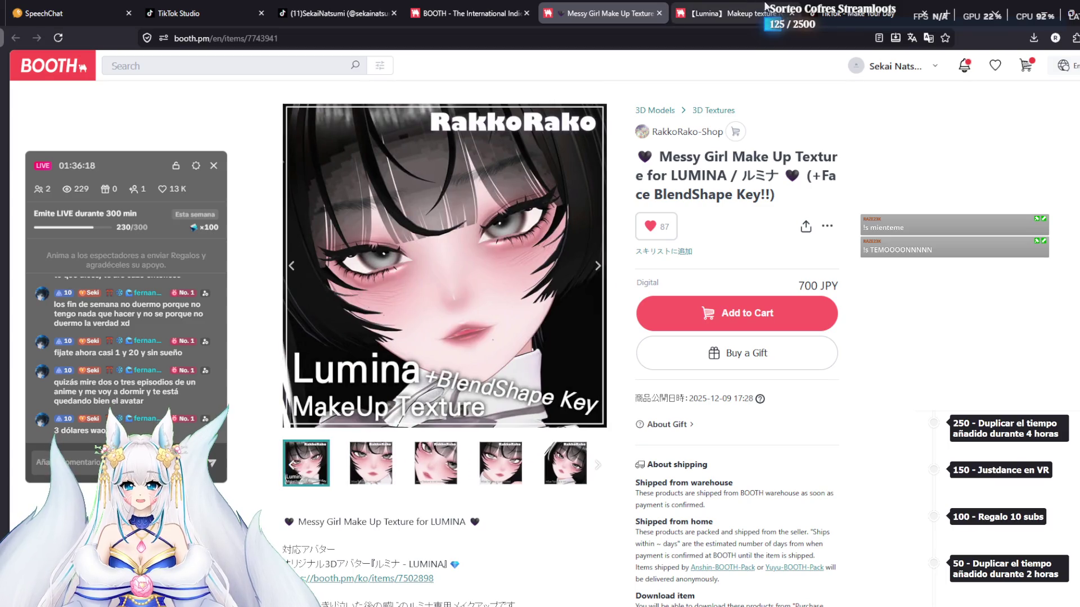
left_click(701, 5)
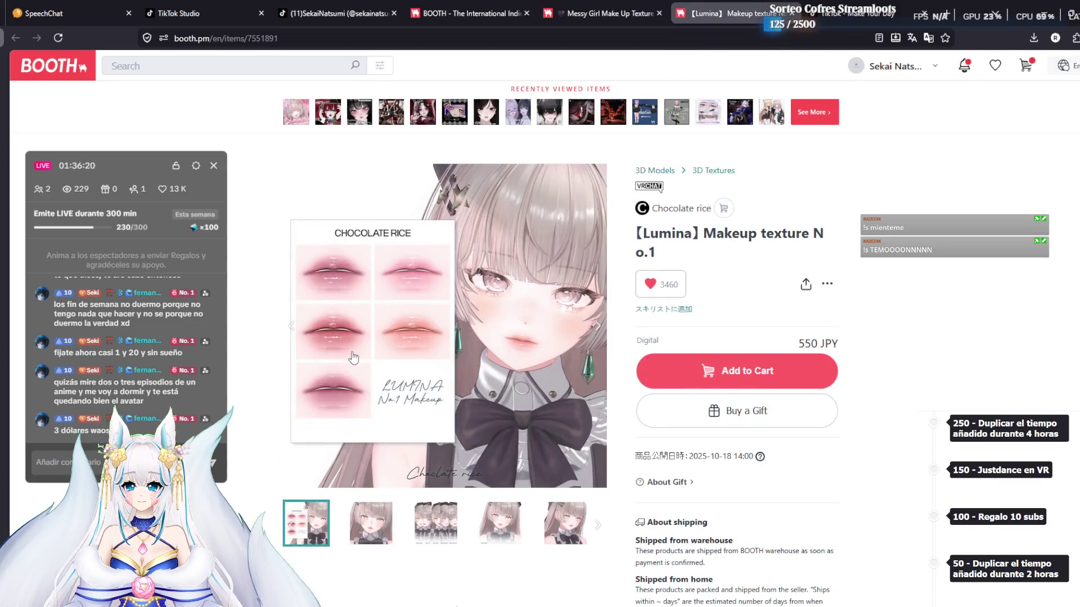
key("alt+Tab")
key("alt+Tab")
left_click(524, 268)
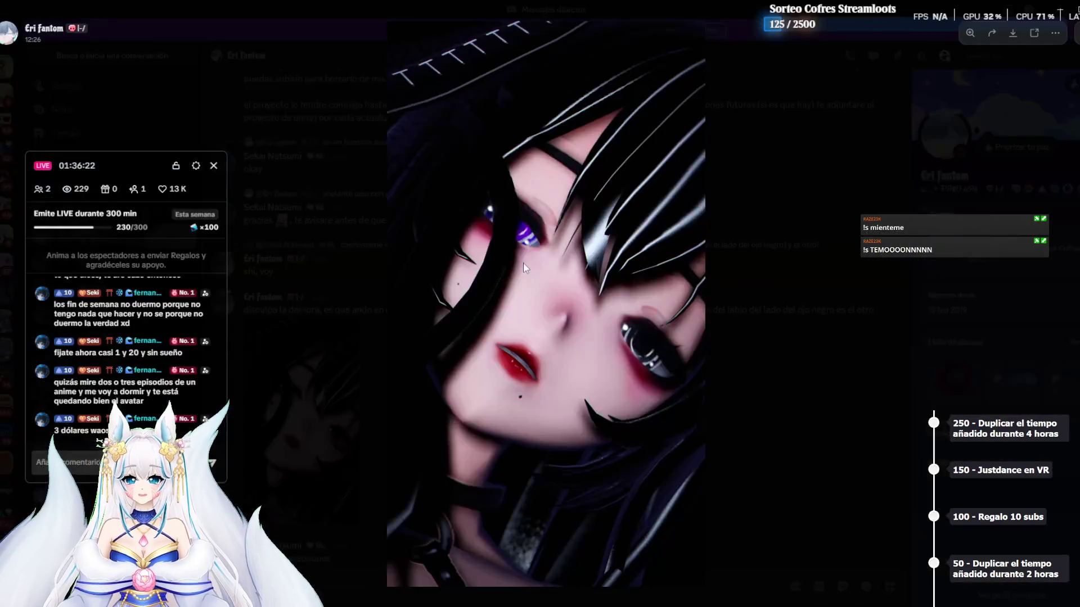
key("alt+Tab")
key("alt+Tab")
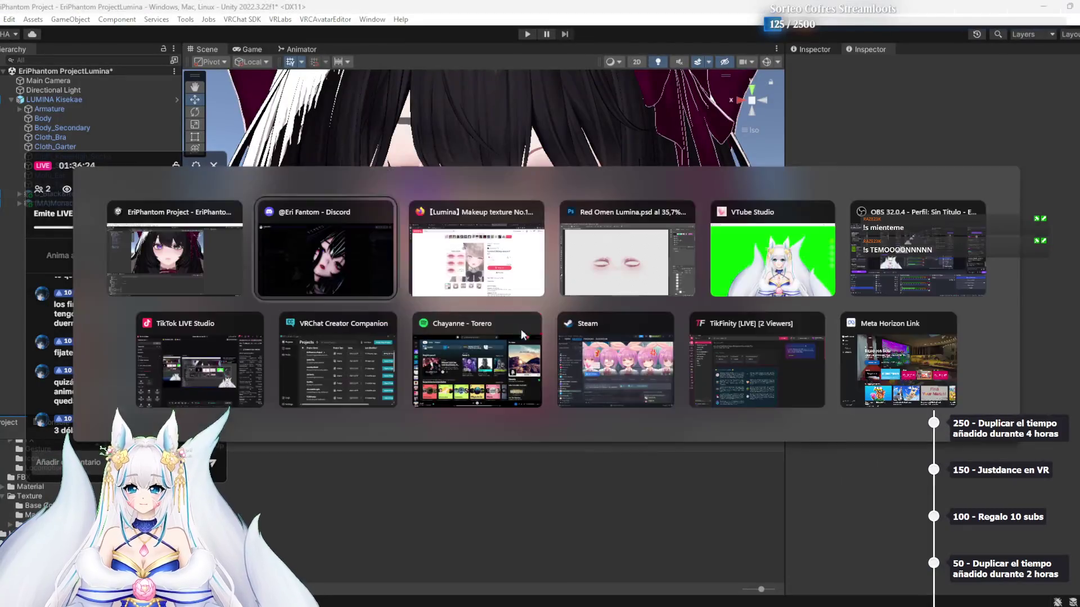
left_click(515, 262)
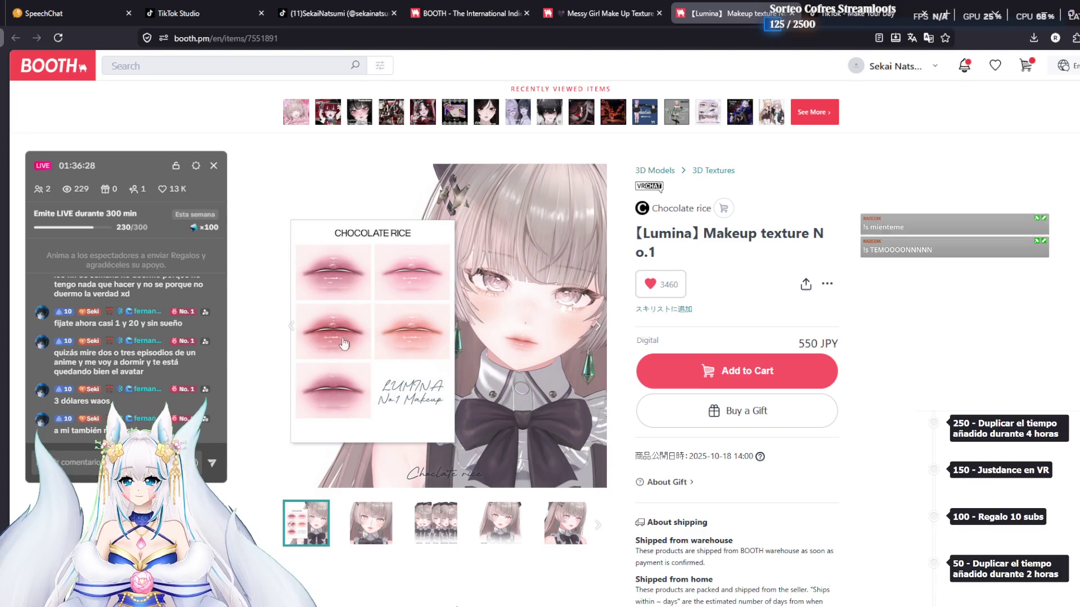
Close the TikTok sign-up tab and go back to the Messy Girl item page
key("alt+Tab")
key("alt+Tab")
left_click(818, 6)
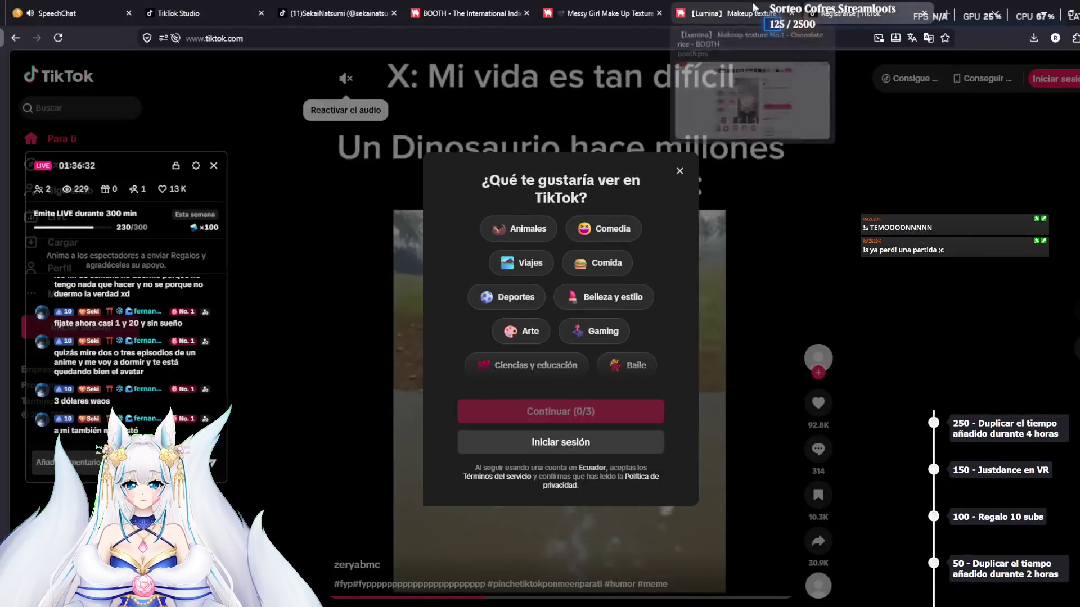
left_click(925, 13)
left_click(636, 6)
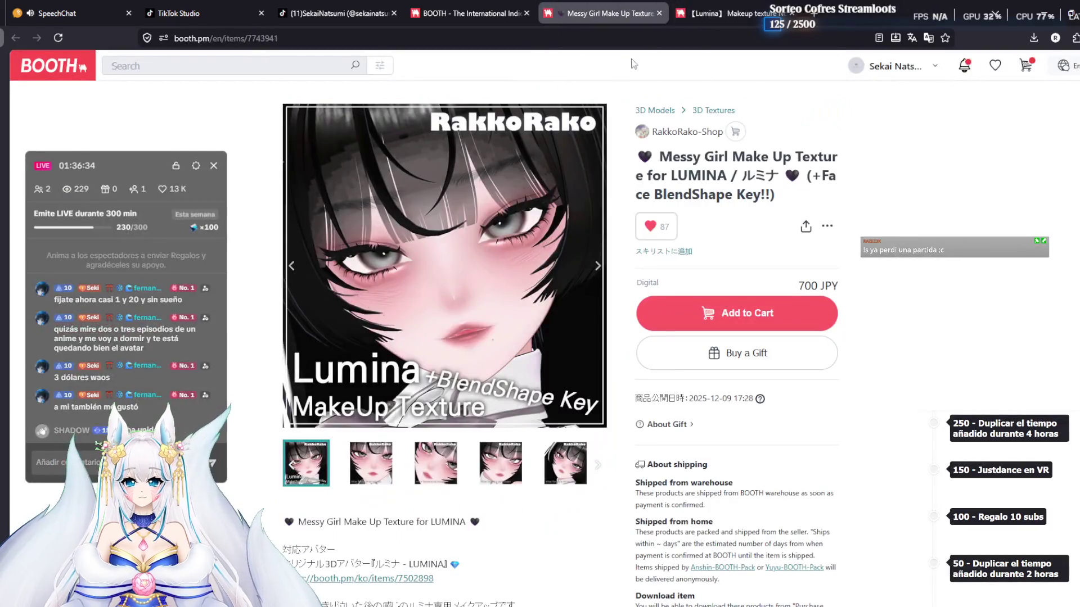
left_click(814, 13)
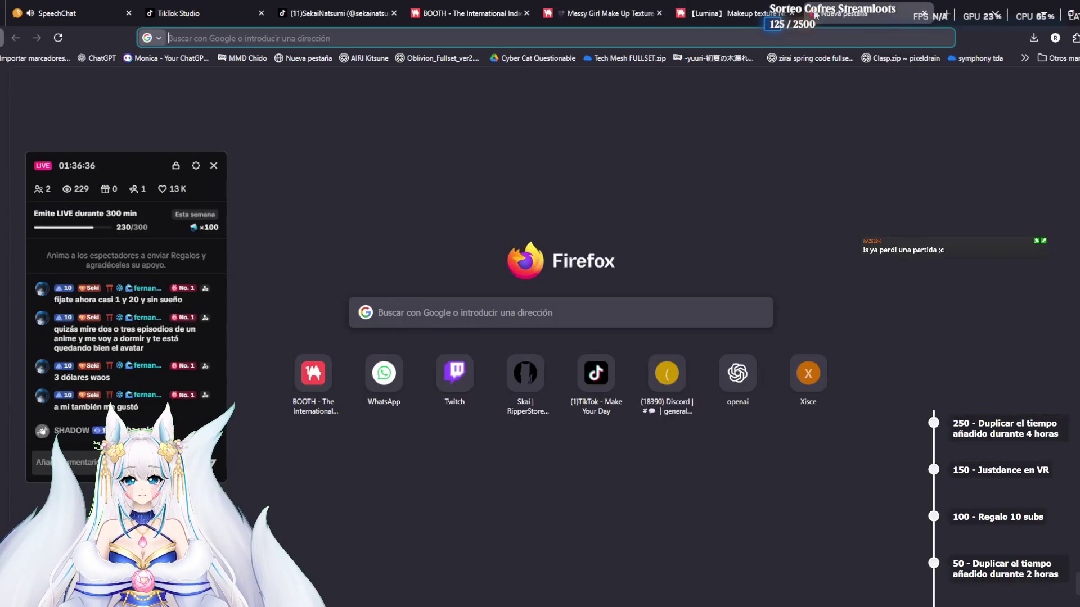
key("ctrl+Tab")
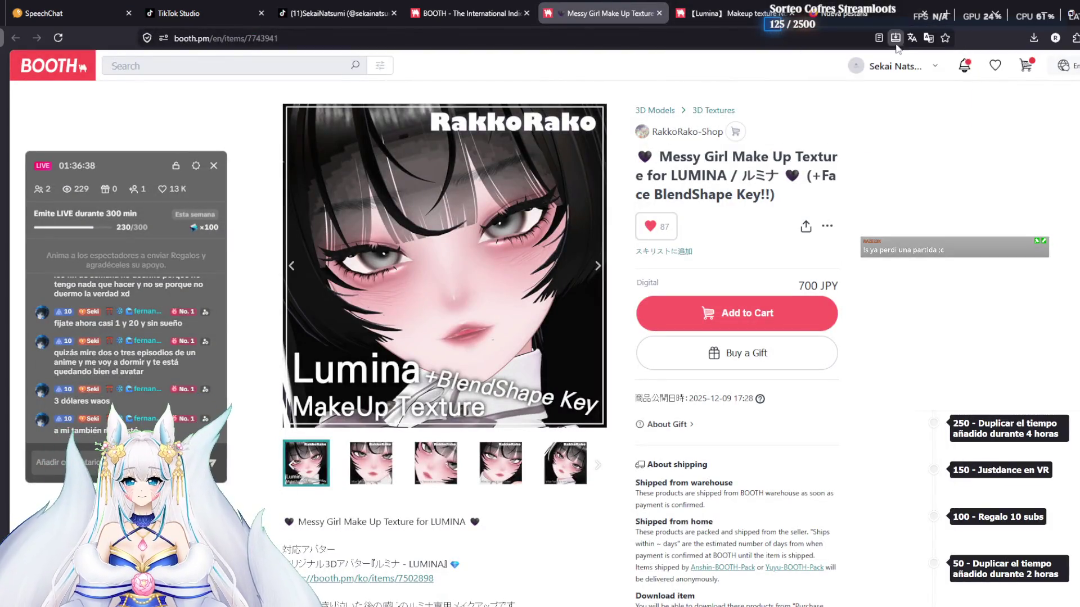
left_click(833, 13)
Open the RipperStore forum profile page in a fresh tab
left_click(596, 374)
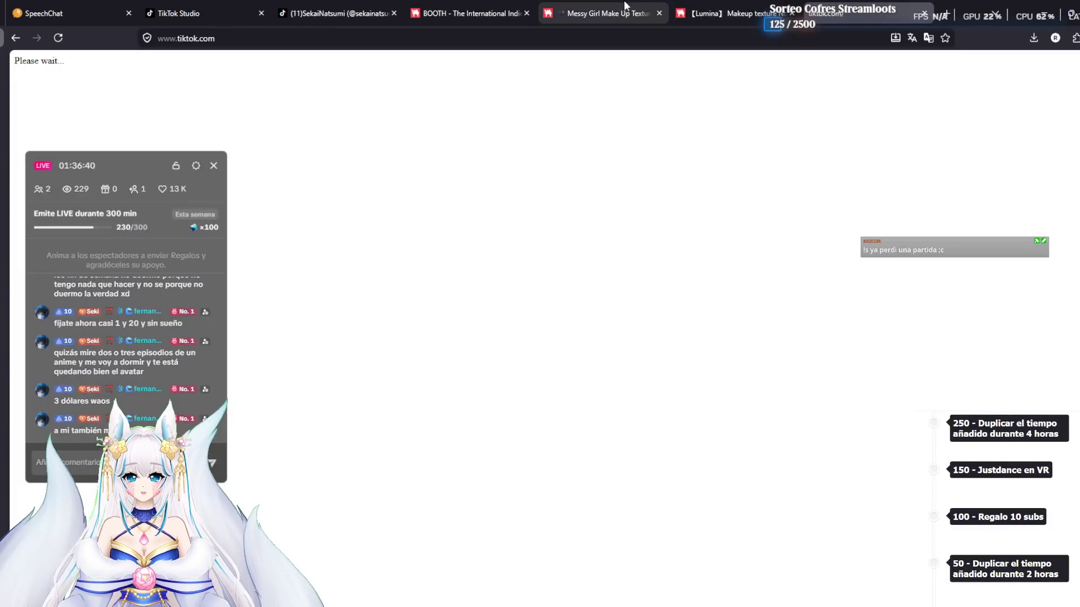
left_click(943, 16)
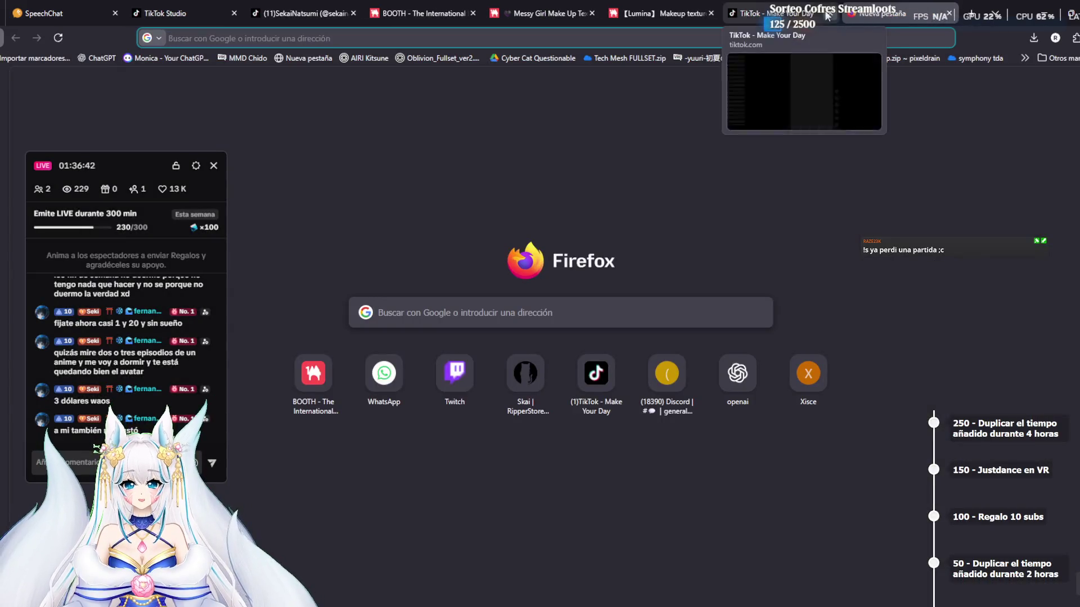
left_click(543, 386)
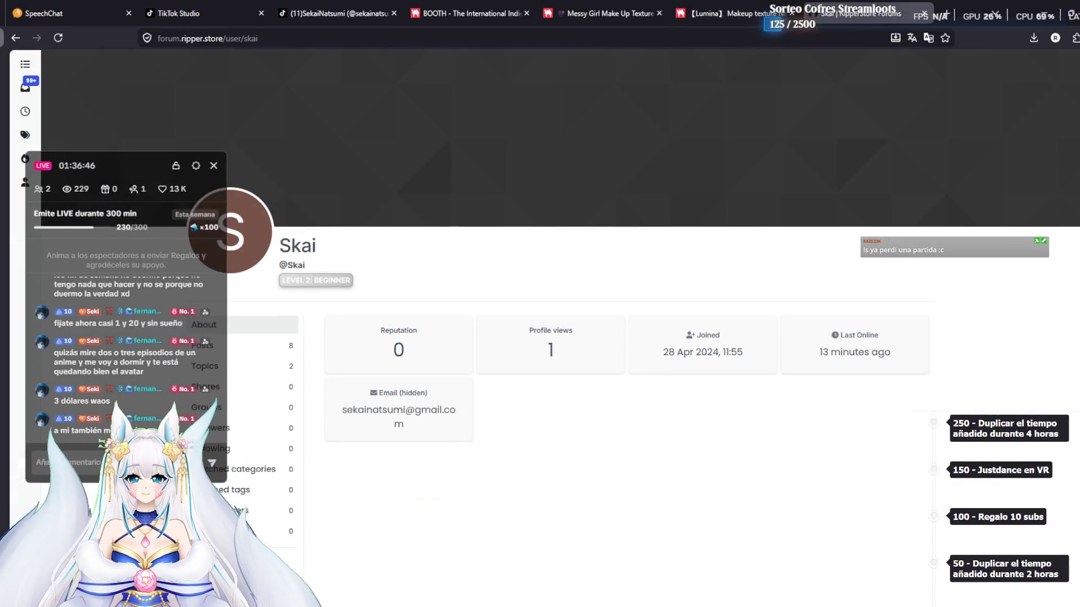
left_click(703, 7)
Search the RipperStore forum for the Messy Girl item's BOOTH link
left_click(592, 5)
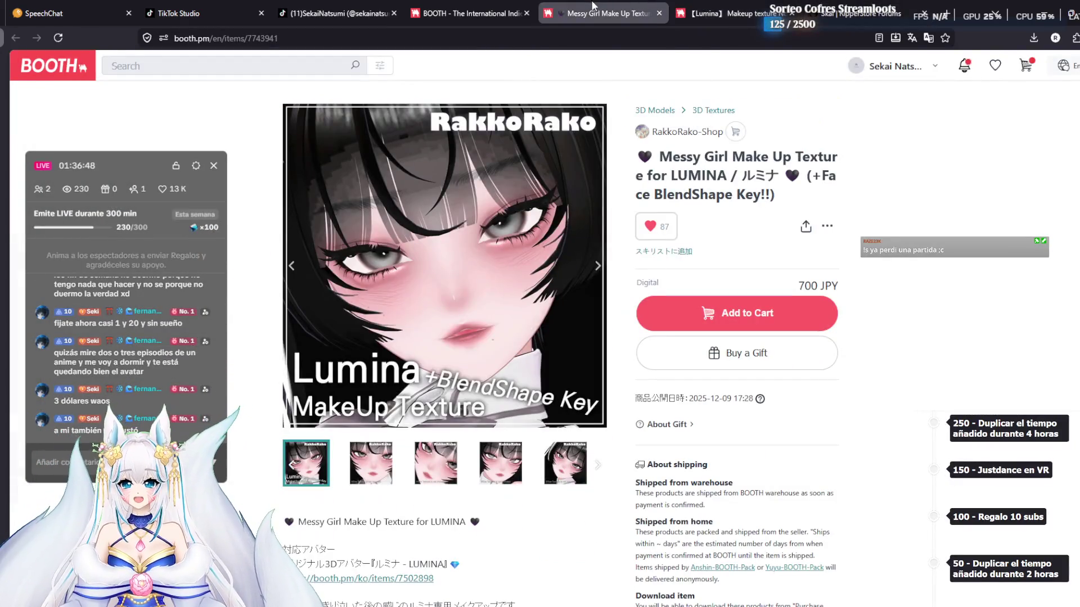
left_click(225, 38)
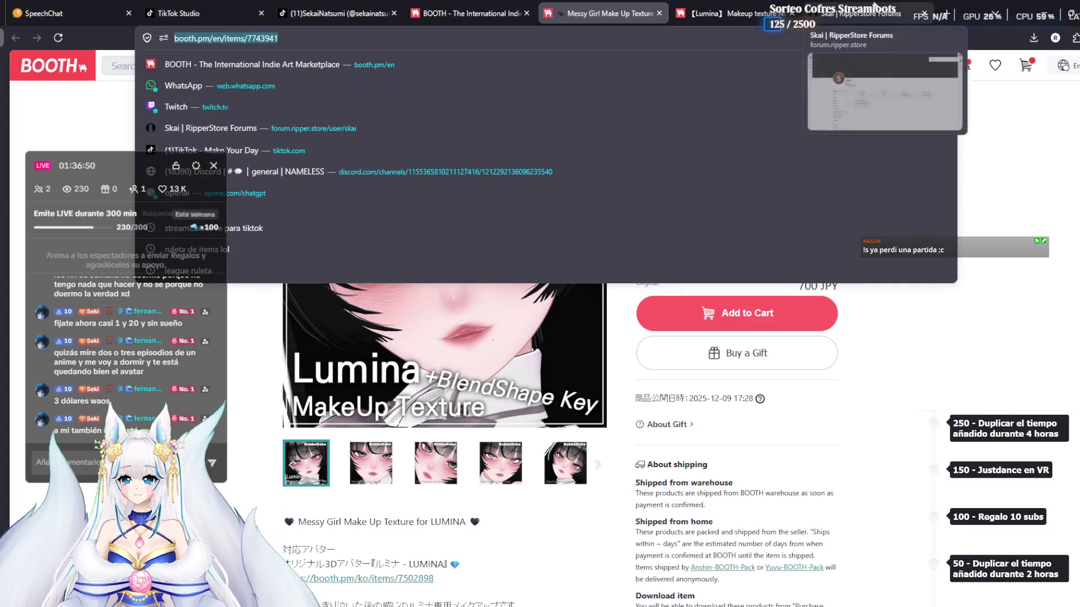
left_click(308, 128)
type("https://booth.pm/en/items/7743941")
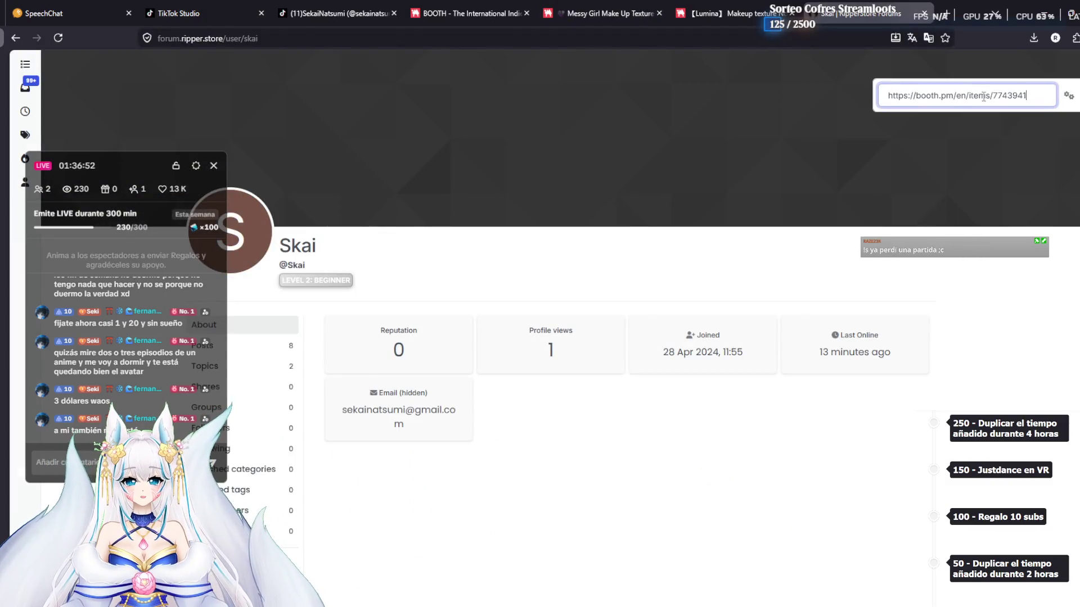
key("Return")
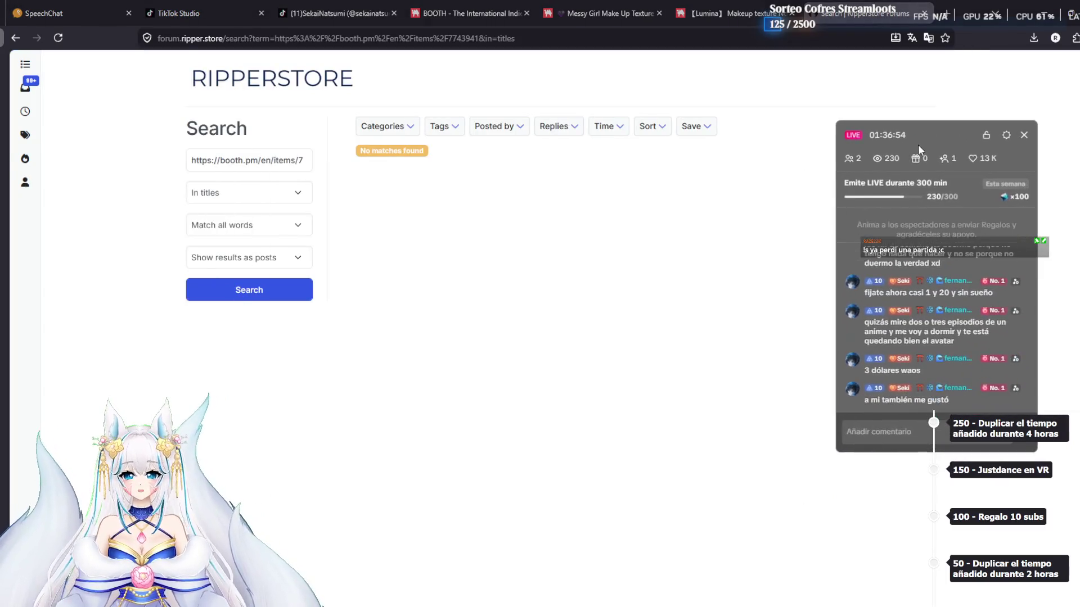
Rerun the search 'In titles and posts', then go back to the Lumina Makeup texture page
left_click(242, 194)
left_click(244, 214)
left_click(240, 289)
left_click_drag(940, 137, 983, 123)
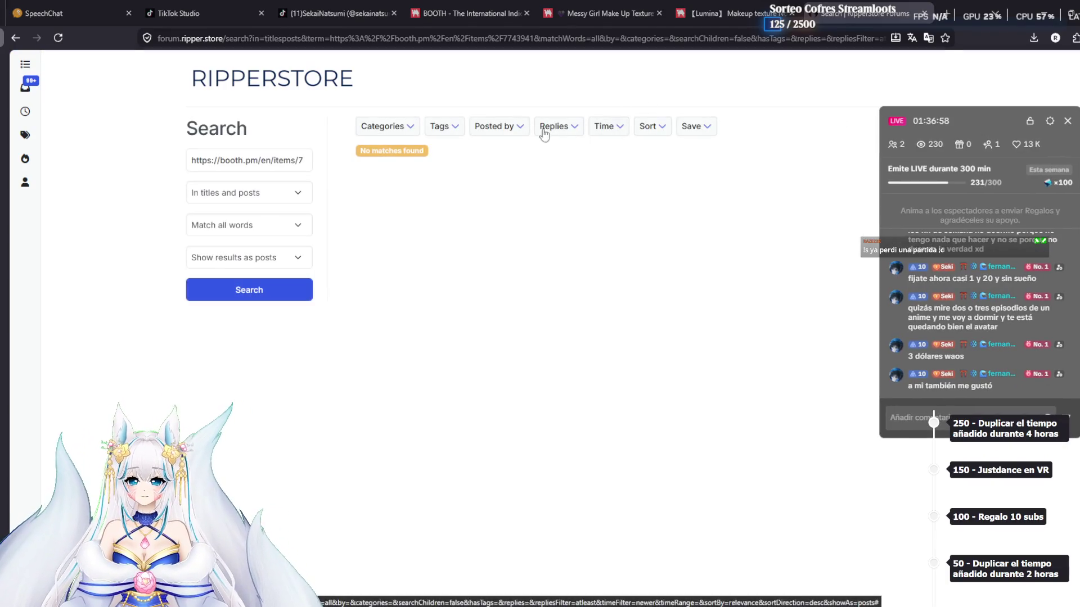
left_click(624, 12)
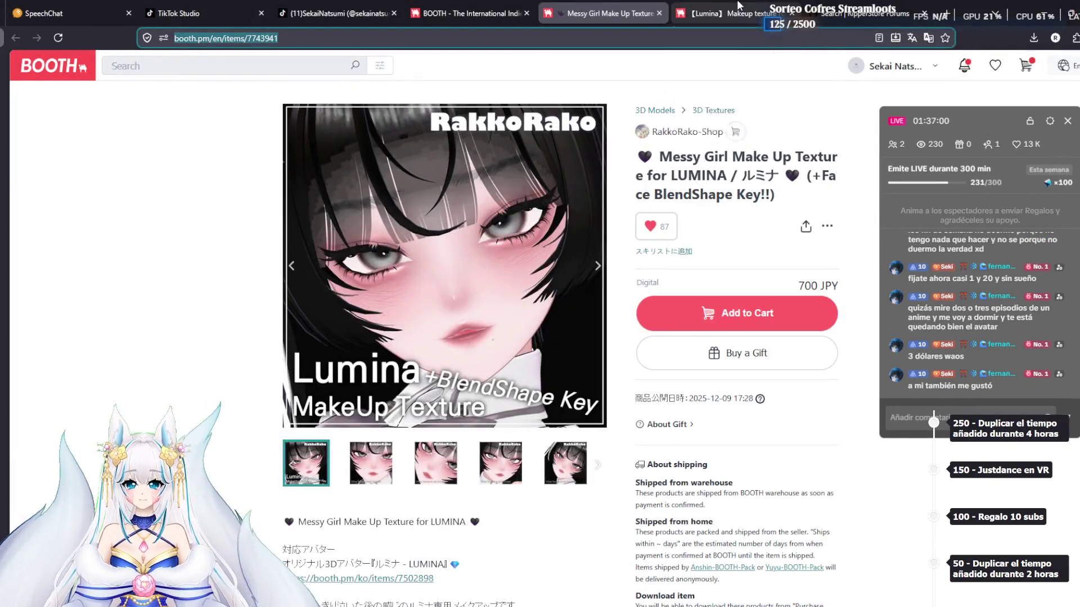
left_click(738, 7)
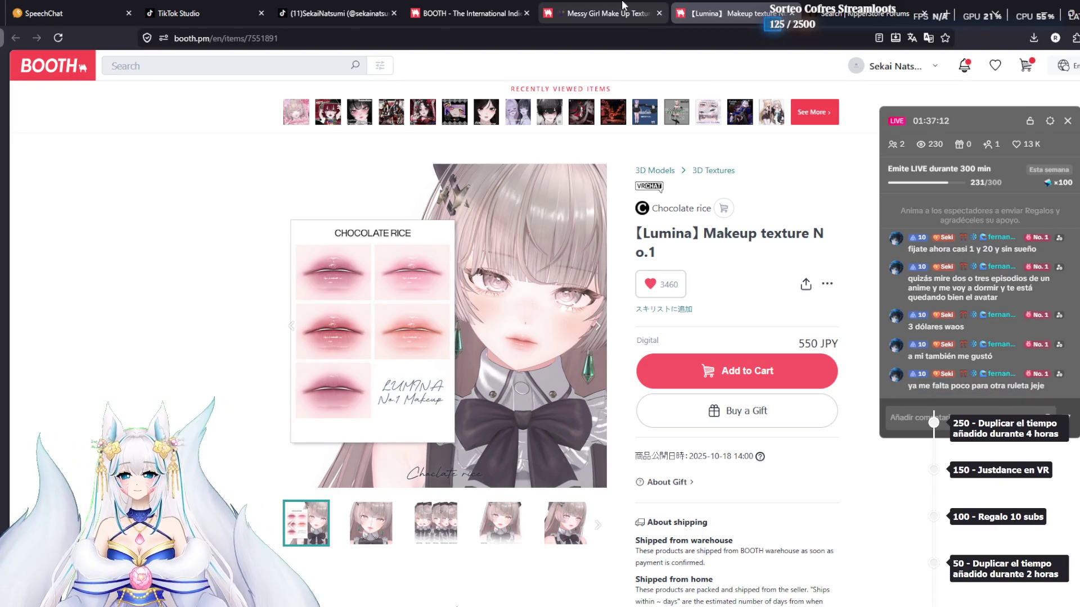
Add Lumina Makeup texture No.1 (550 JPY) to the BOOTH cart
left_click(604, 13)
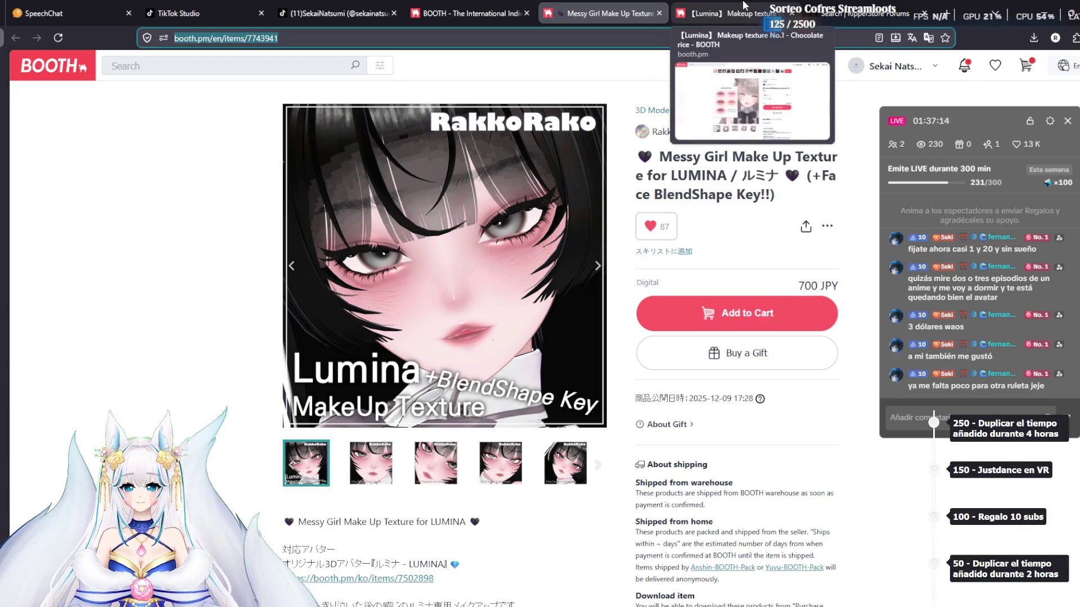
left_click(745, 7)
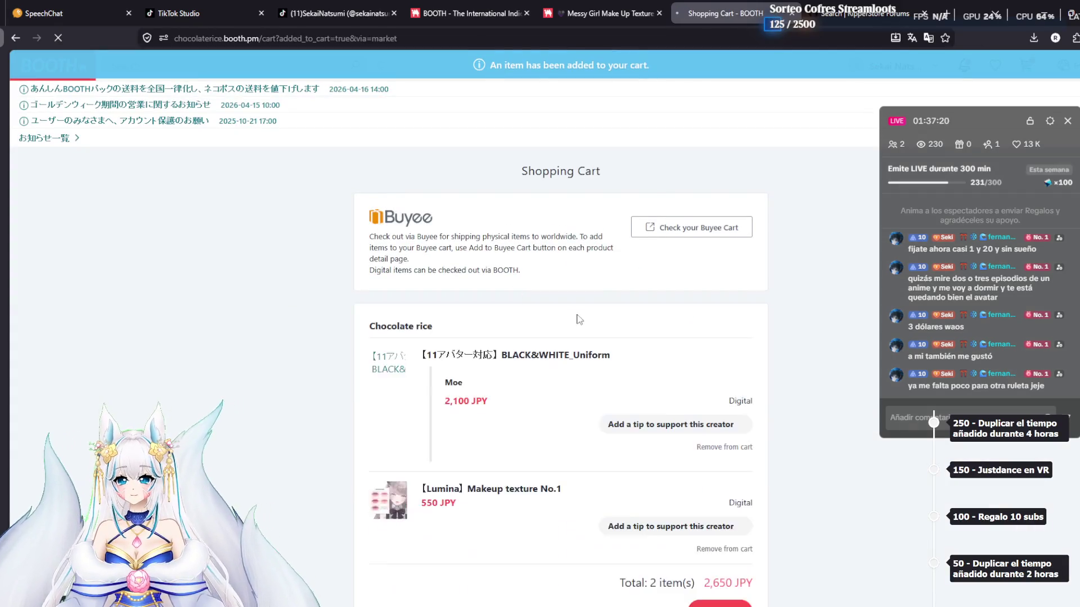
scroll("down", 3)
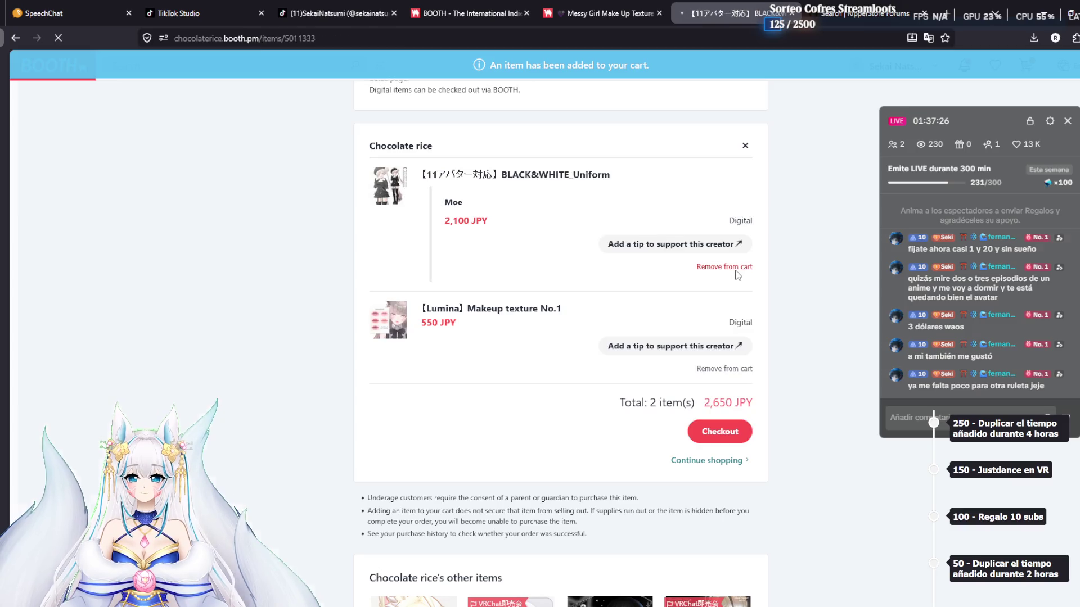
Remove BLACK&WHITE_Uniform from the cart, leaving only the Lumina texture
key("alt+Left")
key("alt+Left")
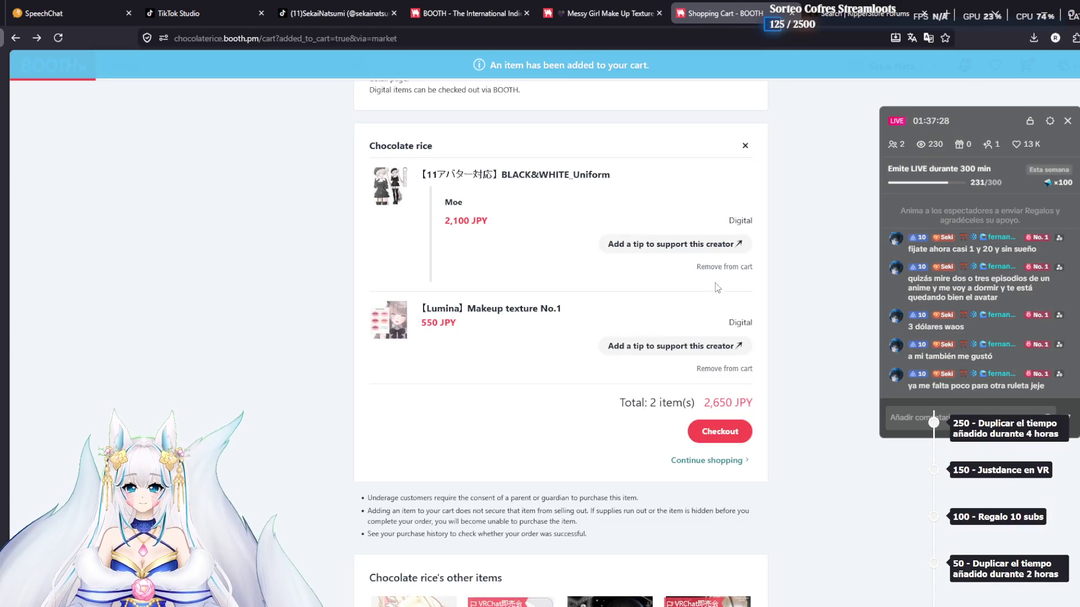
left_click(714, 267)
left_click(589, 358)
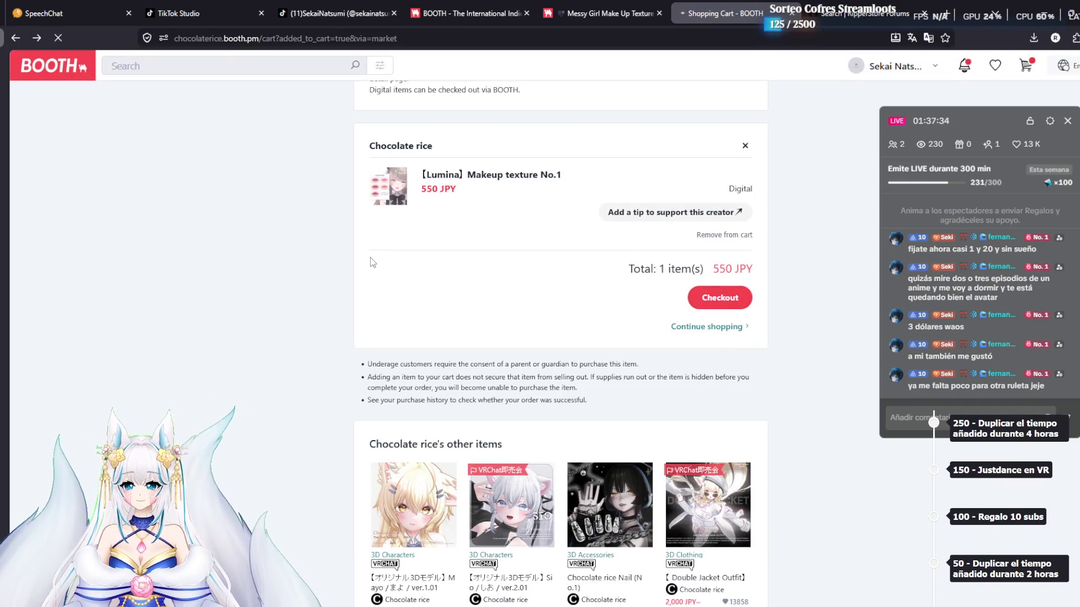
scroll("down", 3)
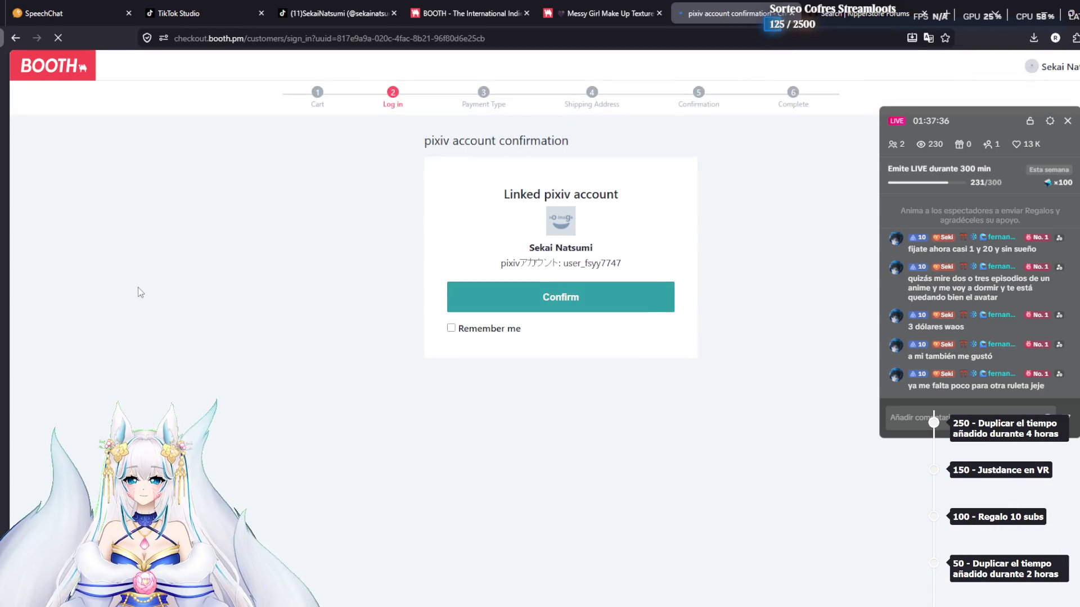
Confirm the pixiv account, choose PayPal, and place the order for Lumina Makeup texture No.1
left_click(475, 298)
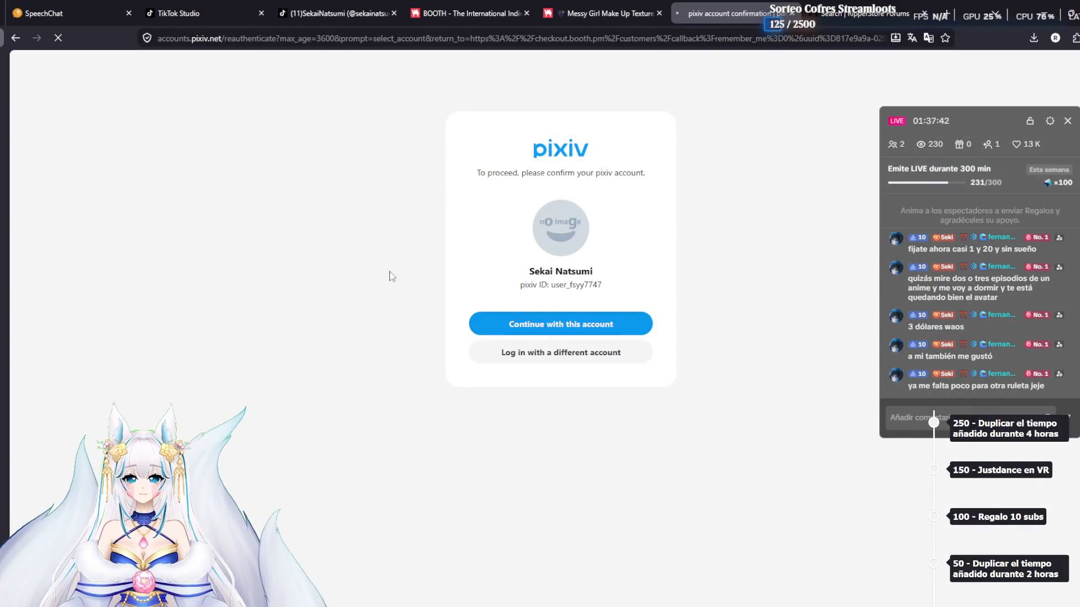
left_click(540, 325)
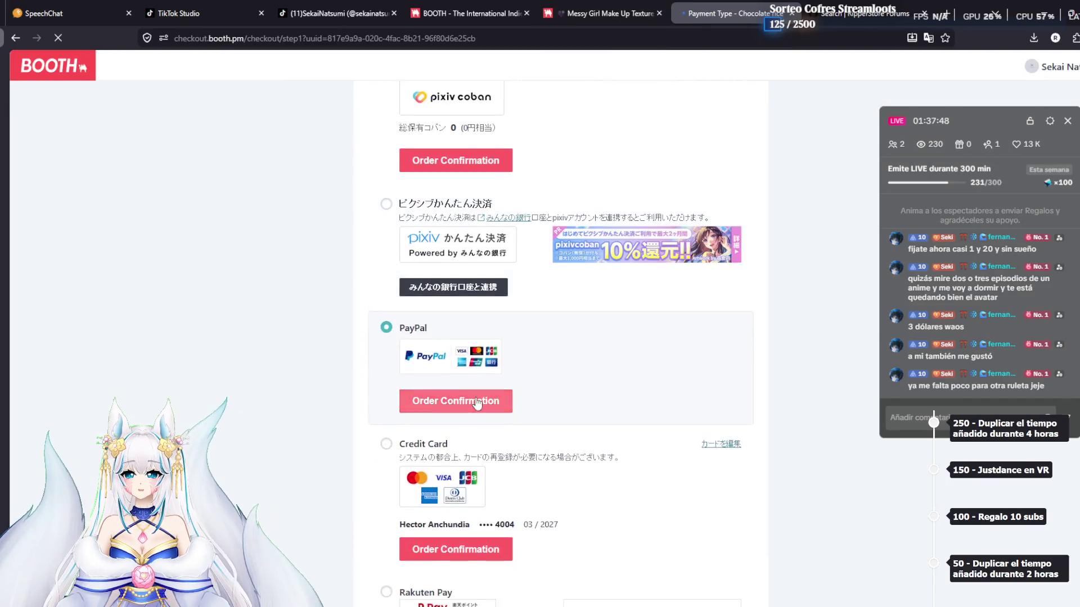
left_click(431, 280)
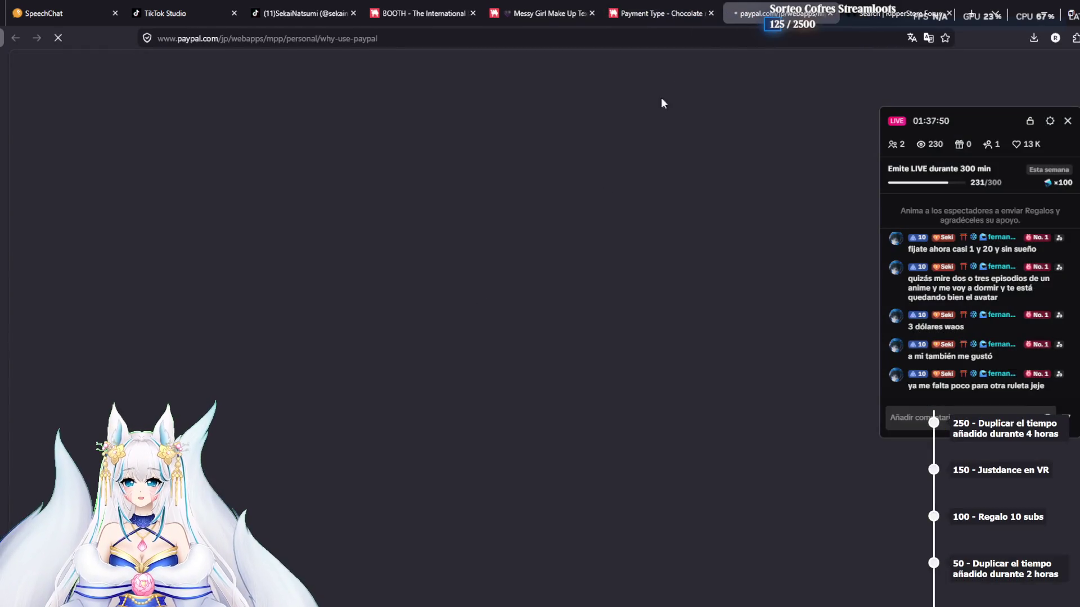
key("ctrl+w")
left_click(549, 297)
left_click(433, 325)
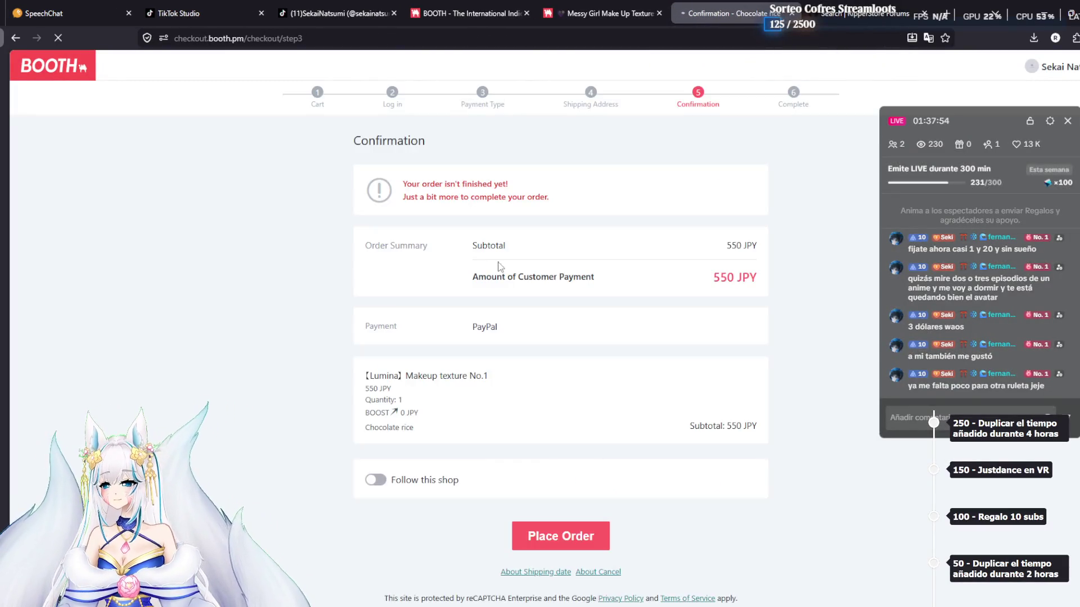
left_click(561, 539)
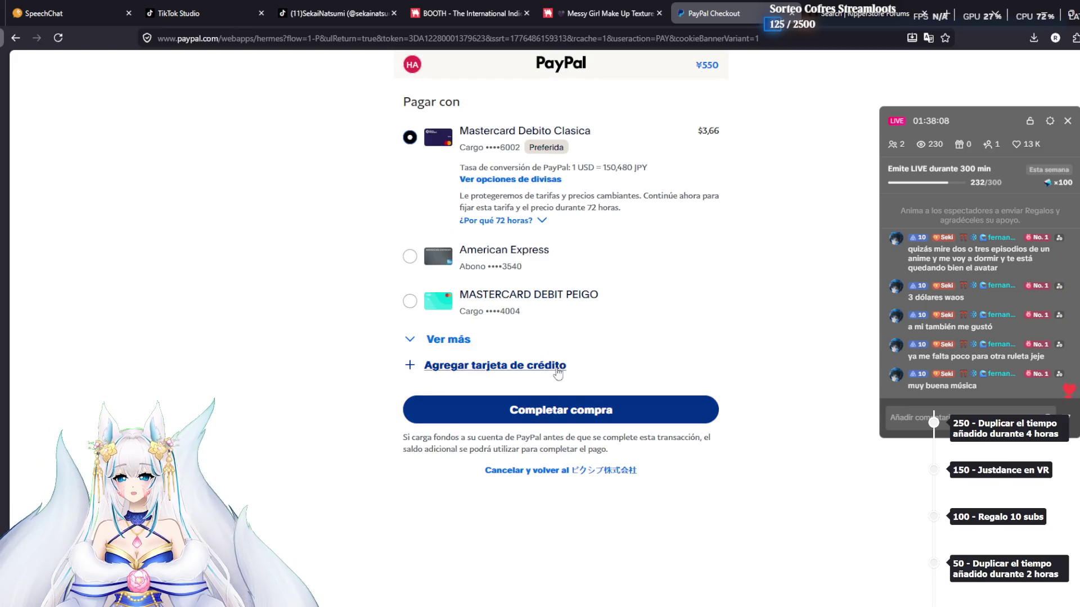
left_click(588, 412)
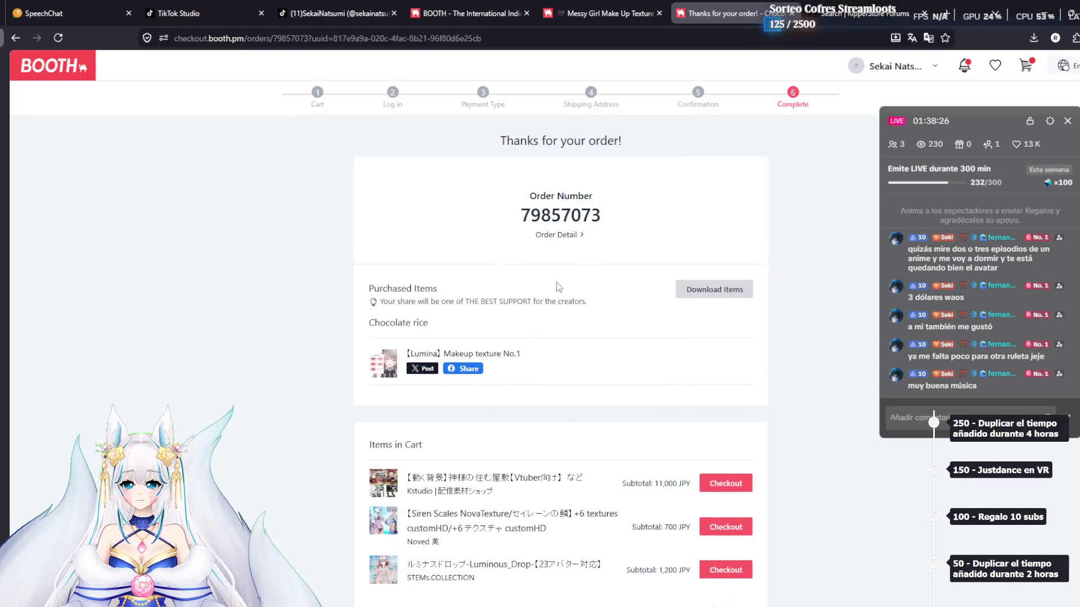
Download Lumina_Makeup_No.1_Chocolaterice.zip from the order details, then return to Unity
scroll("down", 3)
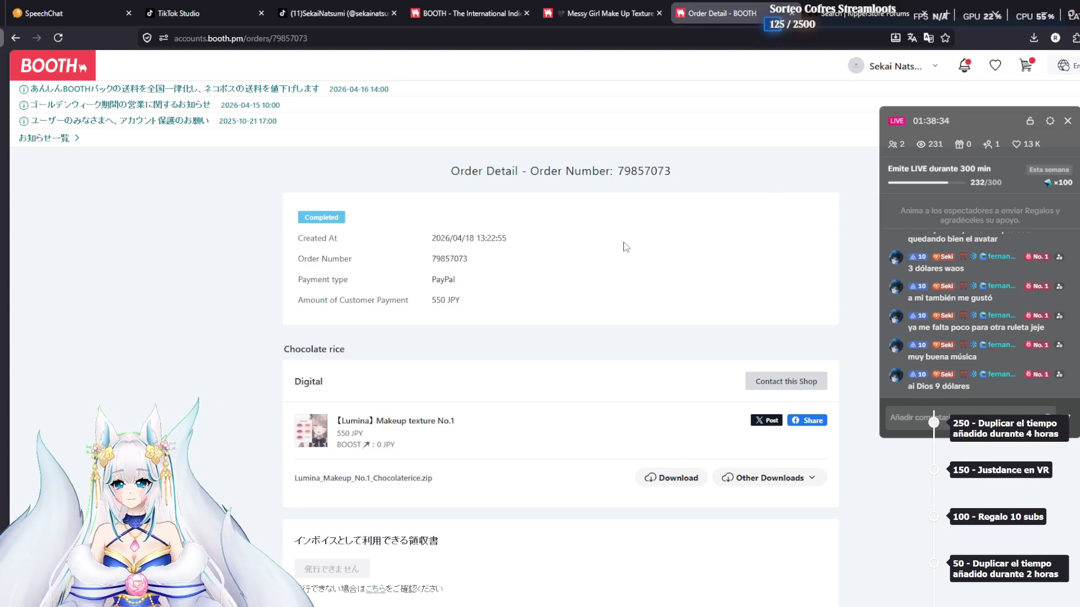
scroll("down", 3)
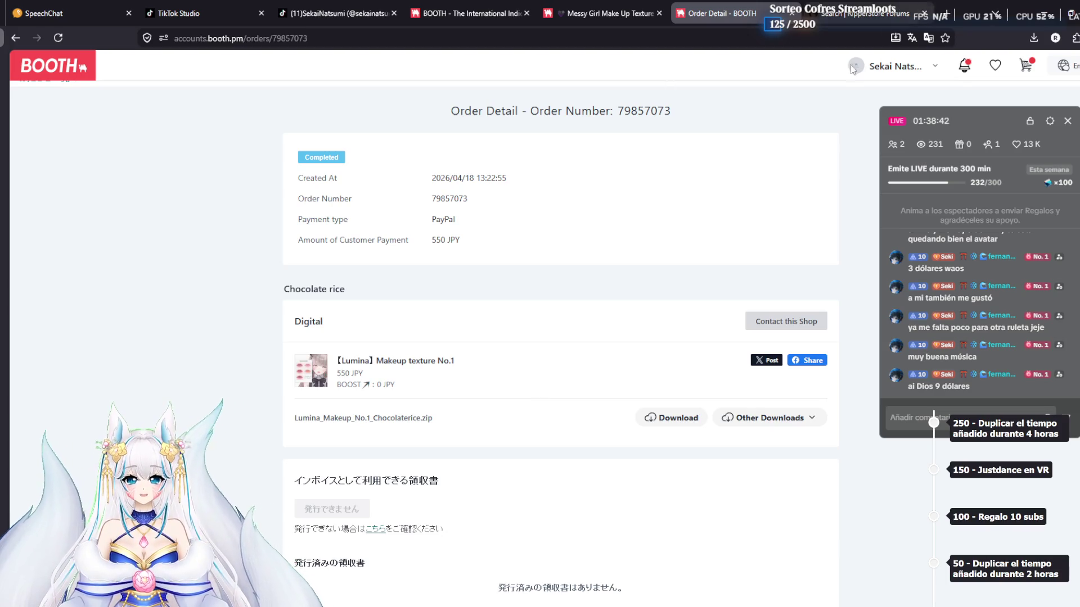
left_click(679, 419)
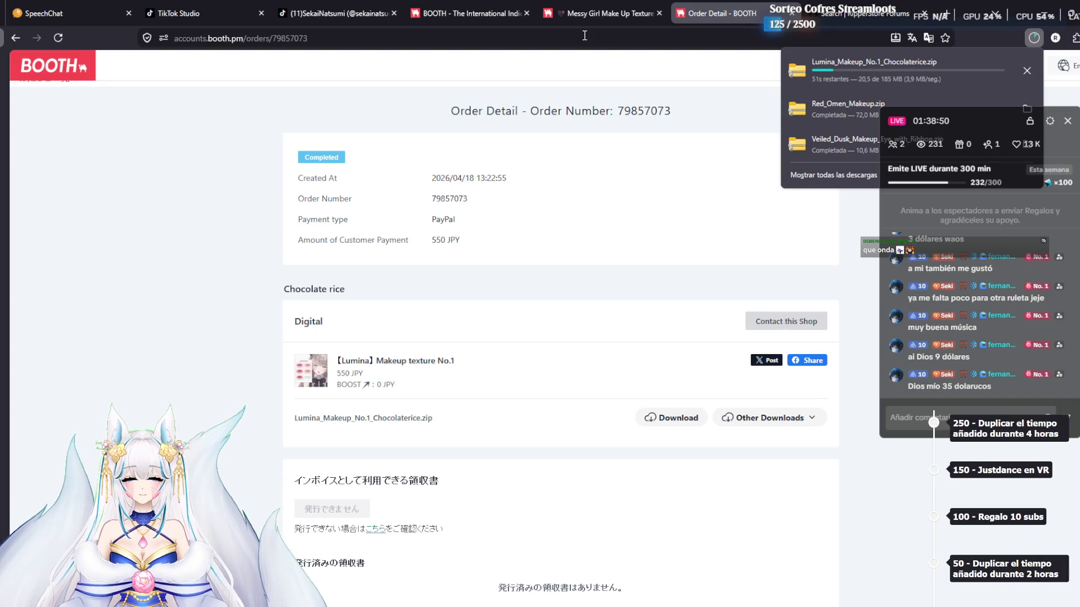
mouse_move(819, 605)
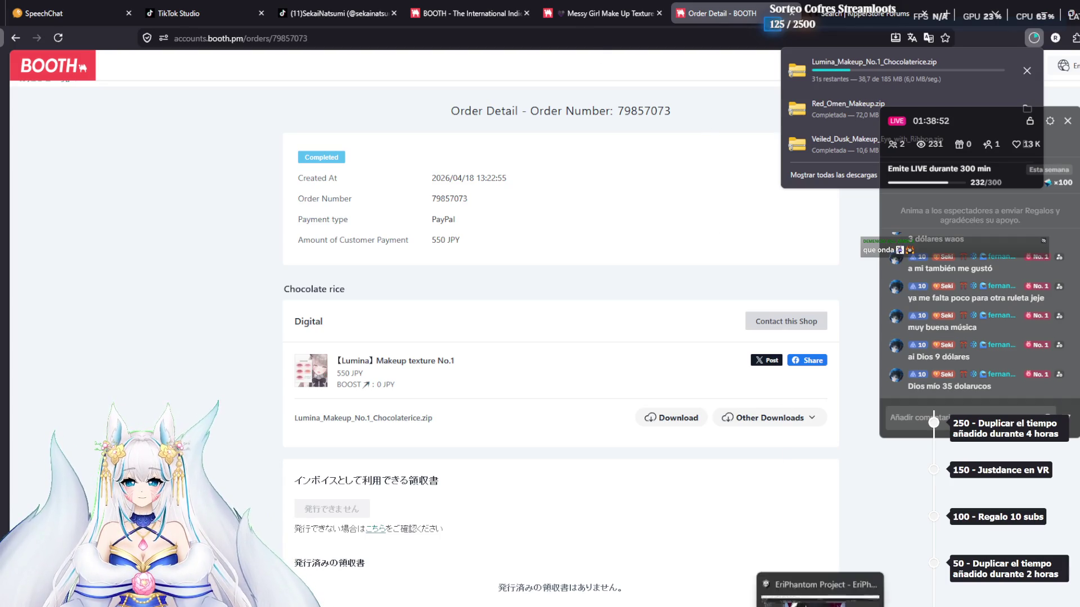
left_click(826, 560)
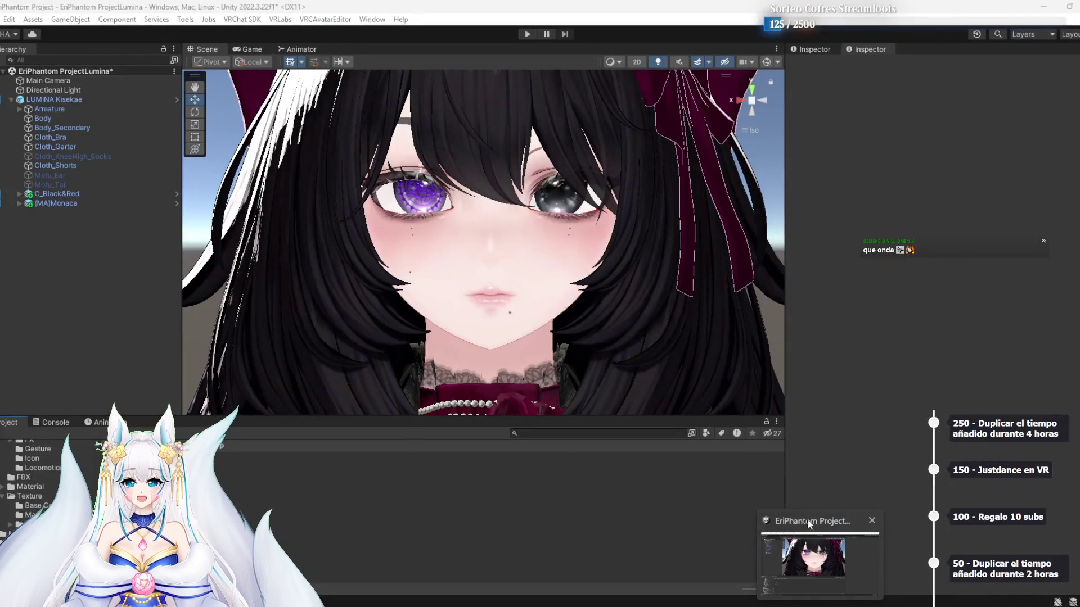
Bring Firefox back to the RipperStore search showing no matches for the BOOTH link
left_click(808, 524)
left_click(866, 13)
left_click(949, 14)
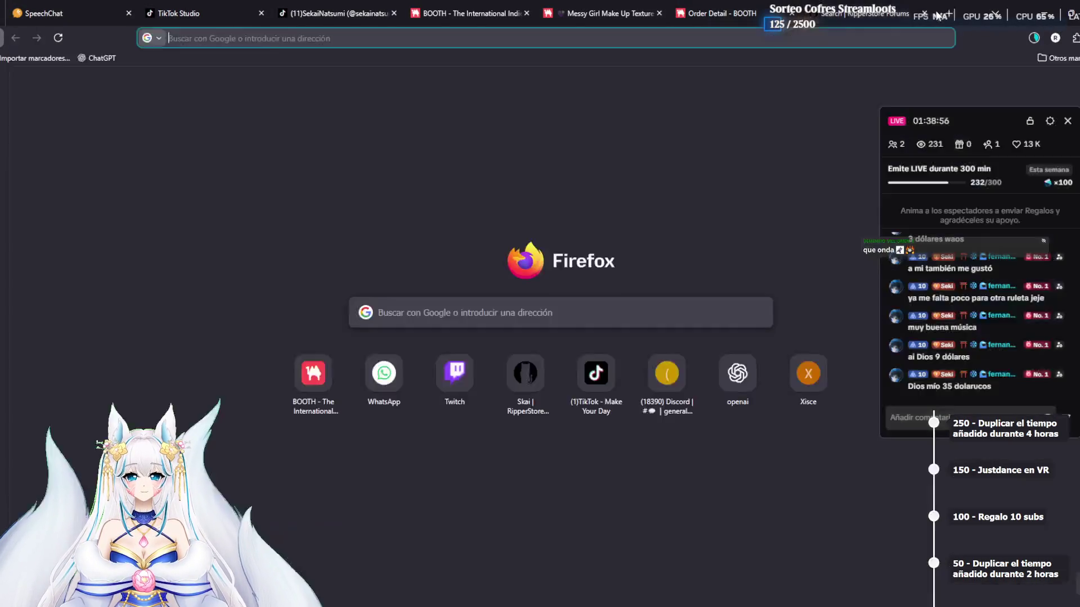
left_click(346, 363)
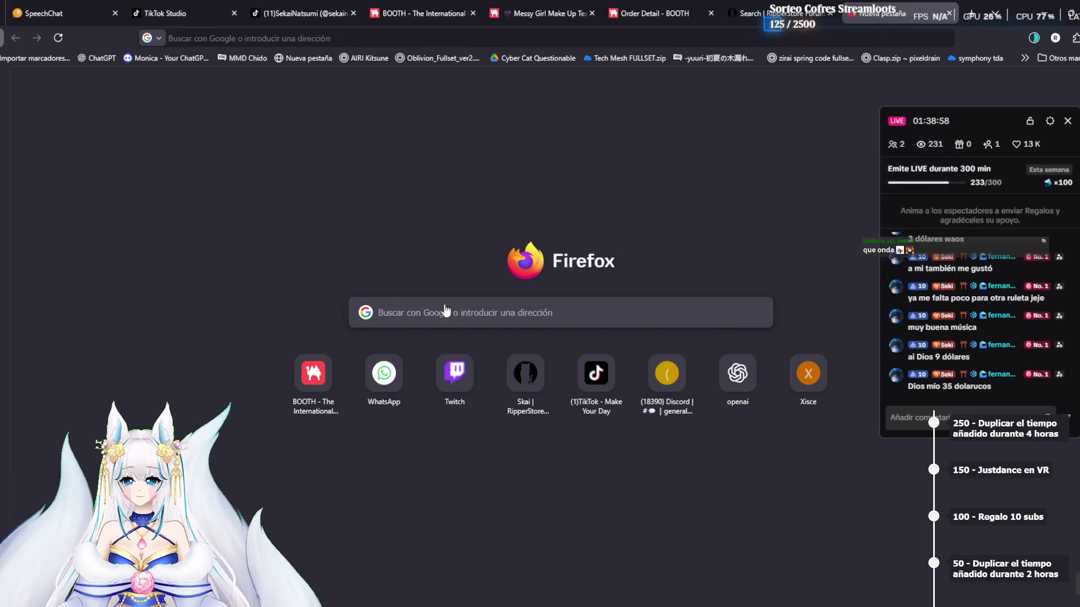
left_click(948, 13)
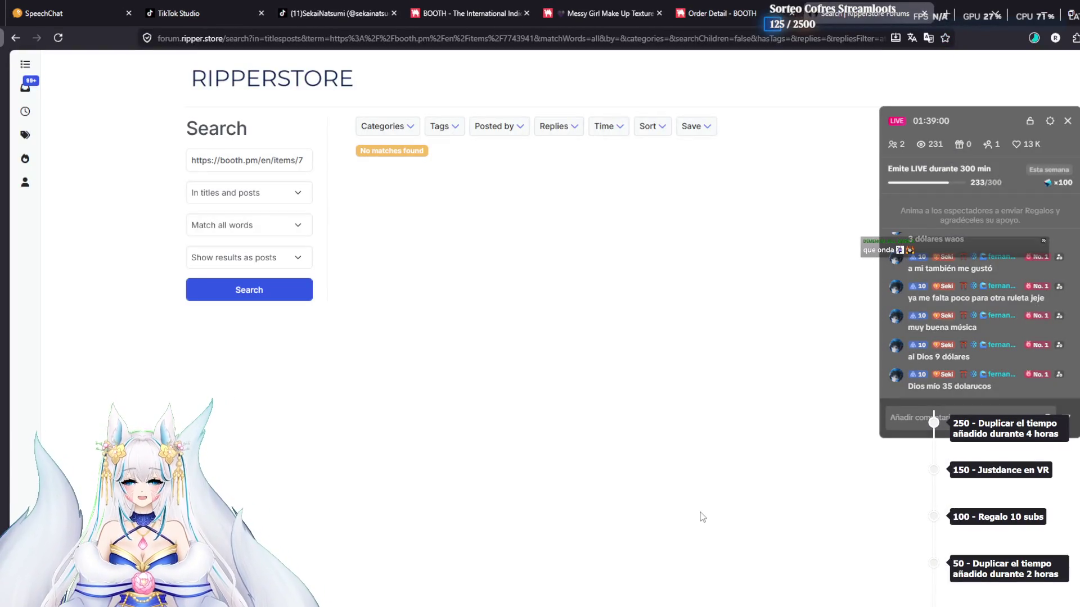
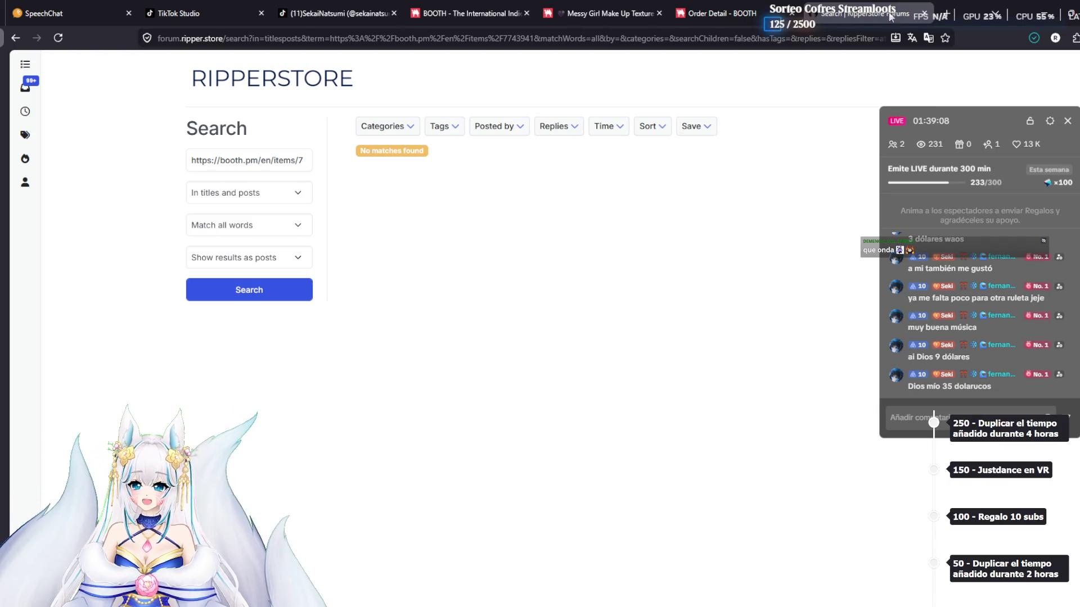
Open the Downloads folder and cancel extracting the Lumina makeup zip there
left_click(1033, 38)
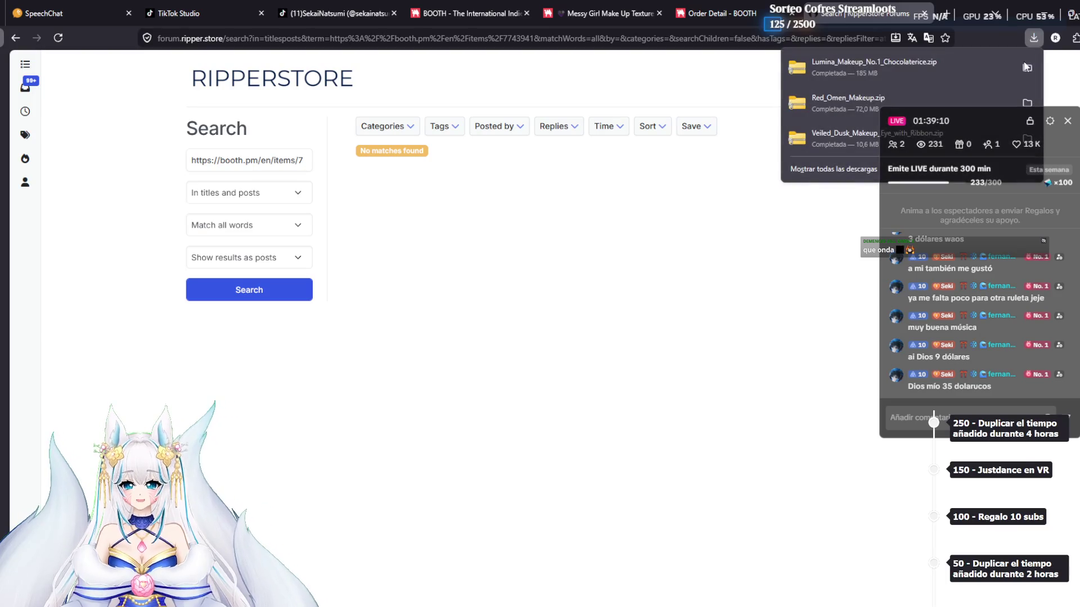
left_click(1027, 68)
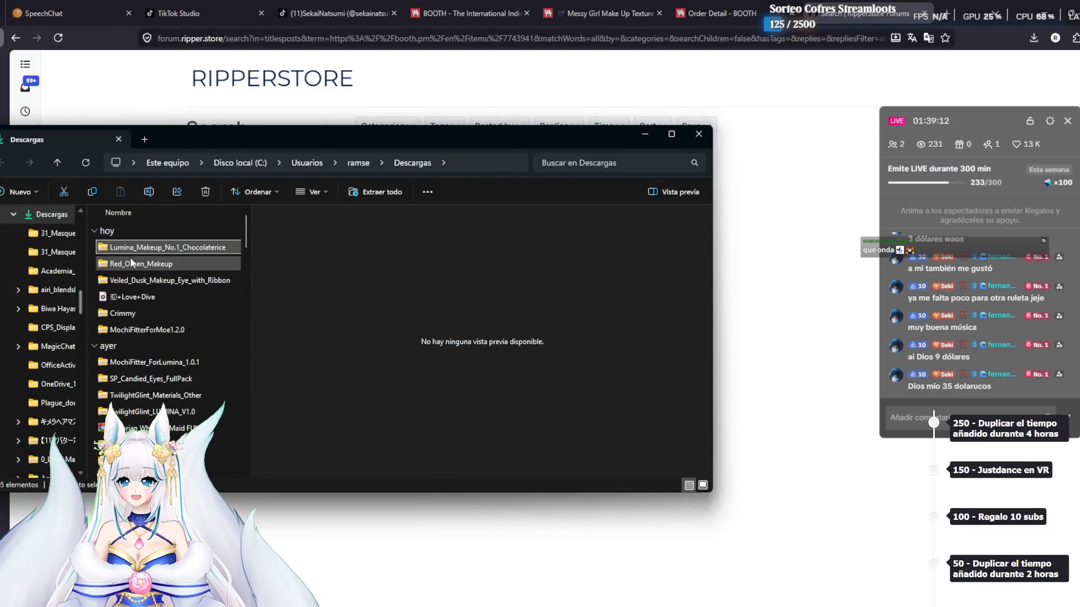
left_click(374, 192)
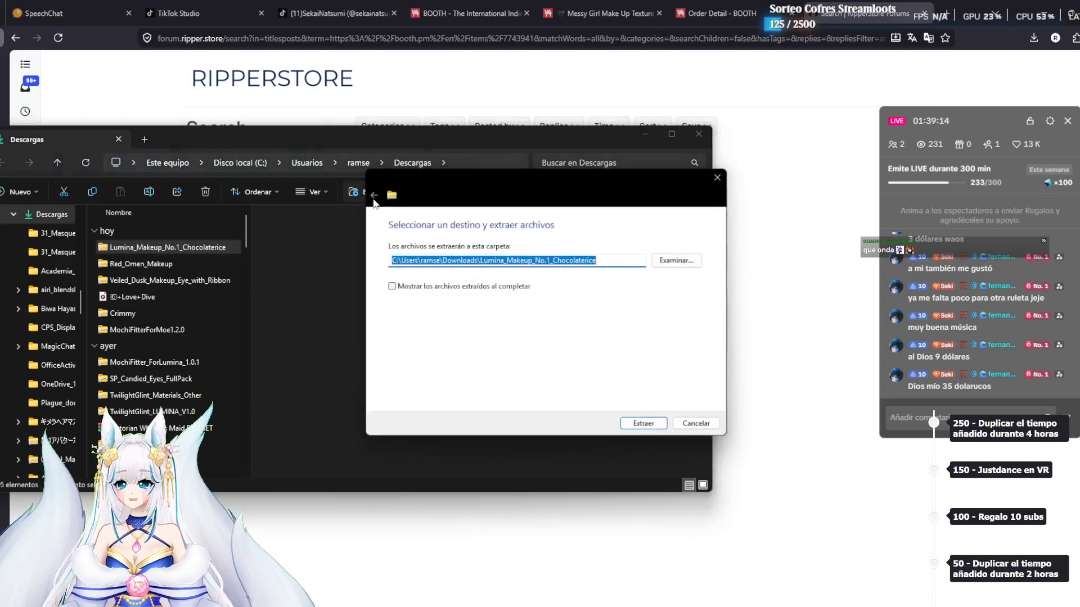
left_click(683, 423)
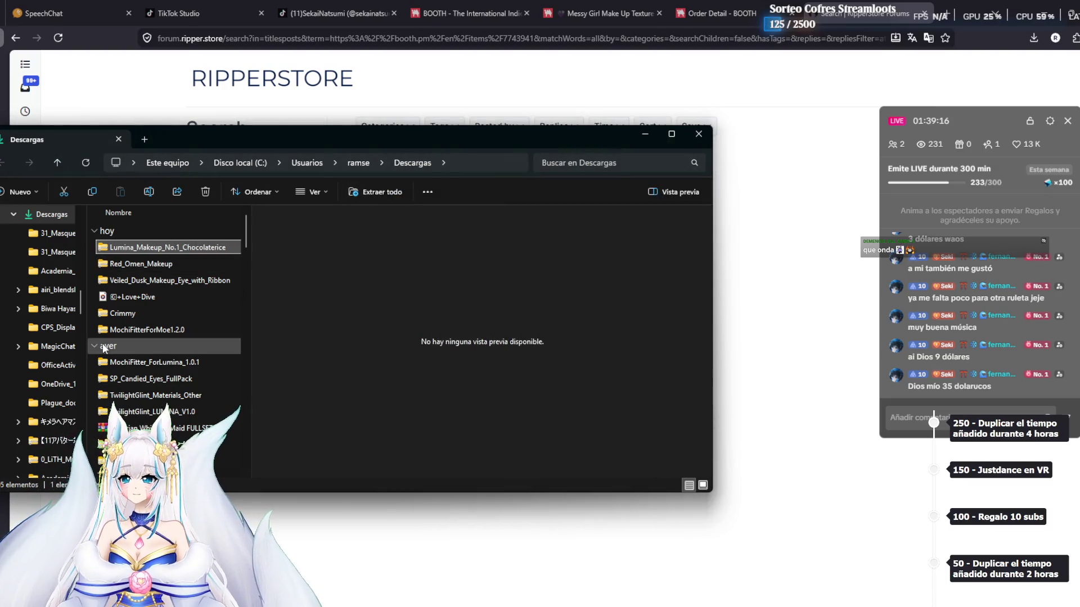
Browse drive E's folders to locate the Vrc folder
scroll("down", 3)
scroll("down", 3)
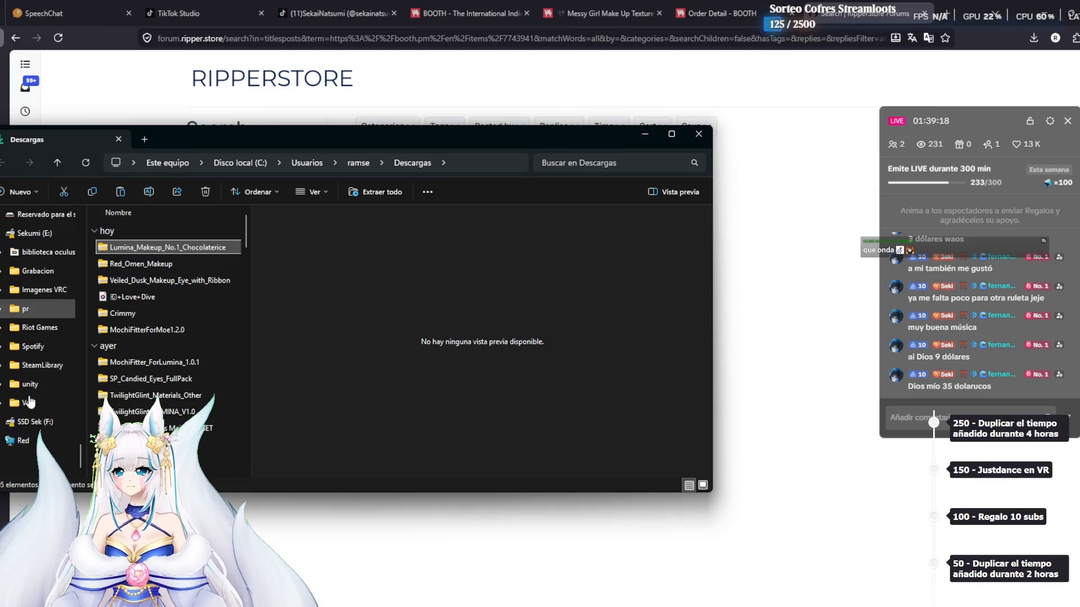
left_click(31, 408)
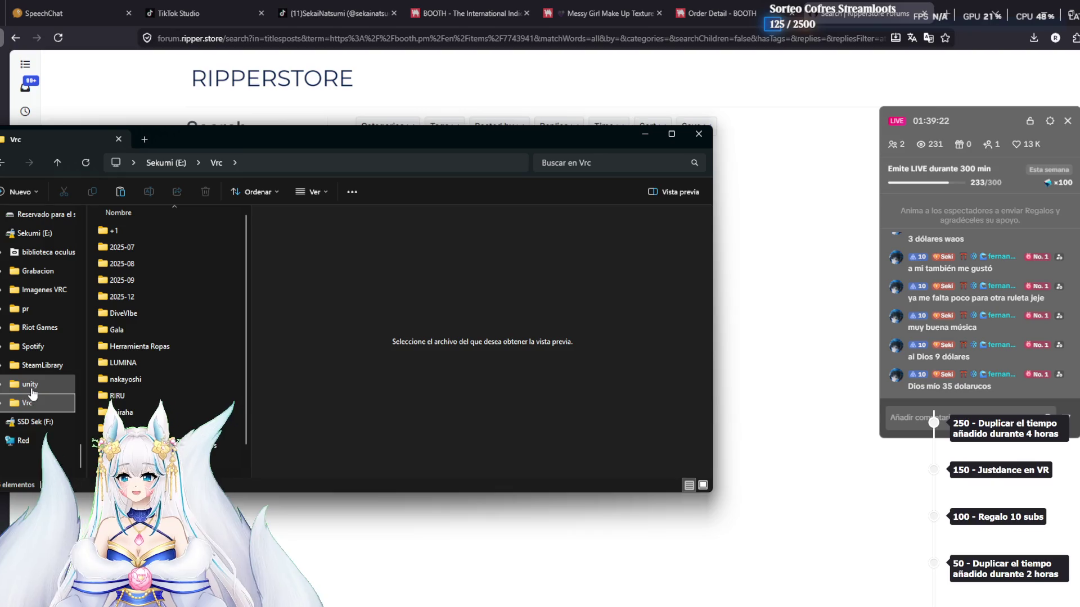
left_click(39, 384)
left_click(39, 365)
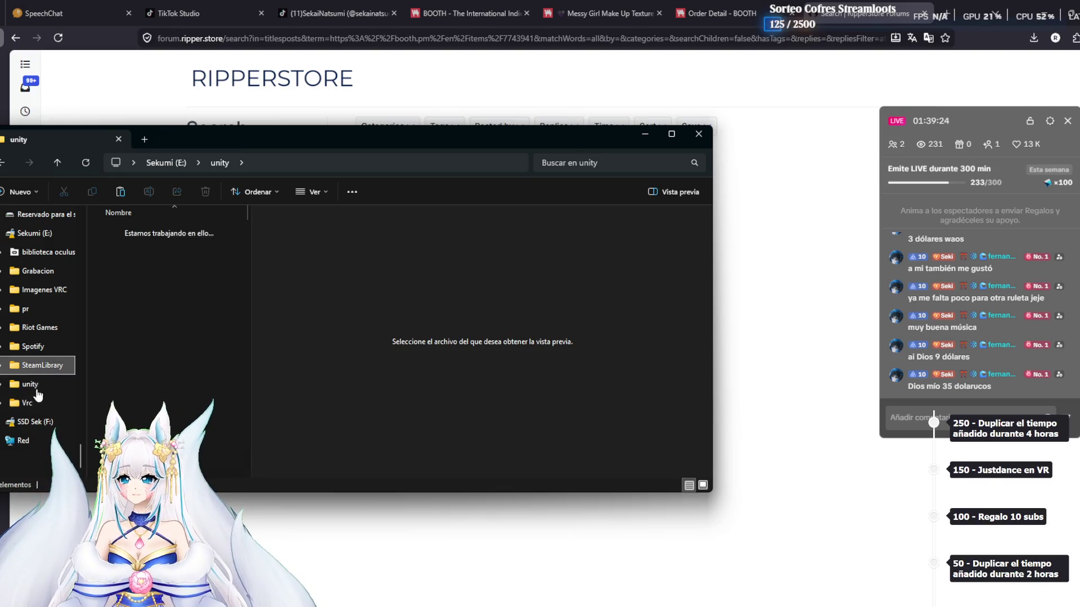
left_click(34, 384)
left_click(45, 401)
left_click(45, 386)
left_click(34, 403)
left_click(43, 384)
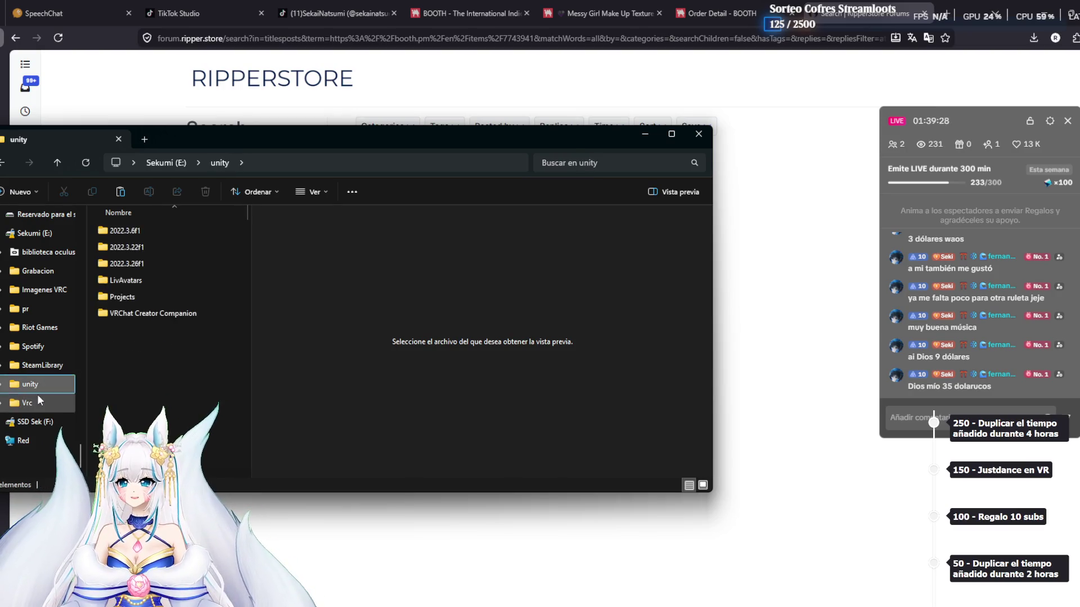
left_click(38, 401)
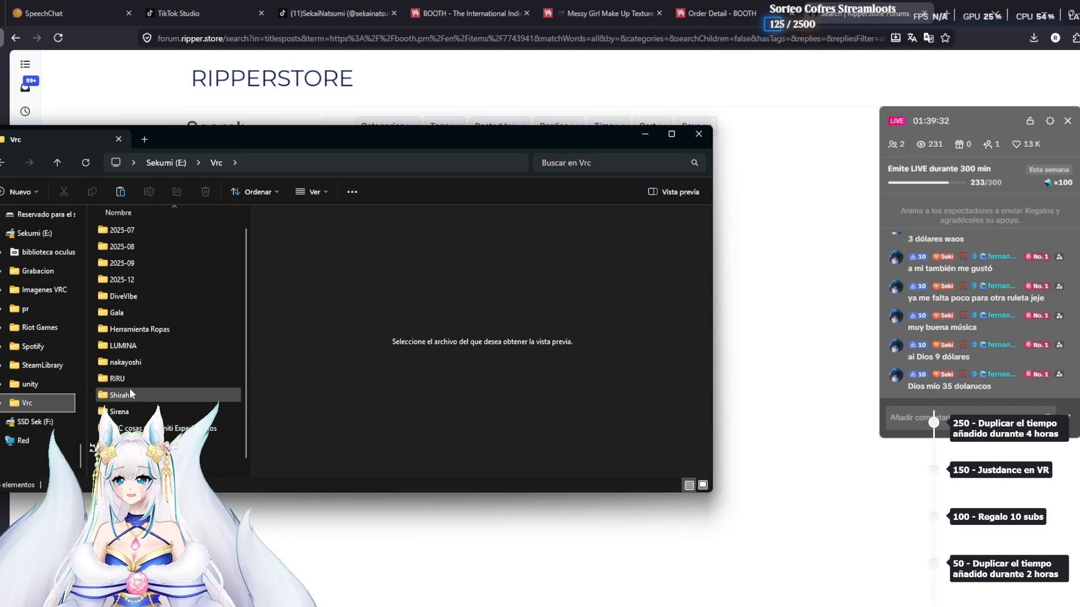
Paste the Lumina_Makeup_No.1_Chocolaterice zip into Vrc › LUMINA › Texturas › Maquillaje
double_click(137, 344)
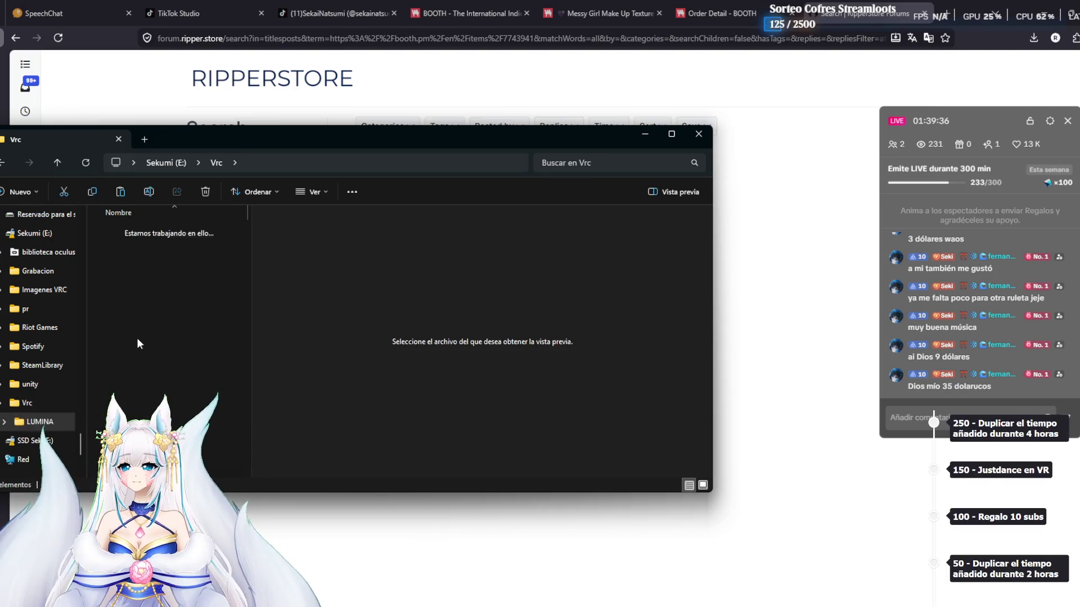
double_click(129, 296)
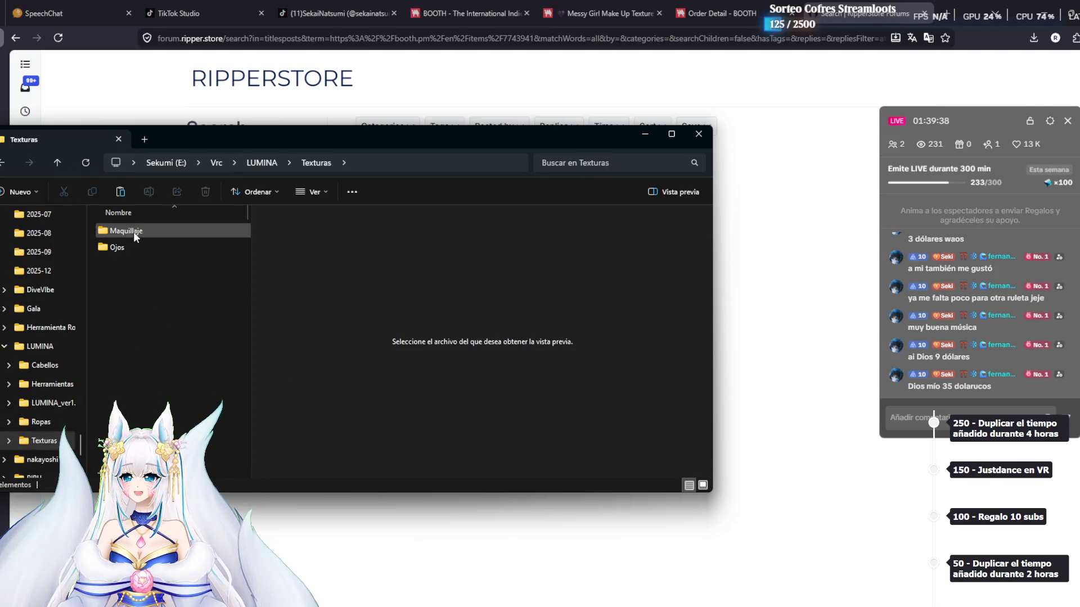
double_click(134, 231)
key("ctrl+v")
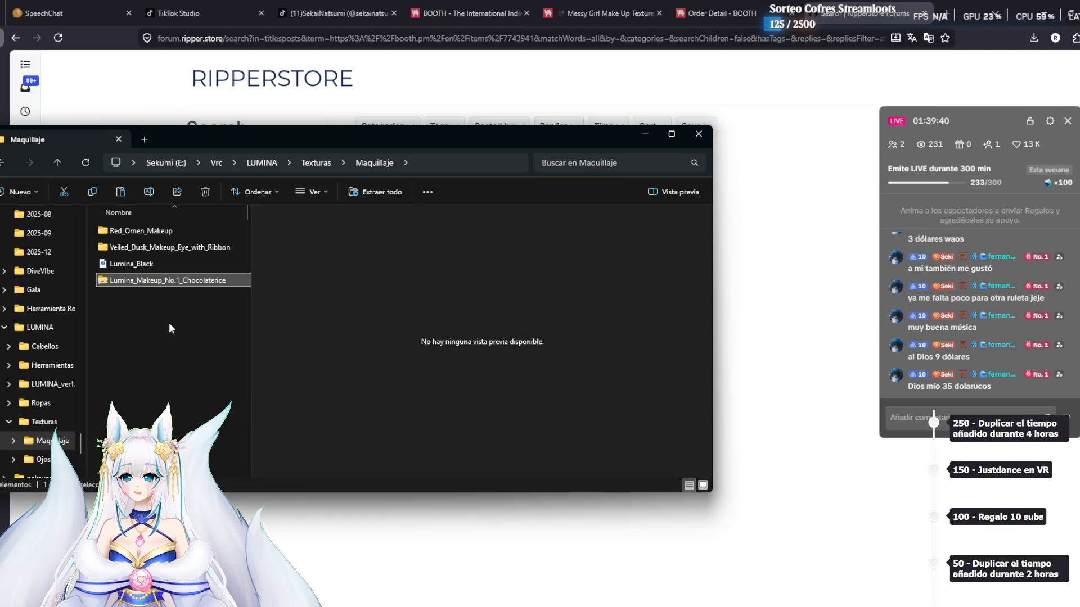
Extract the Lumina makeup zip into its own folder and delete the original zip
left_click(376, 191)
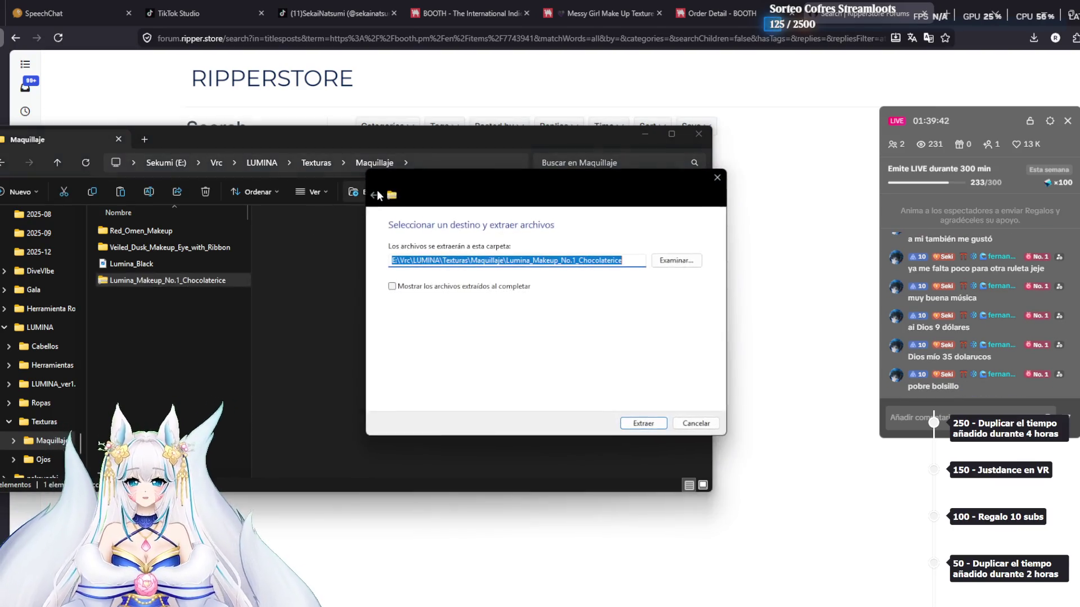
key("Return")
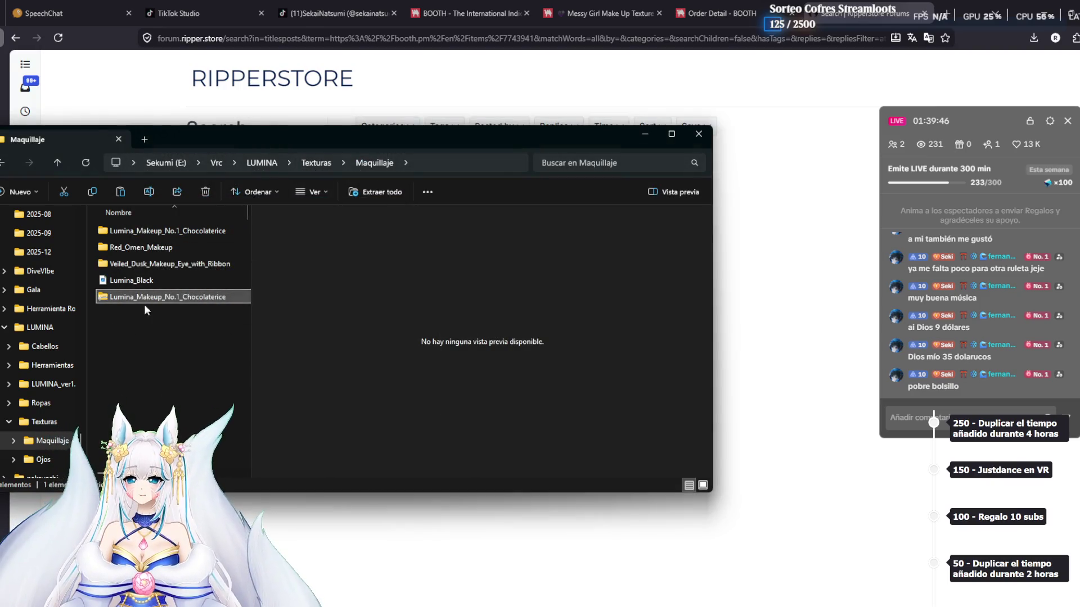
left_click(153, 293)
key("Delete")
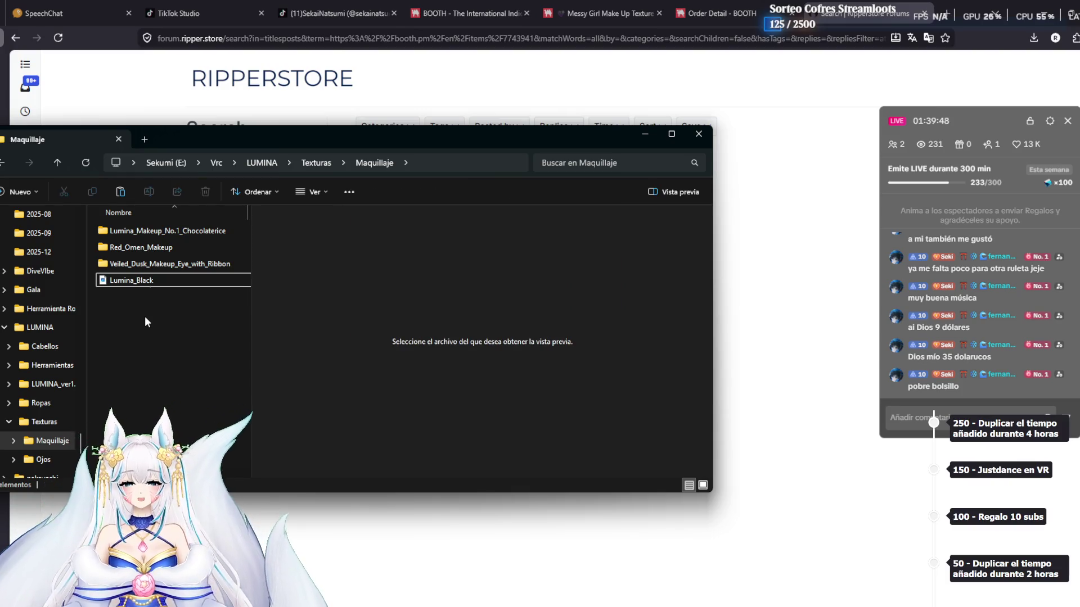
Go into the nested texture folder and open Chocolatrice_Lumina_Makeup.psd in Photoshop
double_click(190, 227)
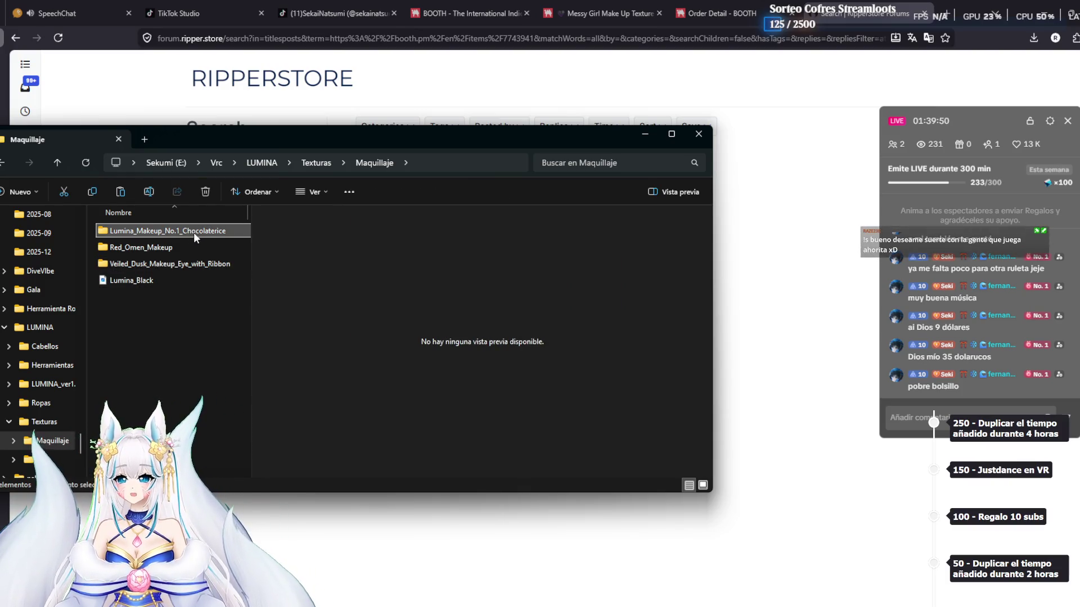
double_click(193, 231)
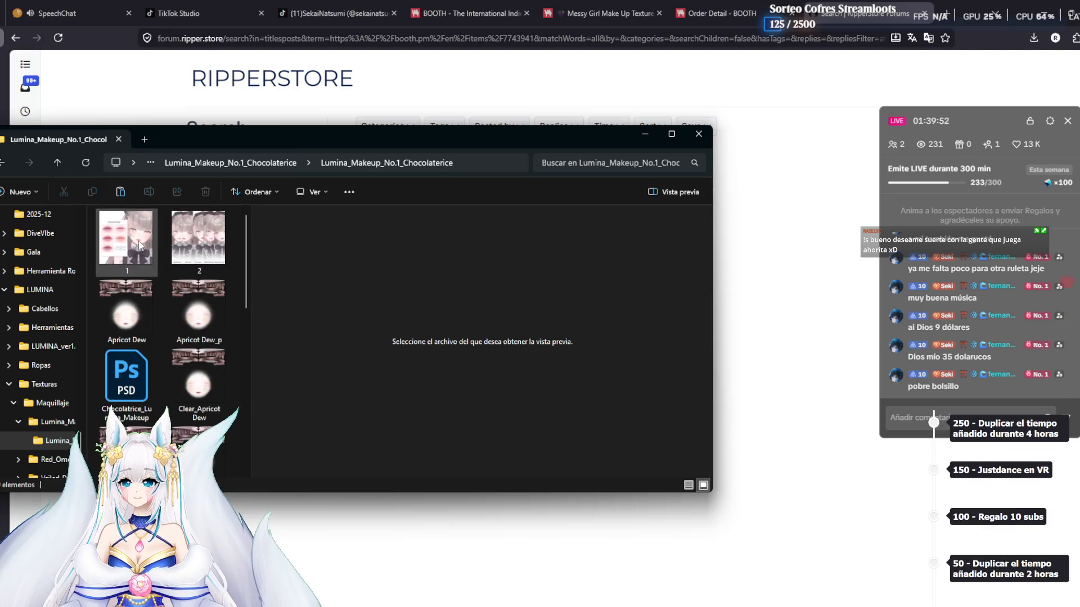
scroll("down", 3)
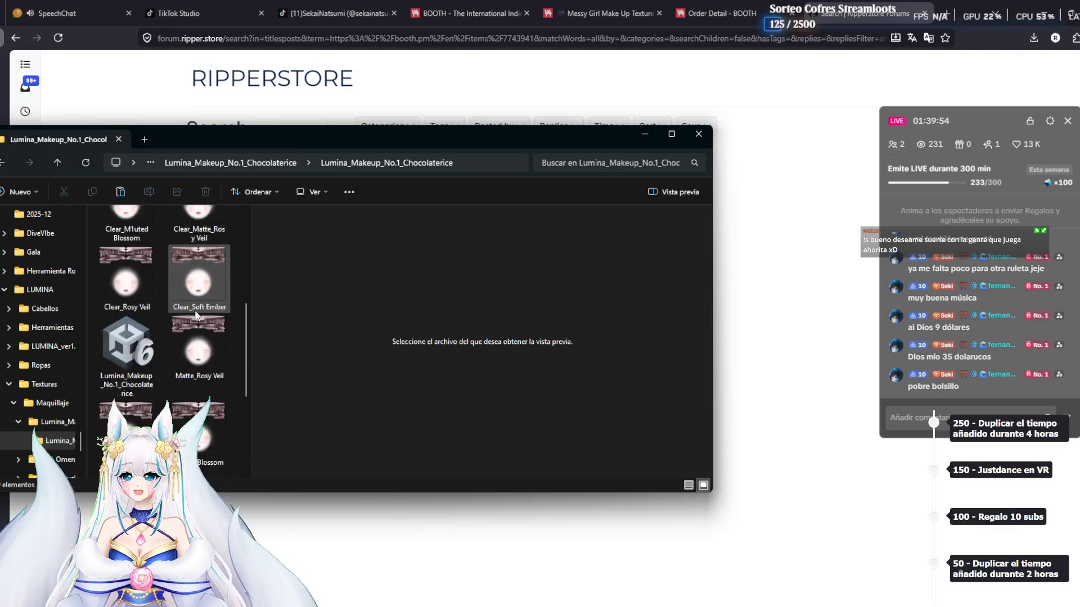
scroll("up", 3)
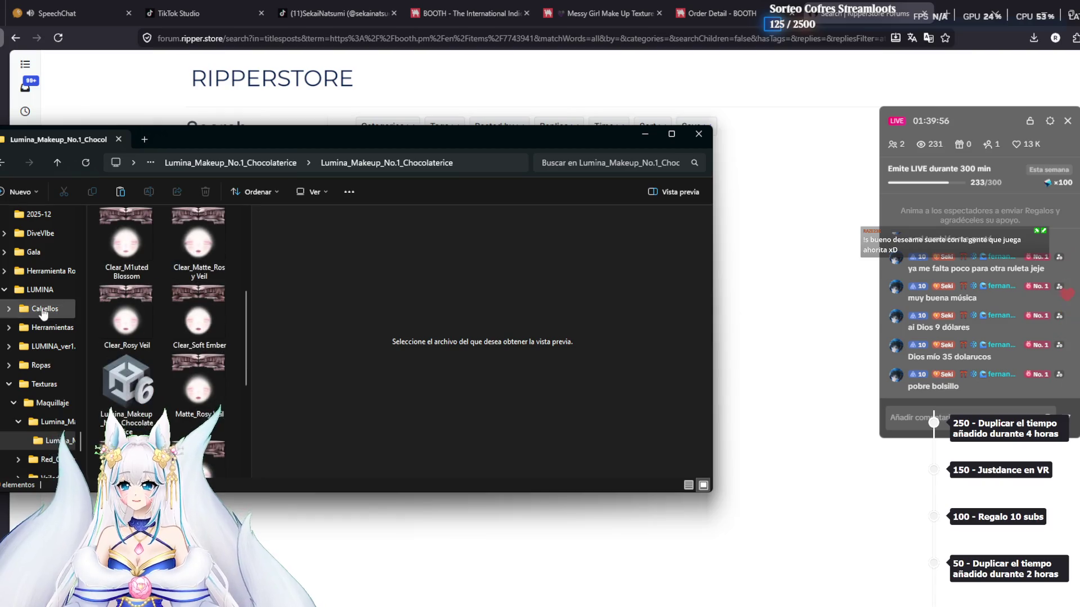
scroll("up", 3)
double_click(127, 374)
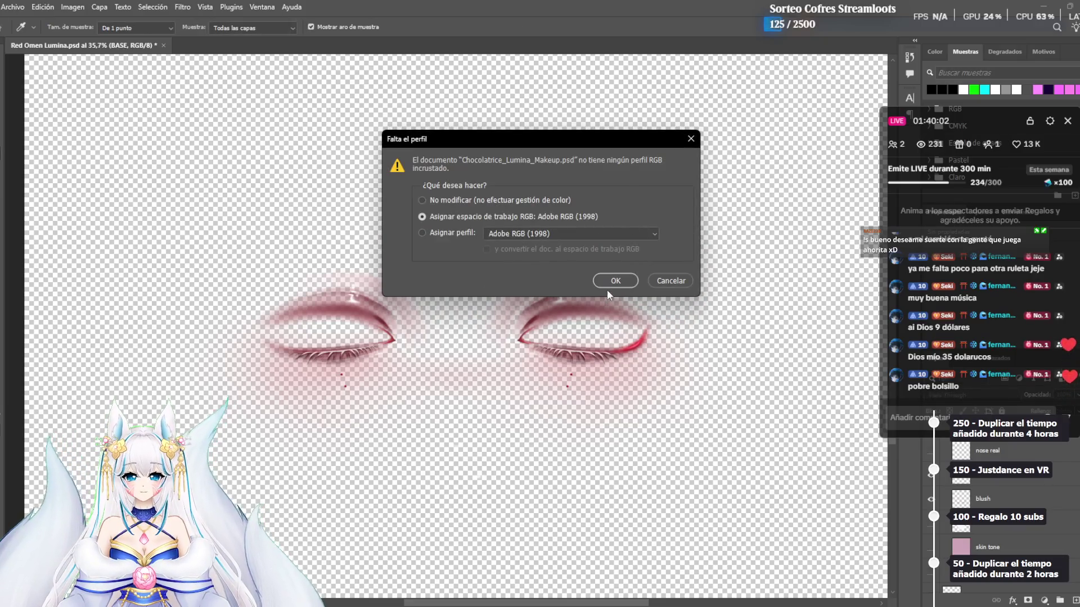
Accept the working RGB profile, then hide the lash strip layer inside the [Put Texture] group
left_click(607, 285)
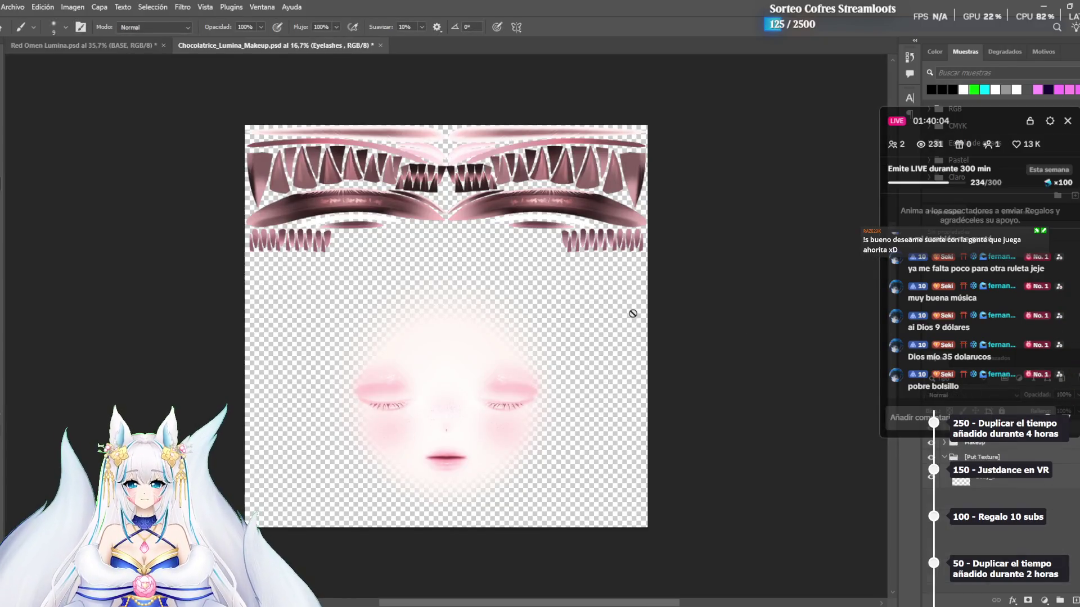
left_click_drag(960, 121, 929, 45)
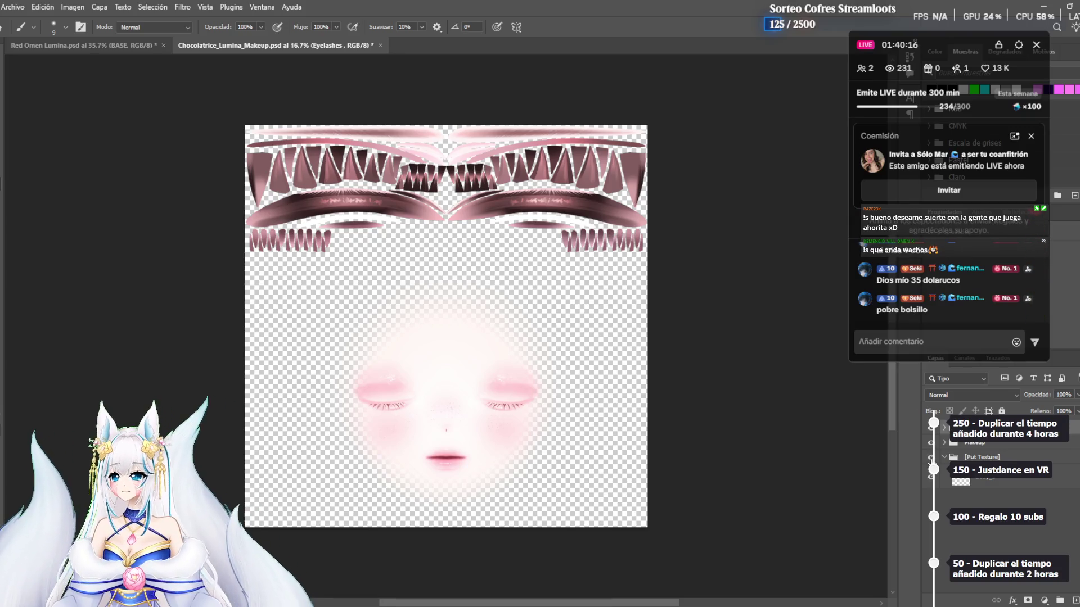
left_click(943, 460)
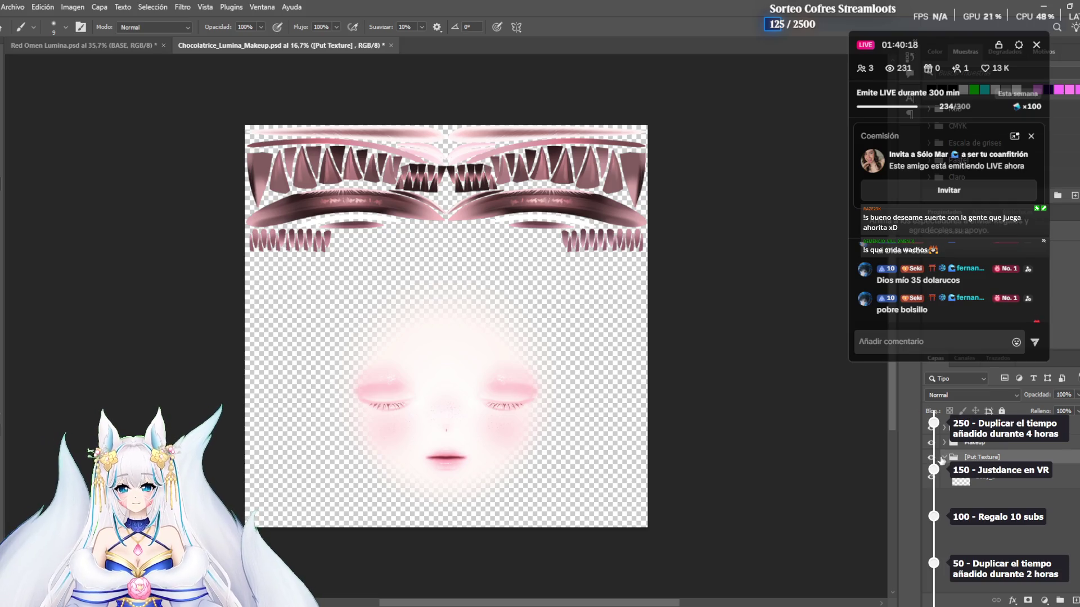
left_click(930, 458)
left_click(945, 444)
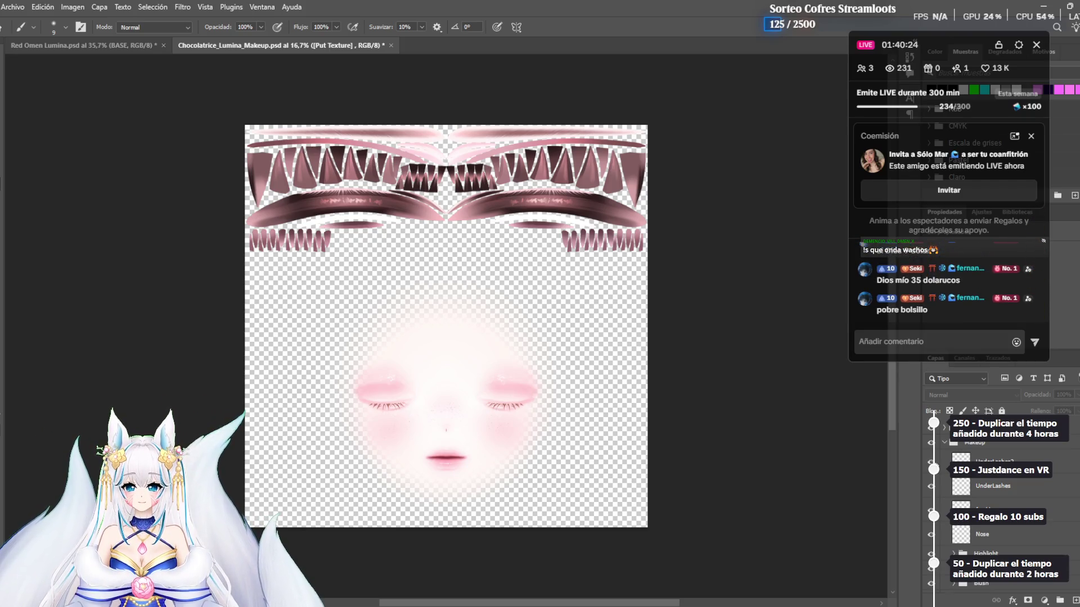
left_click(929, 427)
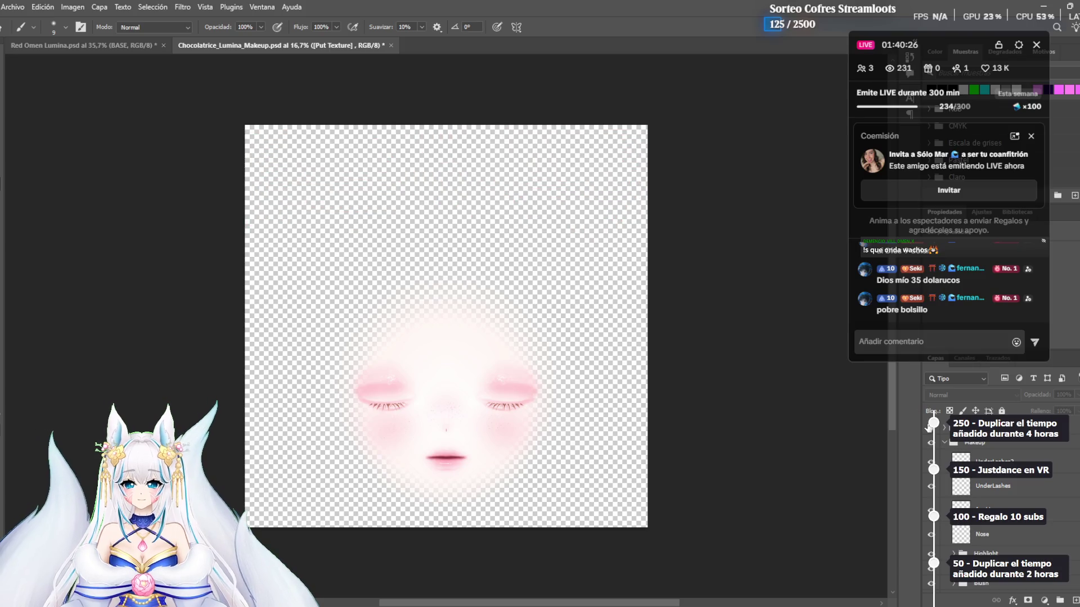
Compare the lash and face makeup layers, then hide the eyeshadow, cheek blush and face base
left_click(929, 428)
left_click(929, 428)
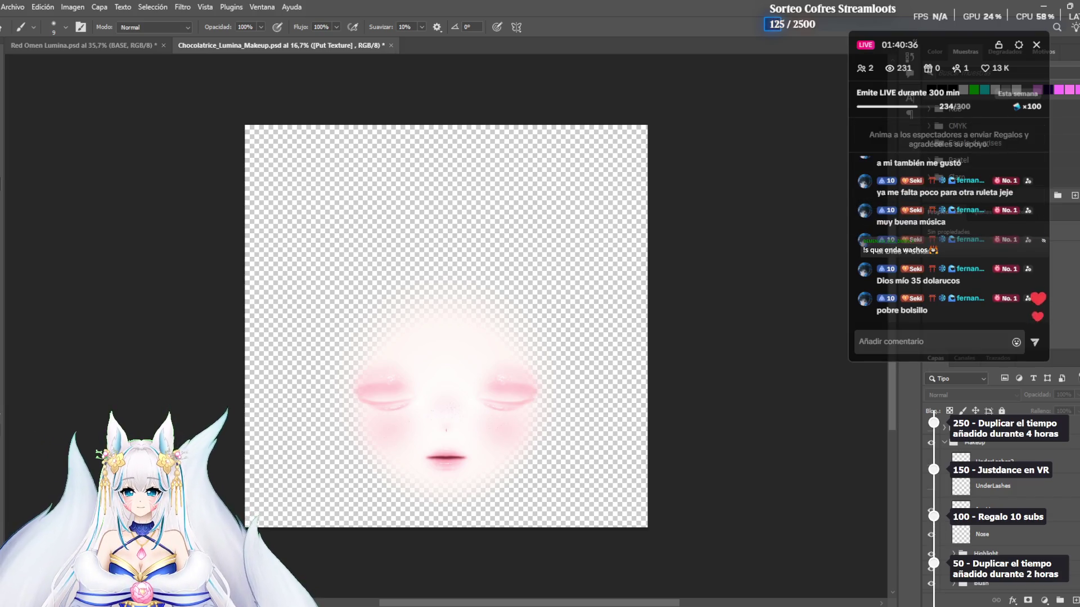
left_click(931, 487)
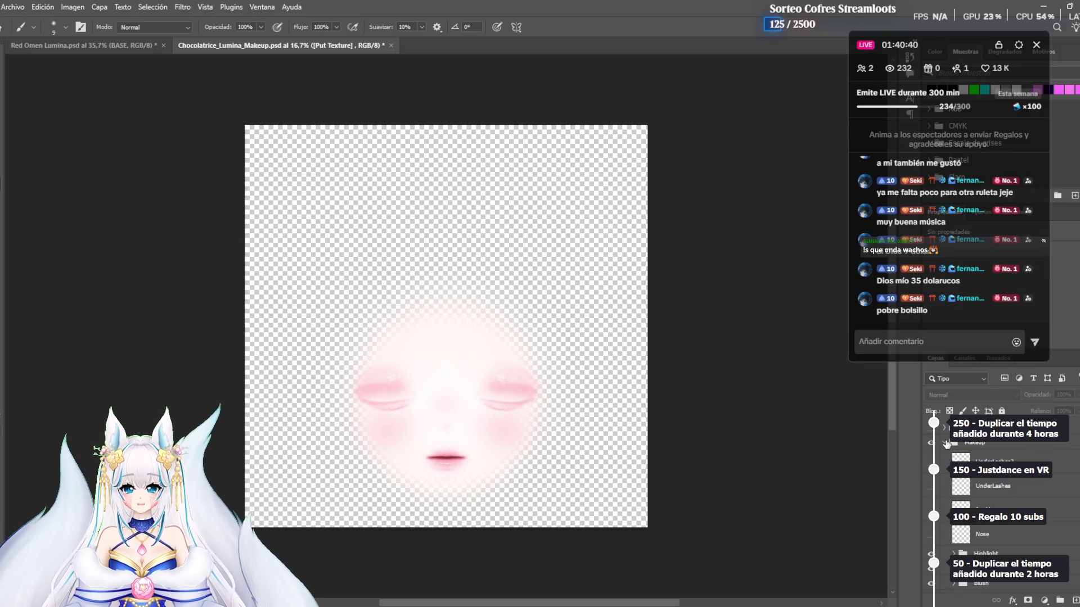
left_click(935, 443)
left_click(928, 444)
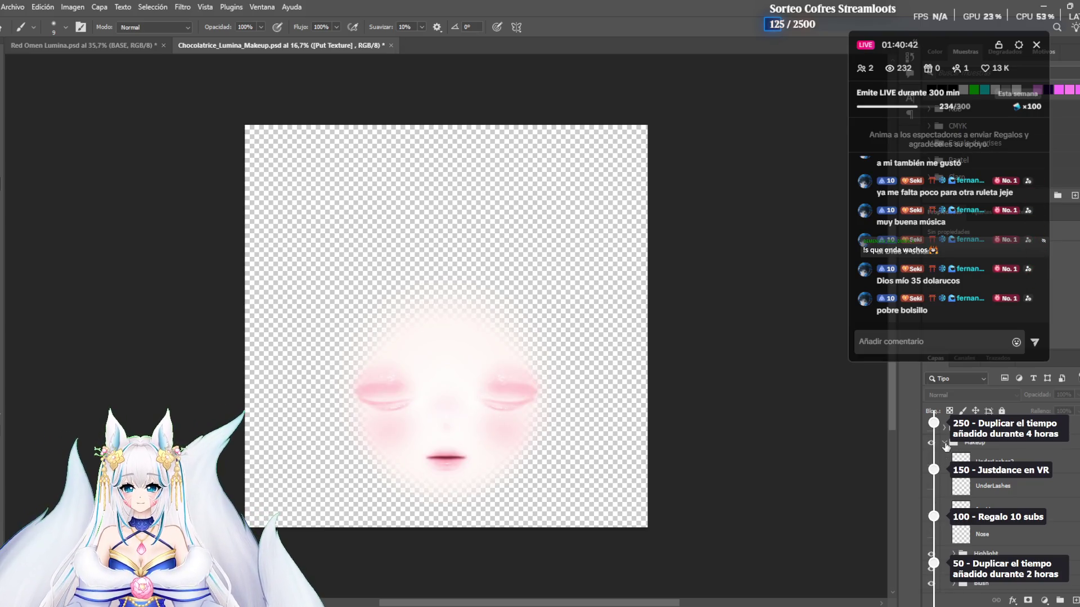
scroll("down", 3)
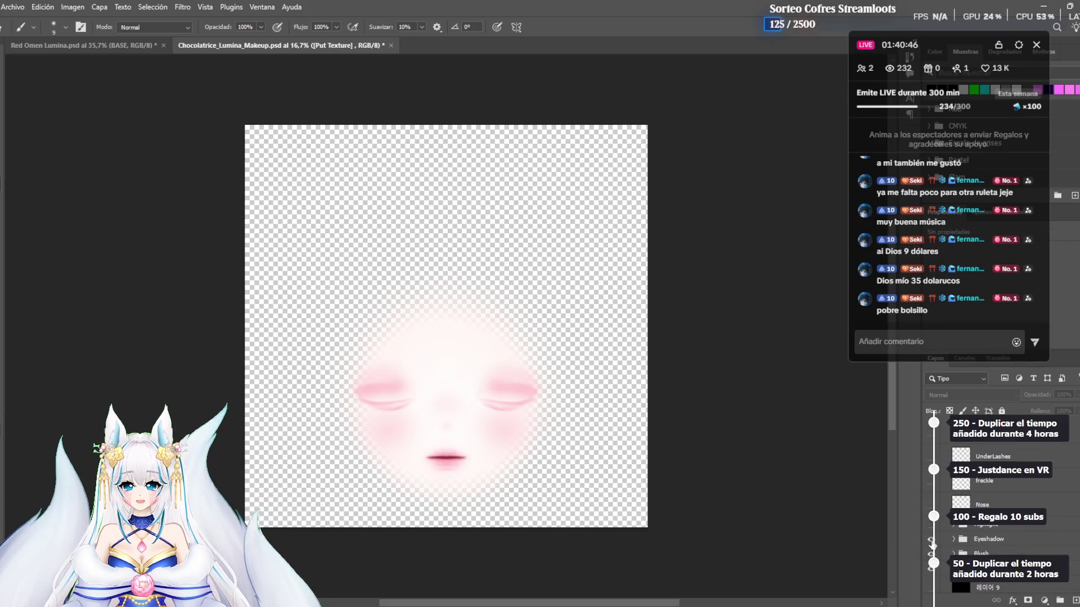
left_click(932, 541)
scroll("down", 3)
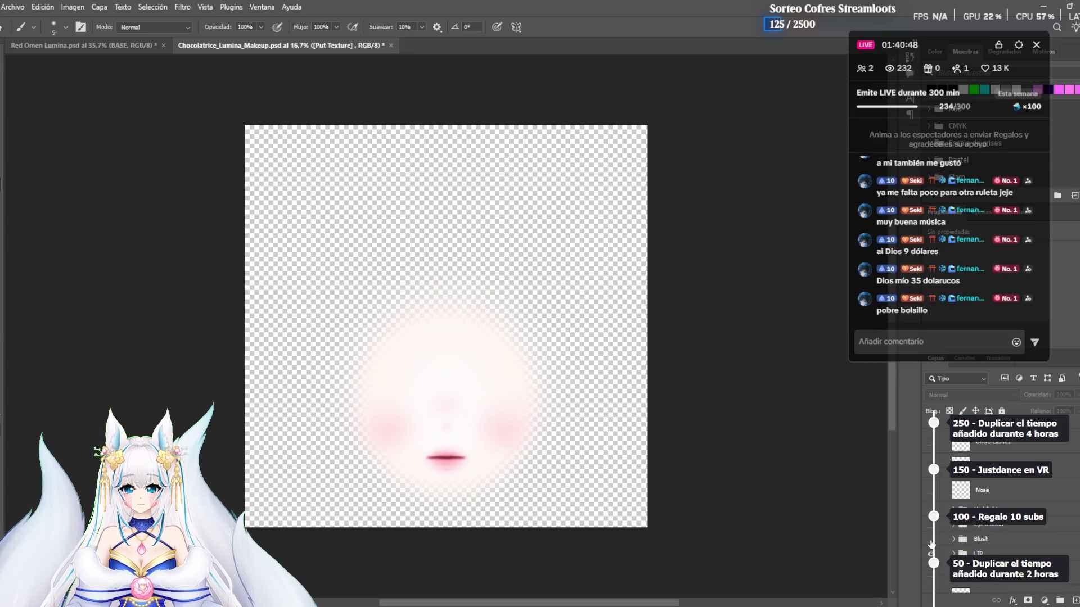
left_click(931, 540)
scroll("down", 3)
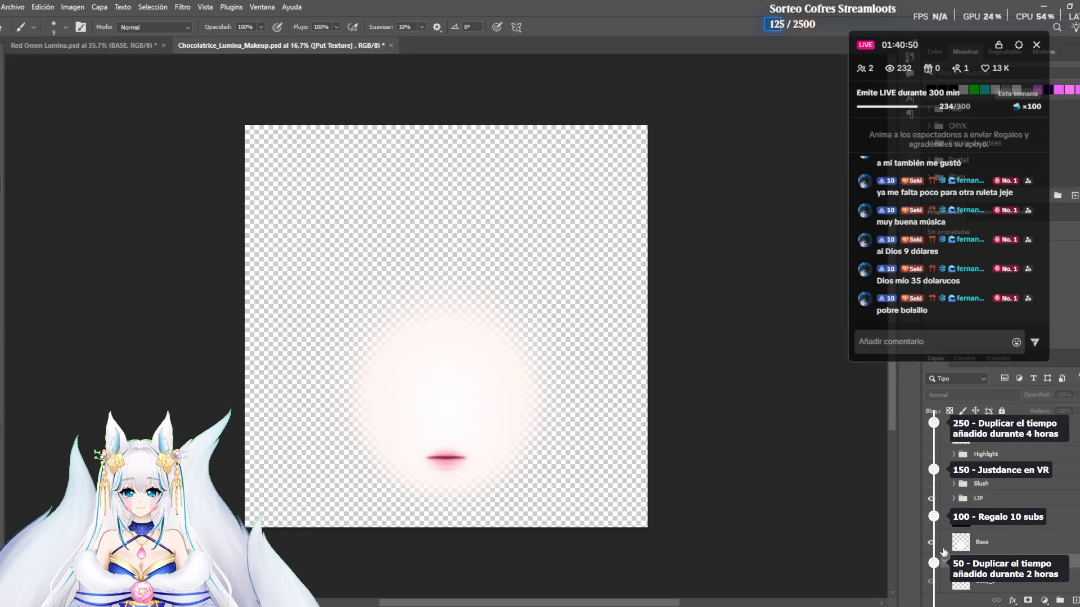
left_click(930, 541)
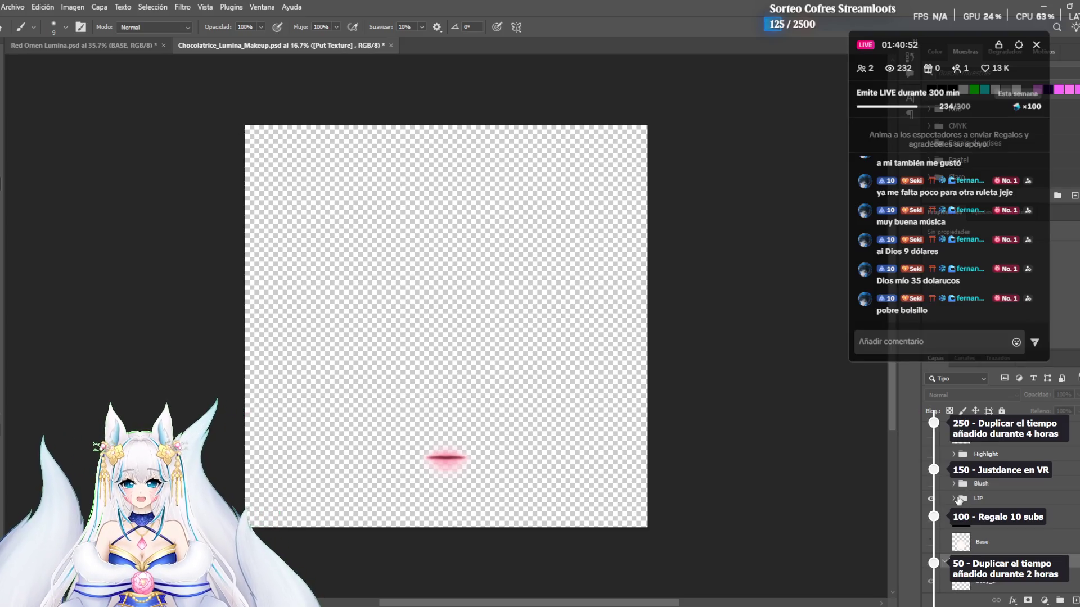
Restore the white face base and expand the LIP group to compare its lip layers
left_click(953, 500)
left_click(927, 548)
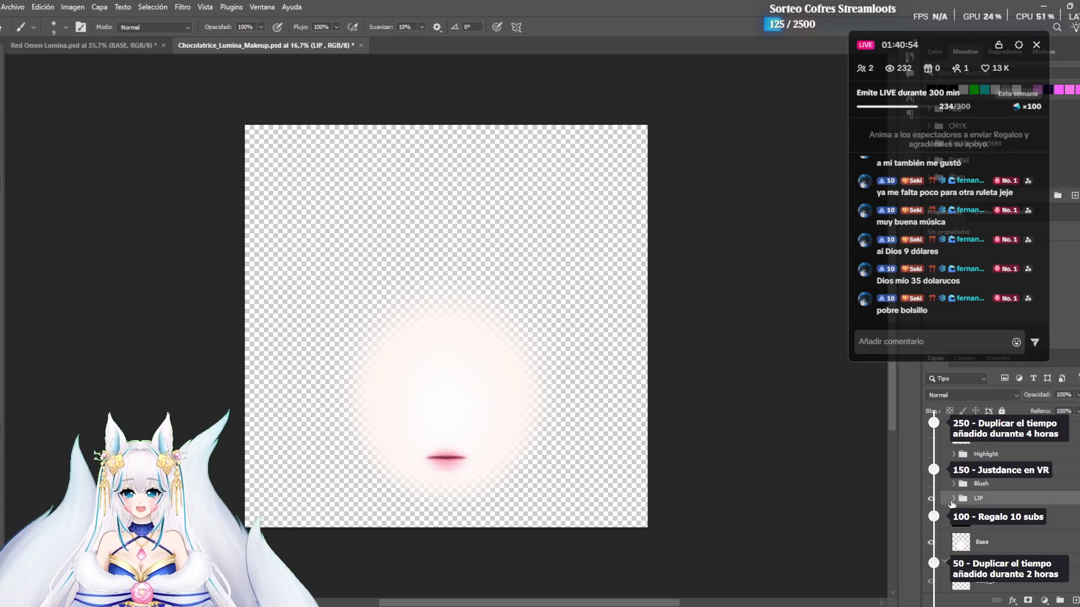
left_click(952, 499)
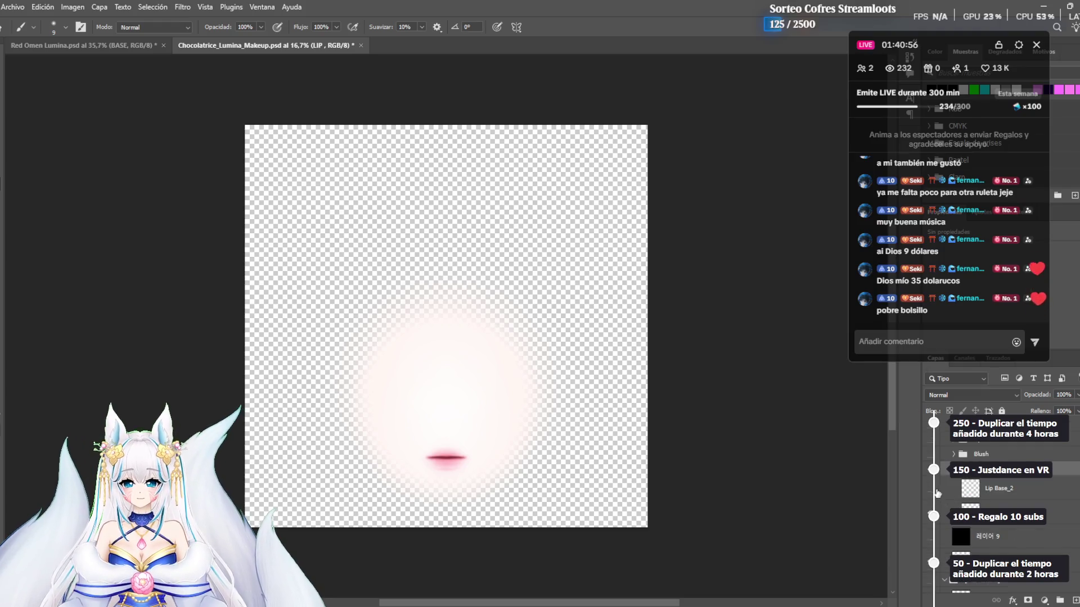
left_click(929, 513)
left_click(932, 489)
left_click_drag(427, 458, 465, 458)
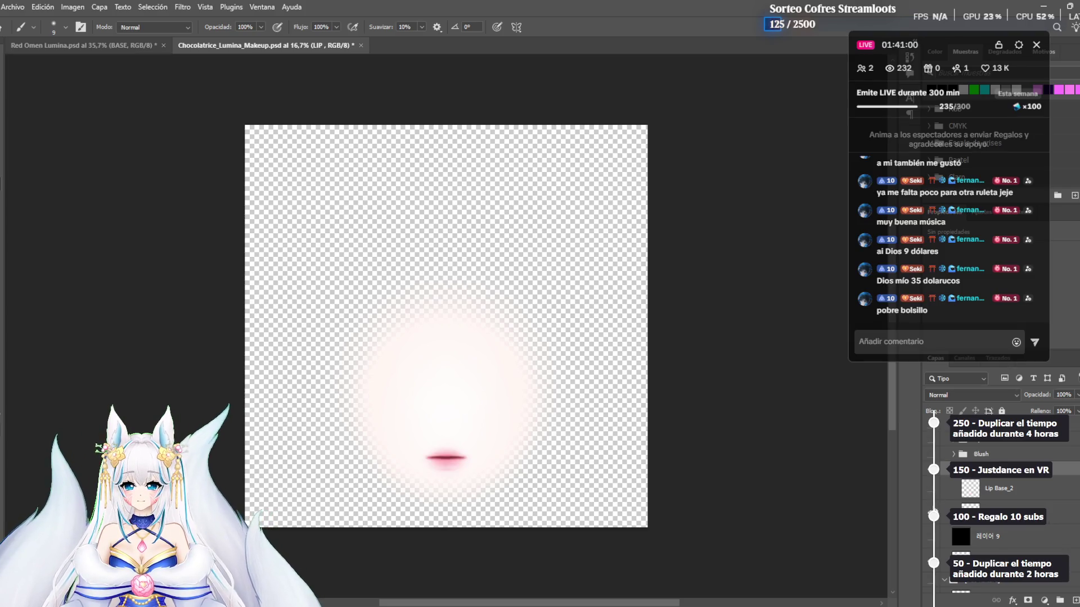
scroll("down", 3)
left_click(931, 529)
left_click(930, 529)
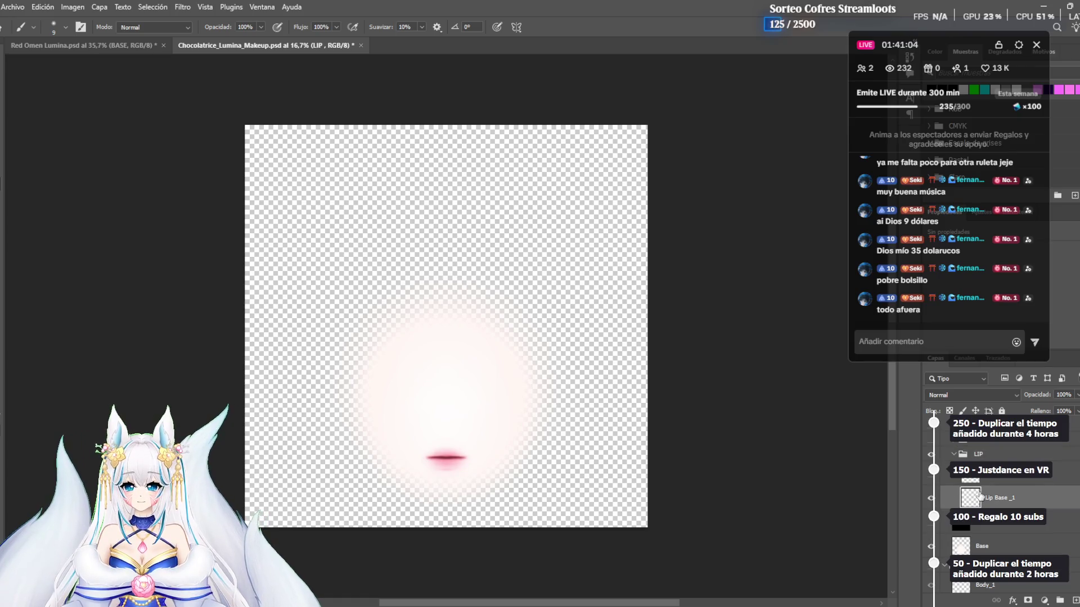
Select the Lip Base _1 layer and clear the workspace around the canvas
left_click(978, 496)
scroll("up", 3)
left_click_drag(943, 38, 166, 76)
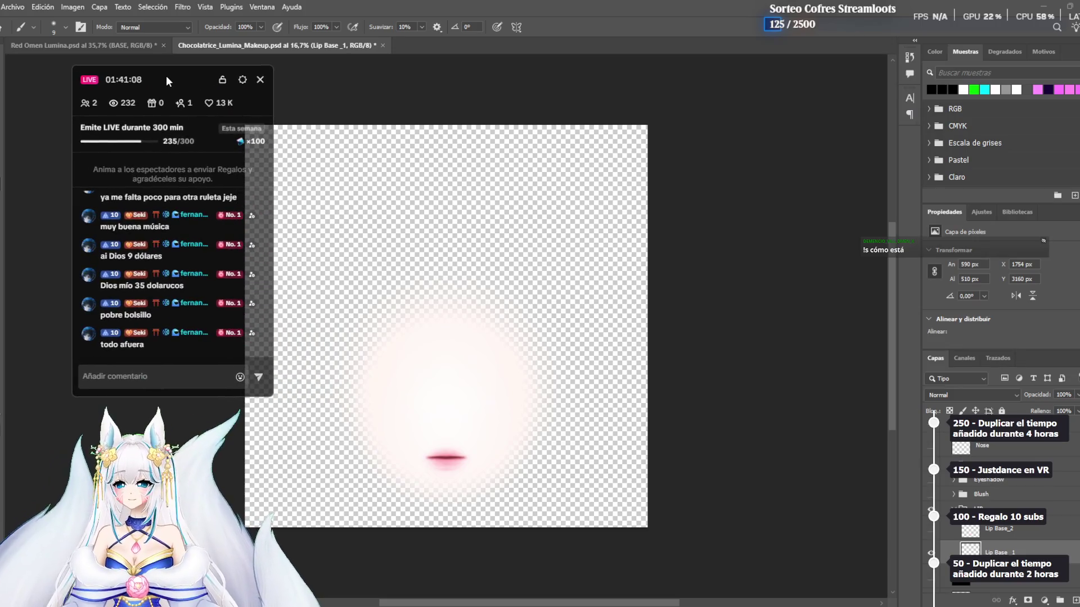
scroll("up", 3)
scroll("down", 3)
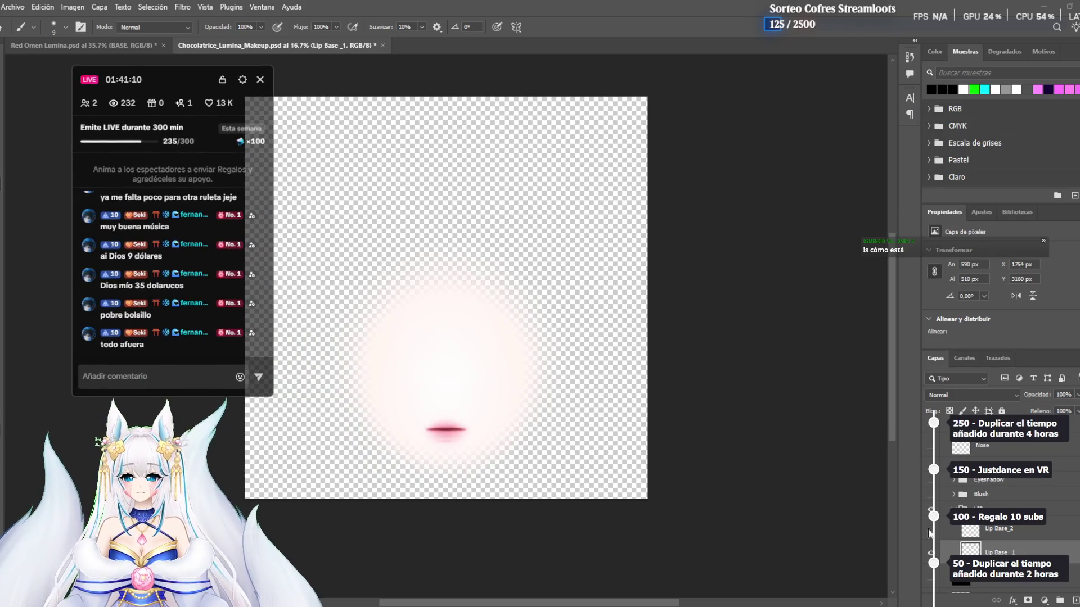
scroll("down", 3)
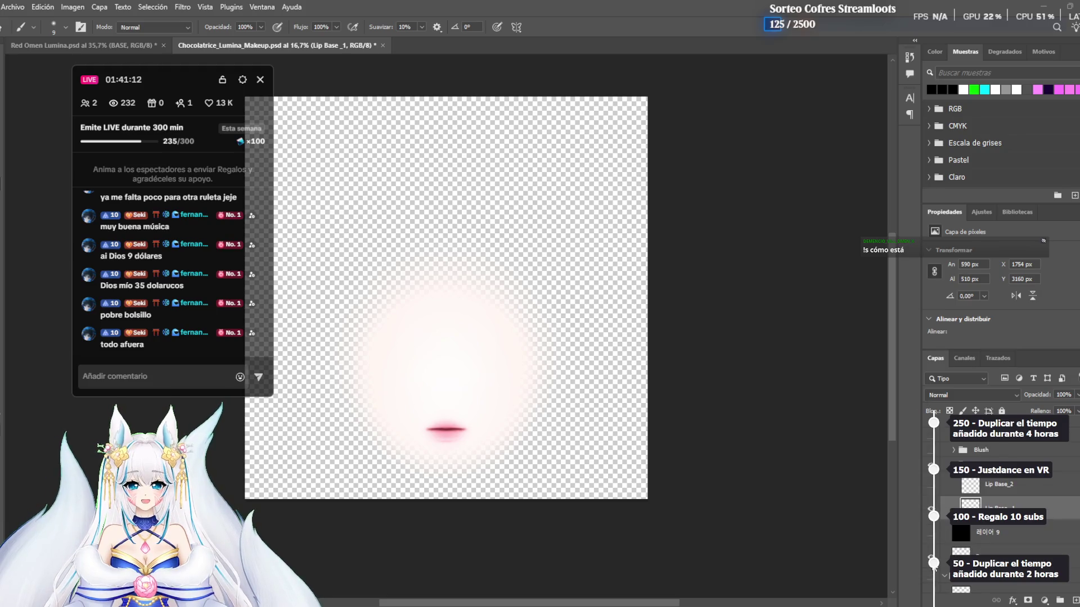
Hide the face base to isolate the lips and open Lip Base _1's blending options
left_click(925, 561)
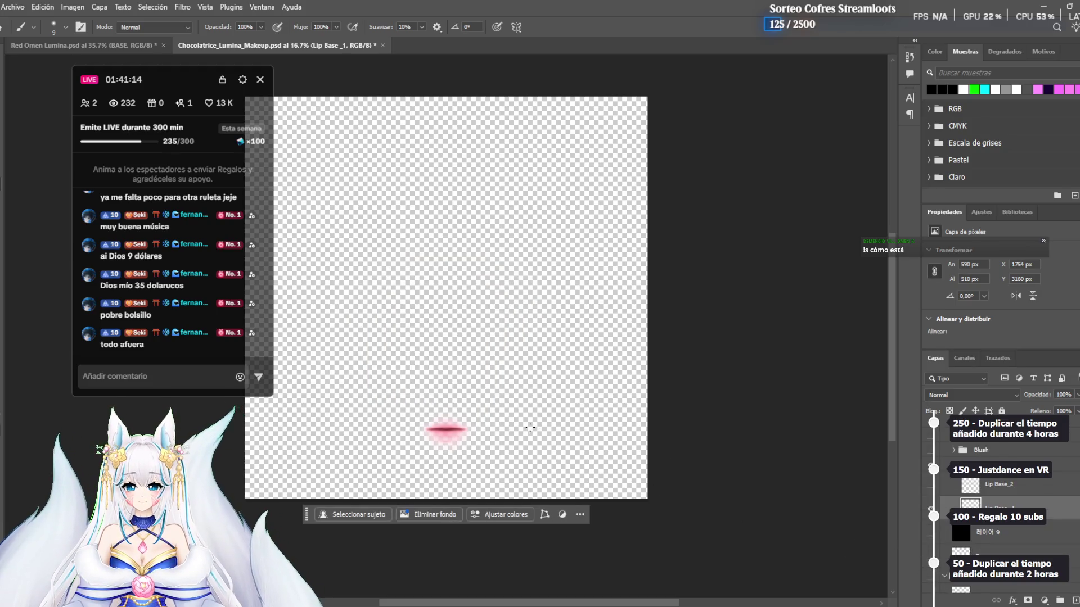
scroll("down", 3)
scroll("left", 3)
scroll("up", 3)
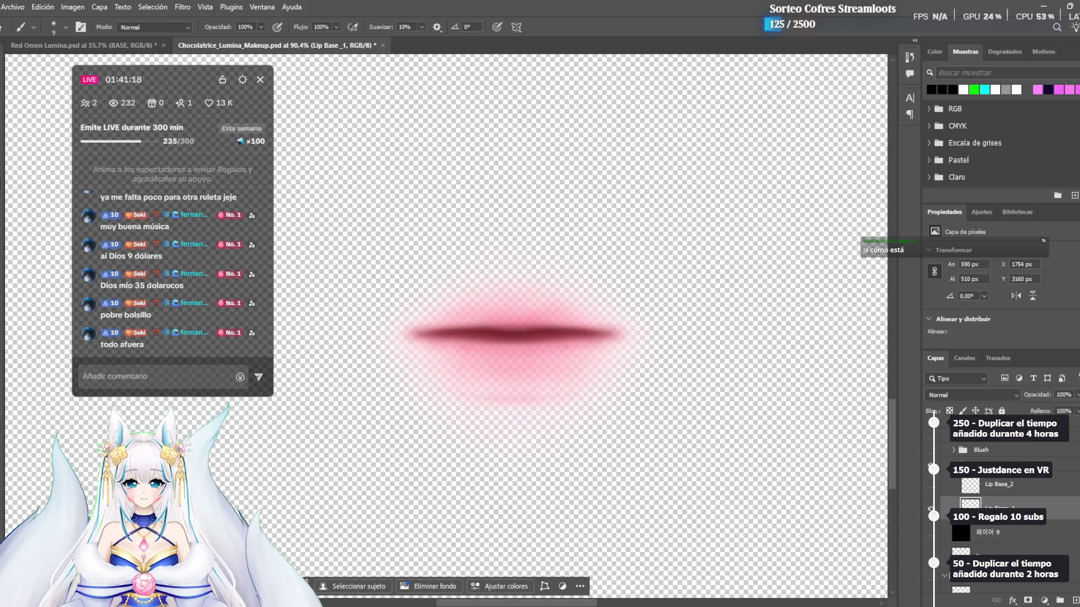
scroll("up", 3)
scroll("down", 3)
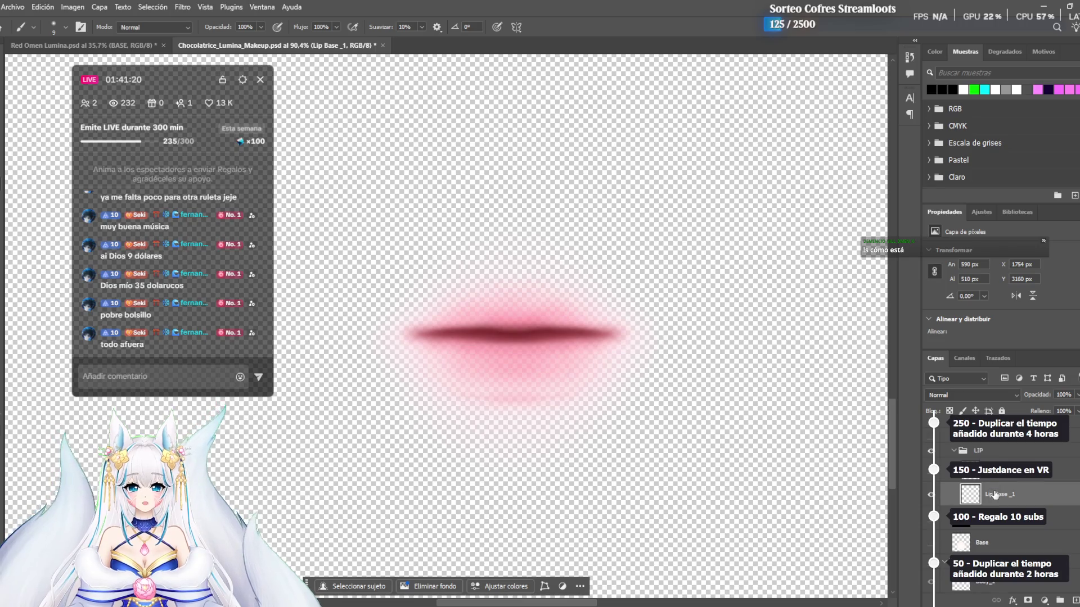
right_click(994, 502)
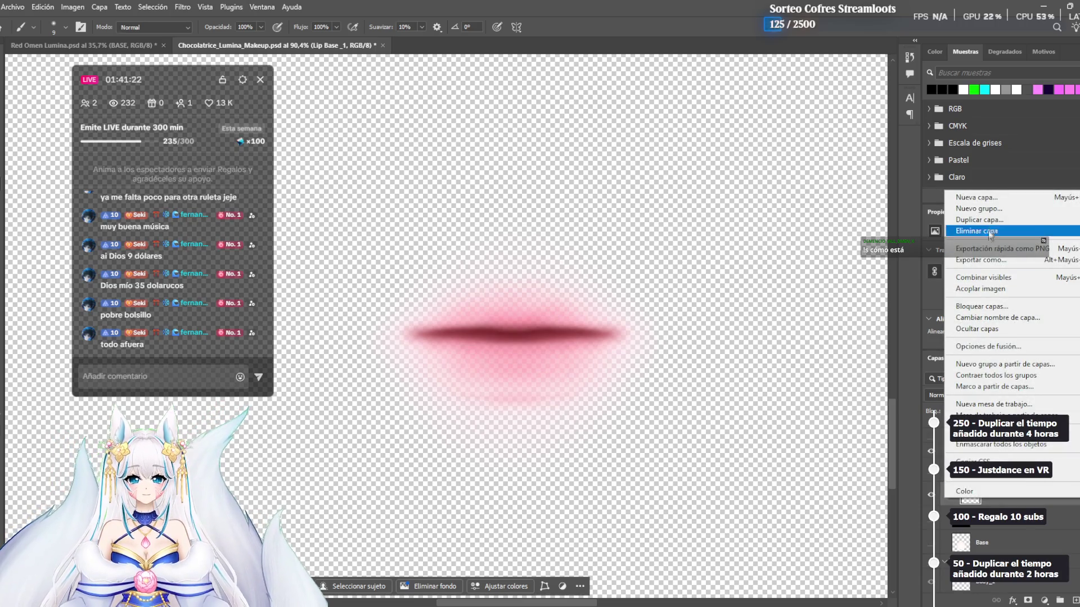
left_click(997, 347)
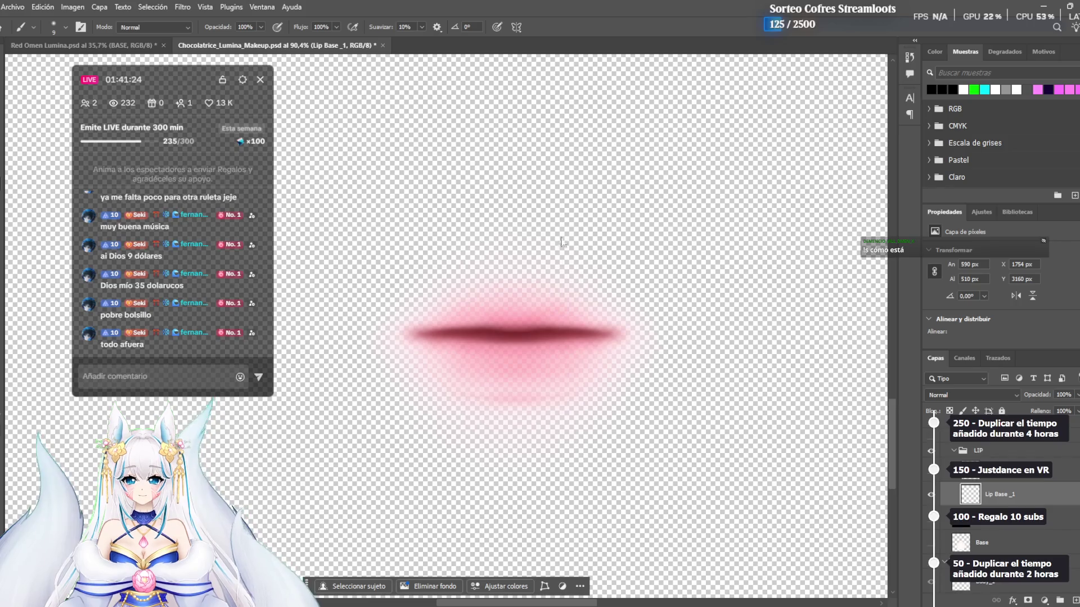
left_click_drag(318, 126, 967, 66)
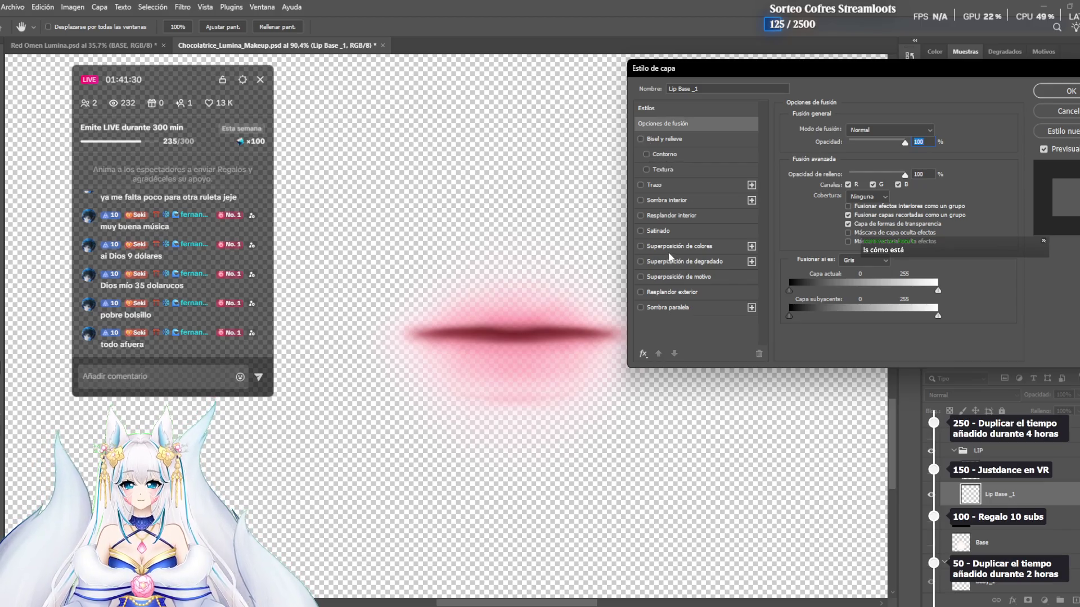
left_click(912, 131)
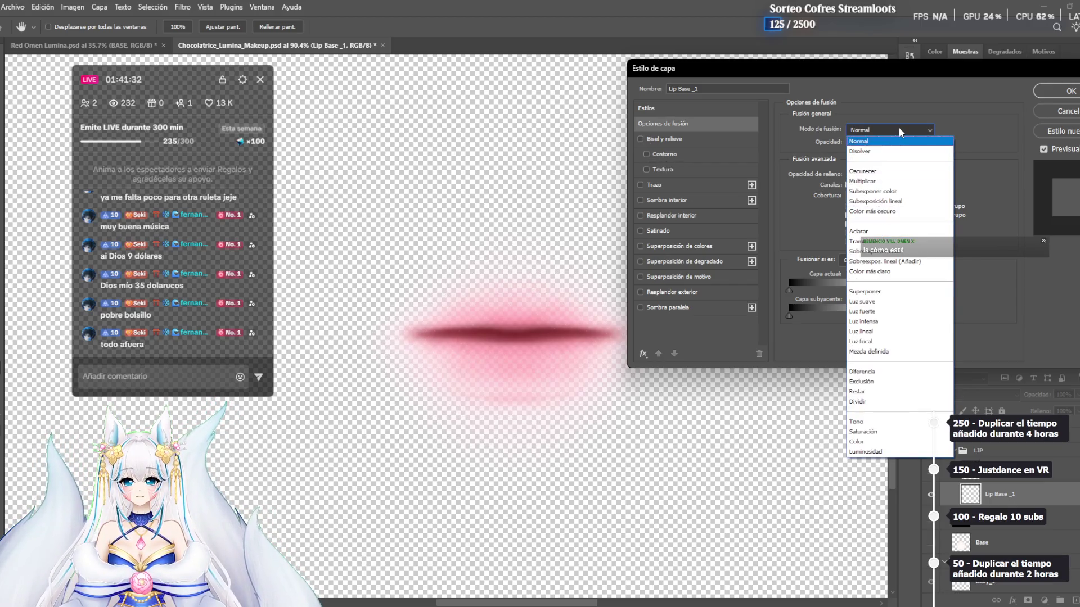
left_click(898, 136)
key("Return")
key("b")
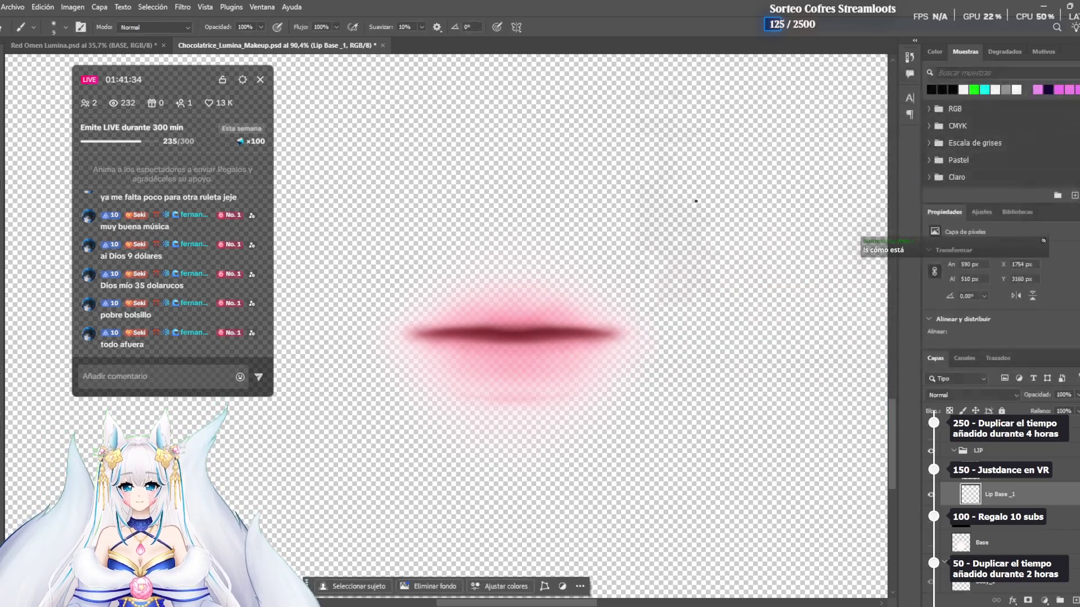
scroll("down", 3)
scroll("down", 3)
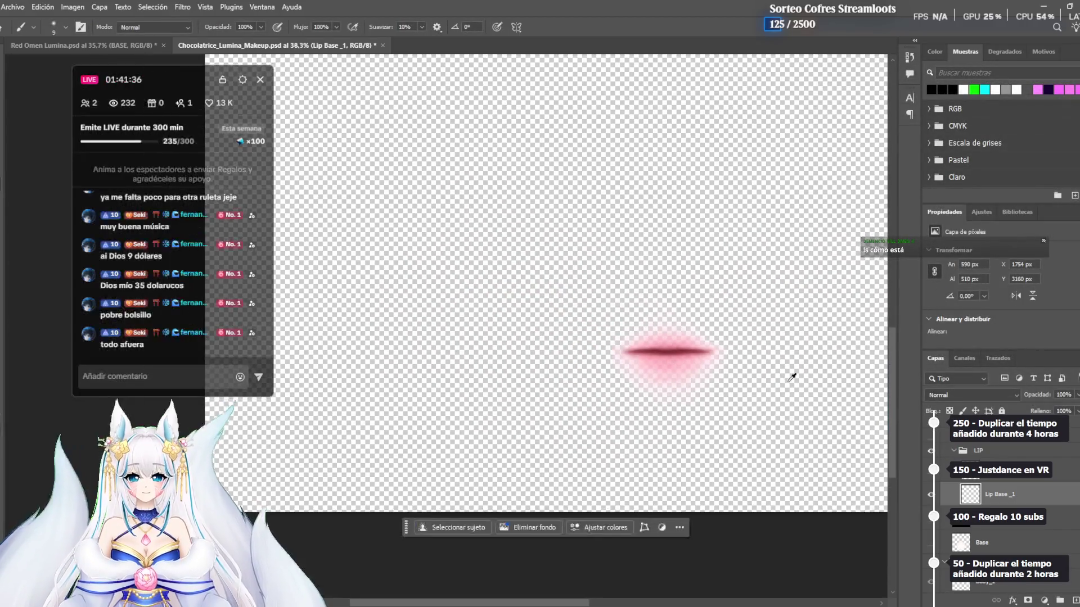
Add a Hue/Saturation adjustment to the lips and test hue, saturation and lightness values
left_click(971, 210)
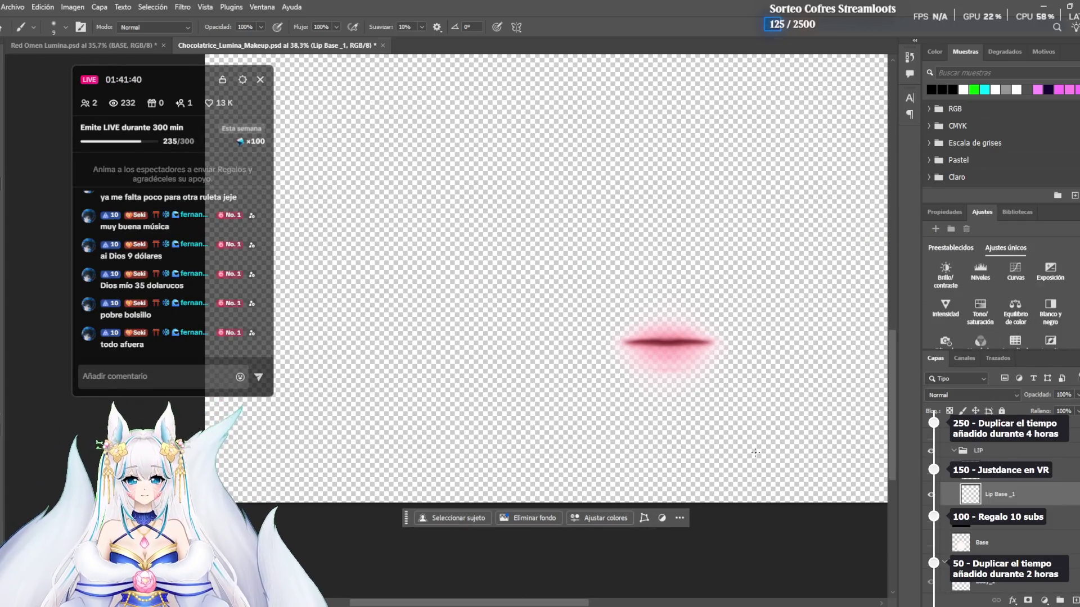
left_click_drag(686, 394, 473, 414)
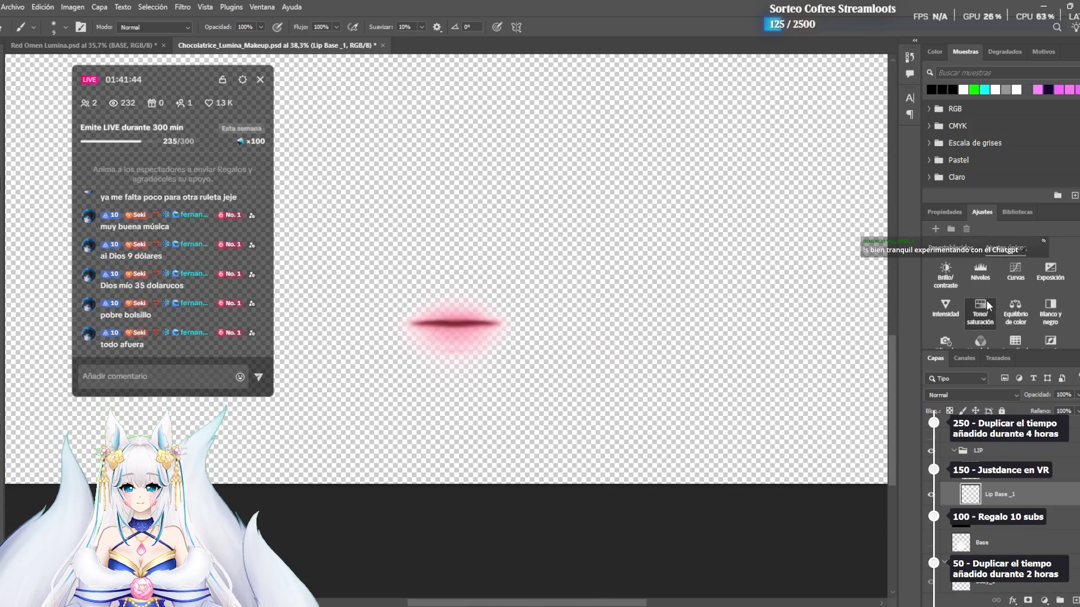
left_click(980, 306)
left_click_drag(1012, 309, 1078, 309)
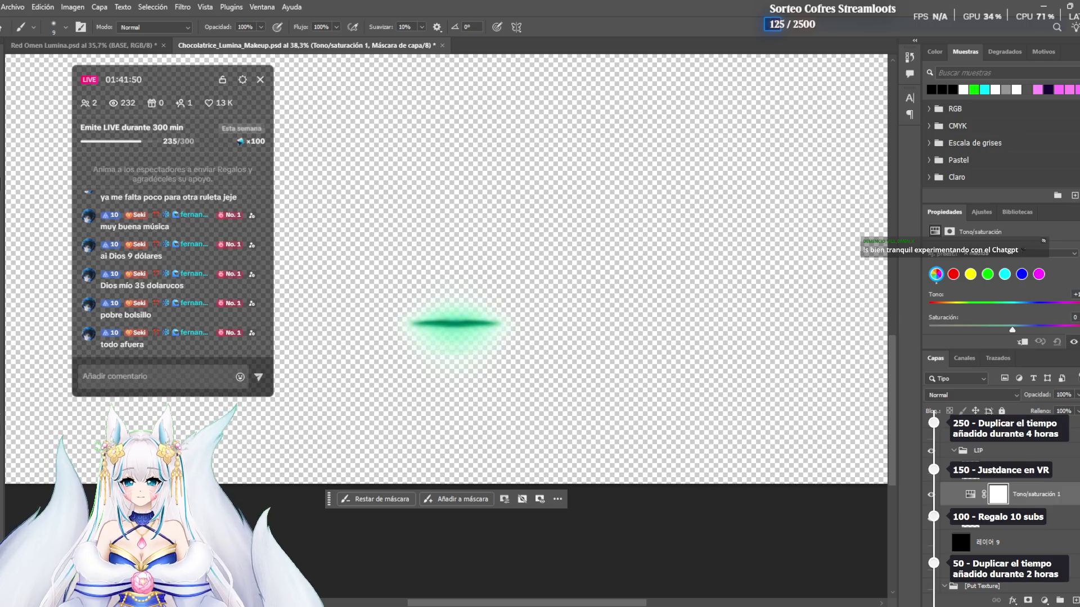
key("ctrl+z")
left_click_drag(1008, 326, 1036, 331)
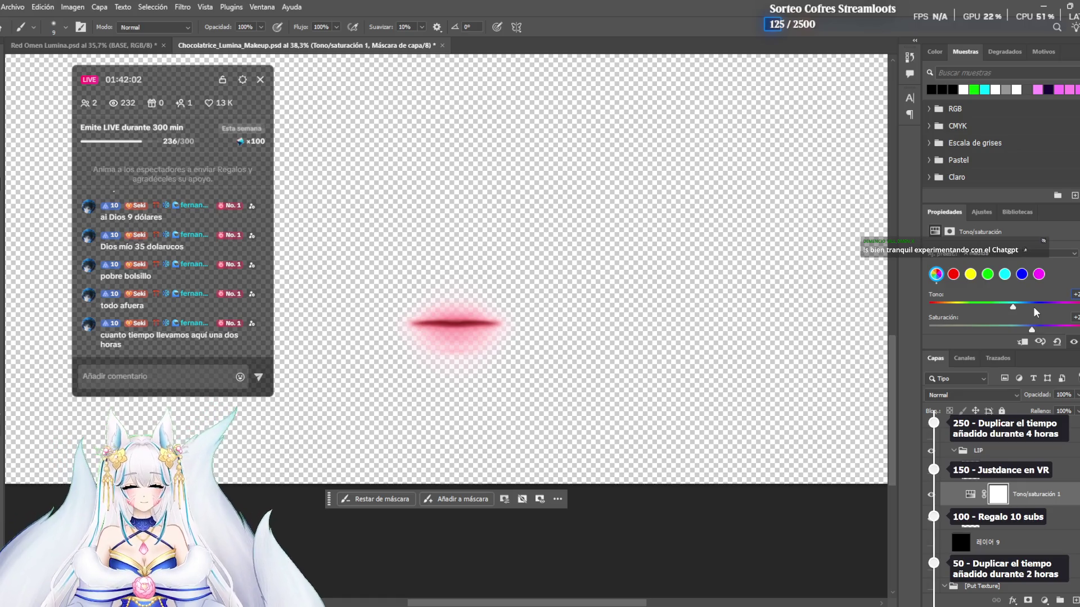
left_click_drag(1031, 330, 1023, 329)
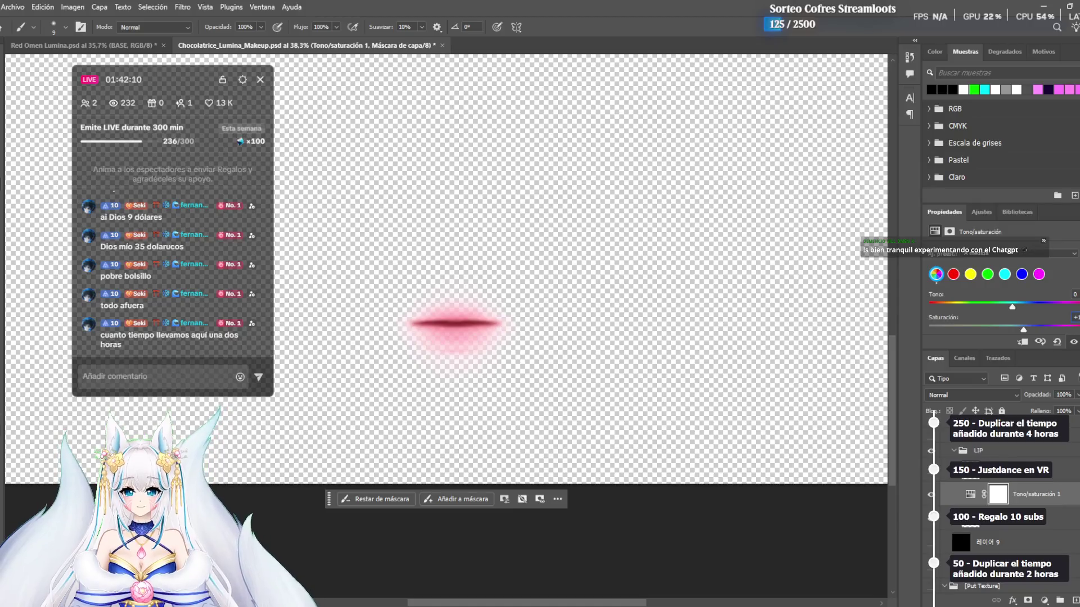
scroll("down", 3)
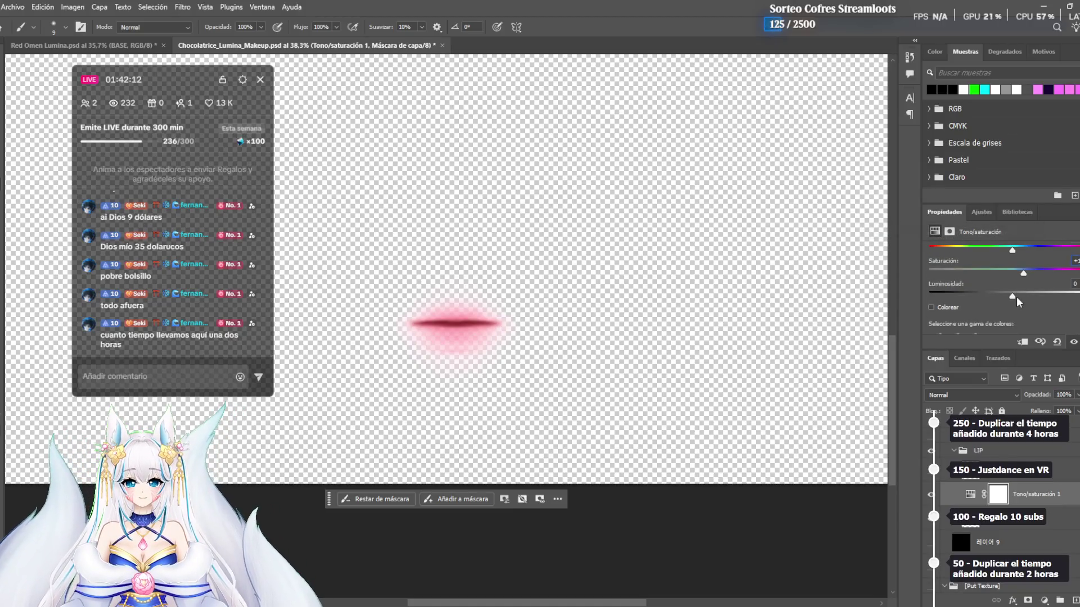
left_click_drag(1021, 302, 1015, 297)
key("Return")
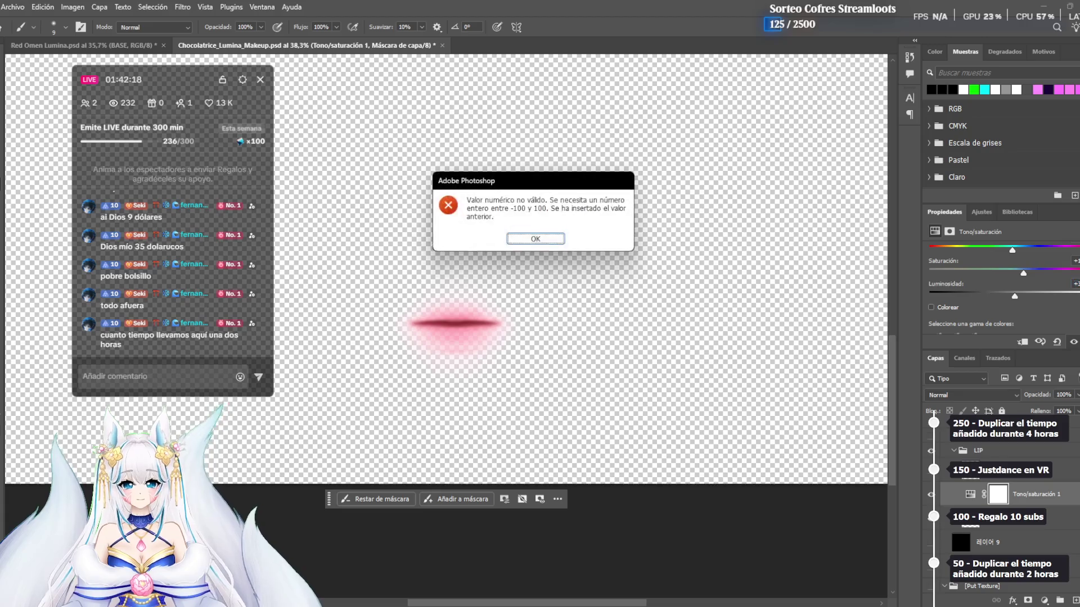
left_click(537, 238)
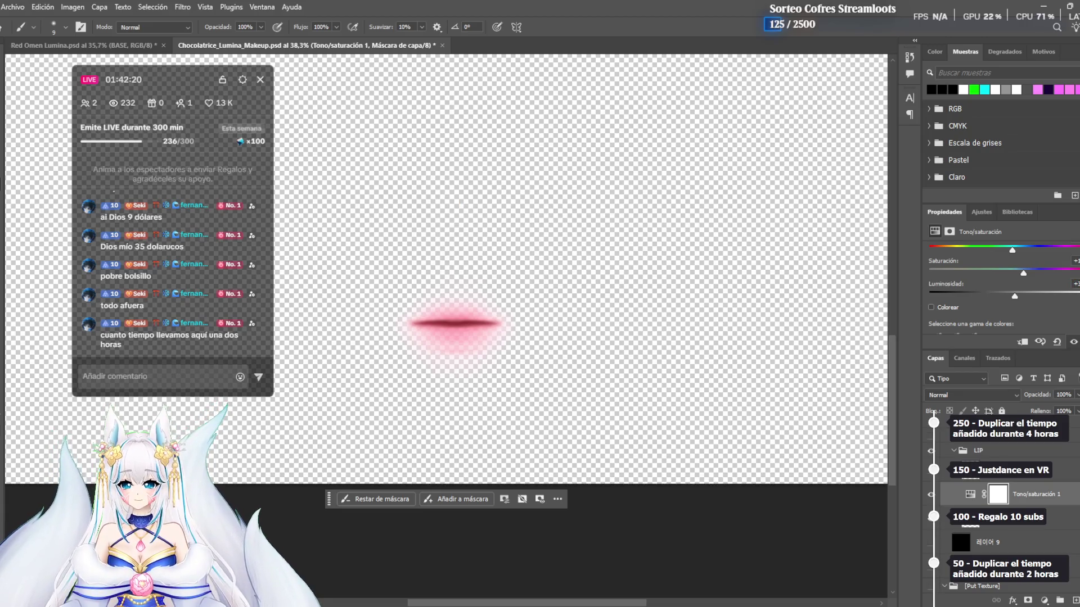
Switch between the Por defecto and Colores destacados presets, then shift the lip hue
scroll("down", 3)
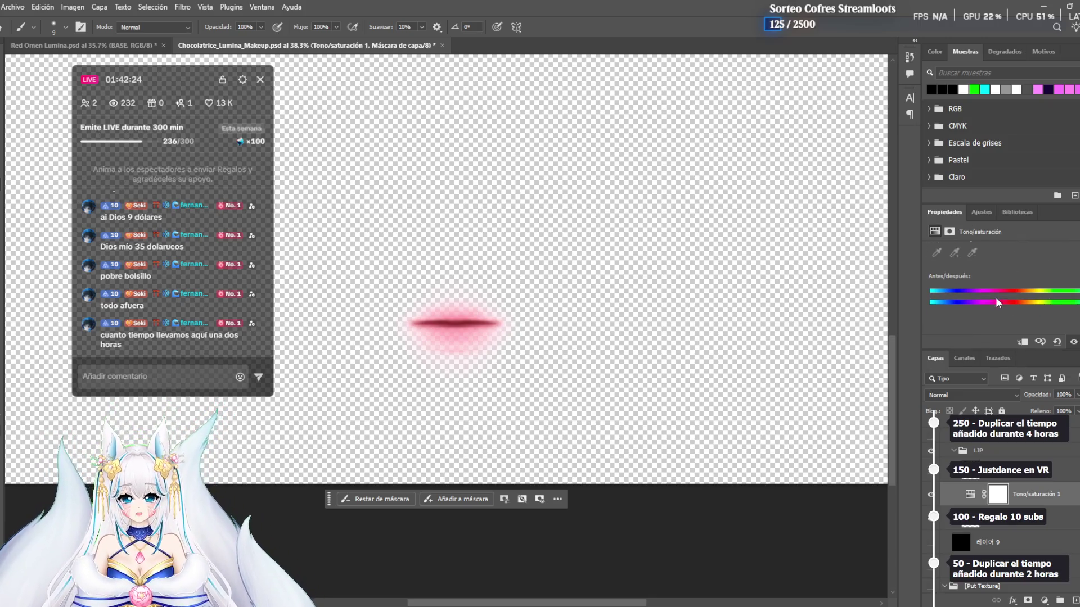
scroll("up", 3)
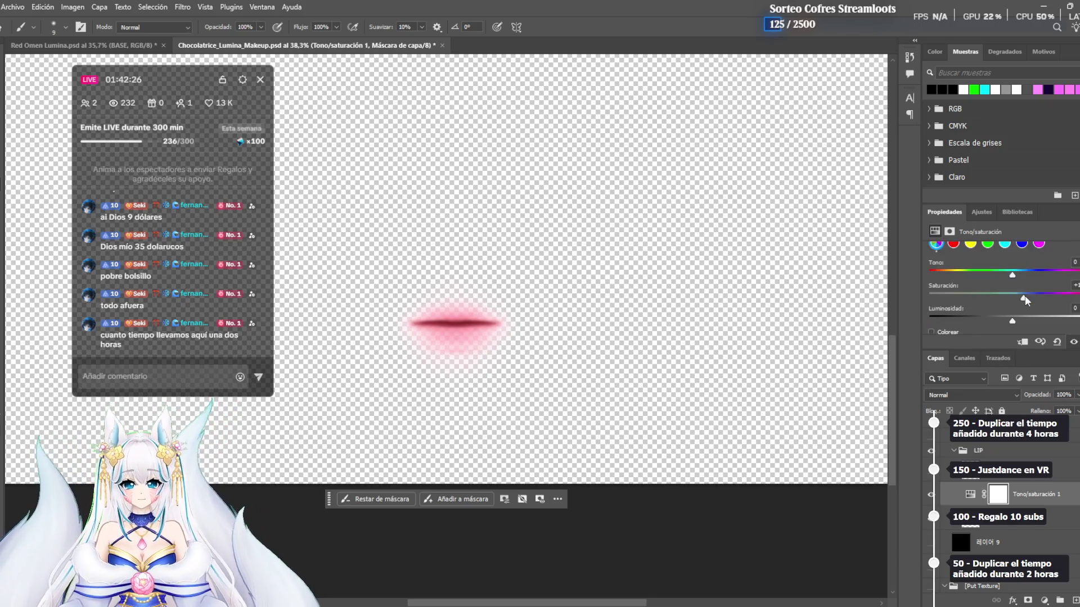
left_click(998, 254)
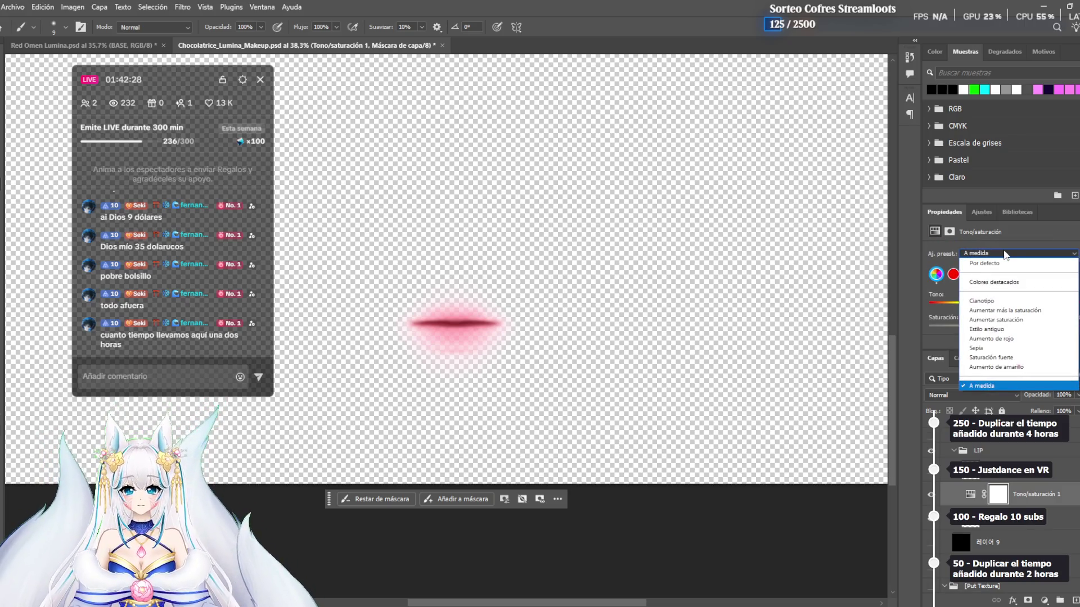
left_click(993, 281)
left_click(1012, 254)
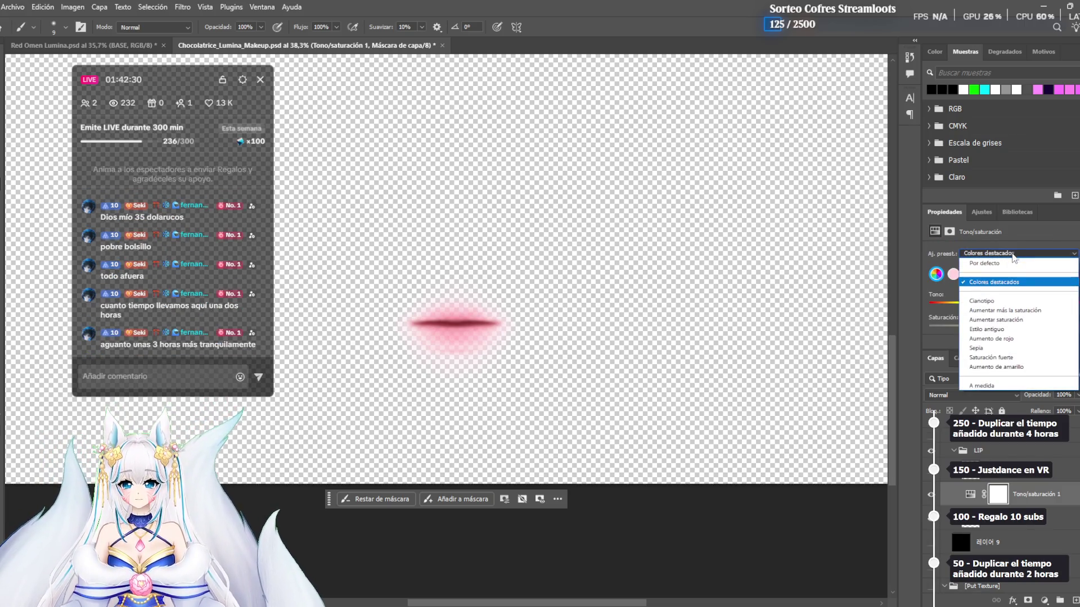
left_click(985, 263)
left_click(1014, 254)
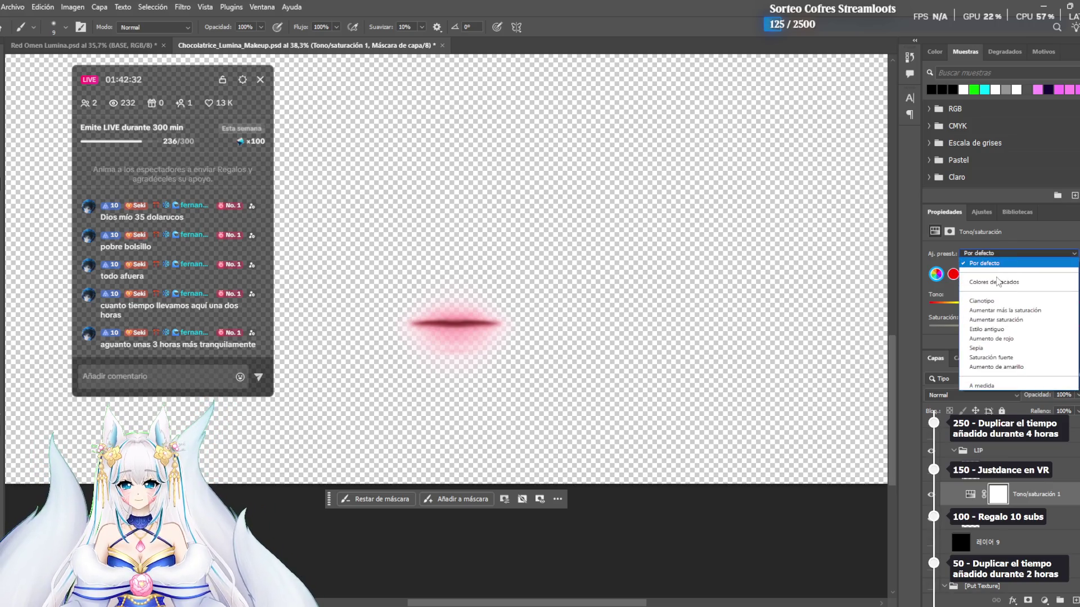
left_click(998, 281)
left_click(1015, 256)
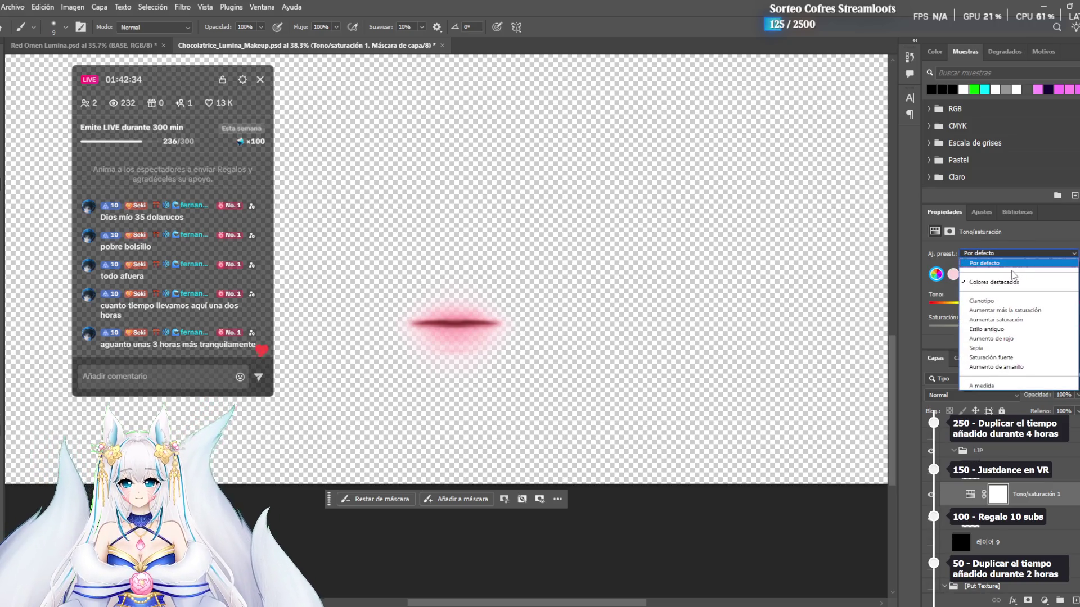
left_click(1006, 263)
scroll("down", 3)
scroll("up", 3)
left_click(1007, 254)
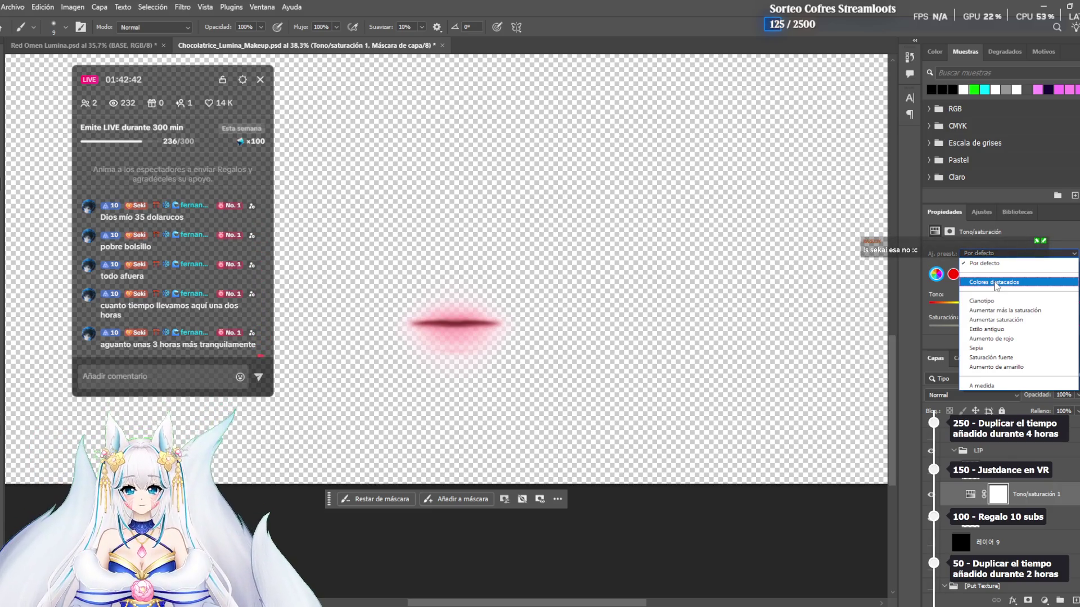
left_click(995, 282)
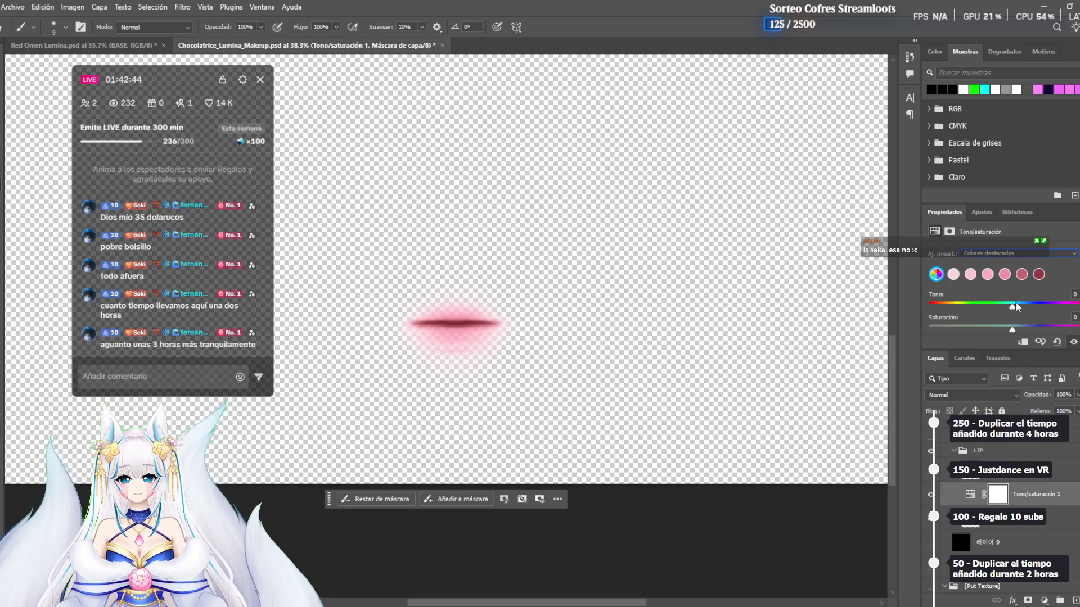
left_click_drag(1012, 308, 1016, 308)
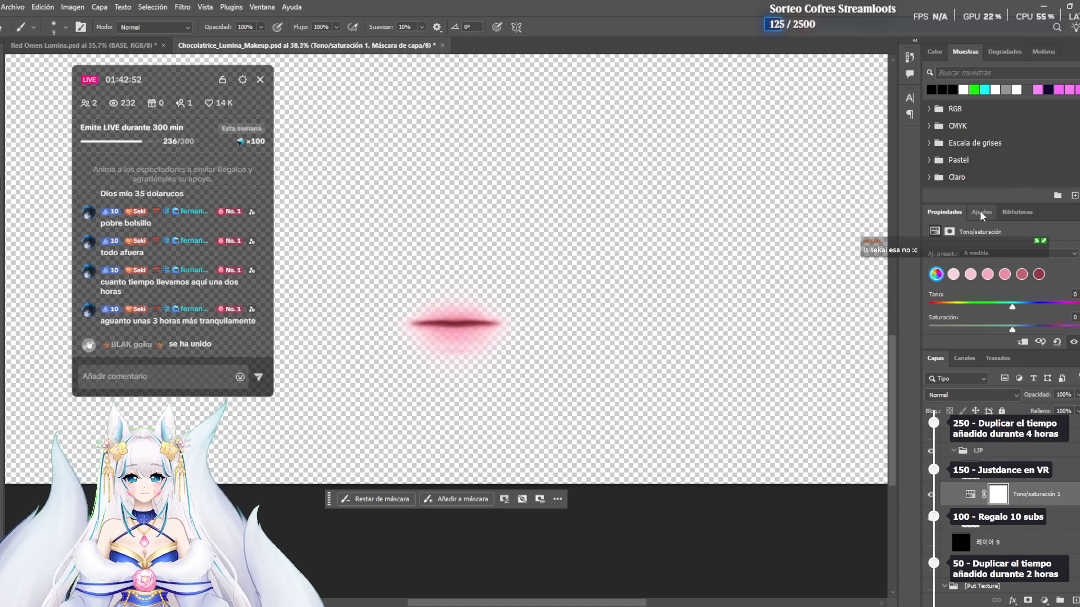
Add an Exposición adjustment over the lips and try an exposure value of 10
left_click(981, 212)
left_click(1057, 274)
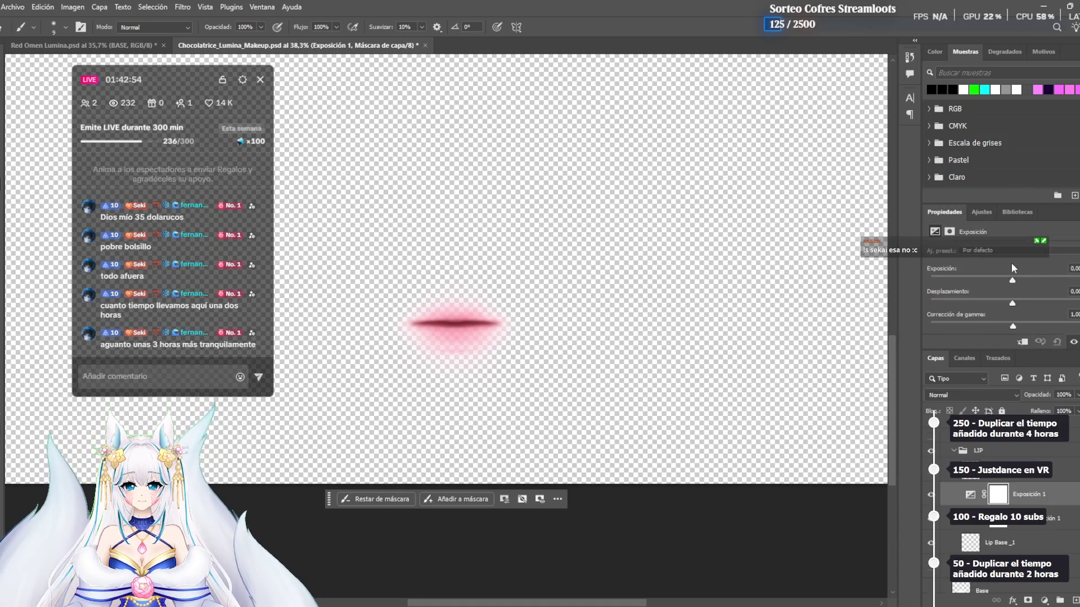
left_click(992, 253)
left_click(1000, 262)
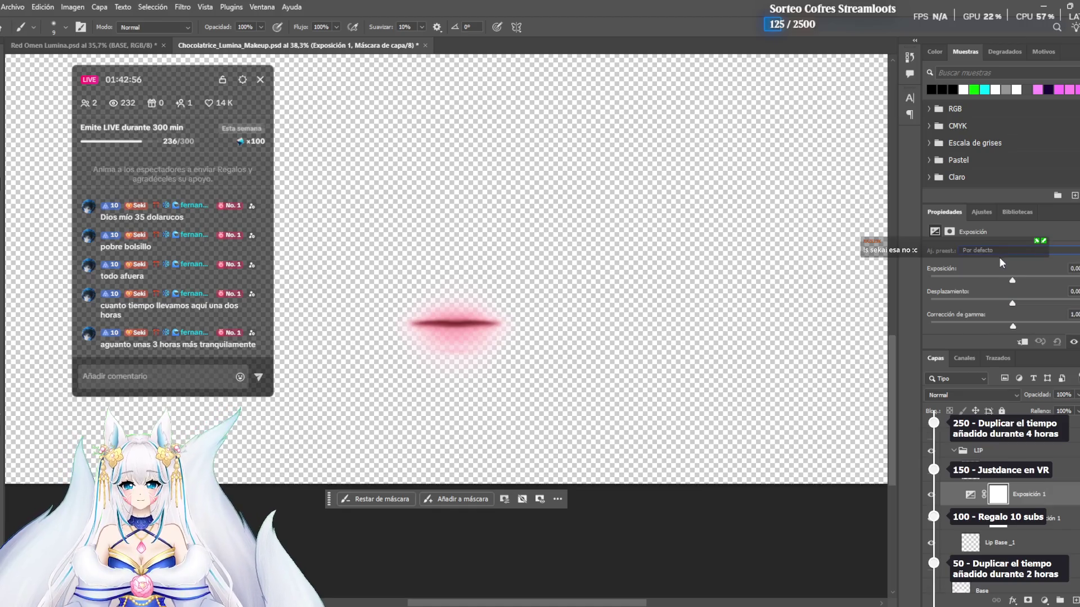
left_click_drag(1012, 280, 1079, 280)
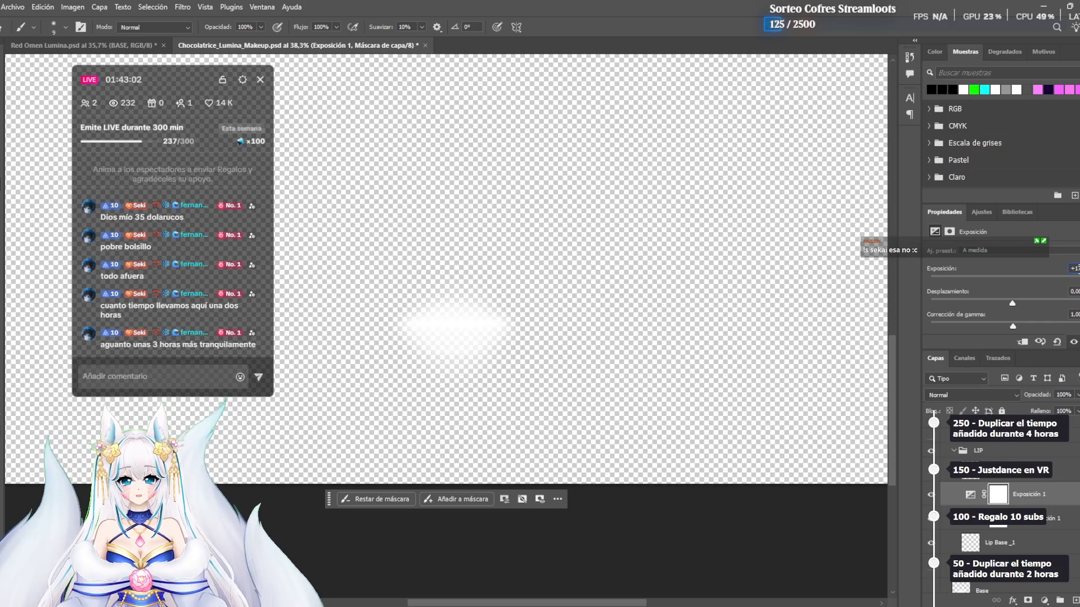
type("1")
type("0")
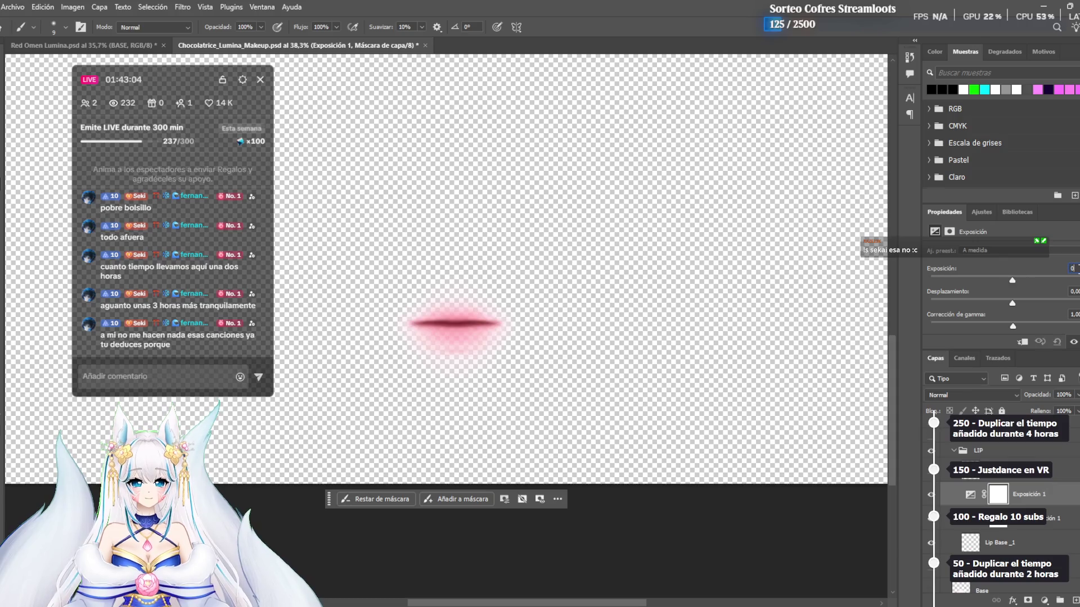
Delete the Tono/saturación 1 adjustment layer from the LIP group
left_click(979, 212)
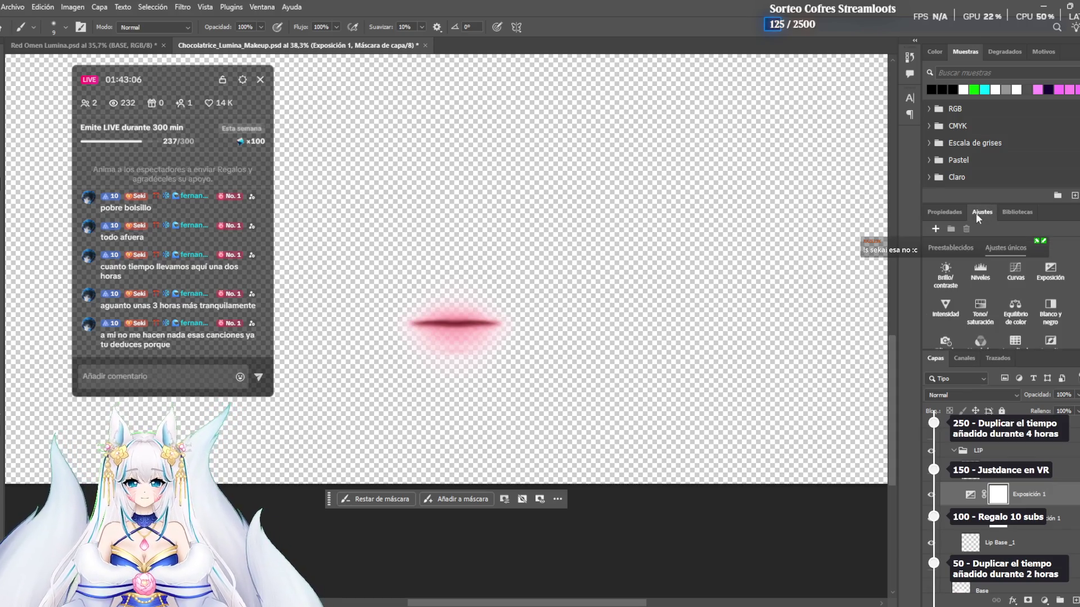
scroll("down", 3)
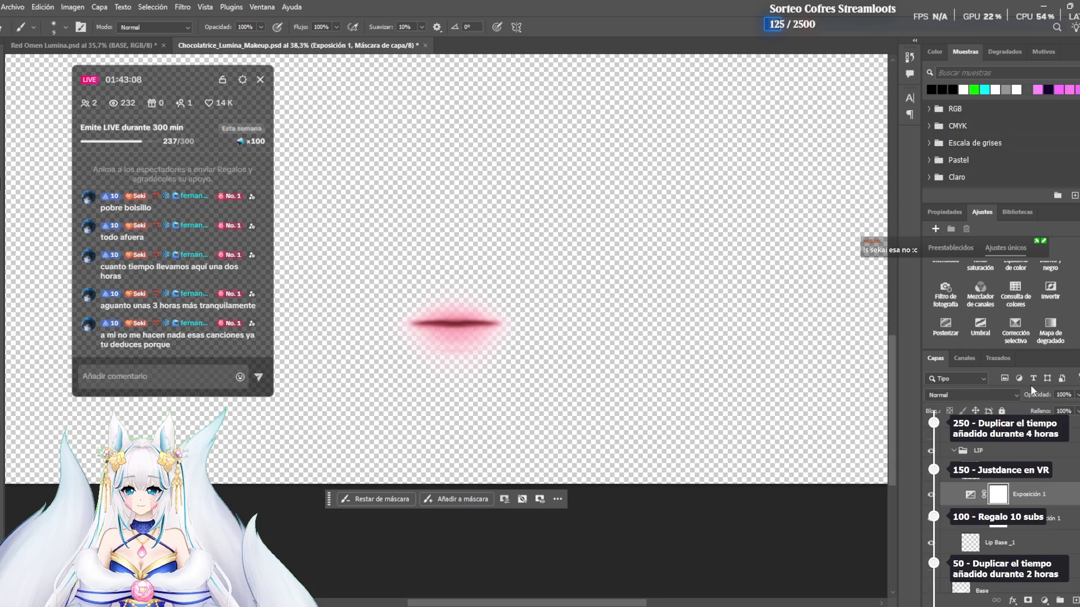
scroll("down", 3)
left_click(1019, 489)
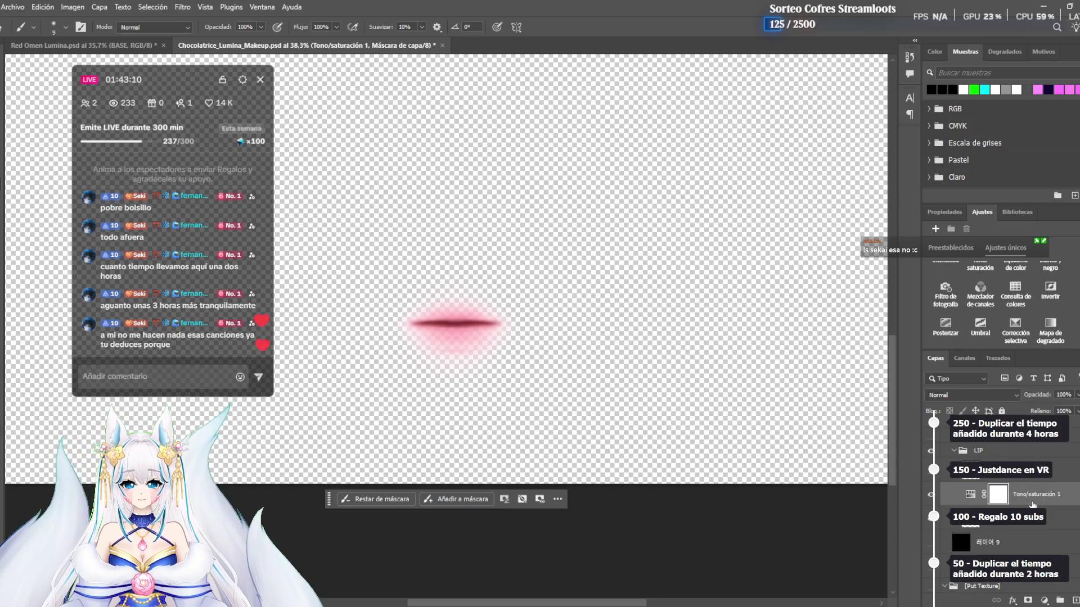
key("Delete")
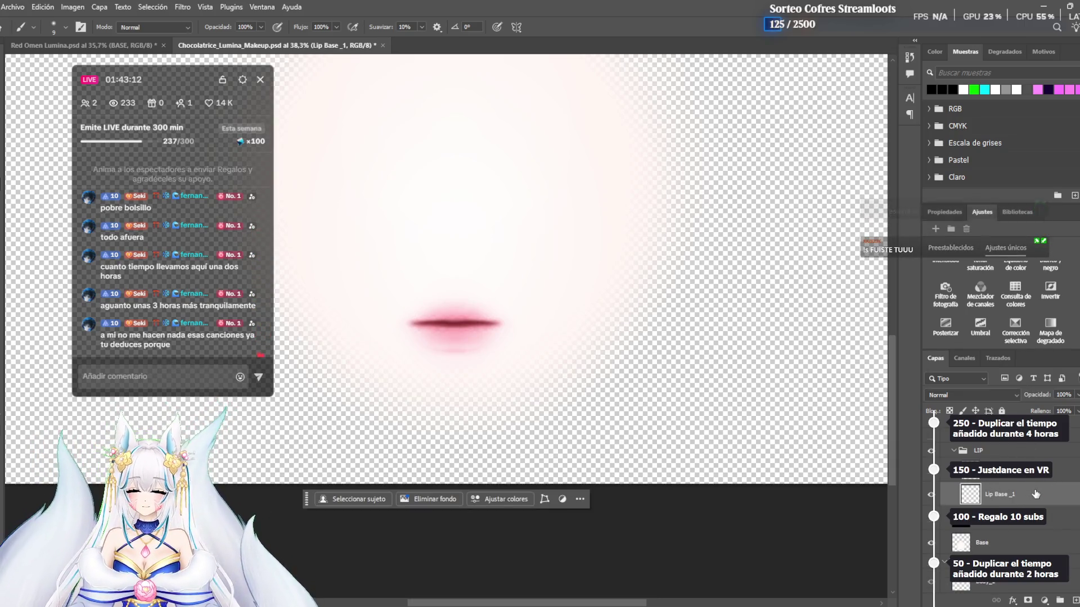
Turn on CMYK proof colours and hide the pale skin base layer
key("ctrl+y")
left_click(930, 541)
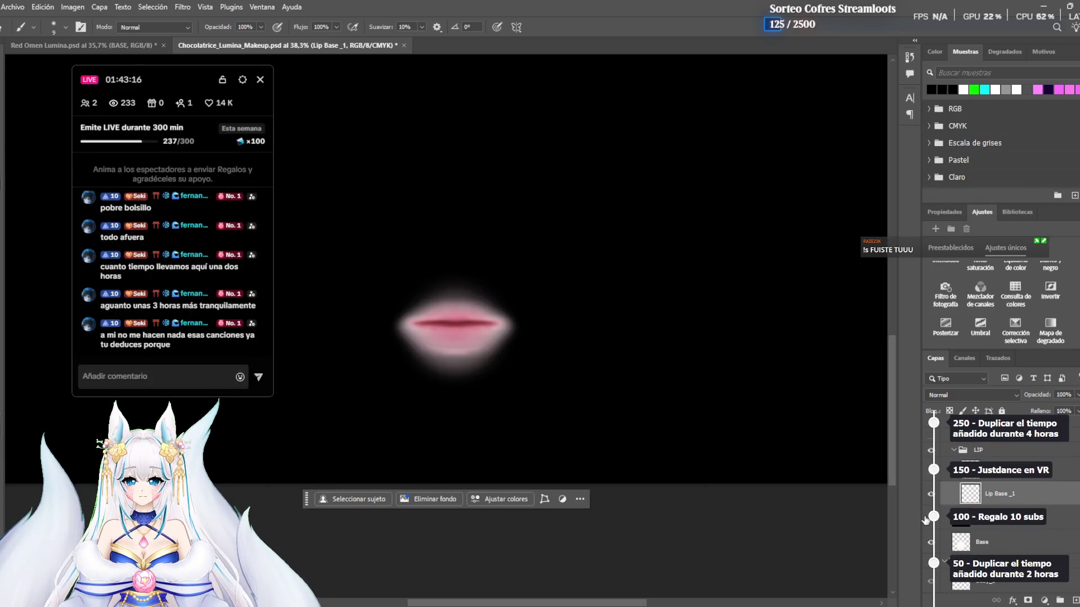
left_click(931, 541)
left_click(929, 543)
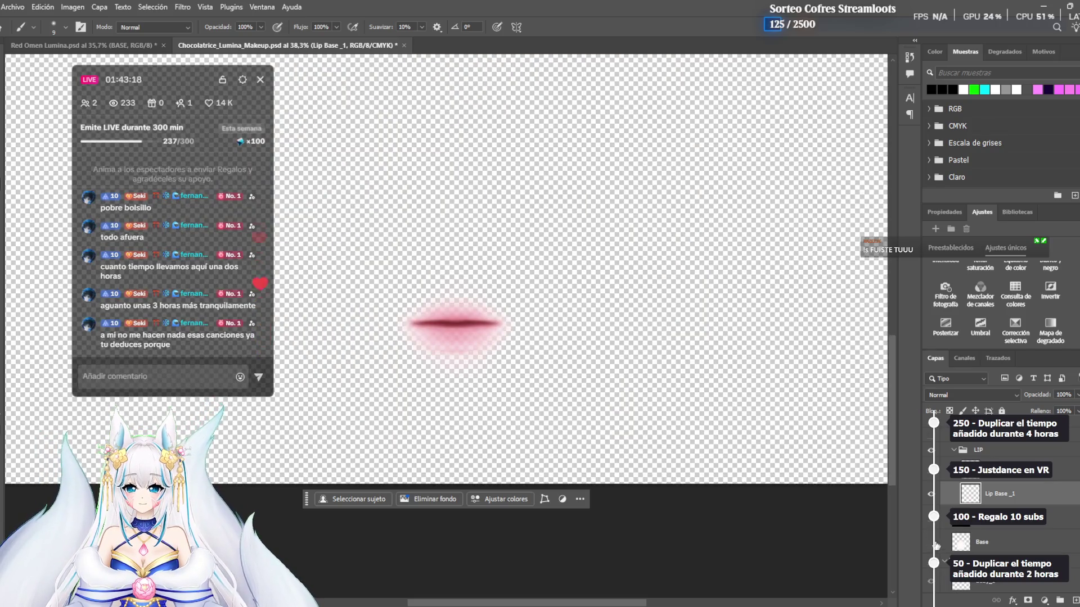
scroll("up", 3)
scroll("down", 3)
scroll("up", 3)
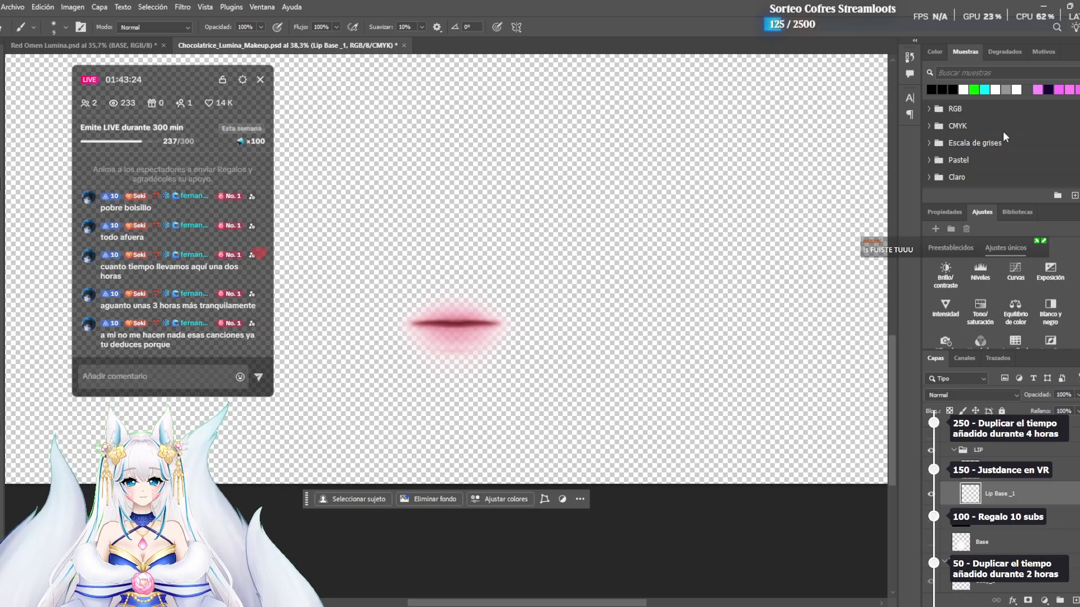
scroll("down", 3)
scroll("down", 3)
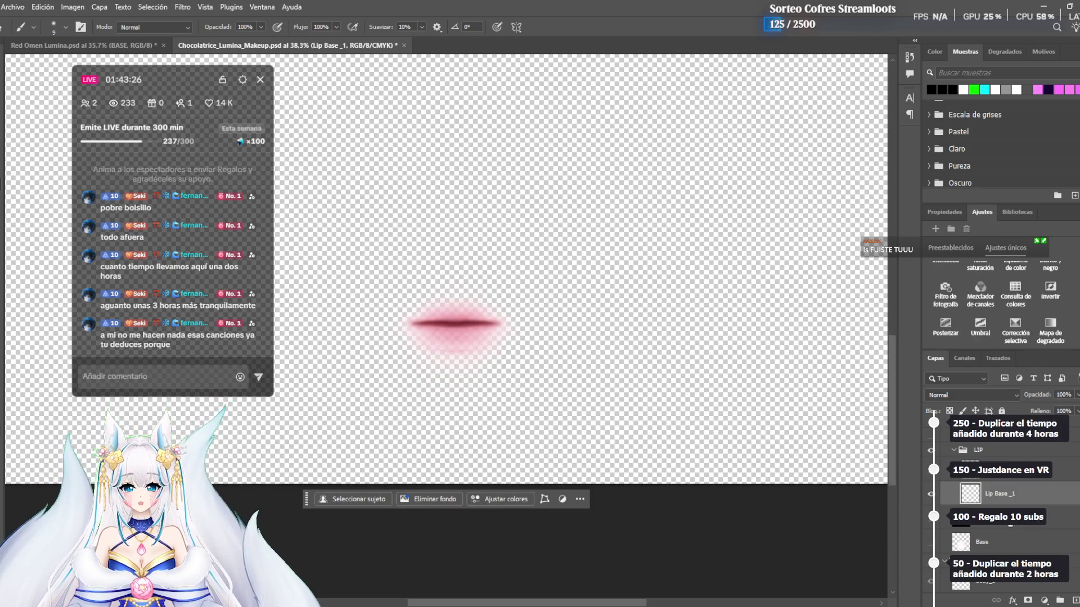
With Lip Base _1 selected, move the lip copy down onto the original lips
left_click(994, 542)
left_click(981, 503)
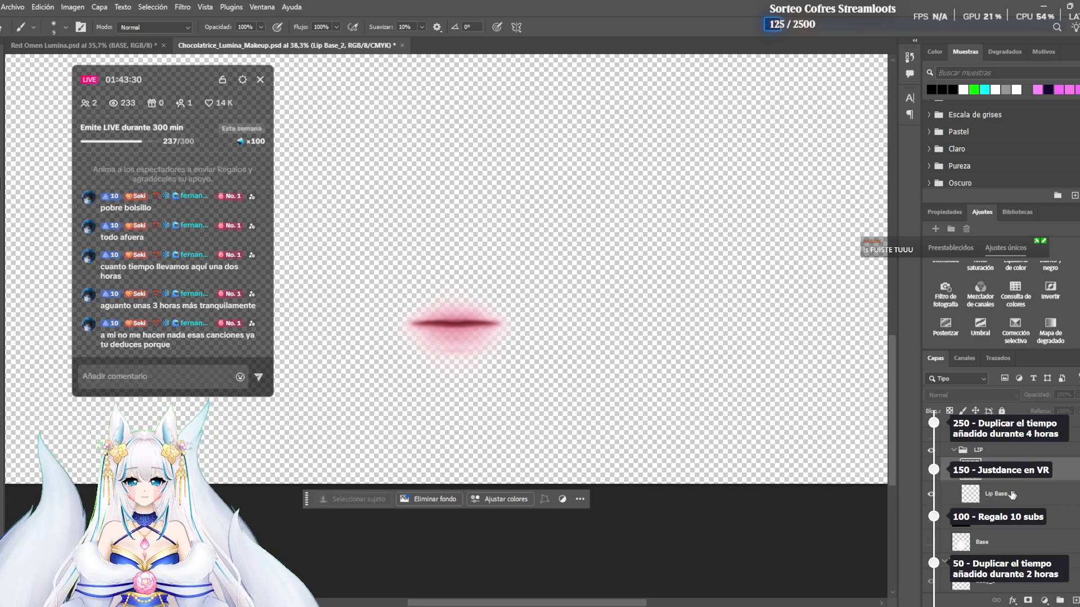
right_click(988, 489)
left_click(1003, 499)
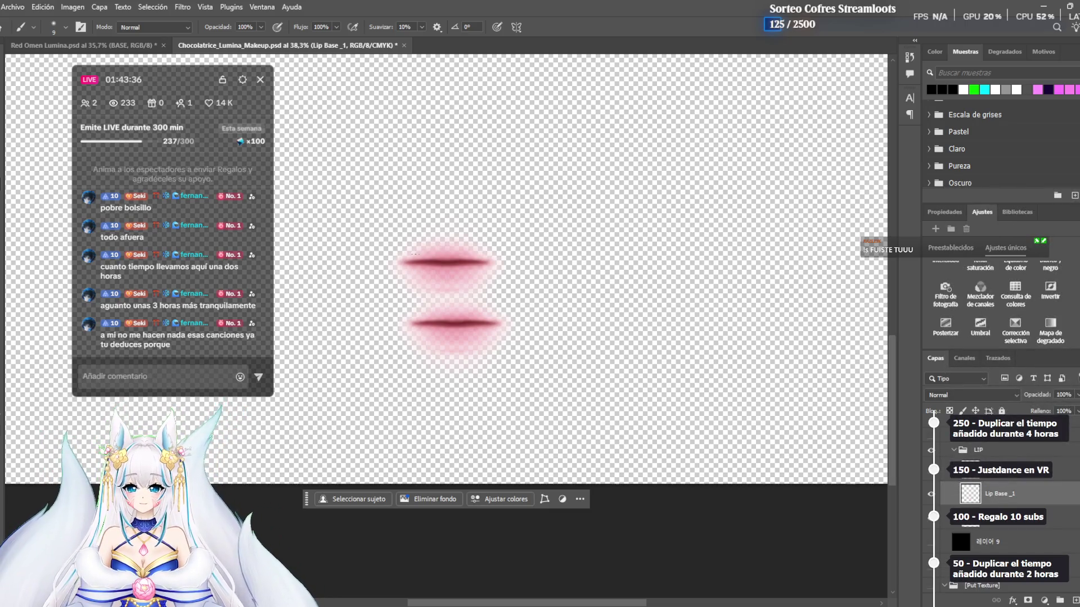
key("v")
left_click_drag(446, 260, 458, 316)
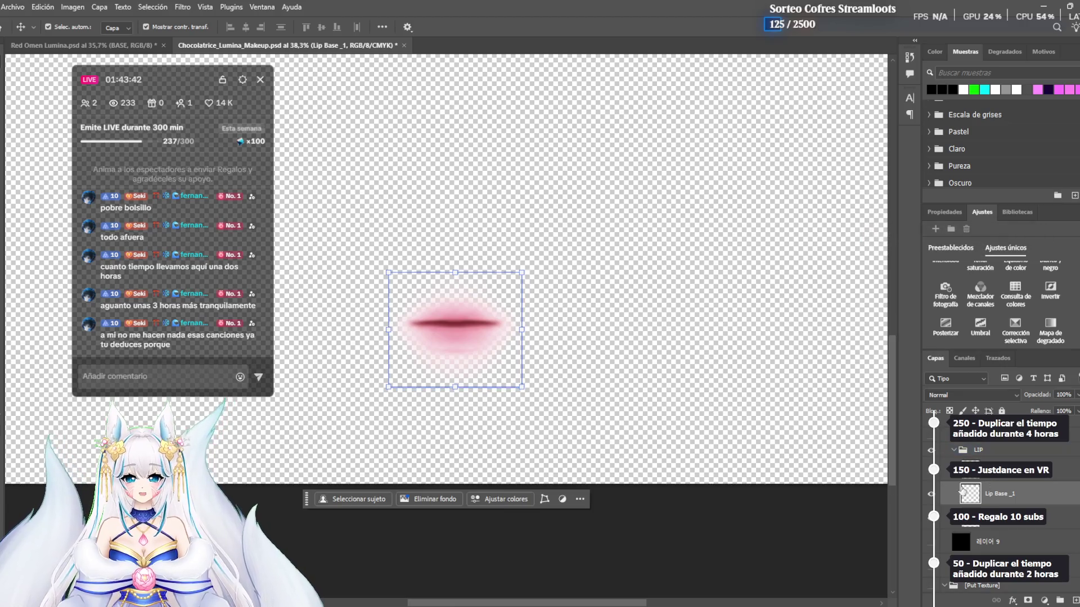
scroll("up", 3)
scroll("up", 3)
scroll("down", 3)
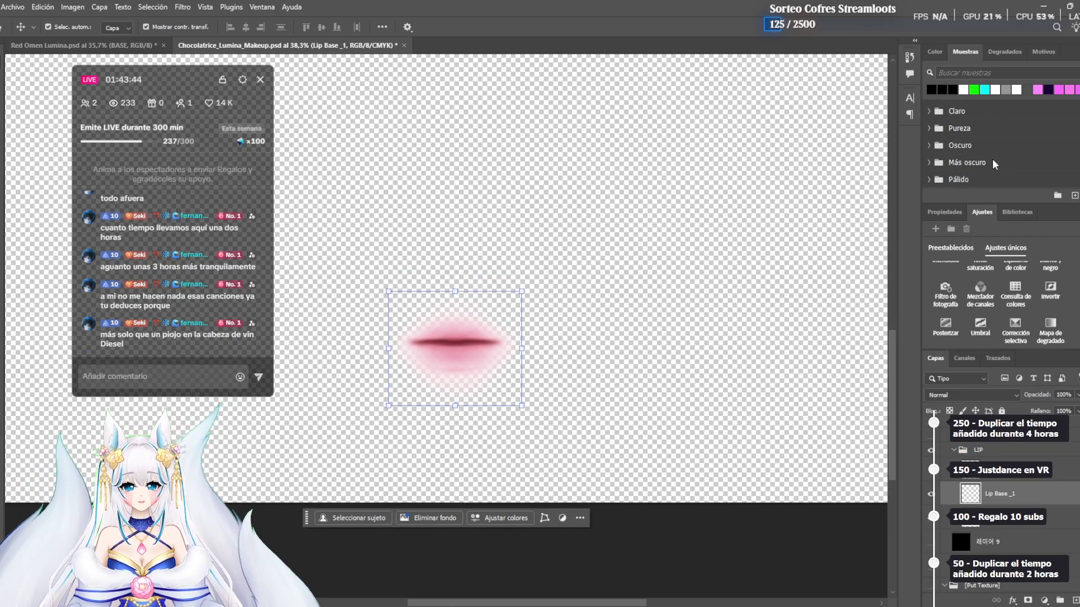
right_click(1032, 496)
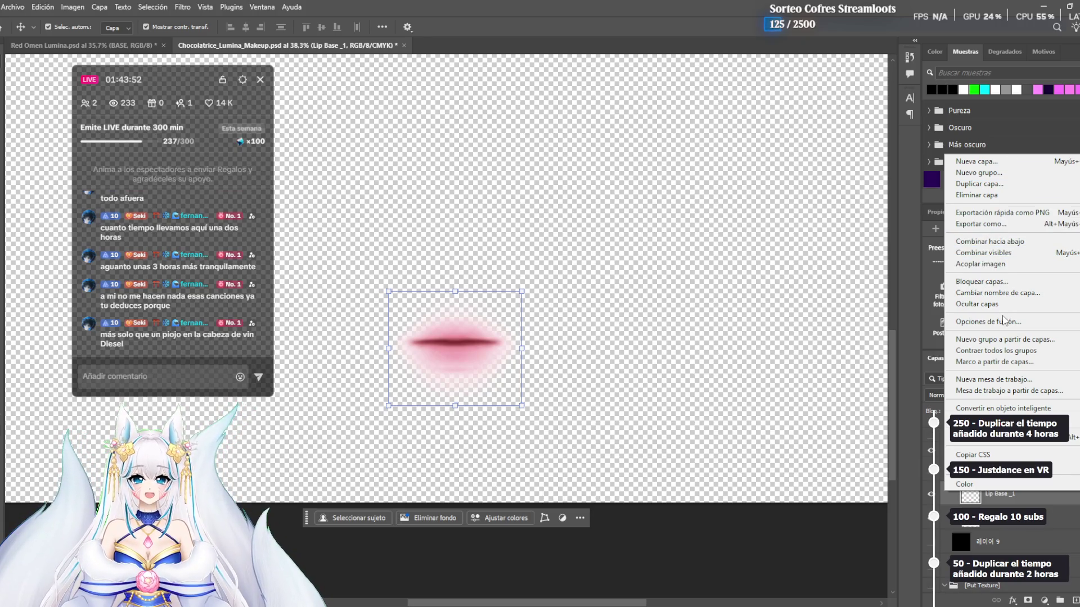
Enable a Color Overlay effect on Lip Base _1 after briefly trying a pattern overlay
left_click(511, 263)
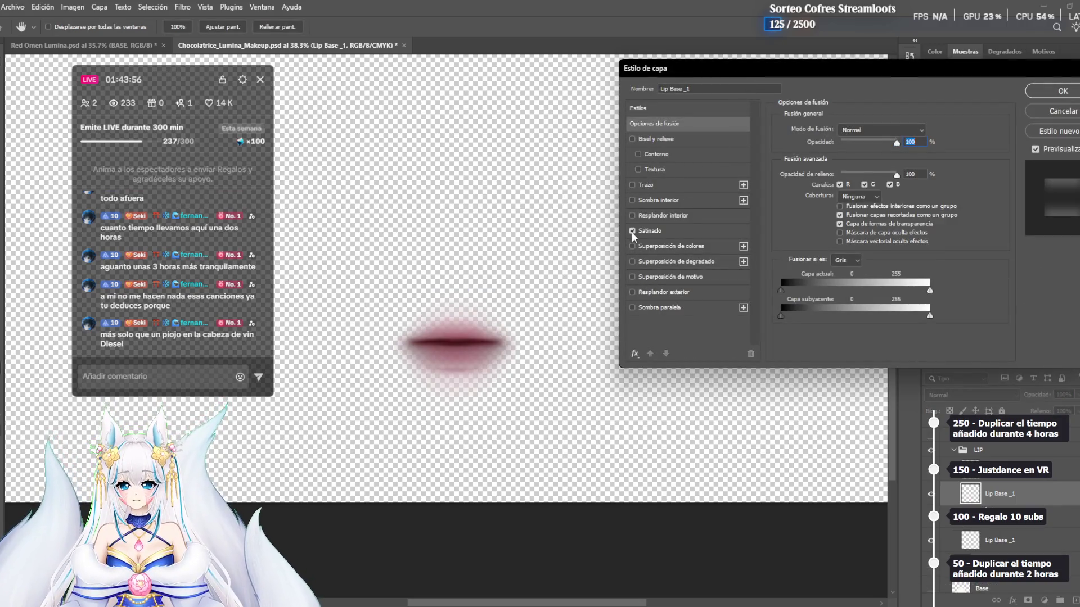
left_click(632, 277)
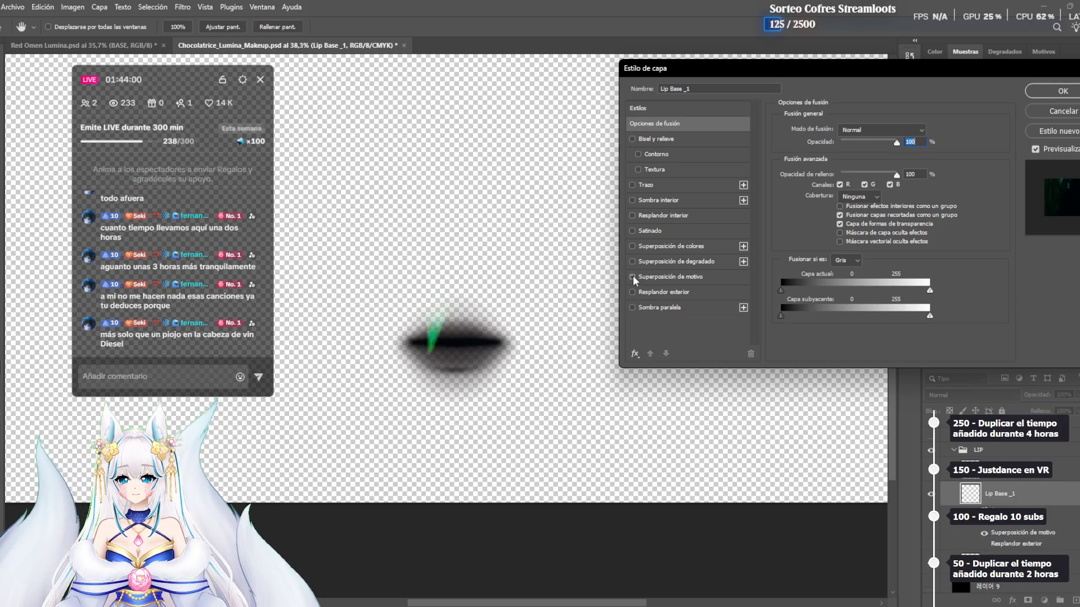
left_click(633, 277)
left_click(632, 247)
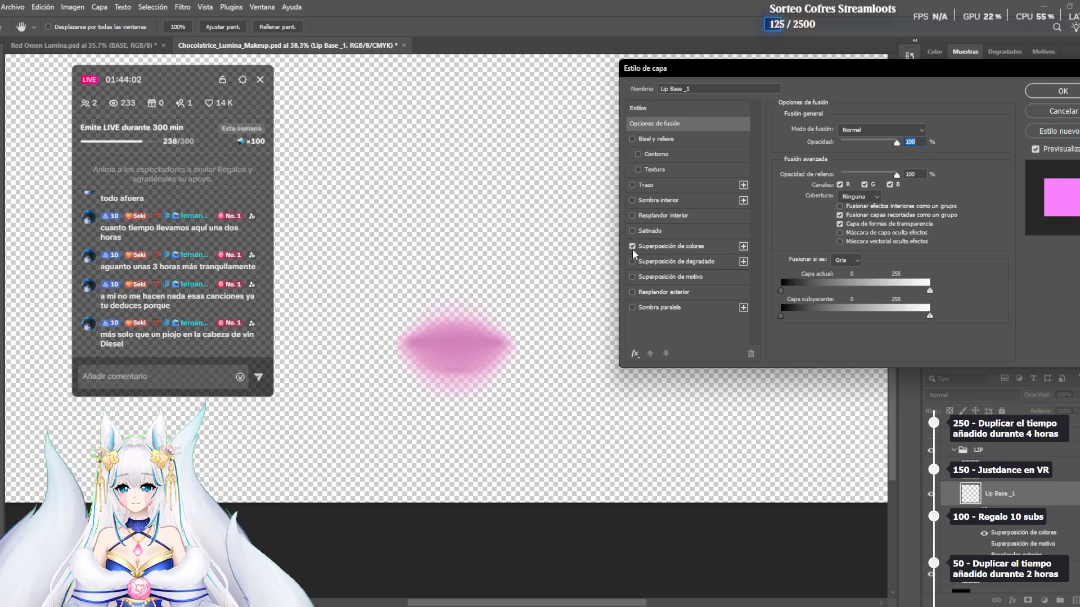
left_click(672, 248)
Set the overlay colour to red ff4242 at 100% opacity
left_click_drag(884, 147, 889, 146)
left_click(929, 131)
left_click_drag(695, 373, 693, 343)
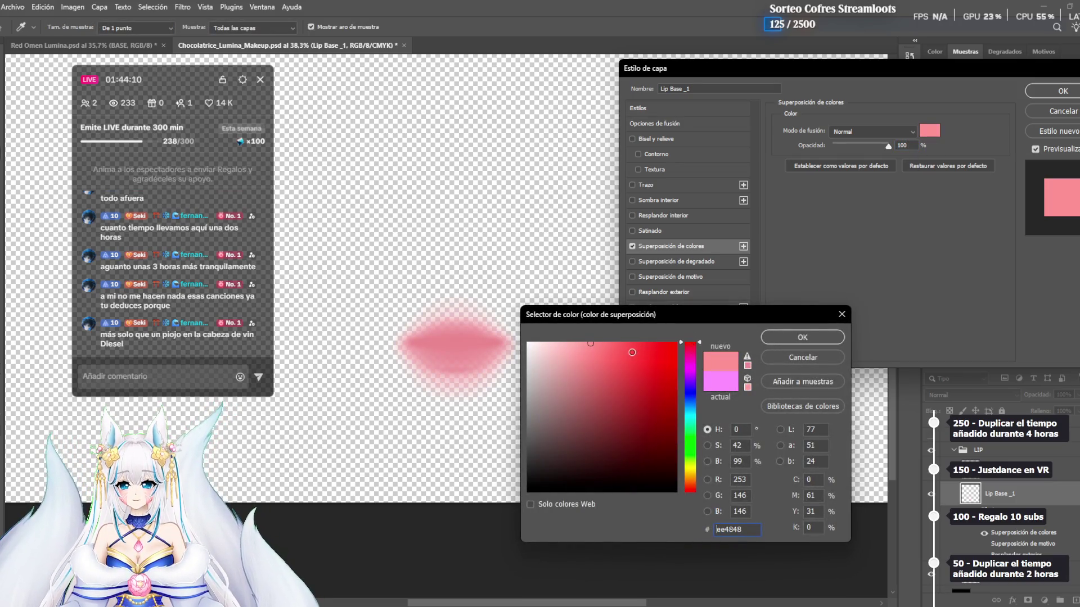
left_click(634, 348)
left_click_drag(634, 348, 639, 339)
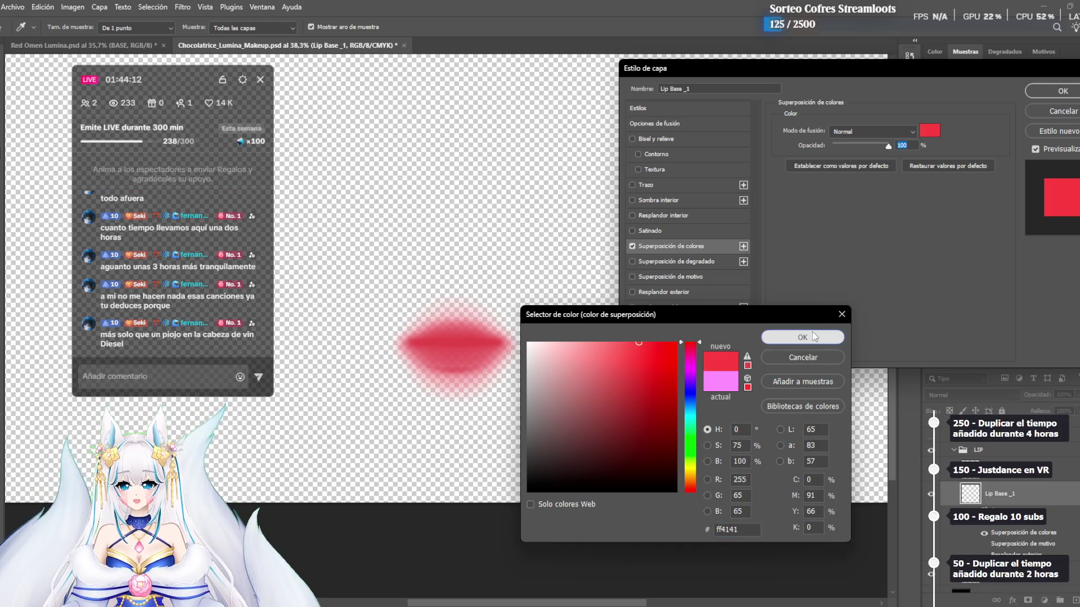
left_click(802, 337)
left_click(869, 132)
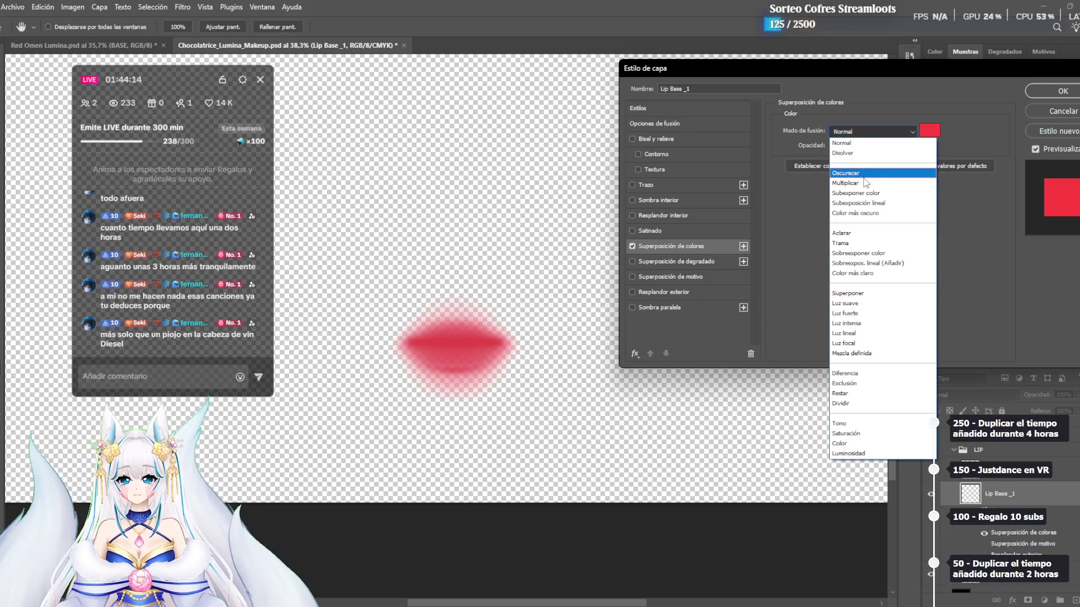
Try Luz fuerte and then Saturación as the red overlay's blend mode
left_click(864, 313)
left_click(872, 131)
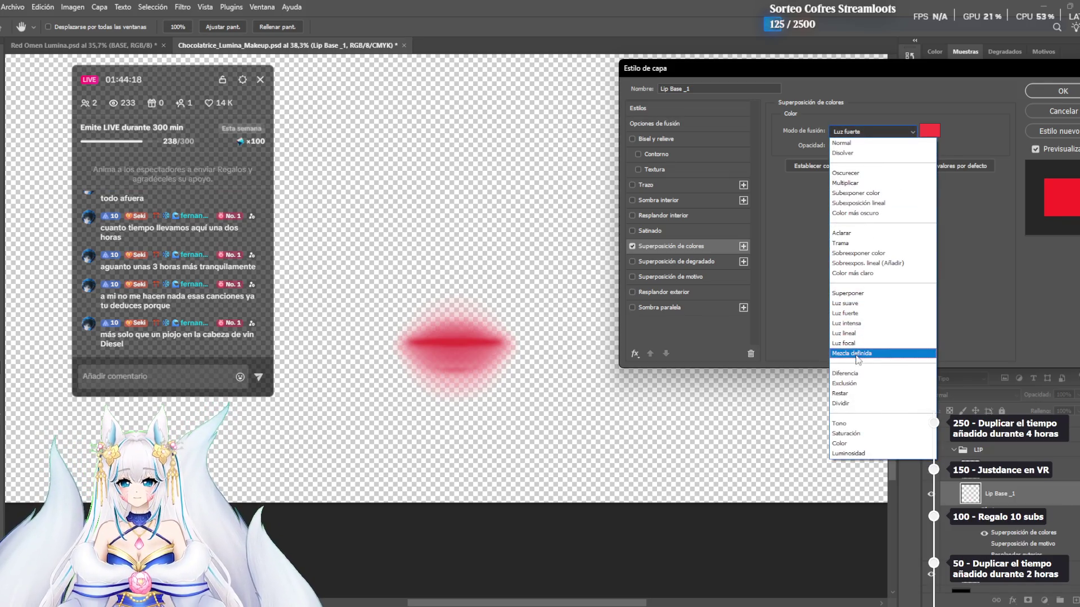
left_click(966, 257)
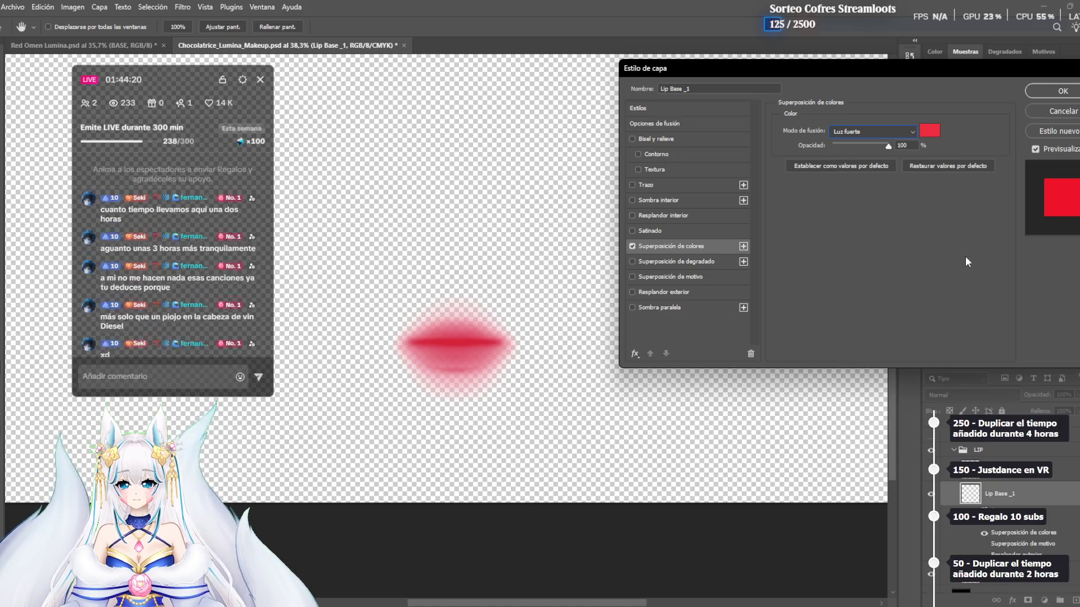
left_click(873, 131)
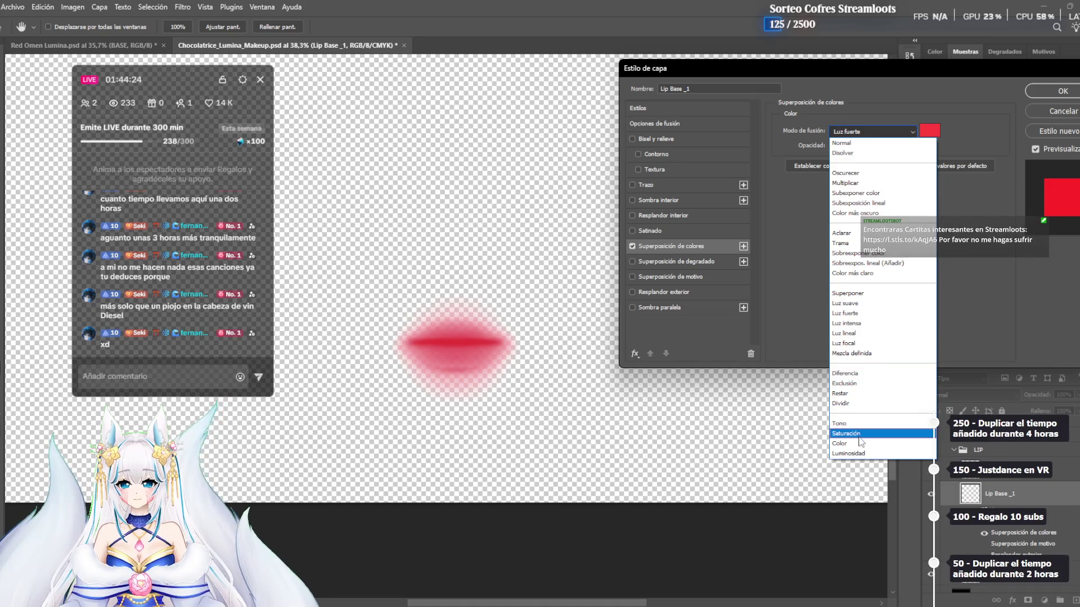
left_click(858, 433)
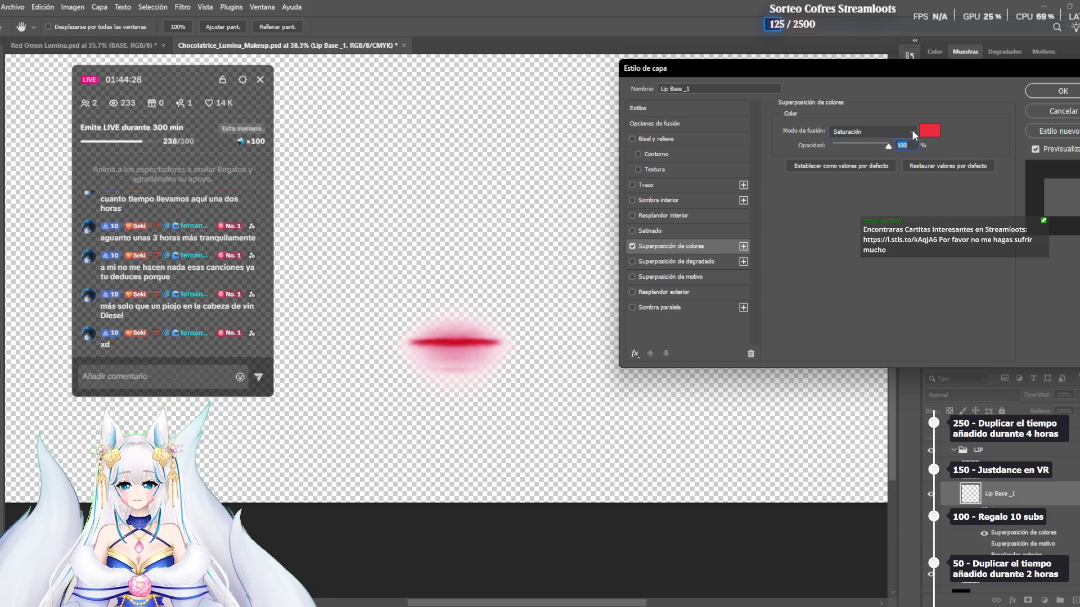
Preview Tono and Luminosidad, try Oscurecer and Disolver, then cancel the Layer Style dialog
left_click(912, 130)
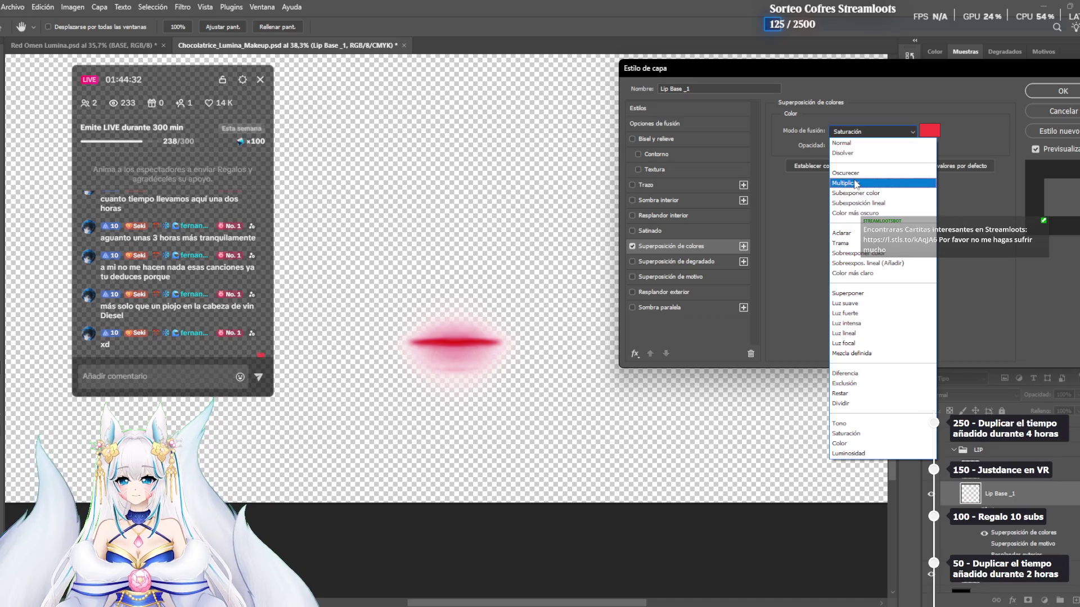
key("Down")
key("Down")
key("Down")
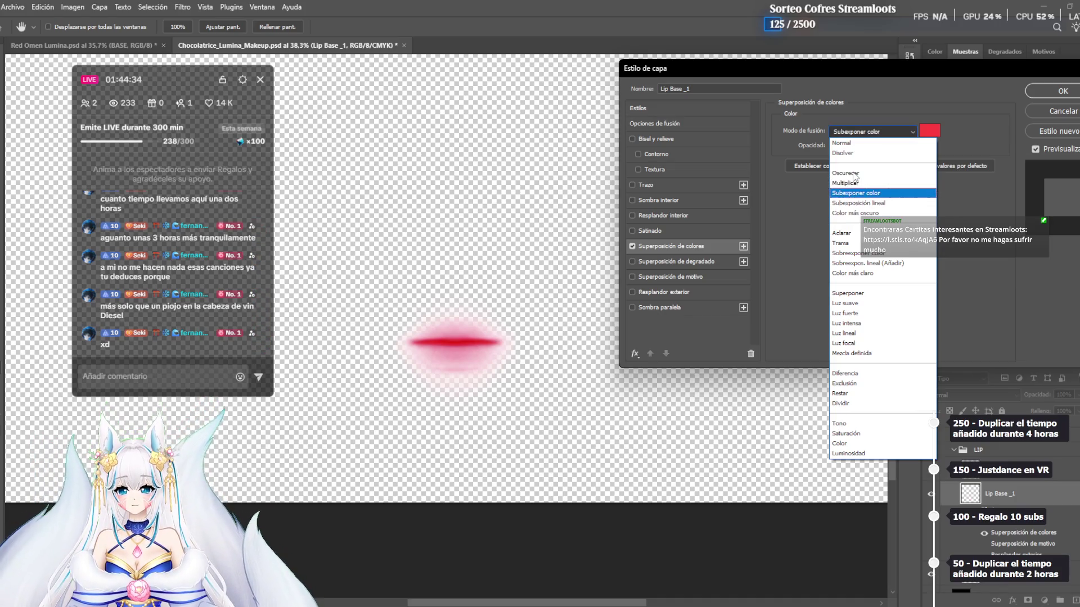
key("Down")
key("Down")
key("Down")
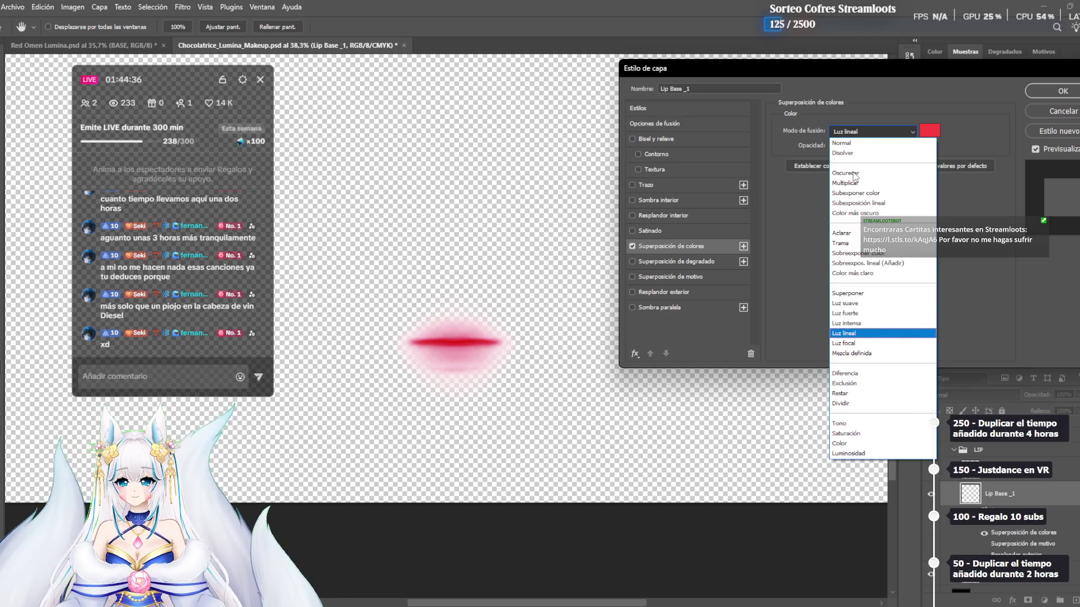
key("Down")
key("Down")
key("Down")
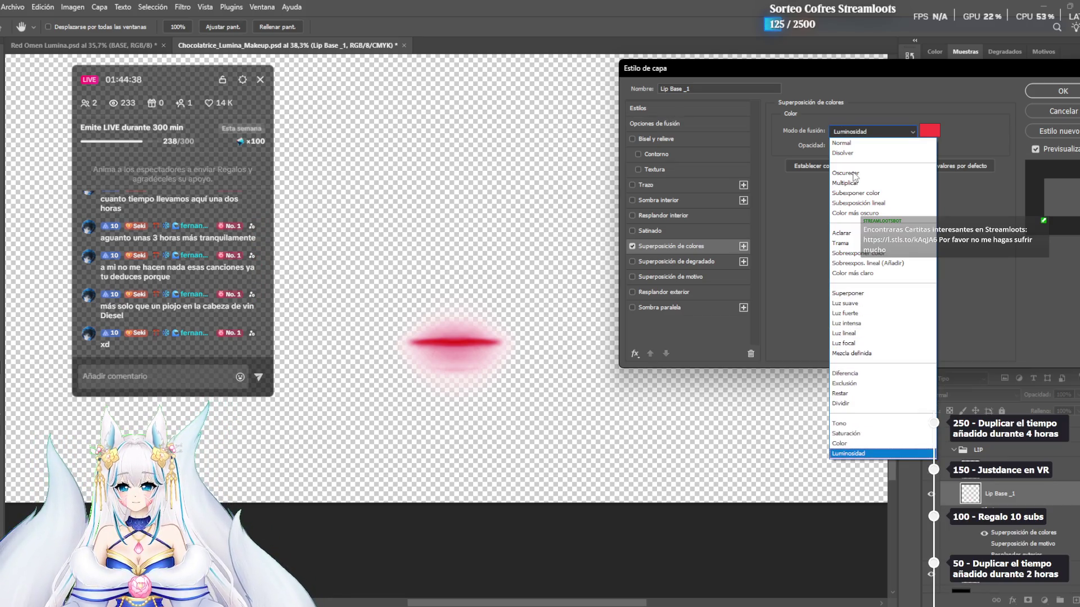
key("Up")
key("Up")
key("Up")
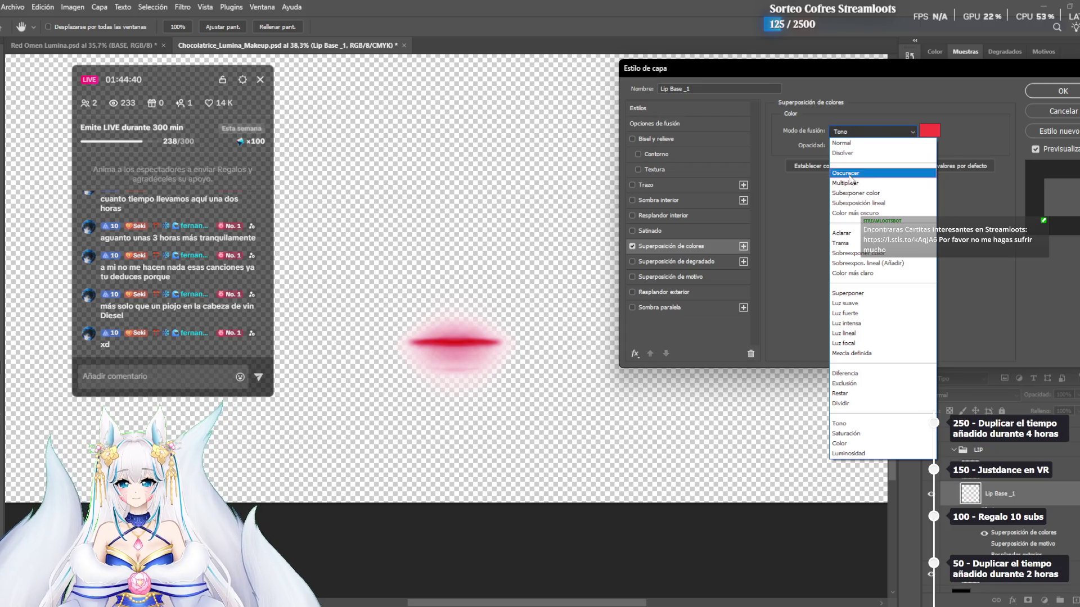
left_click(854, 175)
left_click(915, 132)
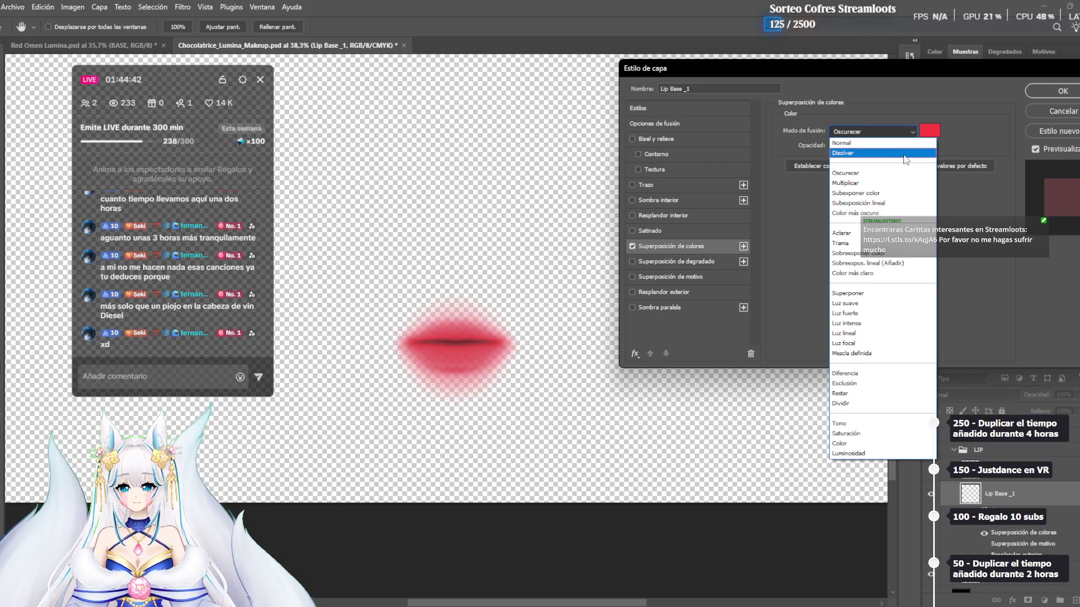
left_click(891, 154)
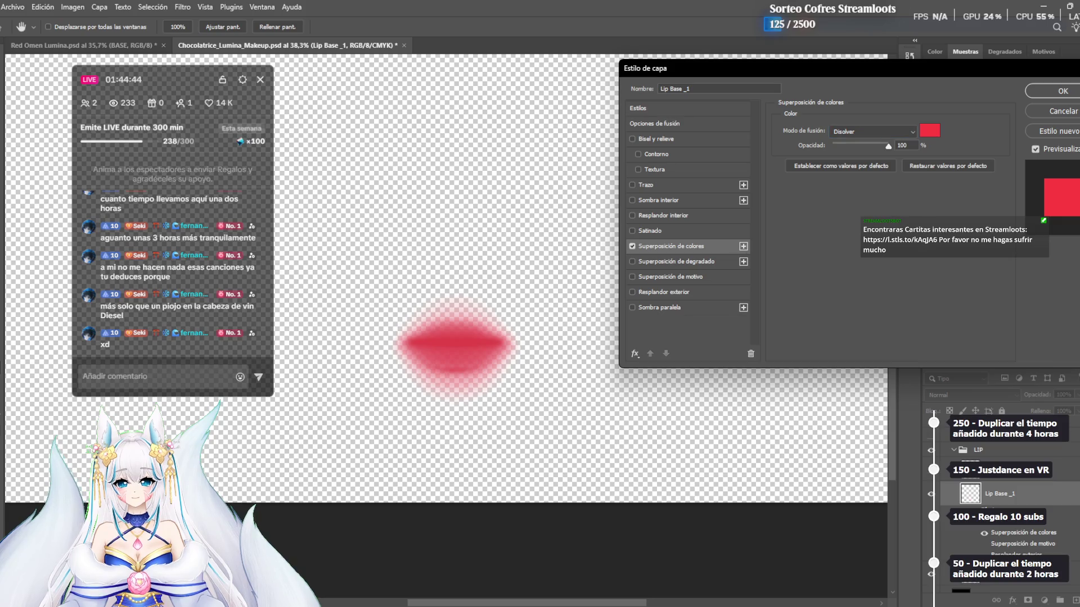
key("Escape")
Compare Lip Base _1 hidden and shown, then re-enable its pink Color Overlay (f492fd, Normal, 100%)
left_click(931, 494)
left_click(931, 495)
left_click(956, 512)
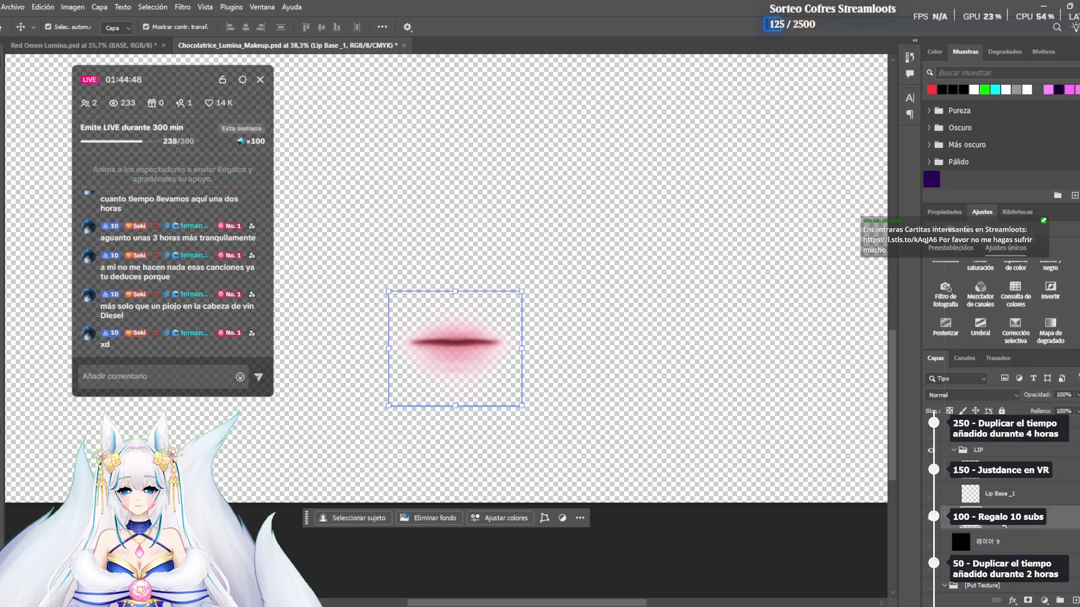
right_click(1003, 525)
left_click(714, 348)
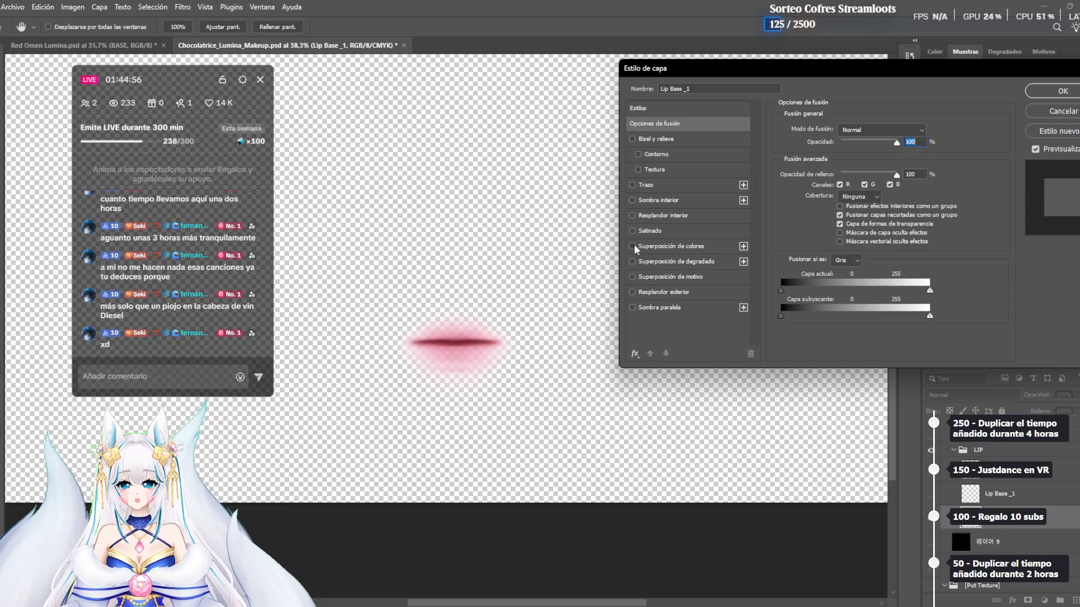
left_click(632, 246)
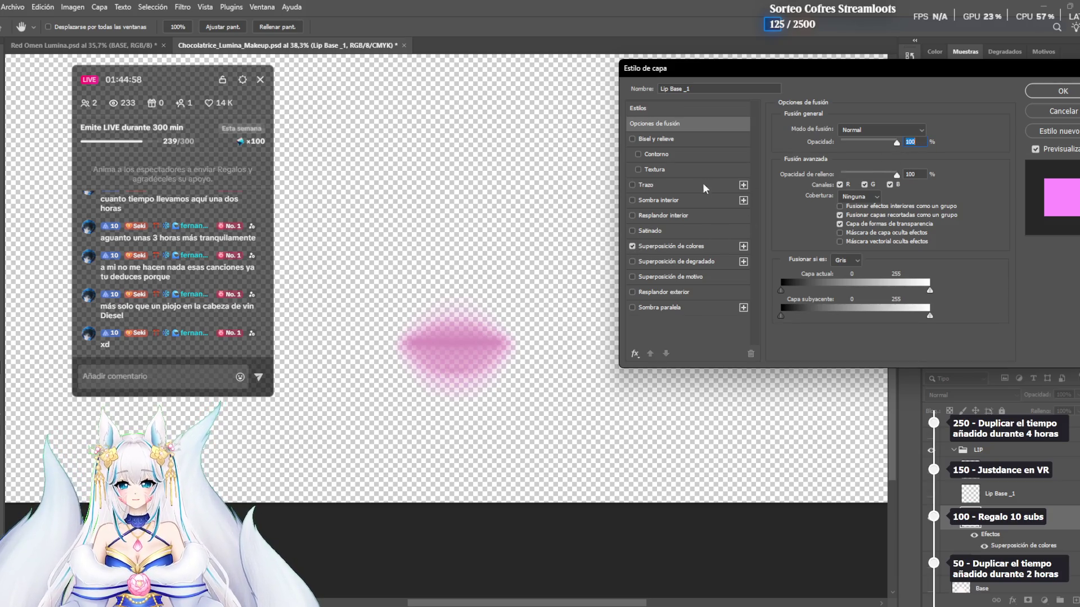
left_click(678, 247)
Try a red overlay colour, then cancel back to pink
left_click(930, 131)
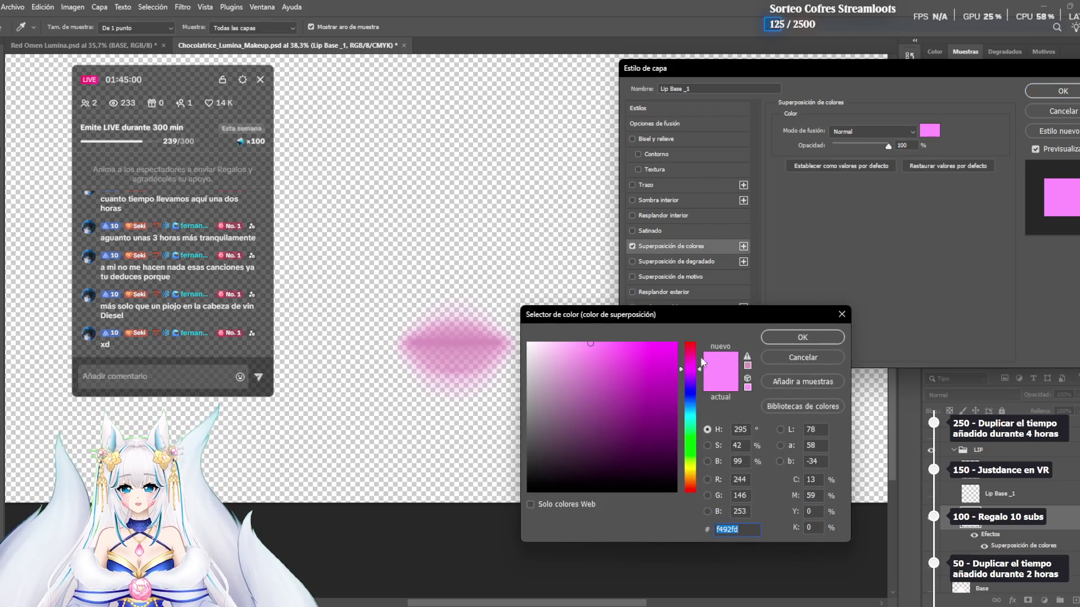
left_click_drag(691, 347, 691, 341)
left_click(650, 341)
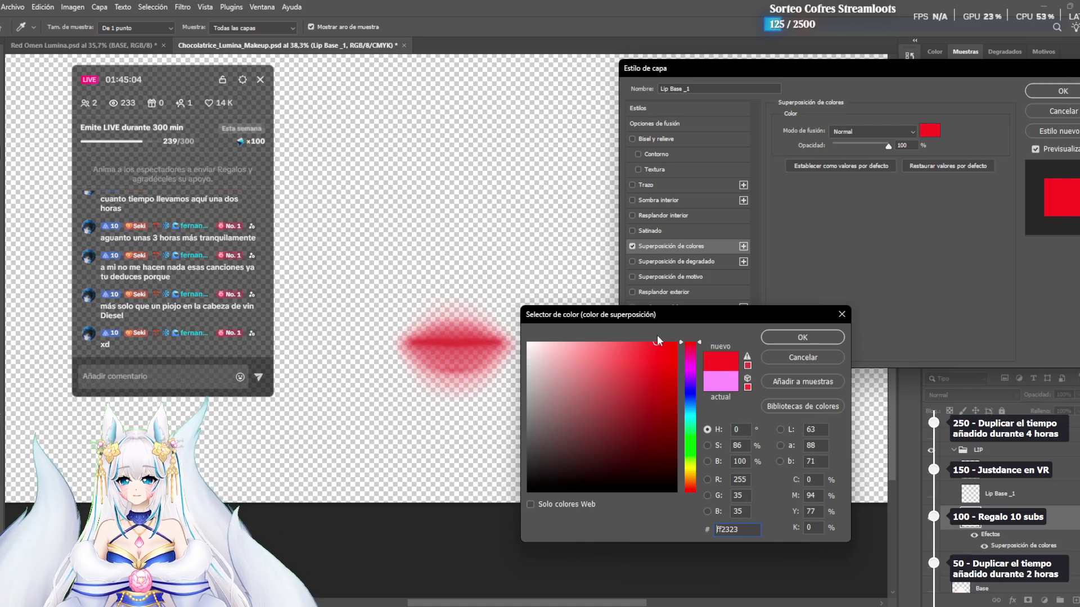
left_click(841, 315)
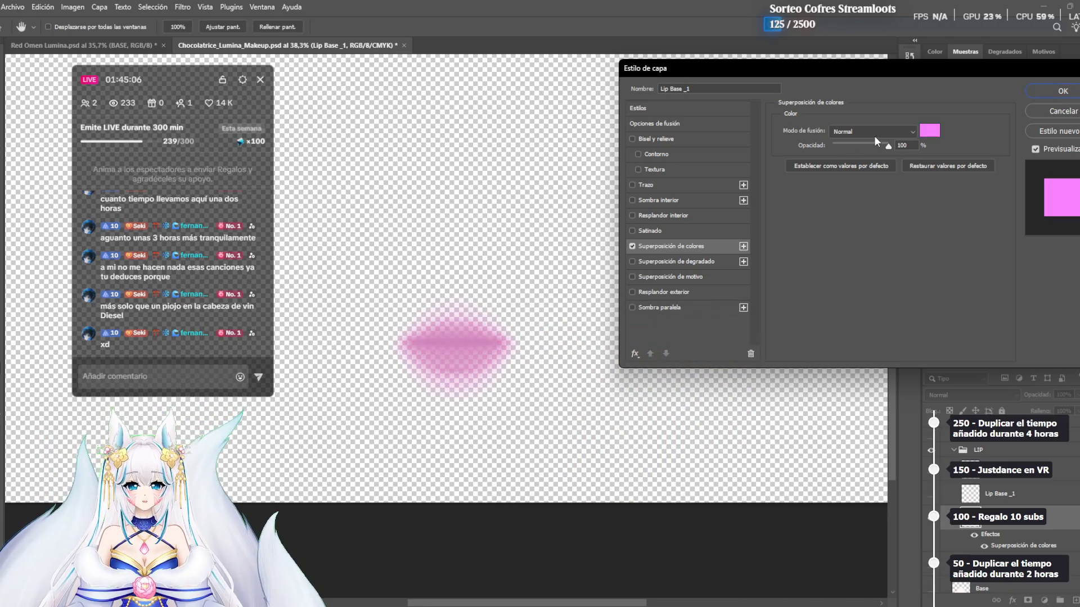
Set the lip overlay colour to bright red ff0000
left_click(930, 132)
left_click(644, 344)
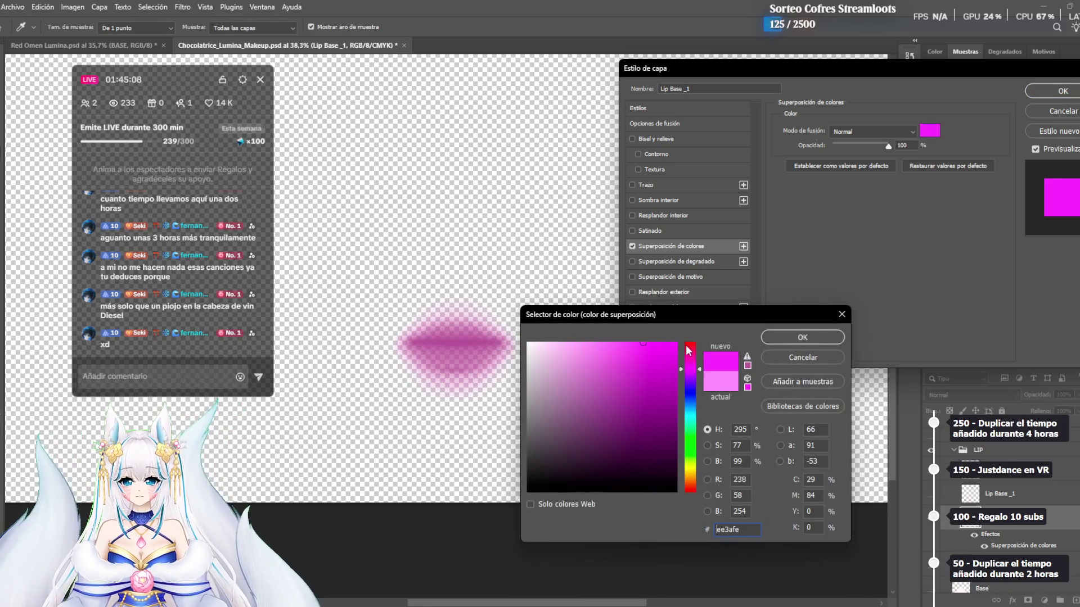
left_click_drag(689, 351, 693, 327)
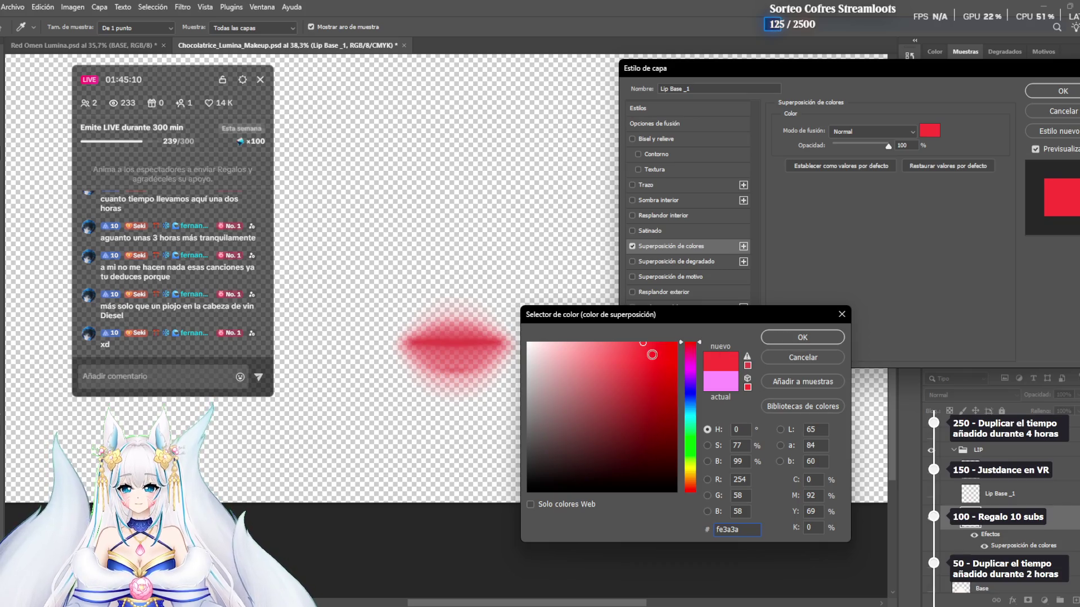
left_click(662, 357)
type("ff0000")
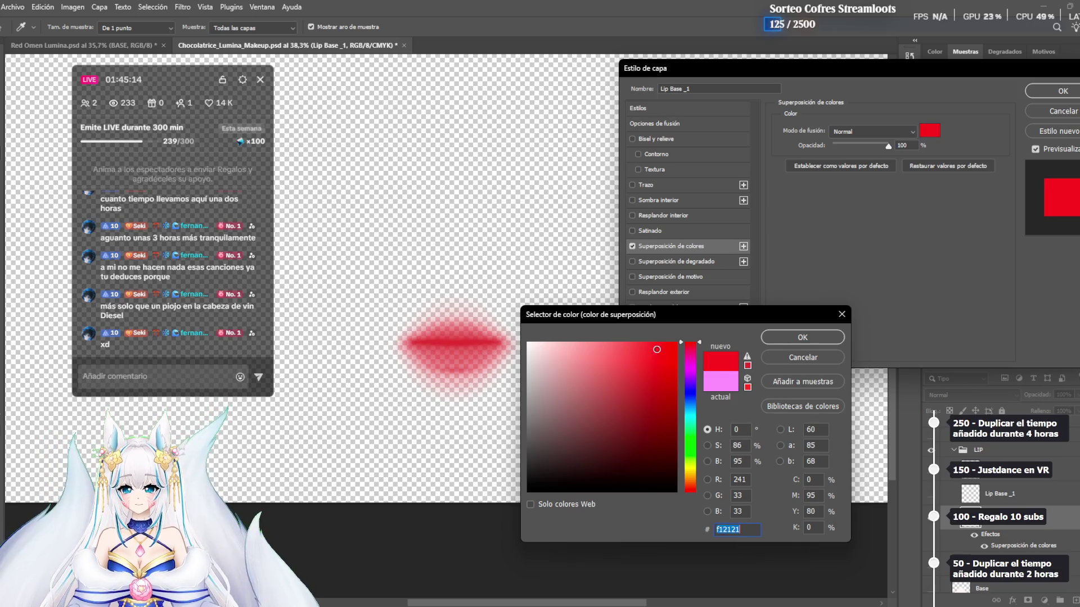
left_click(794, 339)
Adjust the overlay opacity and reconfirm the red overlay colour
left_click_drag(879, 146, 922, 149)
left_click(933, 132)
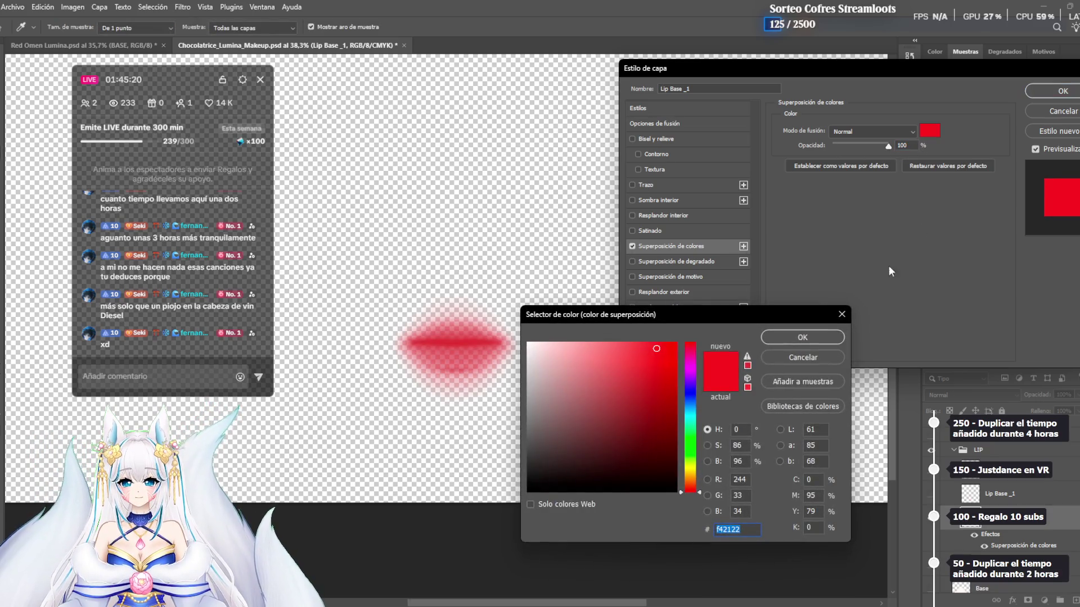
left_click(819, 338)
left_click(872, 131)
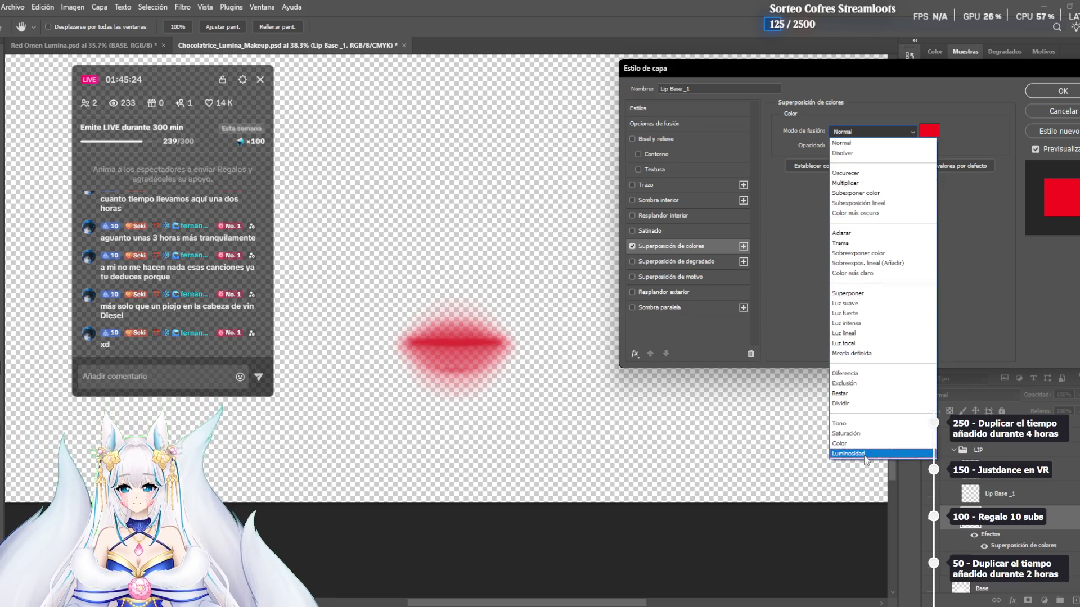
Preview Luminosidad, Color, Tono, Saturación and Dividir blends on the red lip overlay
left_click(867, 453)
left_click(879, 133)
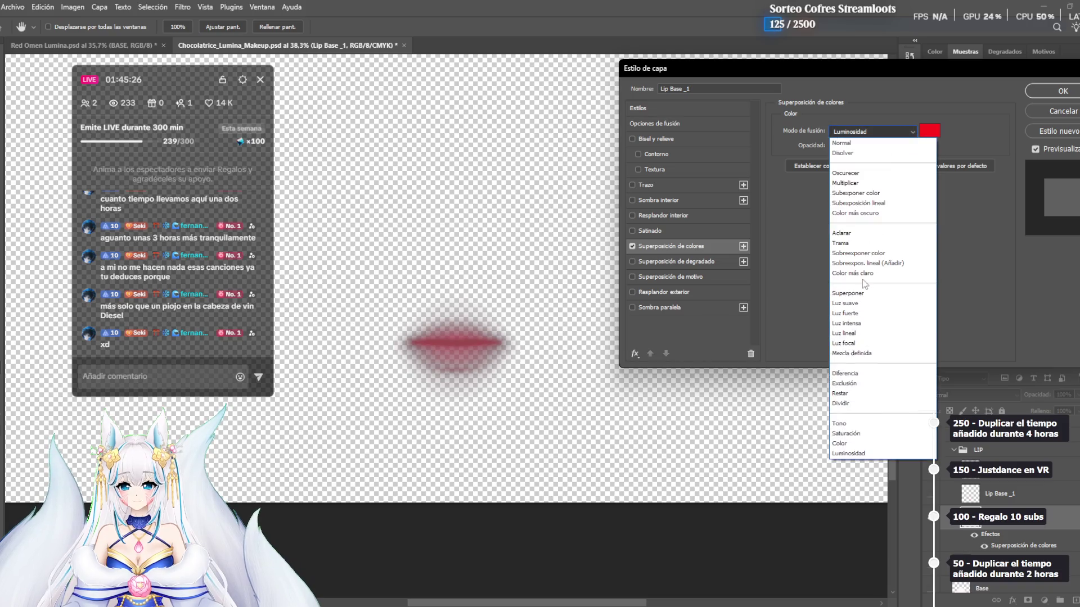
left_click(850, 444)
left_click(877, 133)
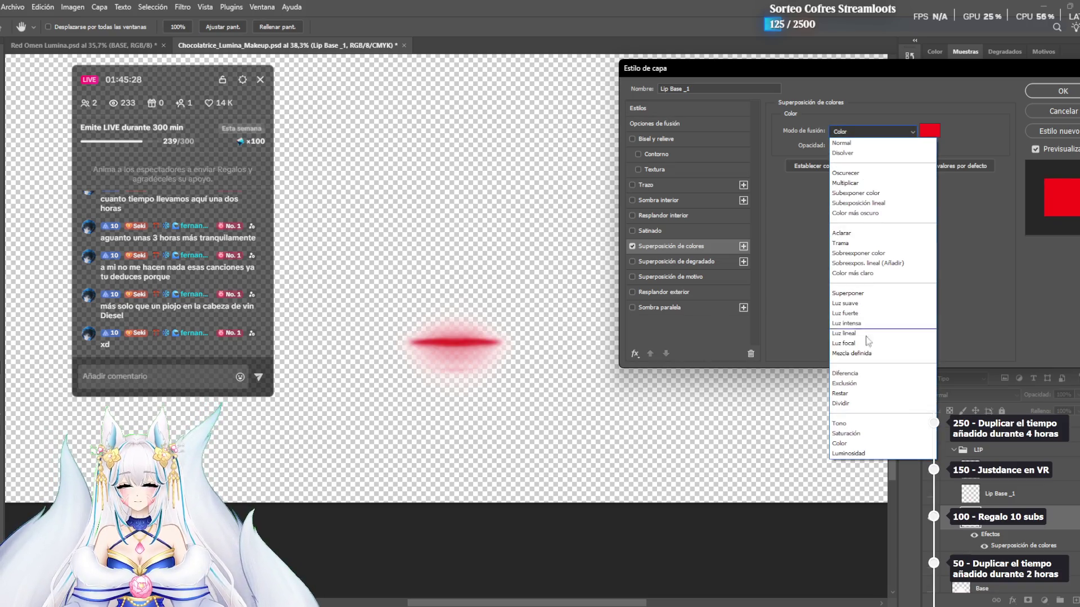
left_click(852, 424)
left_click(883, 131)
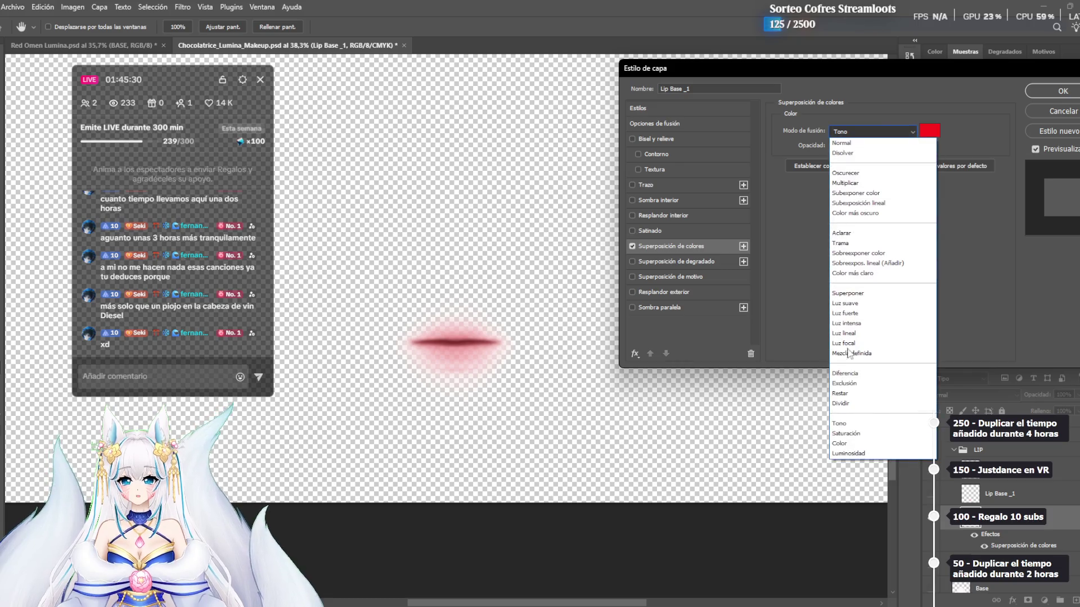
left_click(850, 434)
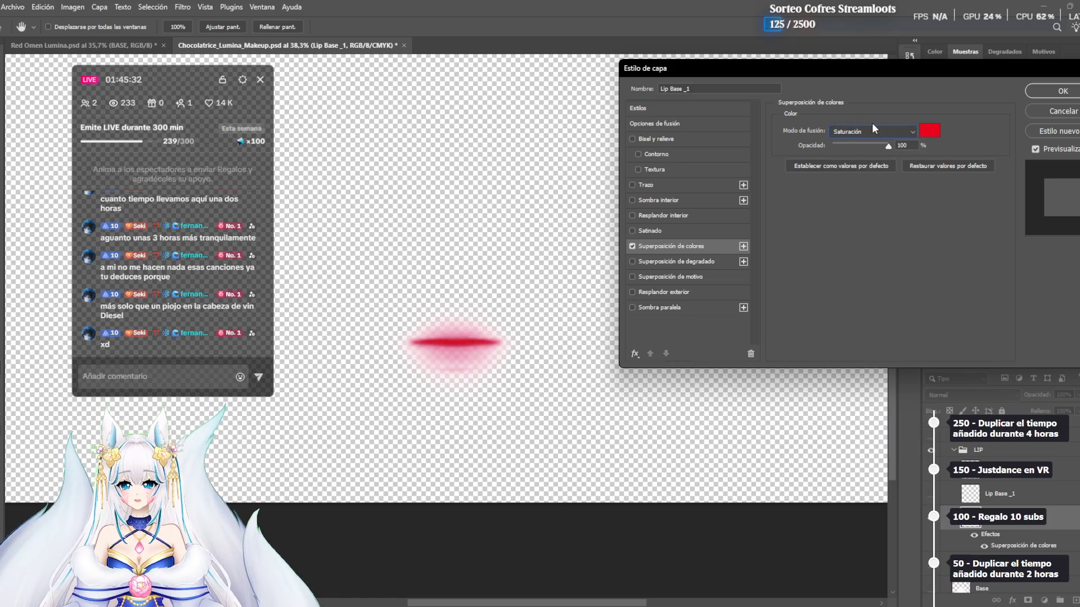
left_click(870, 131)
left_click(846, 409)
left_click(880, 133)
left_click(853, 401)
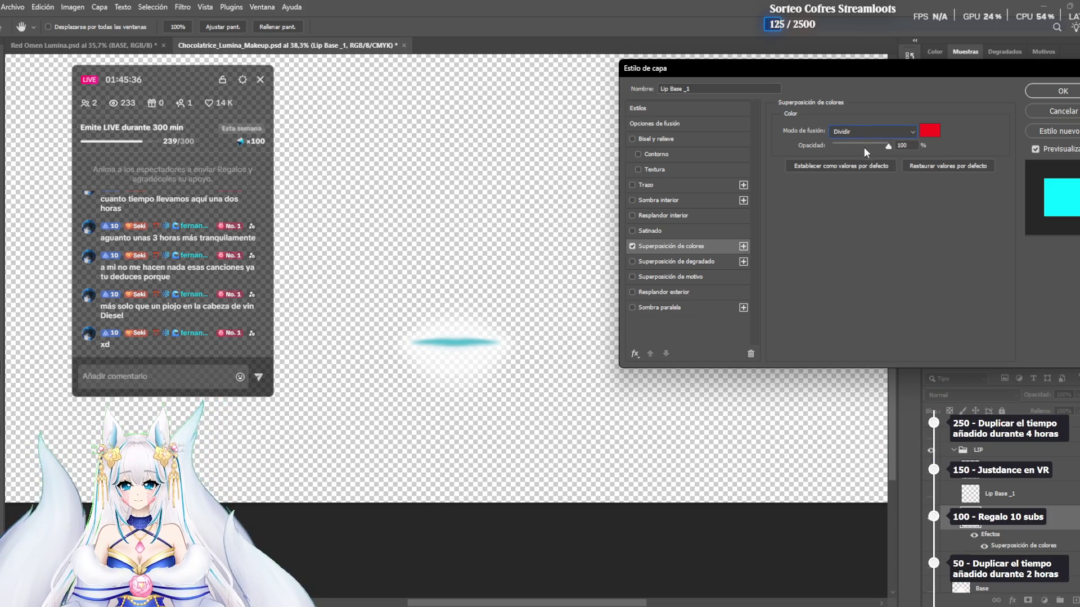
Preview Restar, Exclusión, Diferencia, Mezcla definida and Luz focal blends on the lips
left_click(853, 133)
left_click(854, 394)
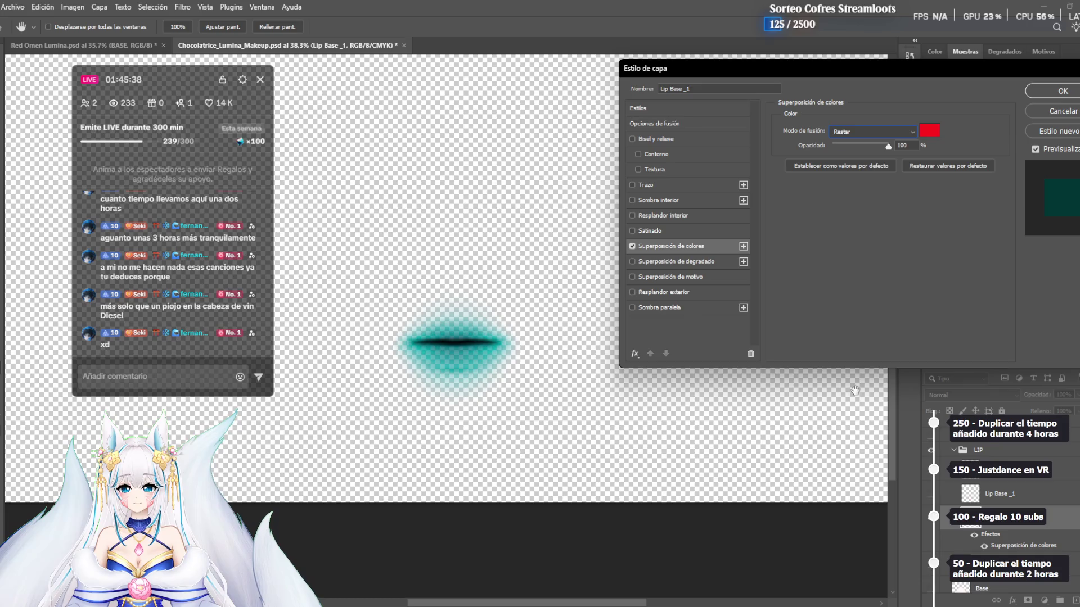
left_click(871, 135)
left_click(866, 383)
left_click(866, 132)
left_click(856, 374)
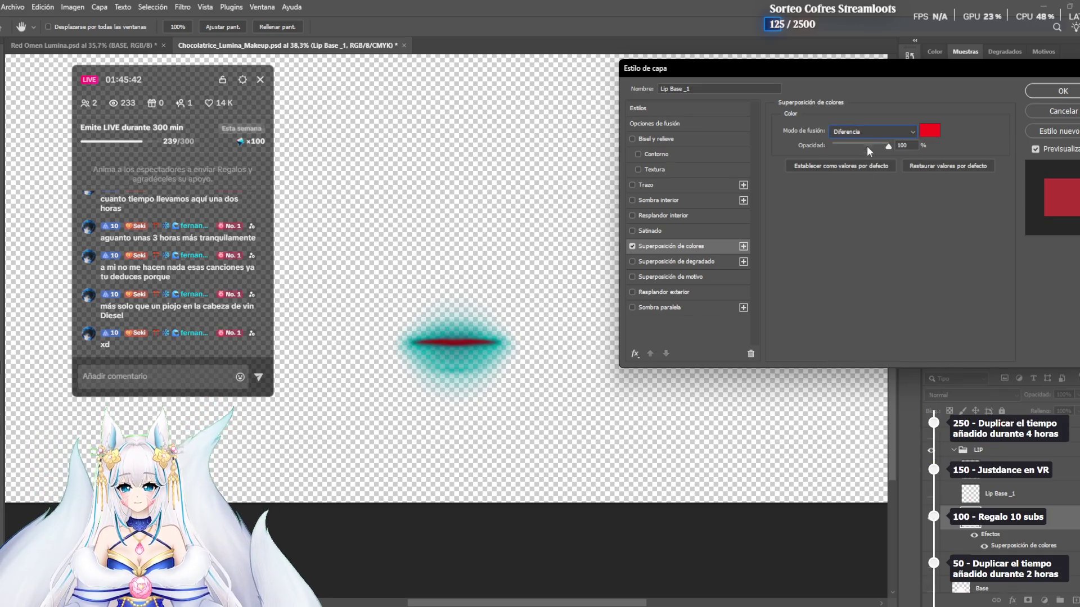
left_click(869, 132)
left_click(866, 360)
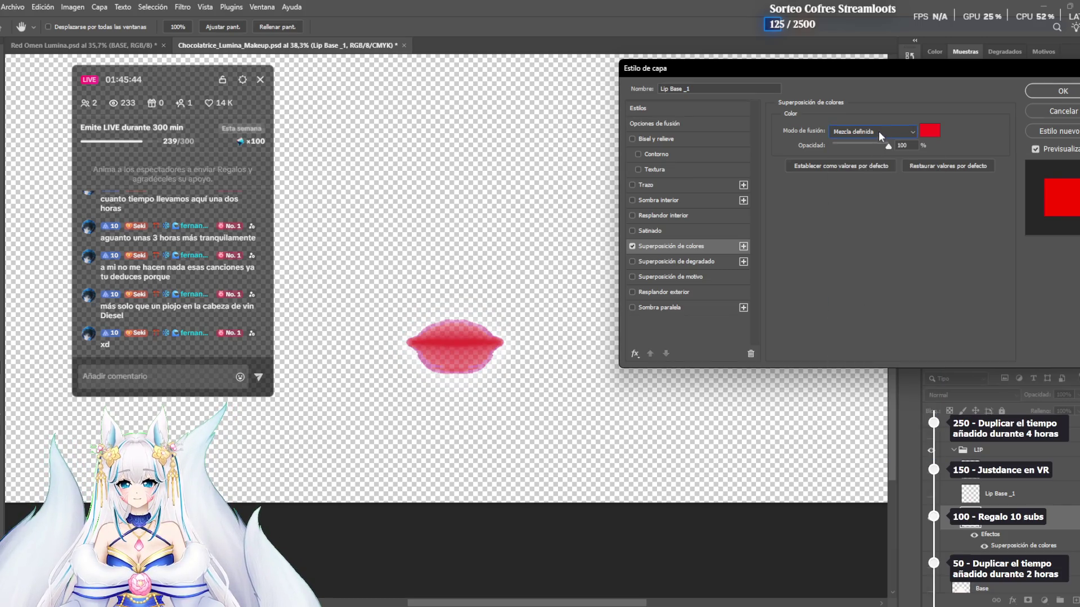
left_click(881, 137)
left_click(865, 350)
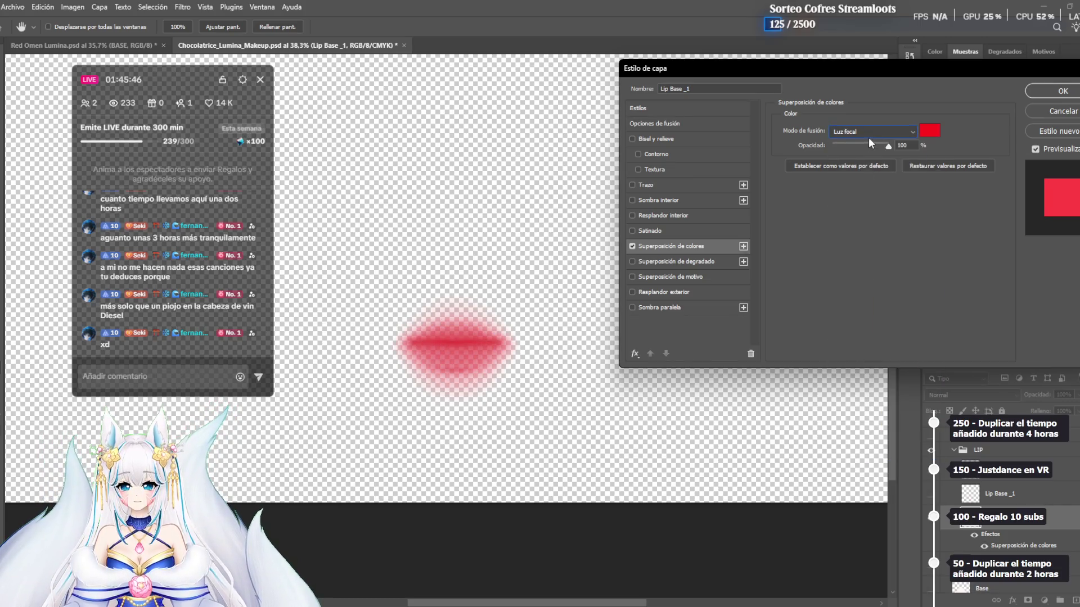
Try Luz intensa, then settle the lip overlay on Luz suave
left_click(868, 137)
left_click(863, 330)
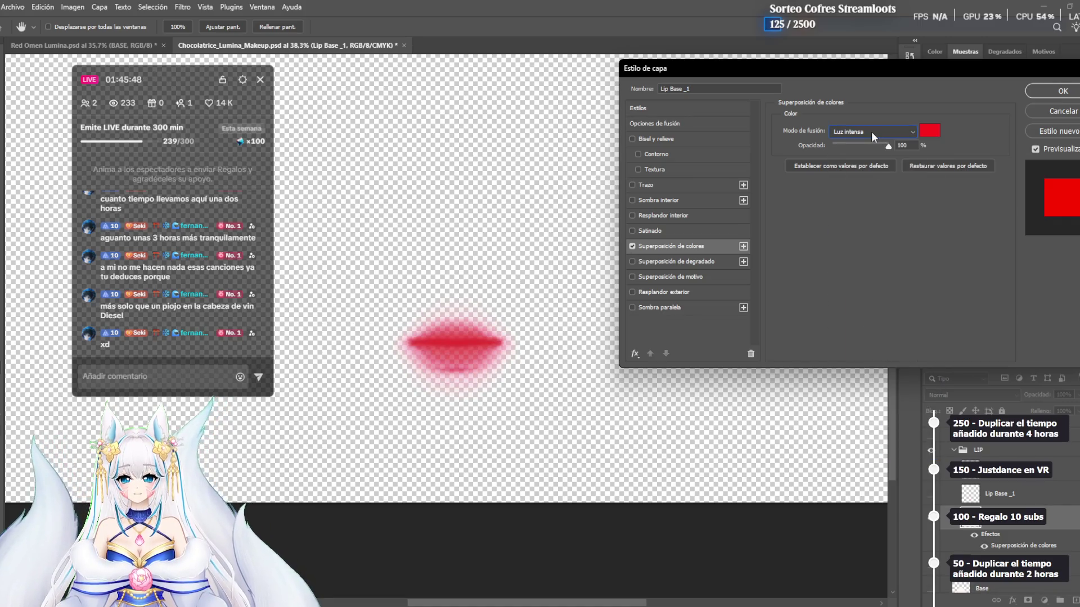
left_click(871, 132)
left_click(853, 305)
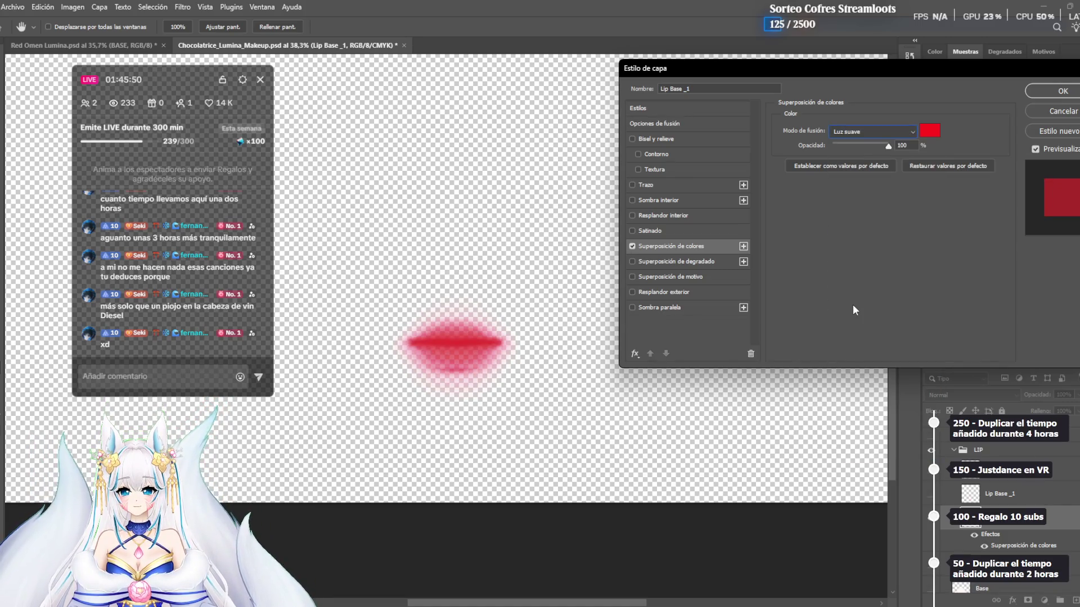
Lower the Luz suave lip overlay opacity to about 25%
left_click_drag(862, 144, 846, 146)
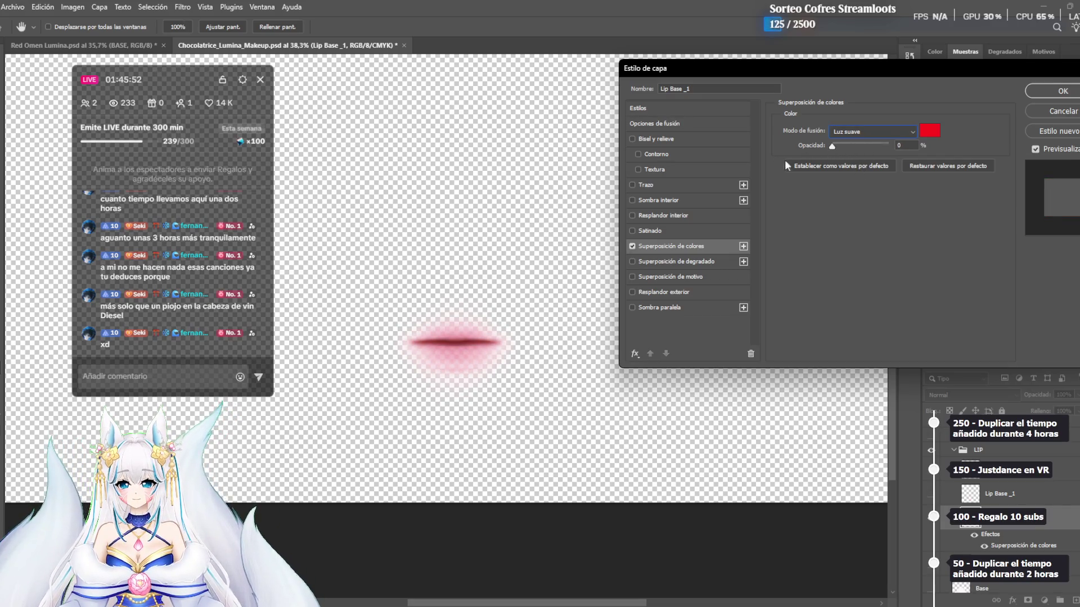
key("Tab")
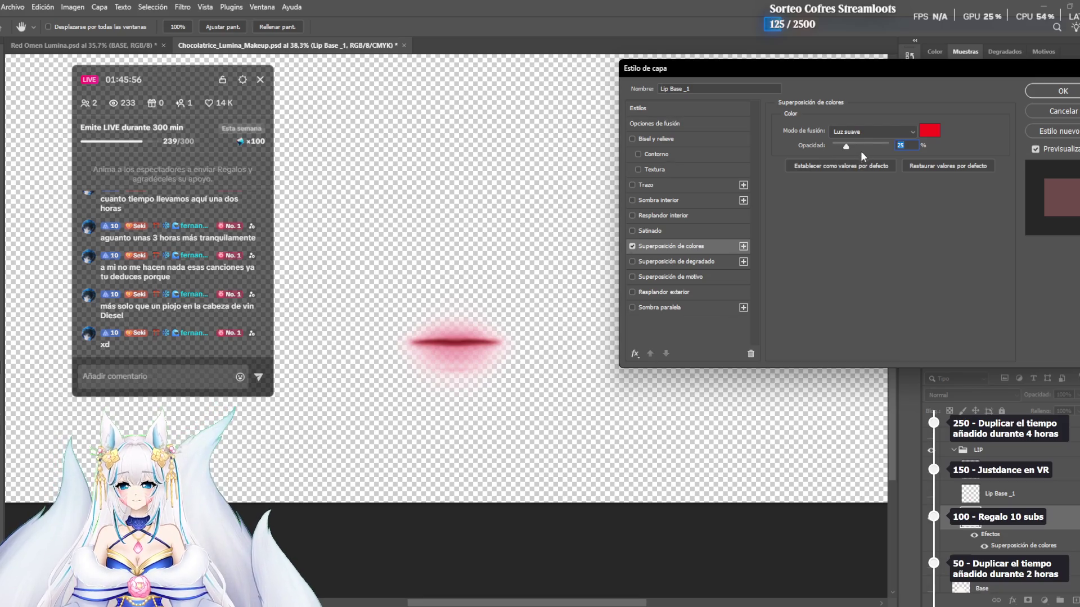
left_click(866, 132)
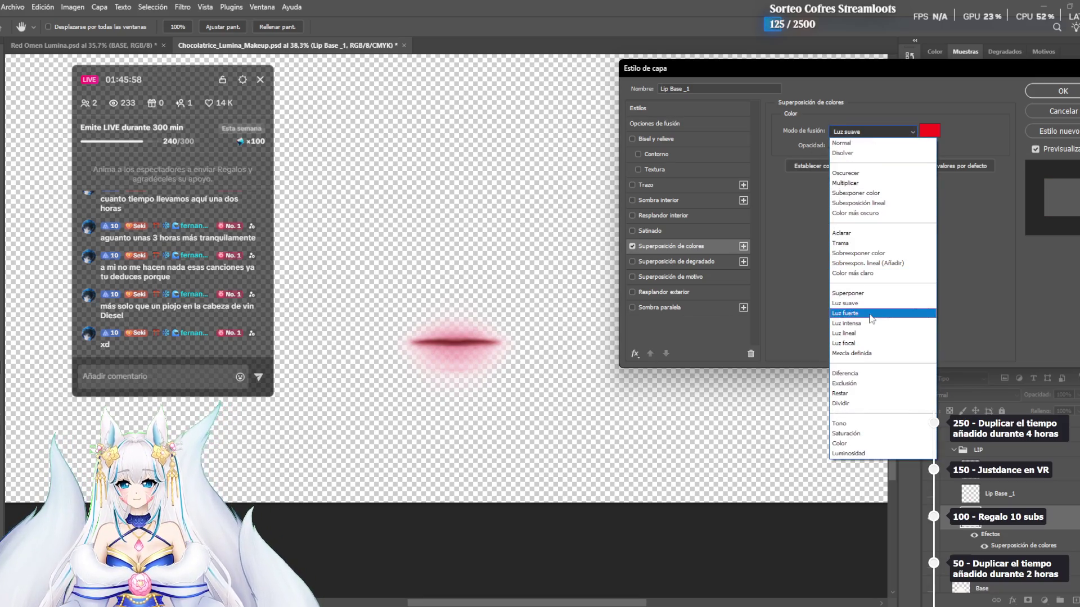
key("Escape")
left_click(632, 246)
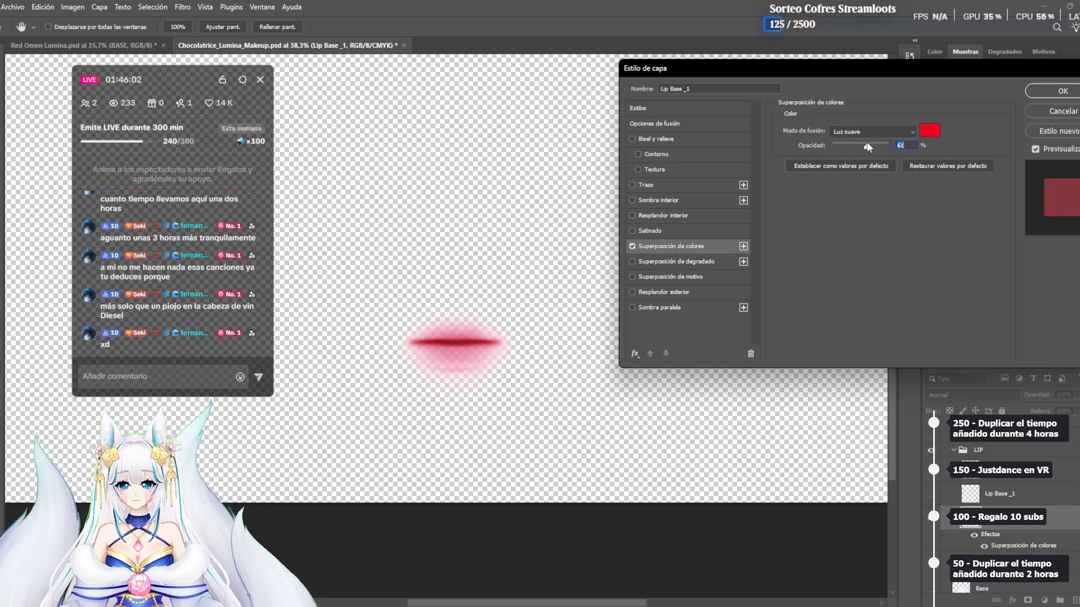
Preview Superponer, Color más claro, Sobreexpos. lineal, Sobreexponer color and Trama, with opacity at 26%
left_click(892, 131)
left_click(857, 297)
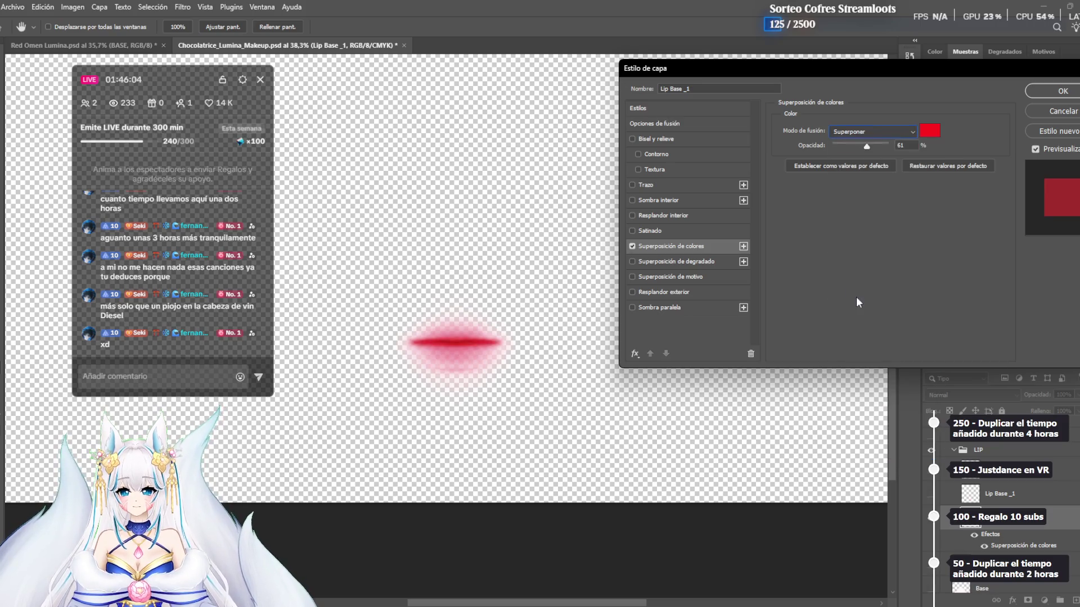
left_click(876, 132)
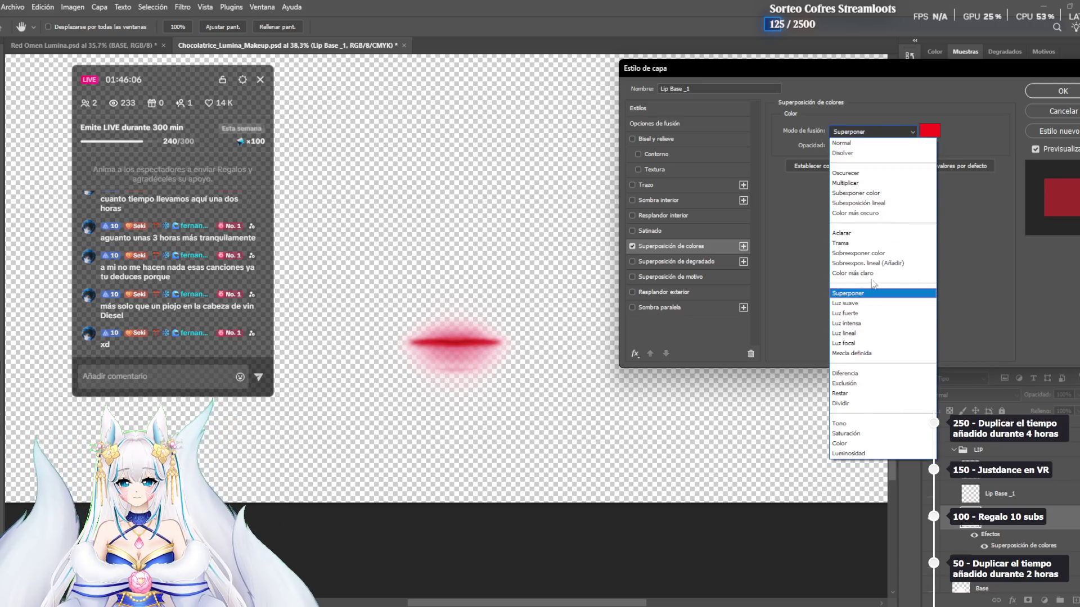
left_click(872, 271)
left_click(871, 131)
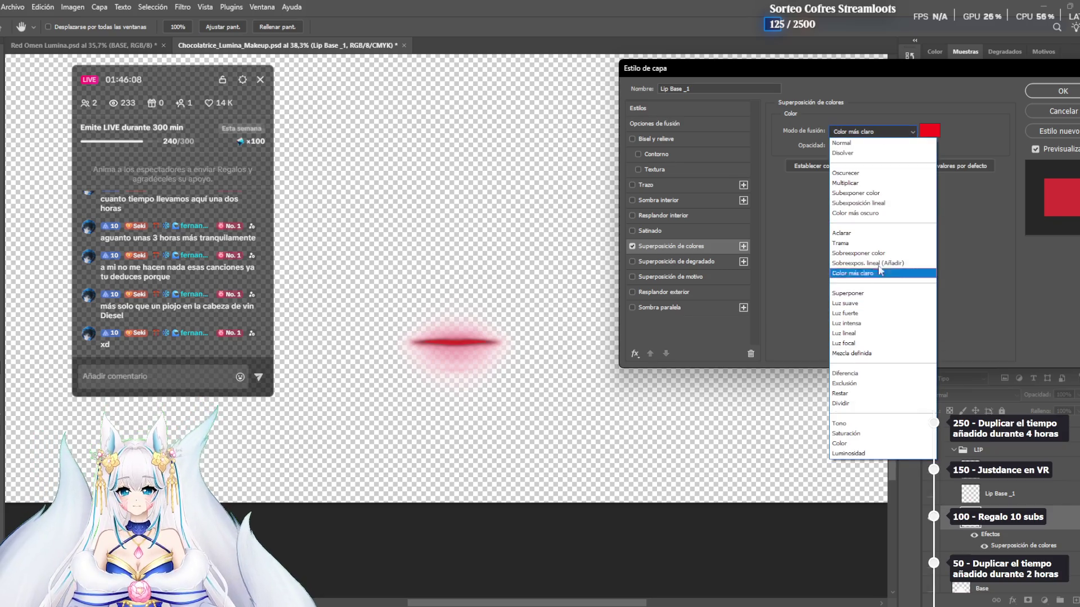
left_click(875, 263)
left_click(869, 137)
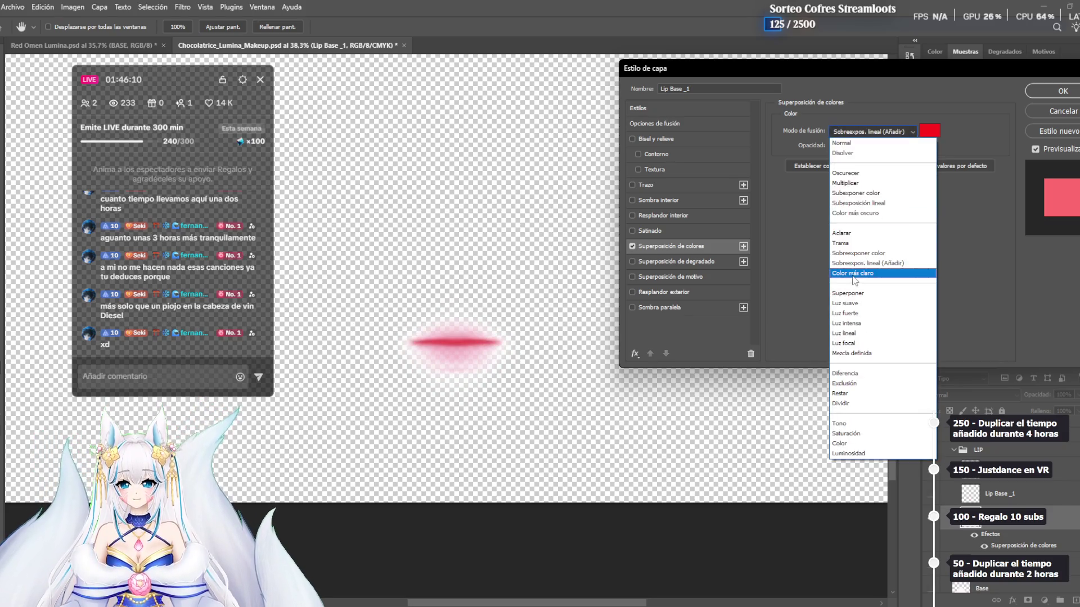
left_click(860, 236)
left_click(857, 135)
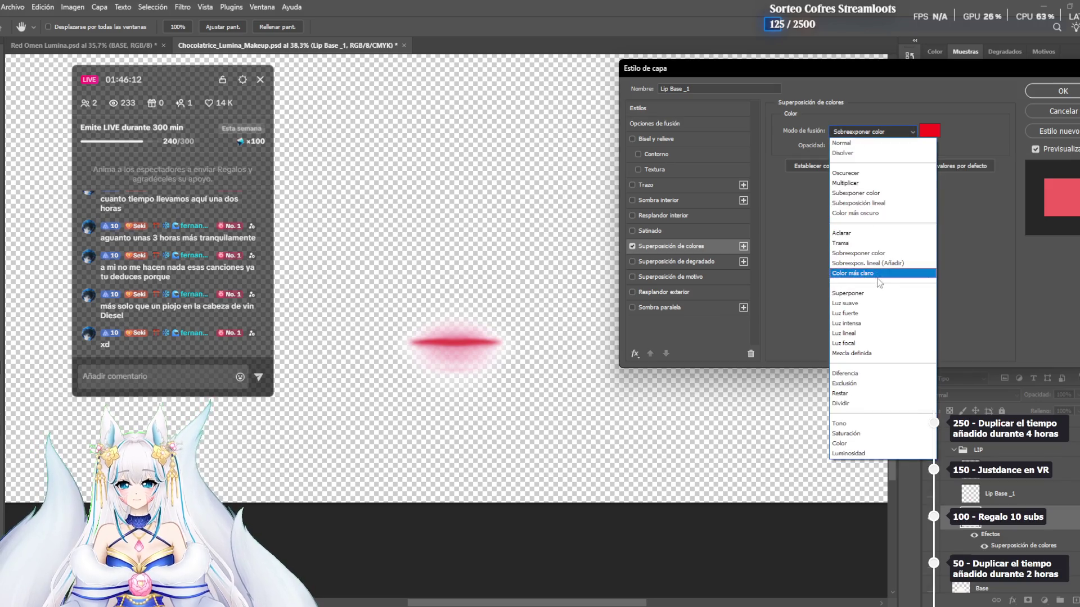
left_click(860, 237)
left_click(870, 131)
left_click(854, 243)
left_click_drag(853, 147, 863, 146)
Preview Aclarar, Color más oscuro, Subexposición lineal, Subexponer color, Multiplicar and Oscurecer at about 23% opacity
left_click(872, 132)
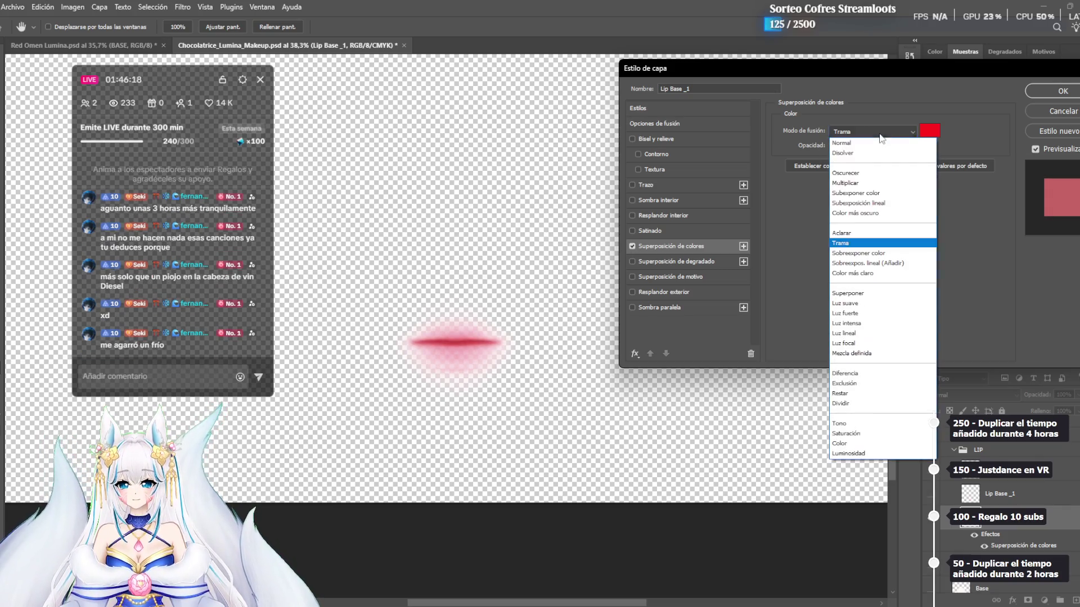
left_click(853, 237)
left_click(878, 131)
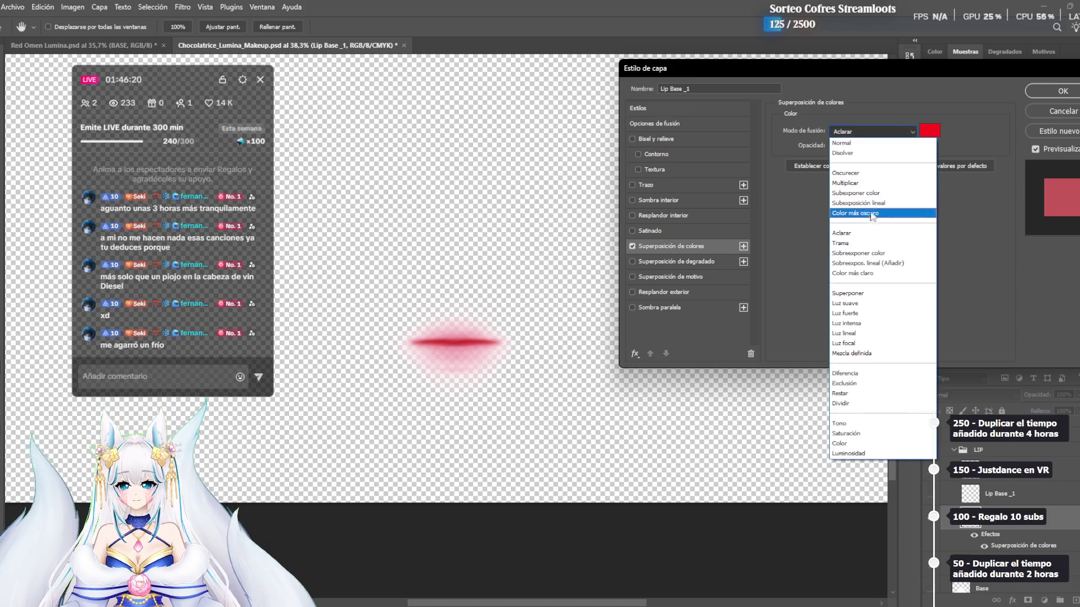
left_click(876, 213)
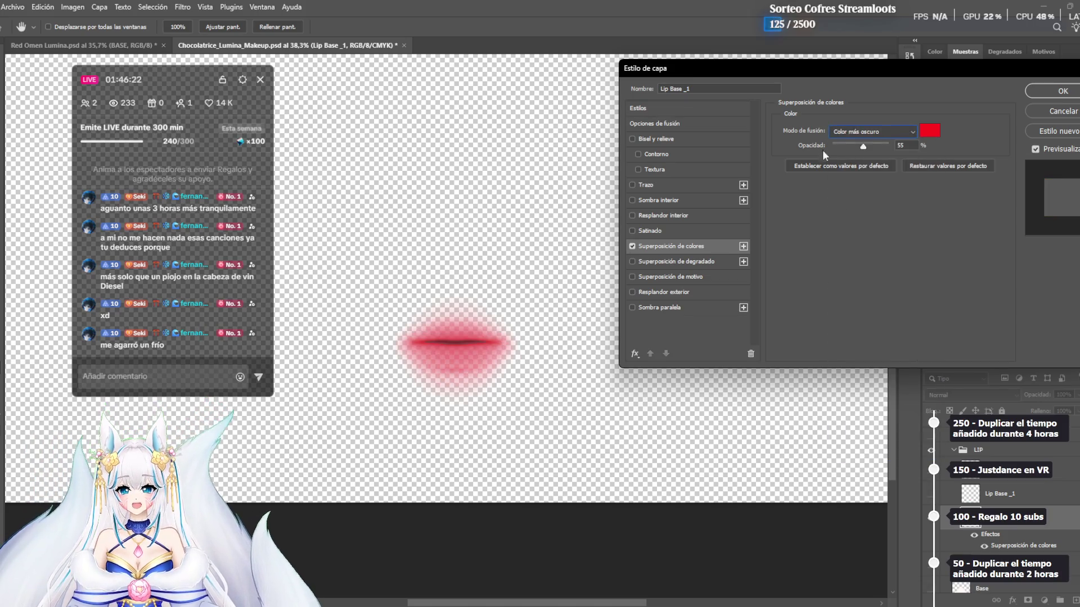
left_click_drag(845, 147, 846, 151)
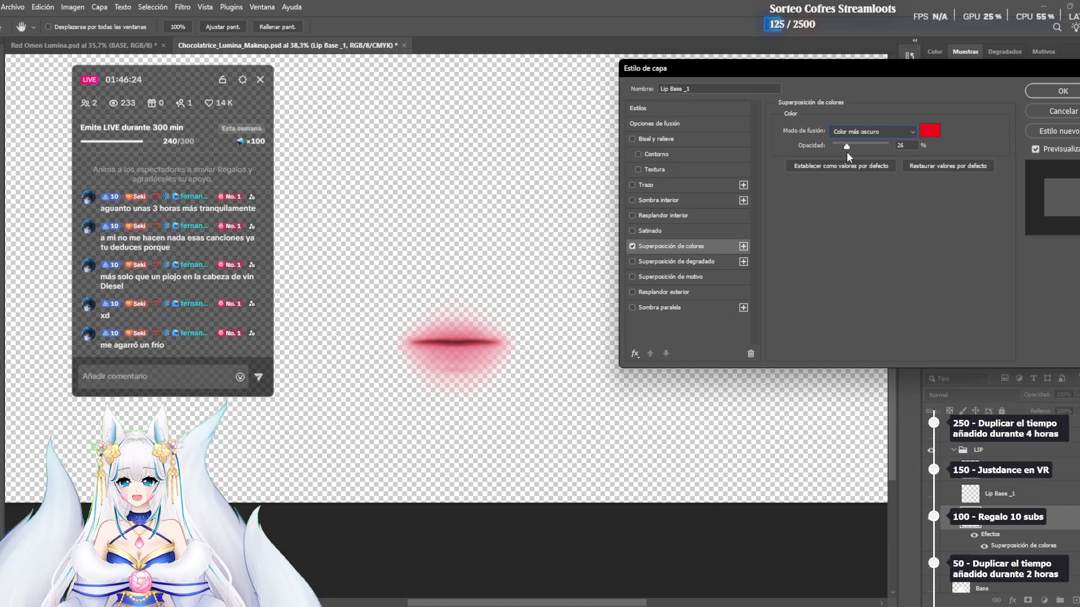
left_click(864, 131)
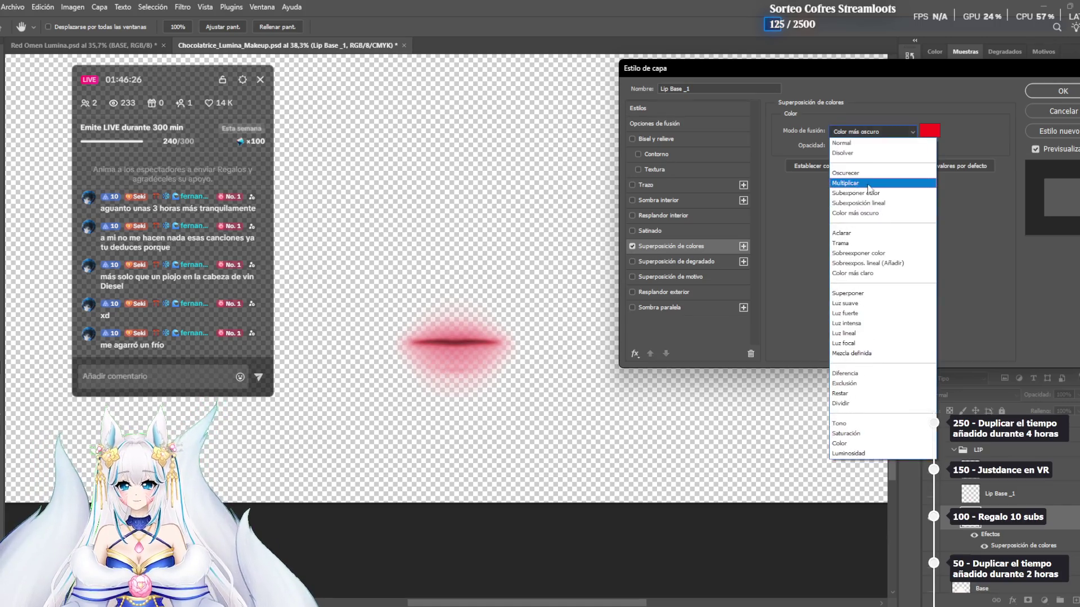
left_click(878, 203)
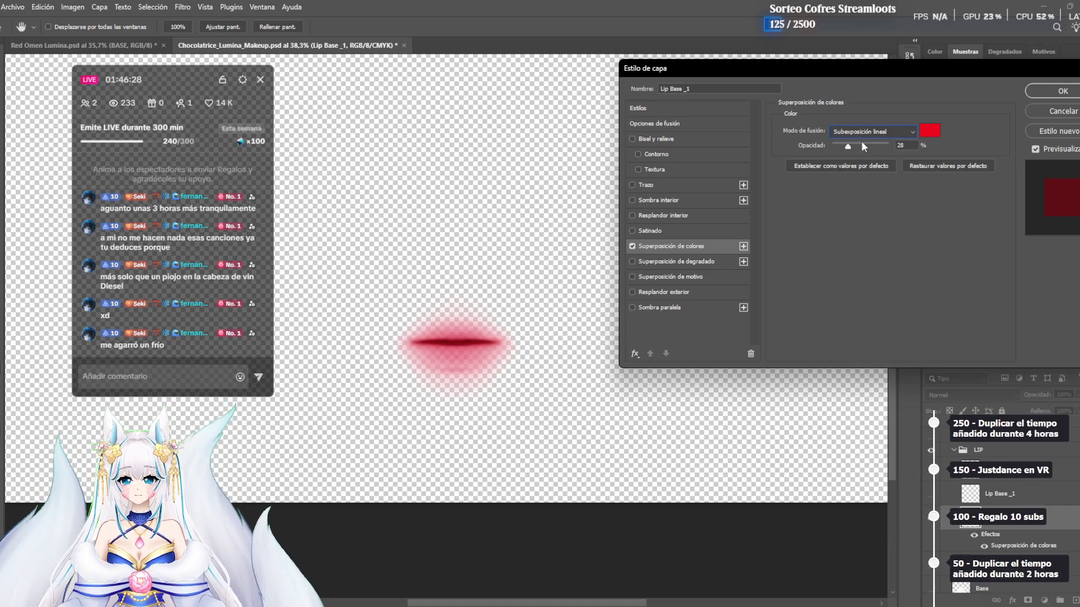
left_click(866, 131)
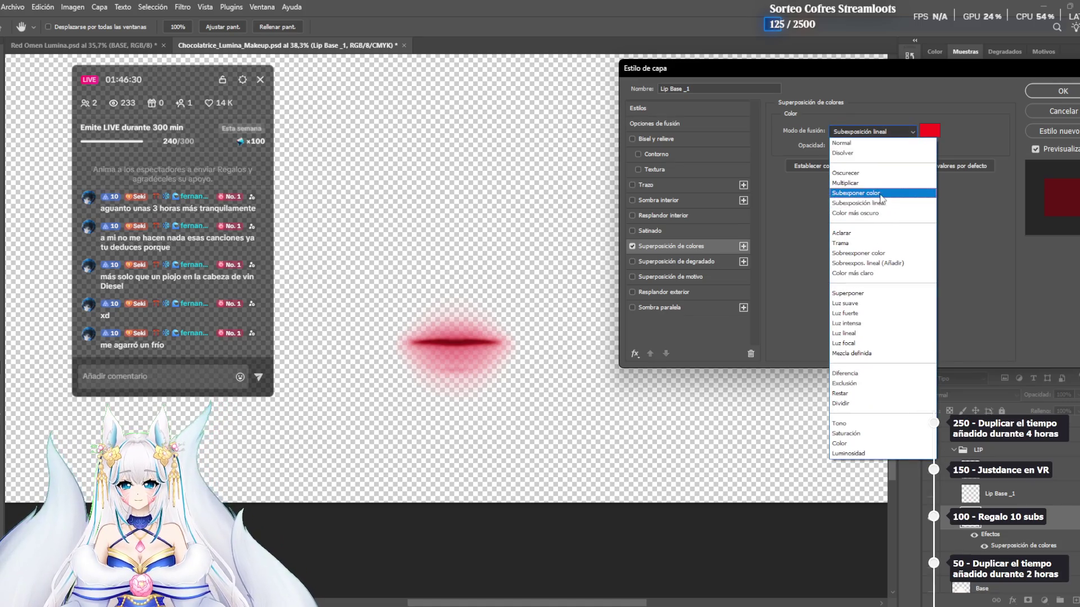
left_click(881, 192)
left_click(857, 132)
left_click(860, 182)
left_click(869, 132)
left_click(864, 176)
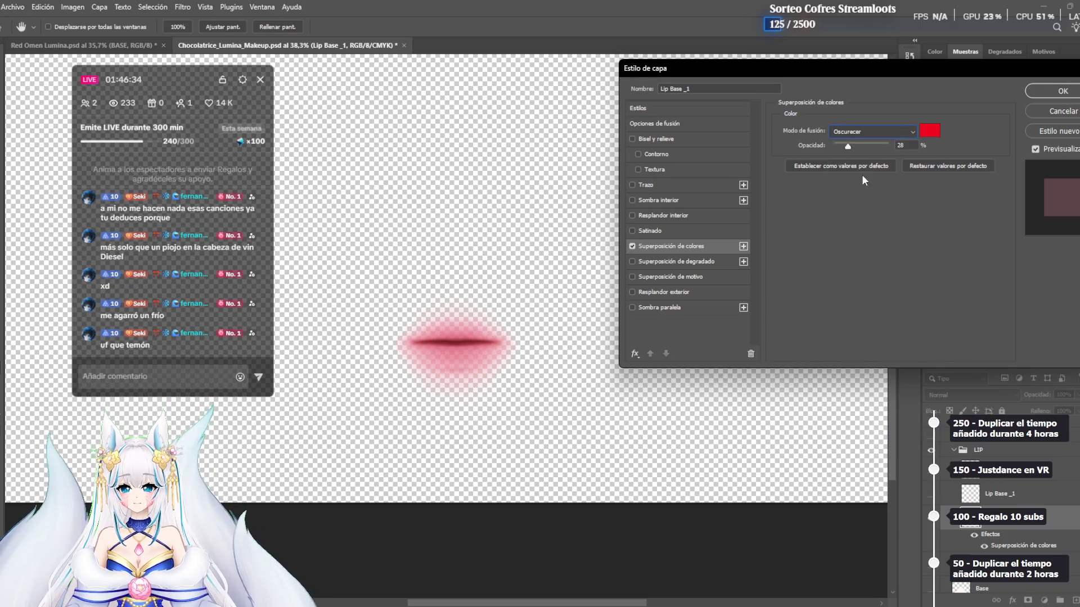
Settle the red overlay on Luz fuerte at roughly 26–33% opacity and accept it
left_click(863, 131)
left_click(849, 143)
left_click(866, 132)
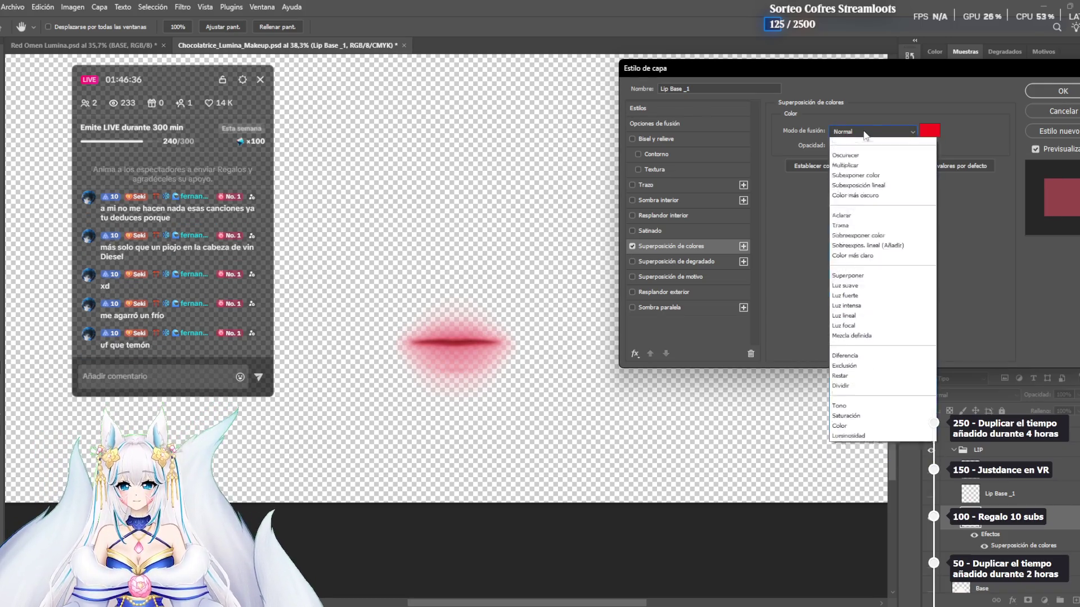
left_click(859, 304)
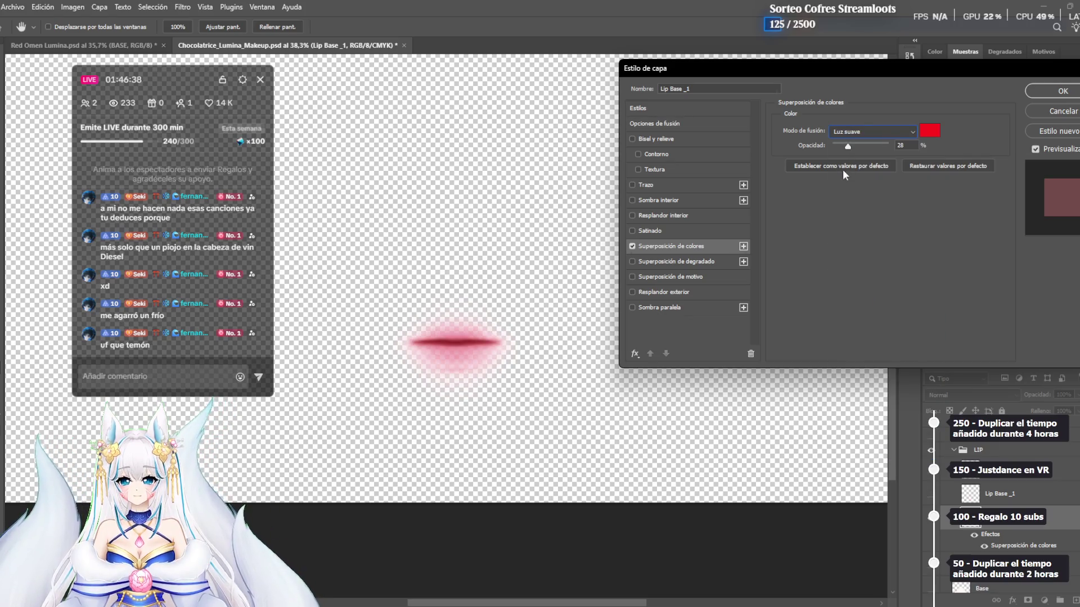
left_click_drag(848, 148, 815, 151)
left_click(871, 131)
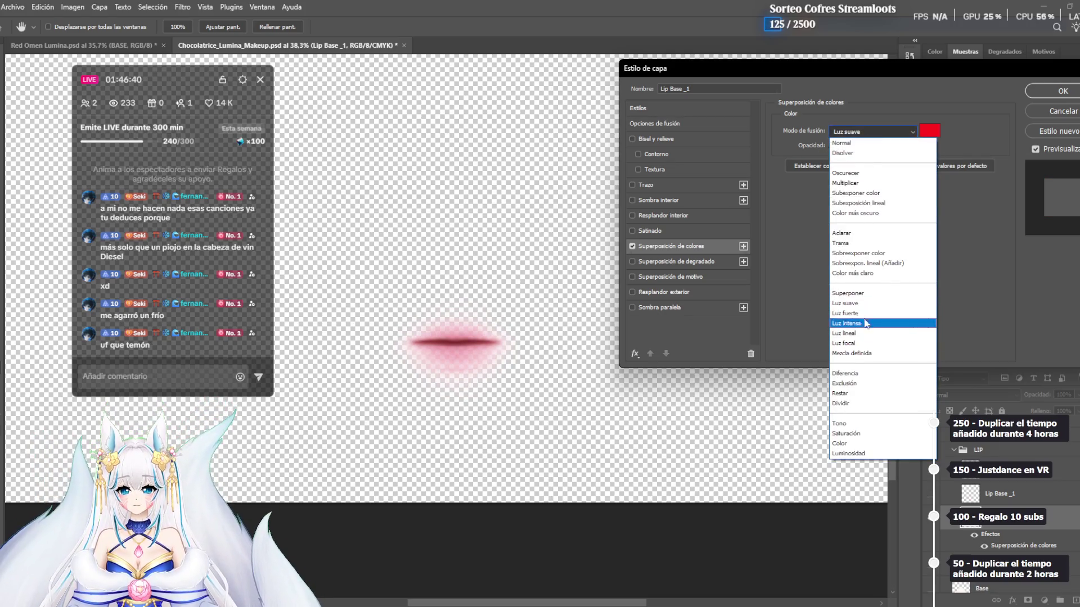
left_click(862, 316)
left_click_drag(833, 145, 853, 153)
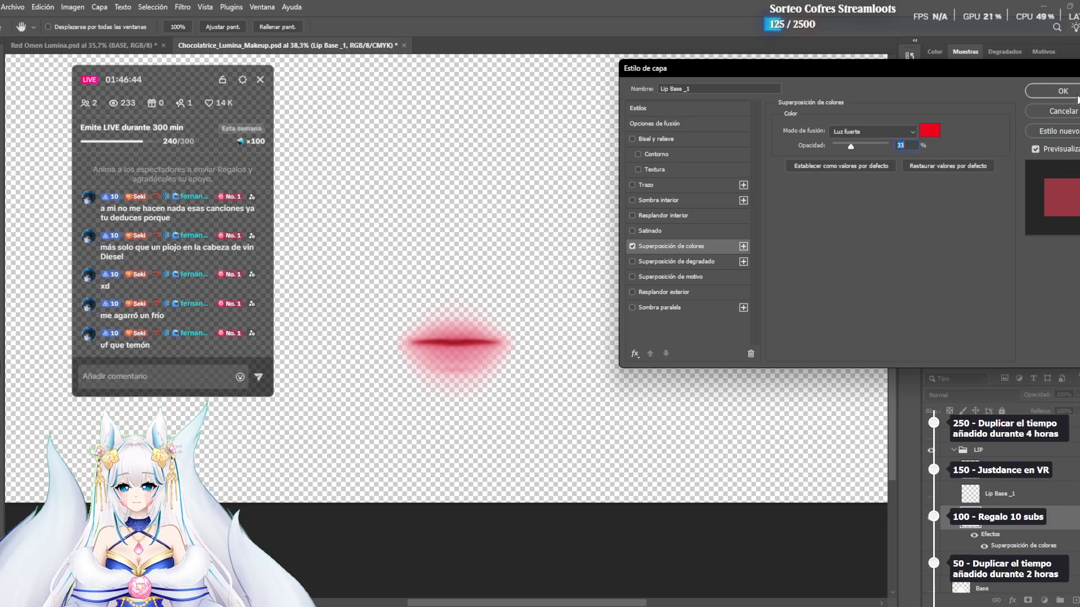
left_click(1063, 92)
Toggle the Base face layer to compare the lips, leaving it hidden
scroll("down", 3)
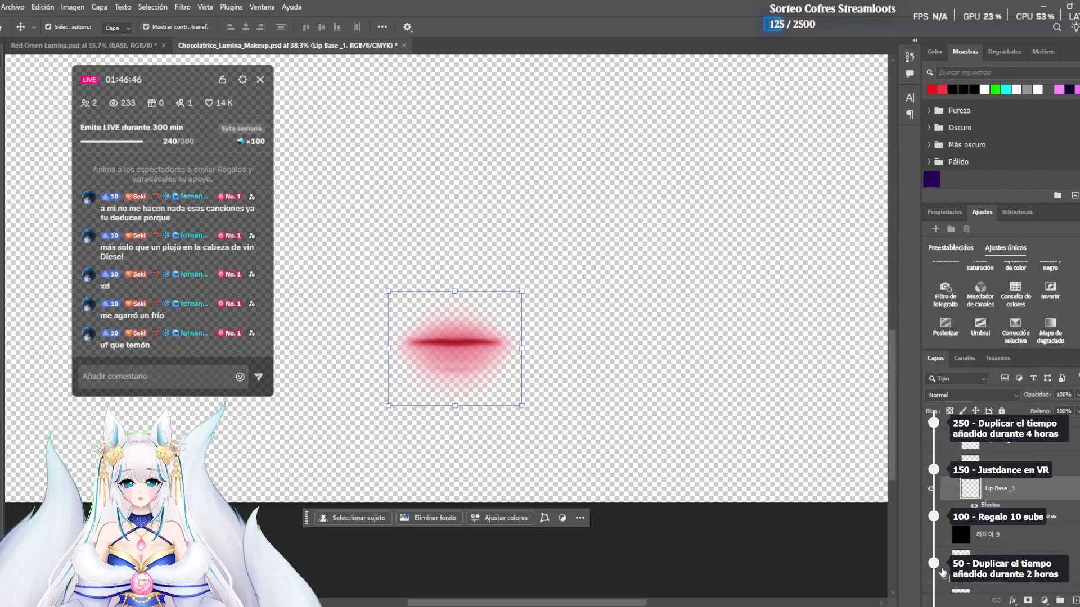
left_click(933, 548)
left_click(933, 548)
left_click(934, 548)
left_click(932, 546)
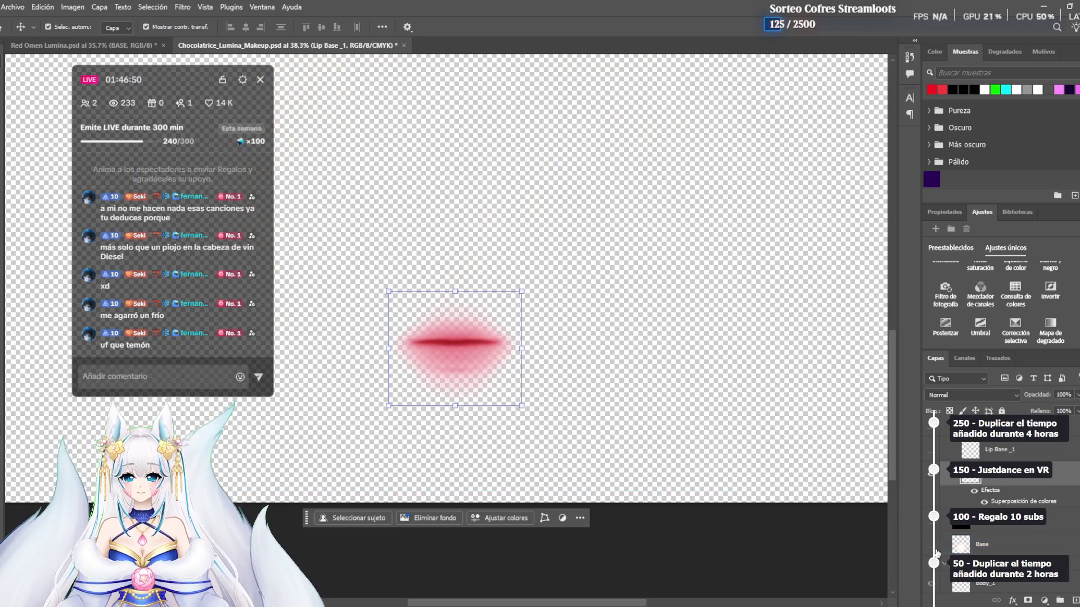
left_click(932, 545)
left_click(932, 546)
left_click(932, 545)
left_click(933, 547)
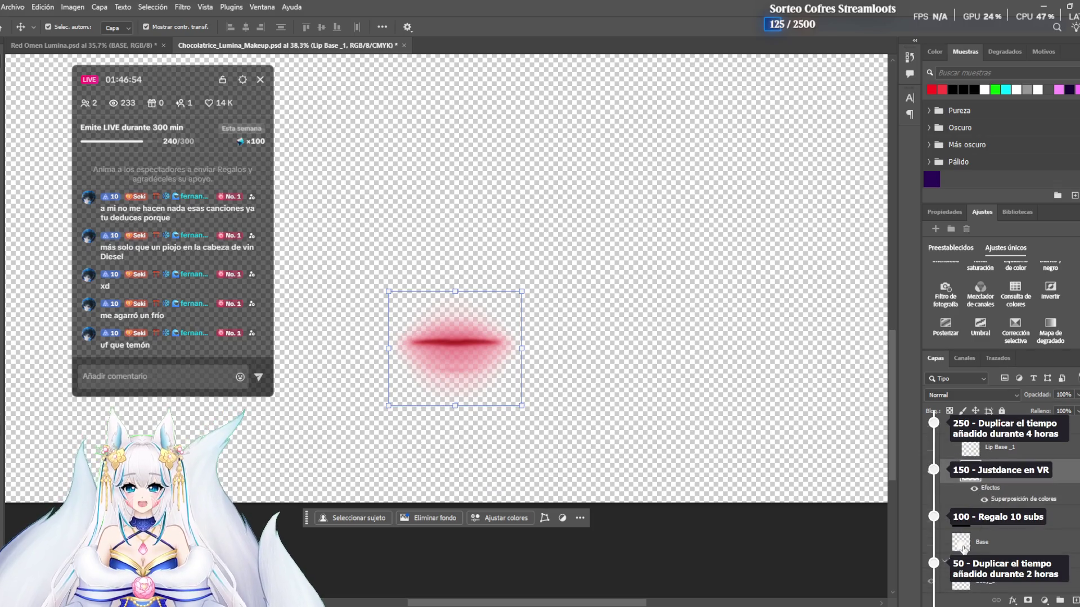
Select the Eyelashes layer inside the Makeup group
scroll("up", 3)
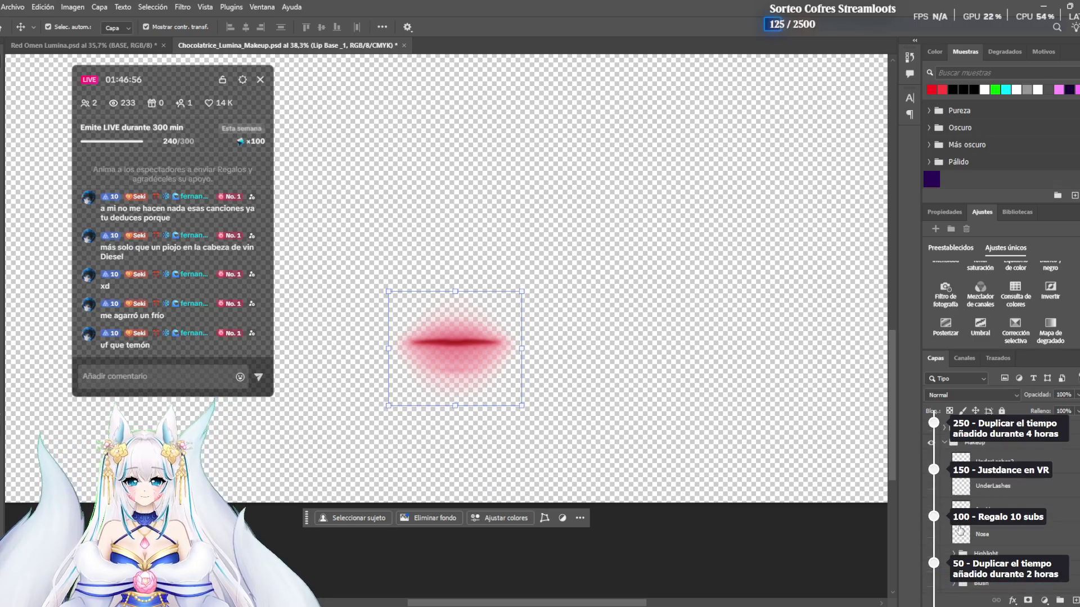
left_click(945, 447)
left_click(945, 431)
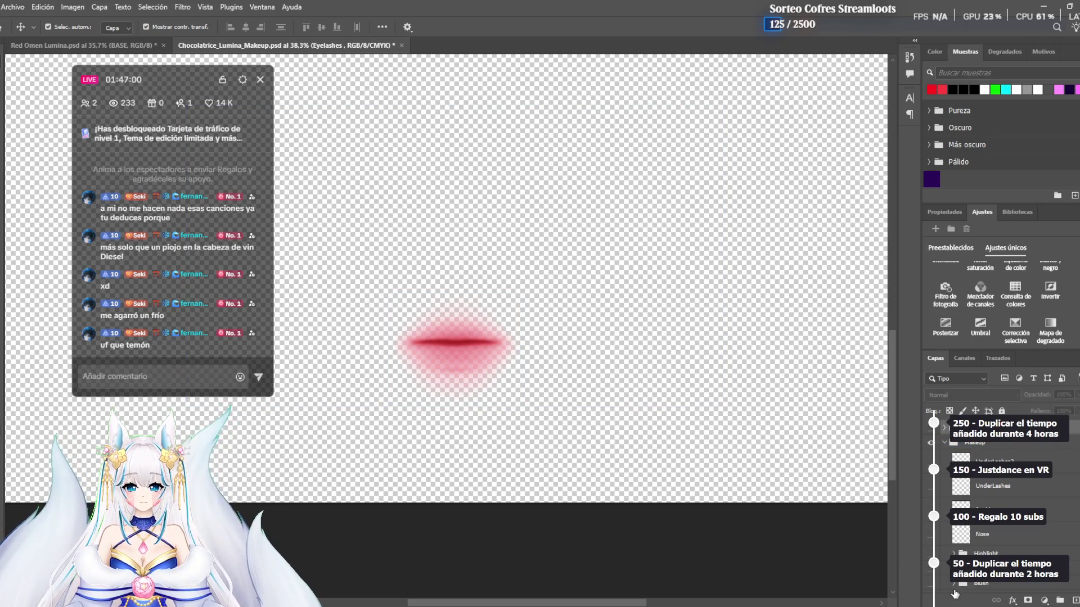
scroll("down", 3)
scroll("down", 3)
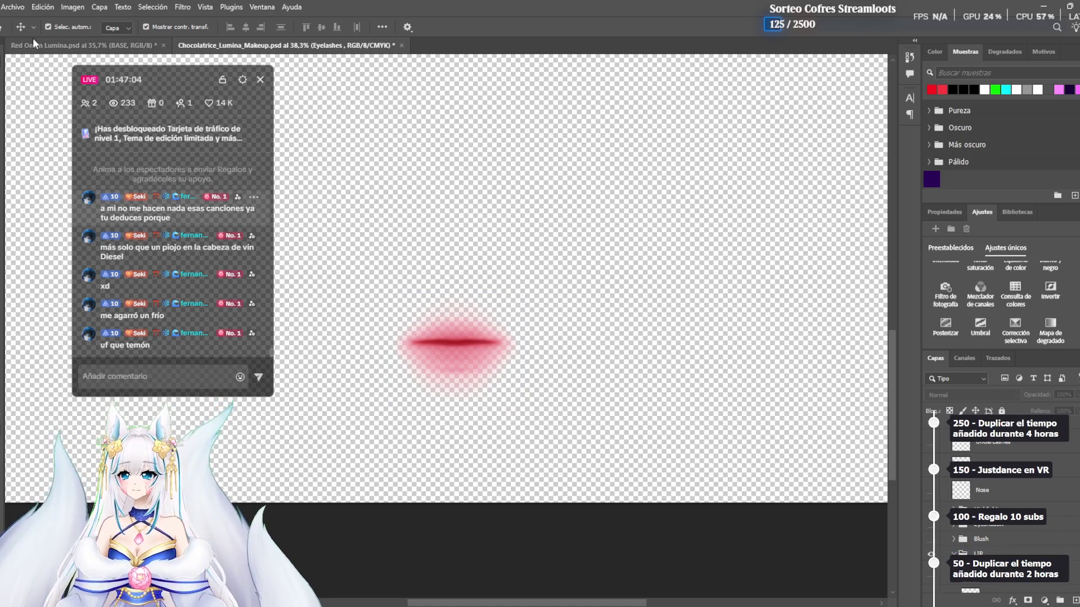
Save a PNG copy 'Chocolatrice_Lumina_Makeup copia' into the Lumina_Makeup_No.1_Chocolaterice folder
left_click(13, 7)
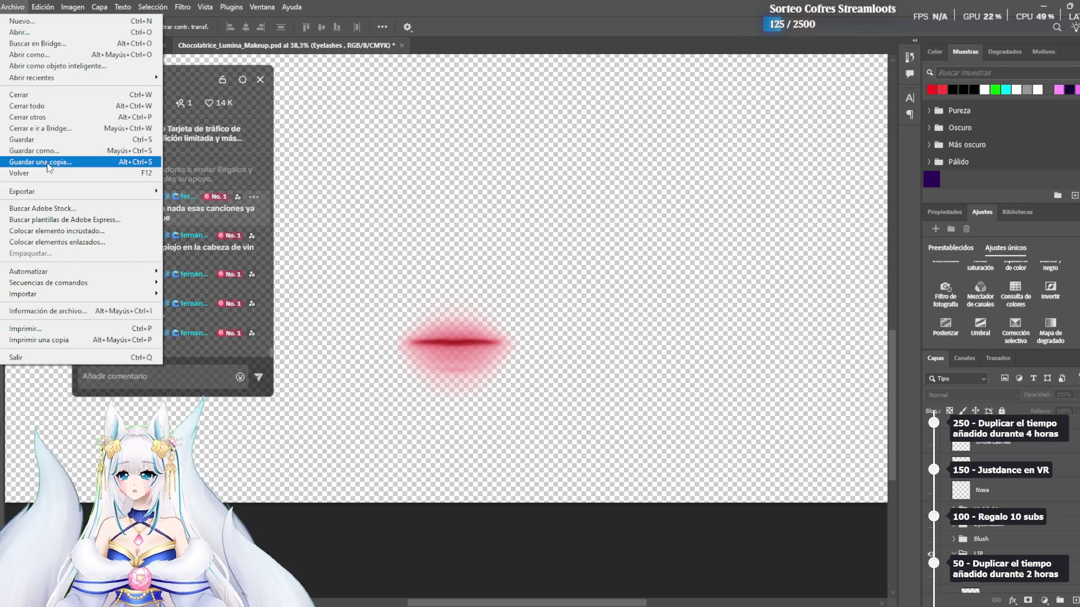
left_click(80, 164)
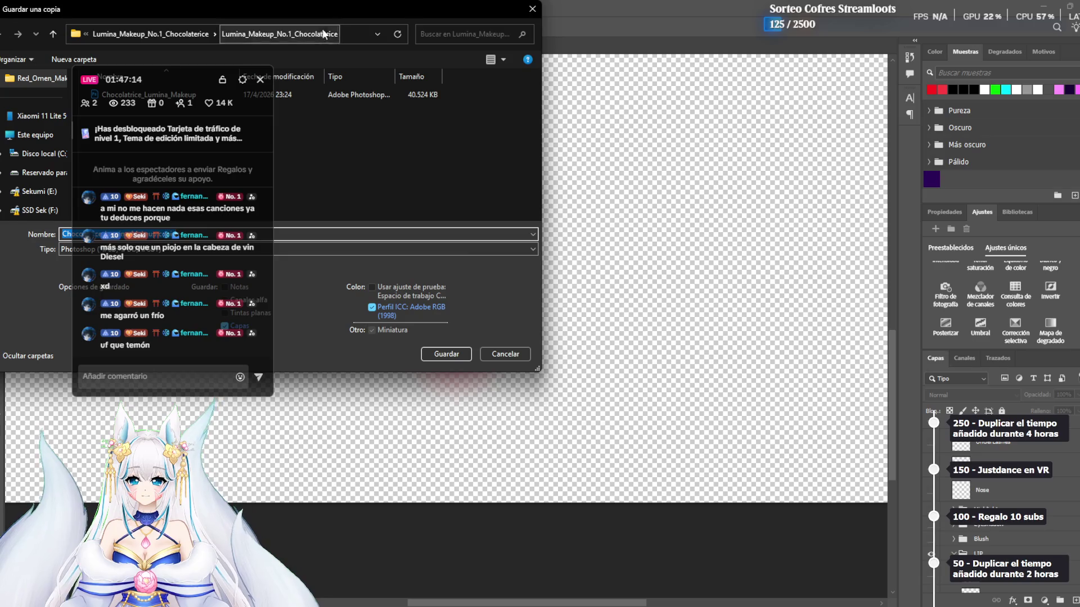
left_click(469, 262)
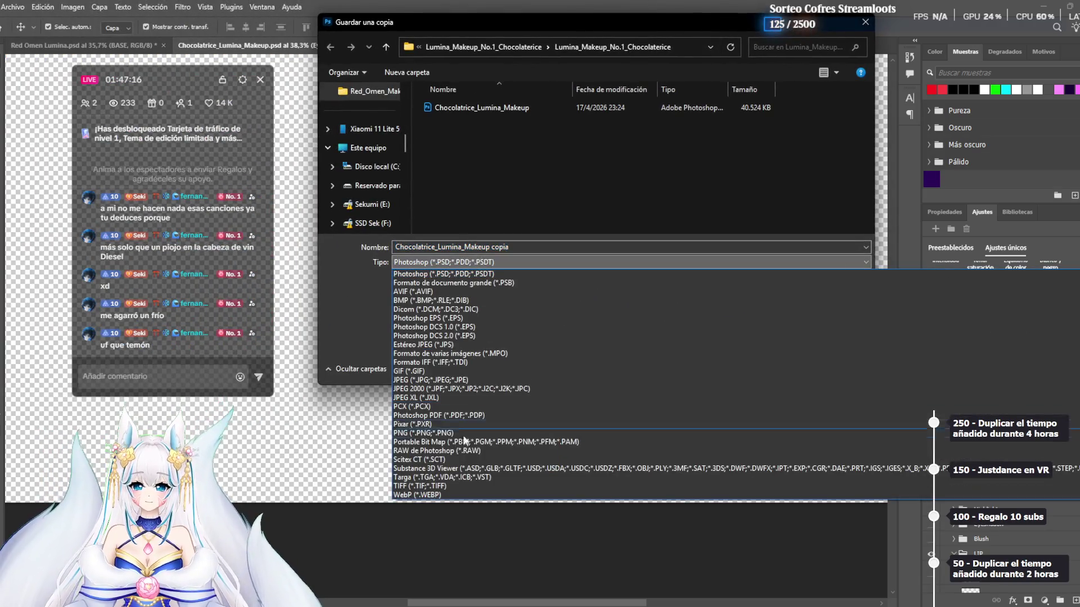
left_click(472, 441)
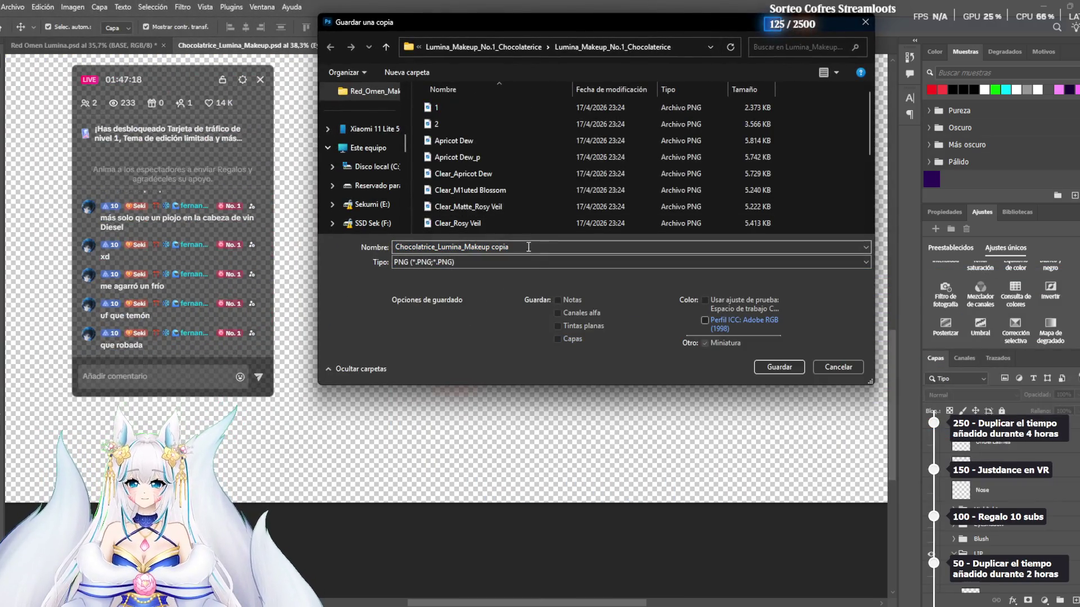
left_click(784, 368)
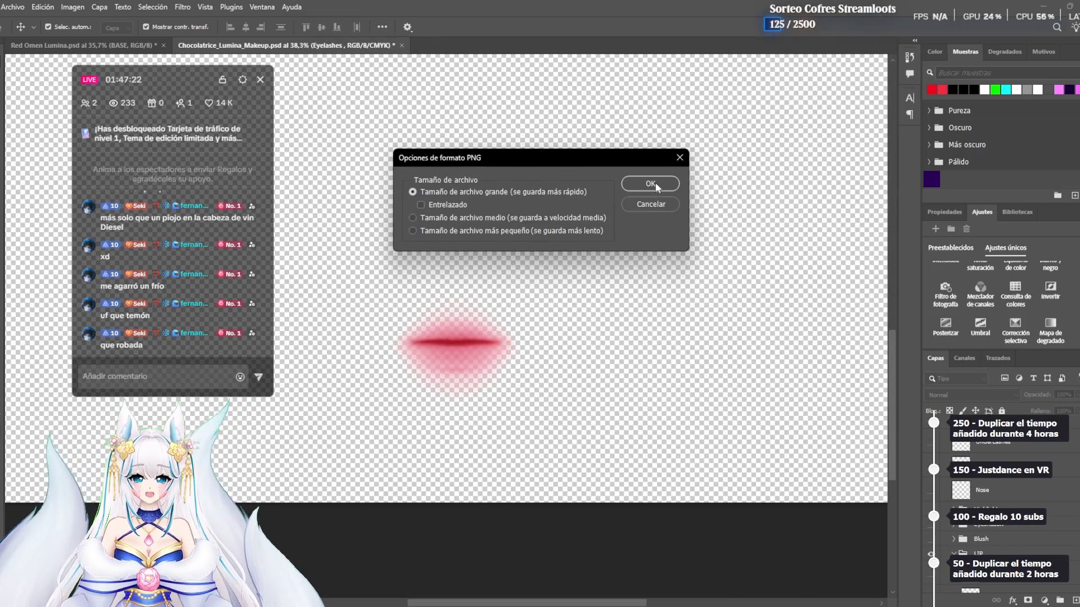
left_click(650, 184)
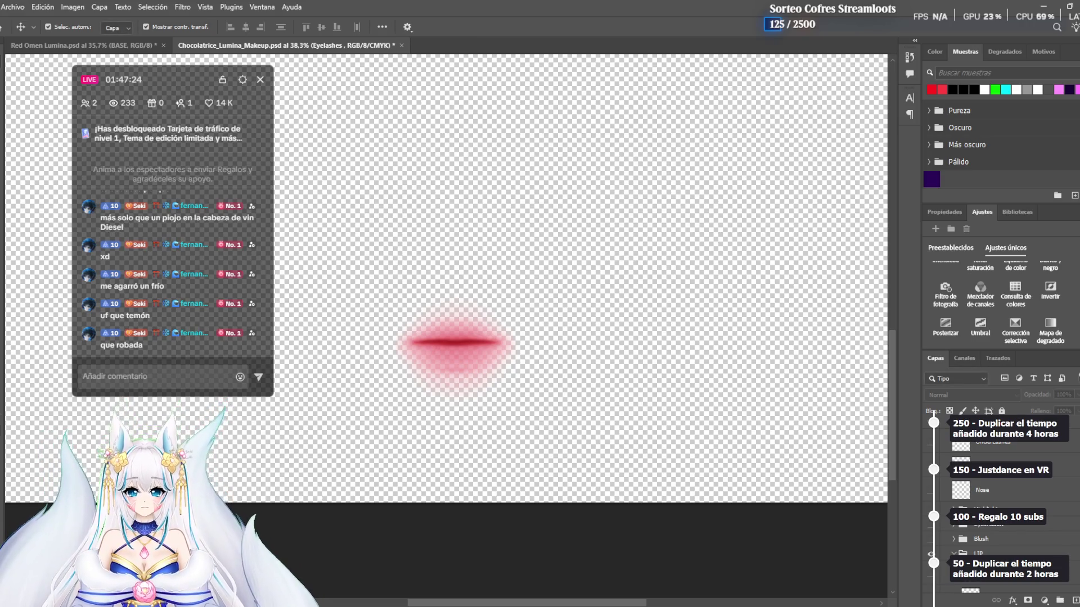
key("alt+Tab")
Preview the Apricot Dew_p texture, the exported lips PNG copy and reference image 1
left_click_drag(183, 83, 888, 96)
left_click(218, 315)
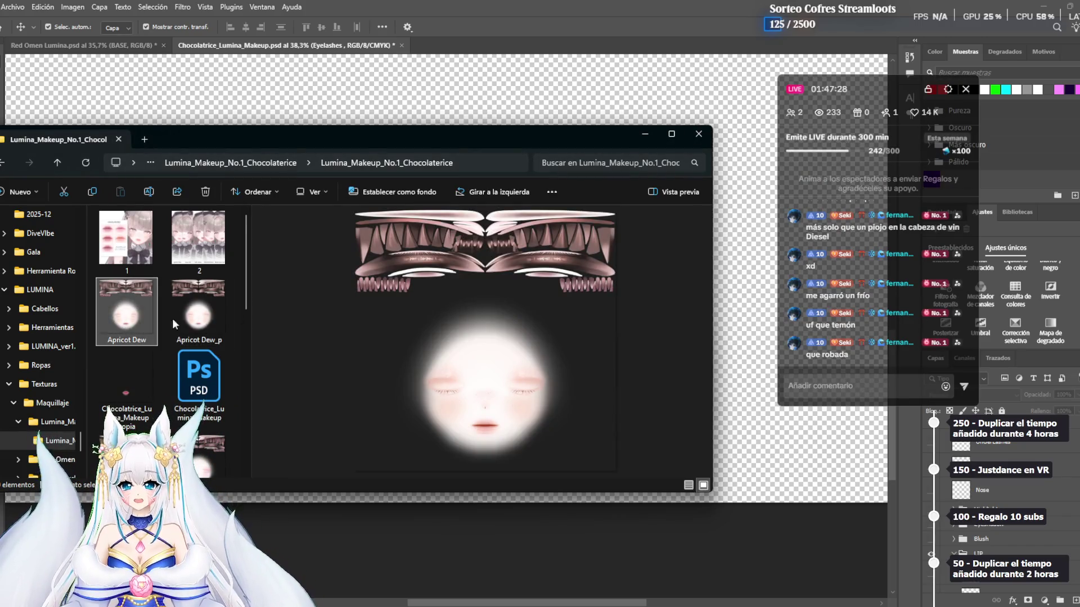
left_click(125, 394)
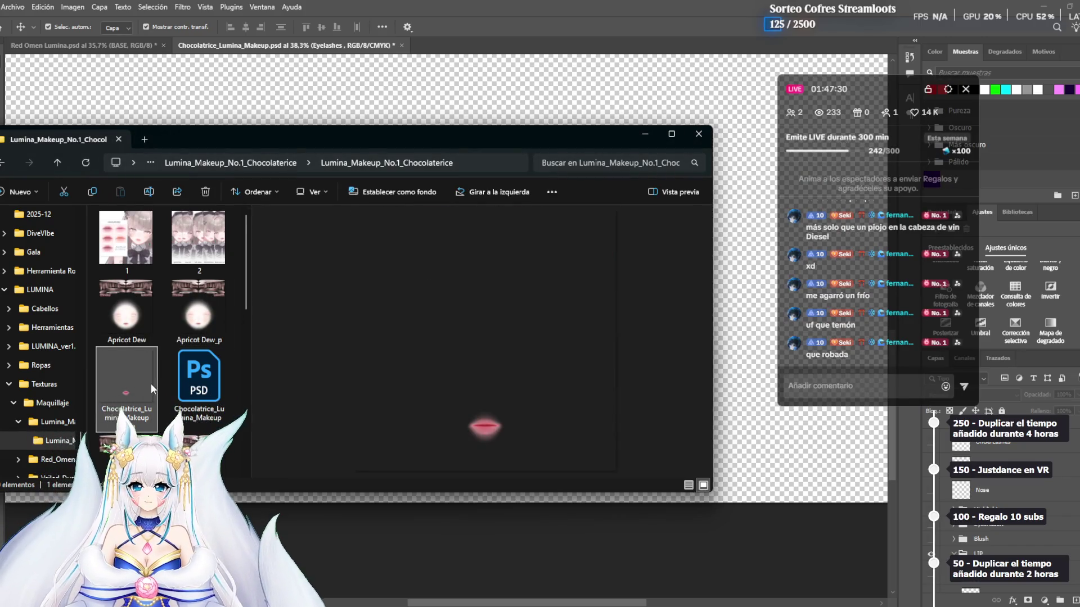
left_click(164, 256)
left_click(154, 254)
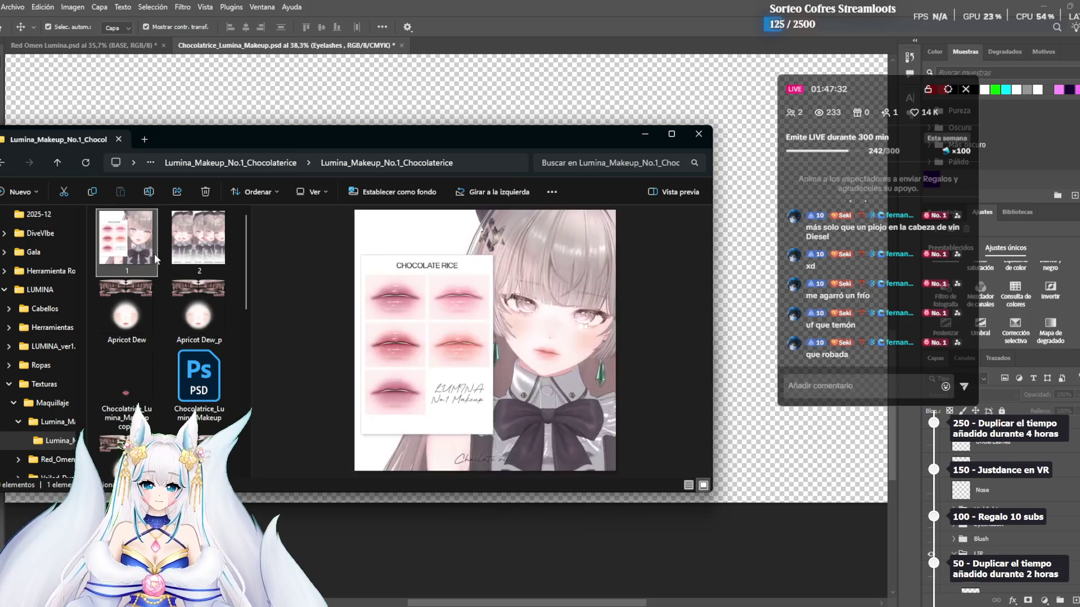
scroll("down", 3)
left_click(154, 254)
Step through the texture previews, comparing Muted Blossom with its neighbour and Matte_Rosy Veil_pure_p
key("Down")
key("Down")
key("Down")
key("Right")
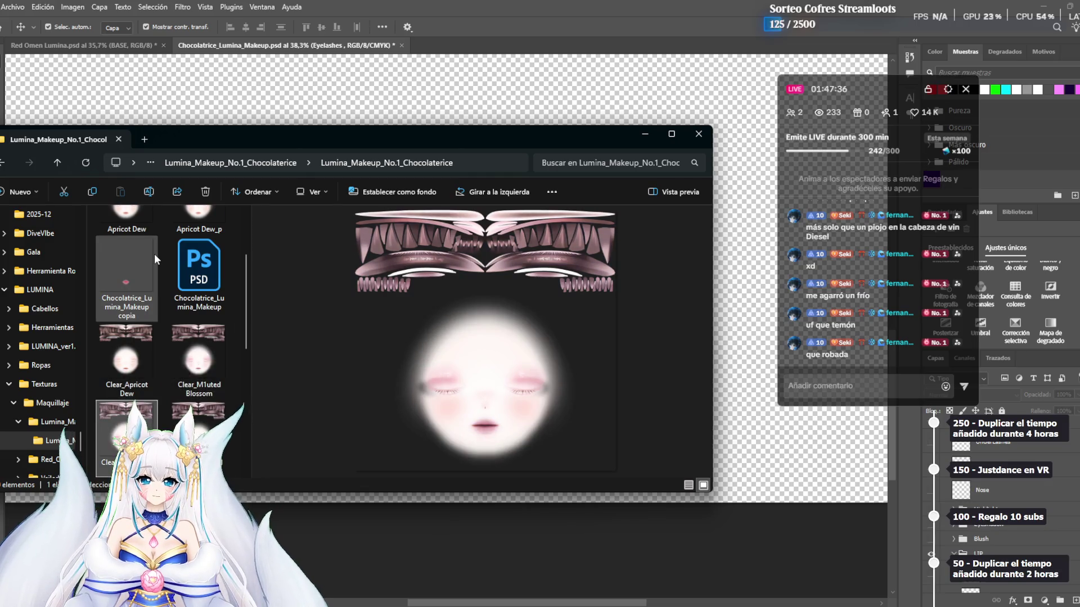
key("Right")
key("Down")
key("Down")
key("Down")
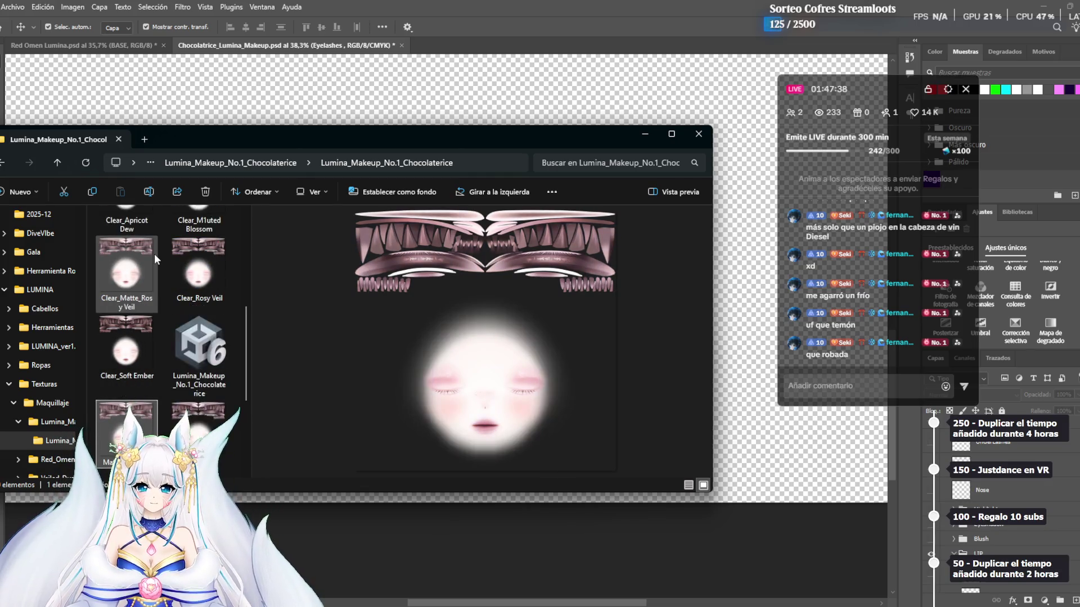
key("Up")
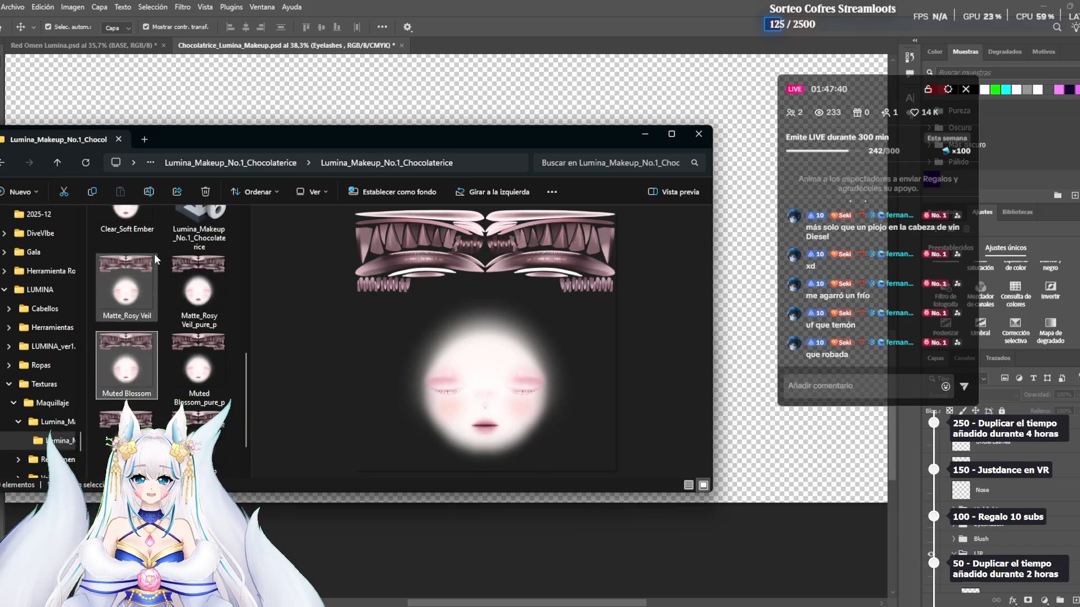
key("Right")
key("Left")
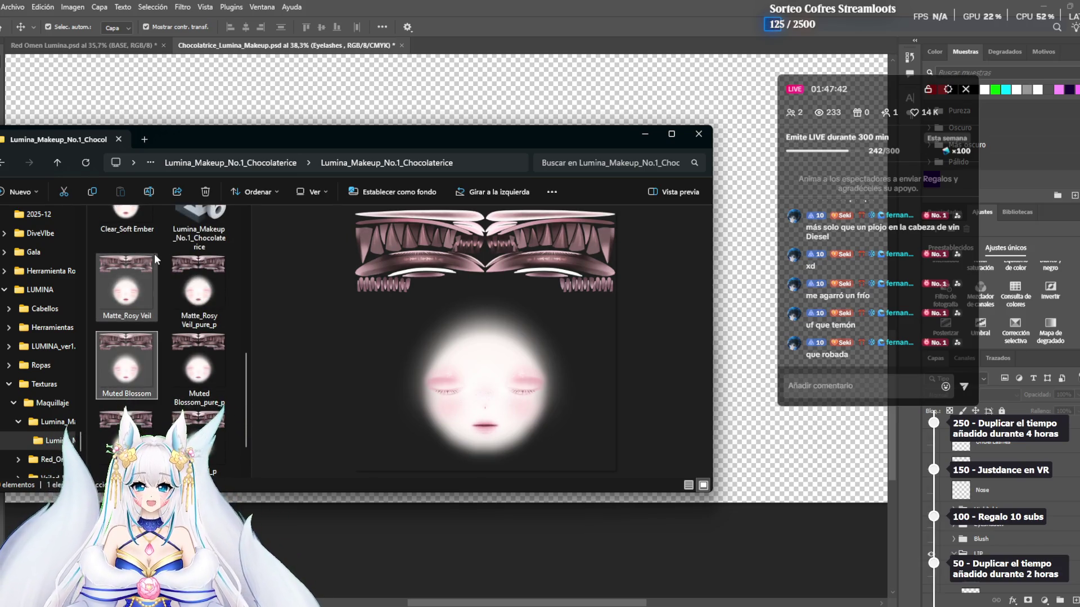
key("Right")
key("Left")
key("Right")
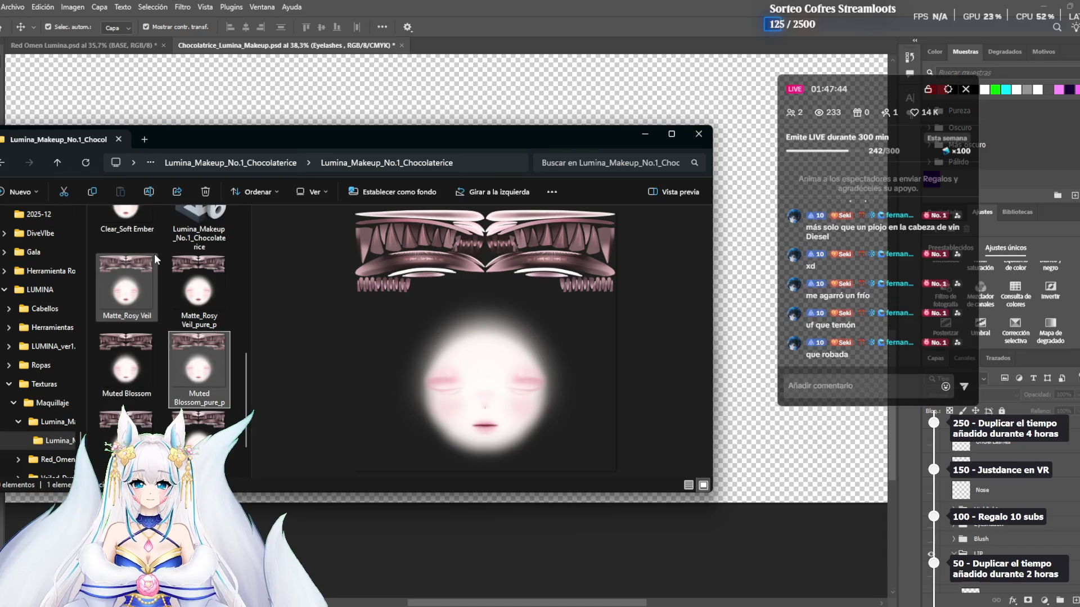
key("Left")
key("Up")
key("Right")
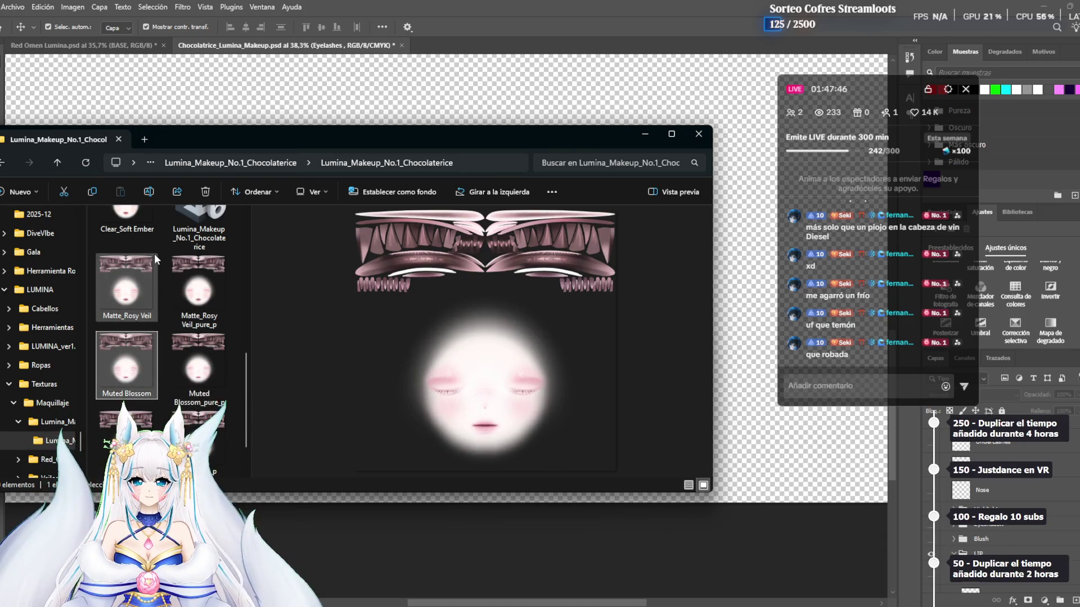
Preview the Rosy Veil_p and Clear_M1uted Blossom textures, then close the makeup folder window
scroll("down", 3)
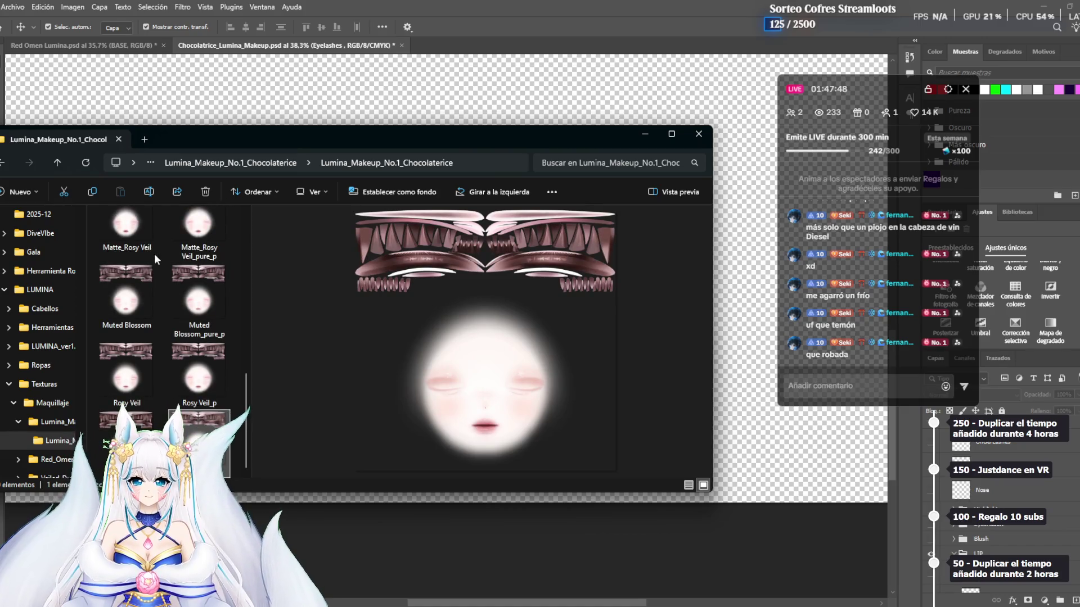
key("Up")
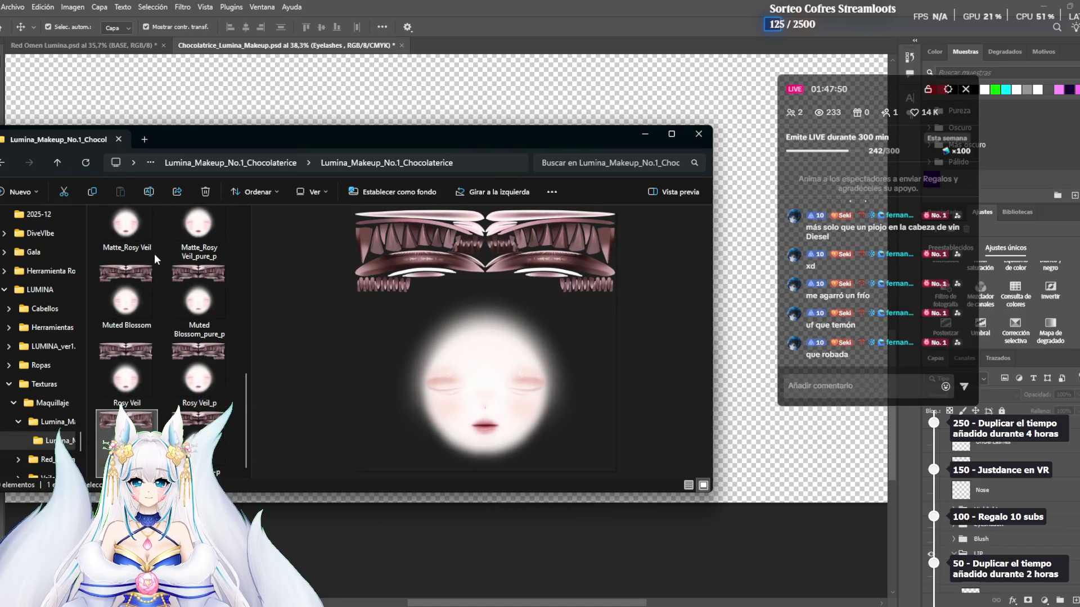
key("Up")
key("Up")
key("Up")
key("Up")
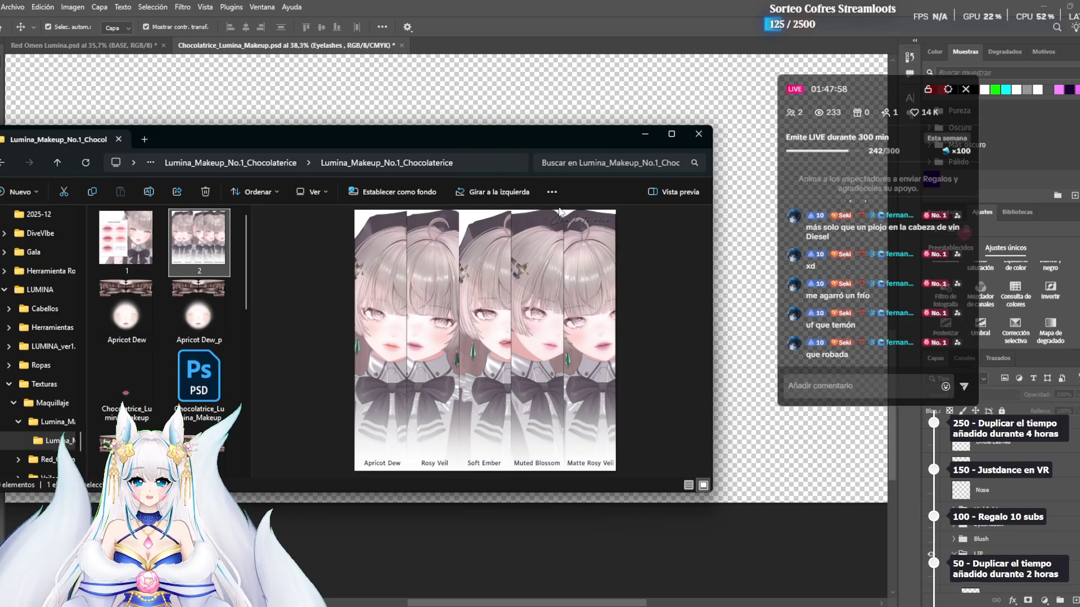
scroll("down", 3)
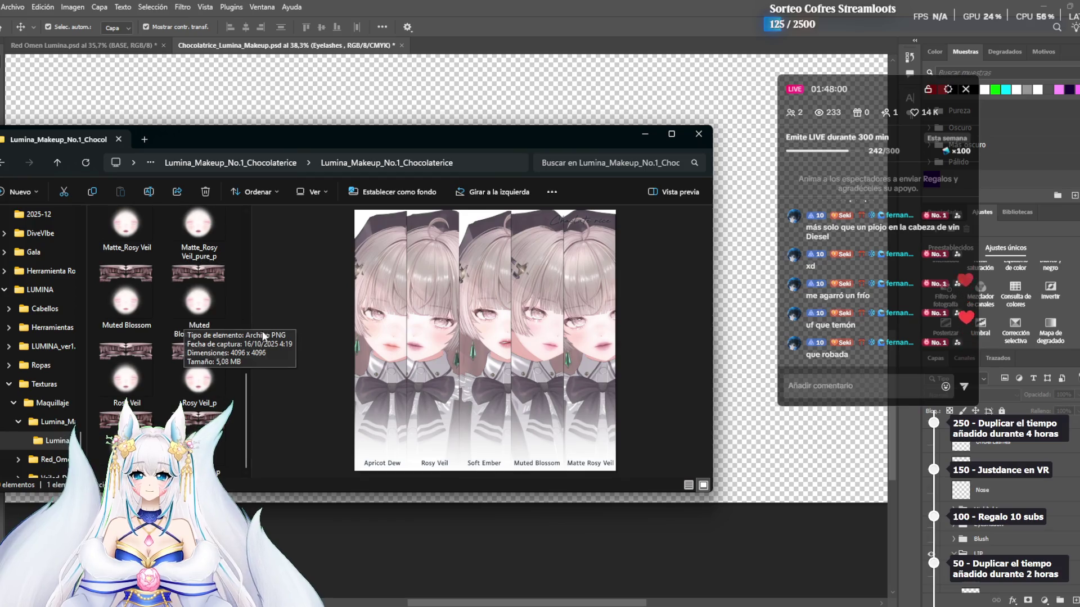
scroll("up", 3)
scroll("down", 3)
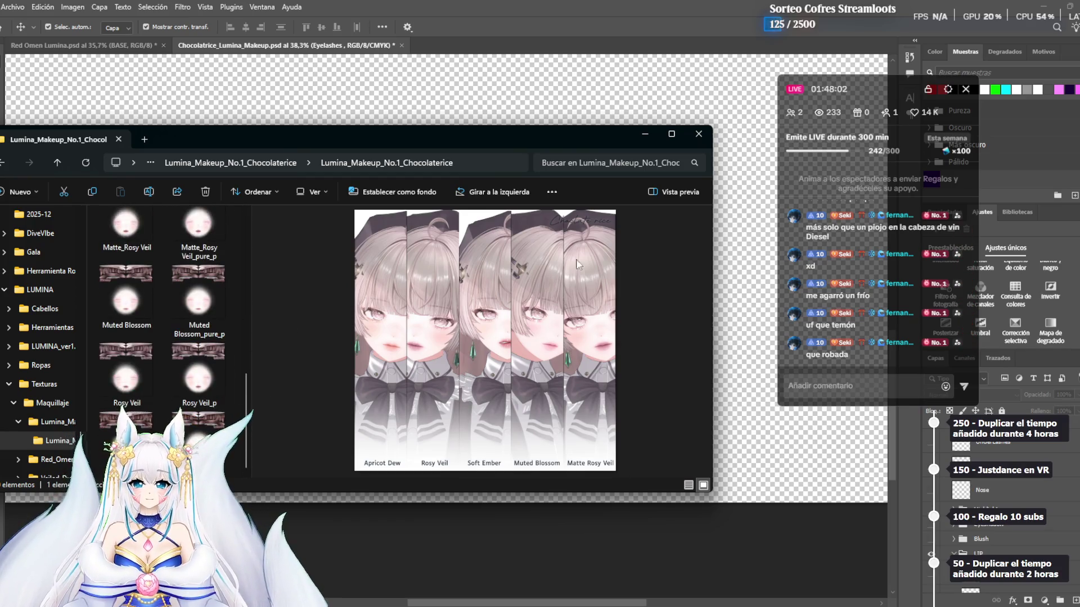
scroll("up", 3)
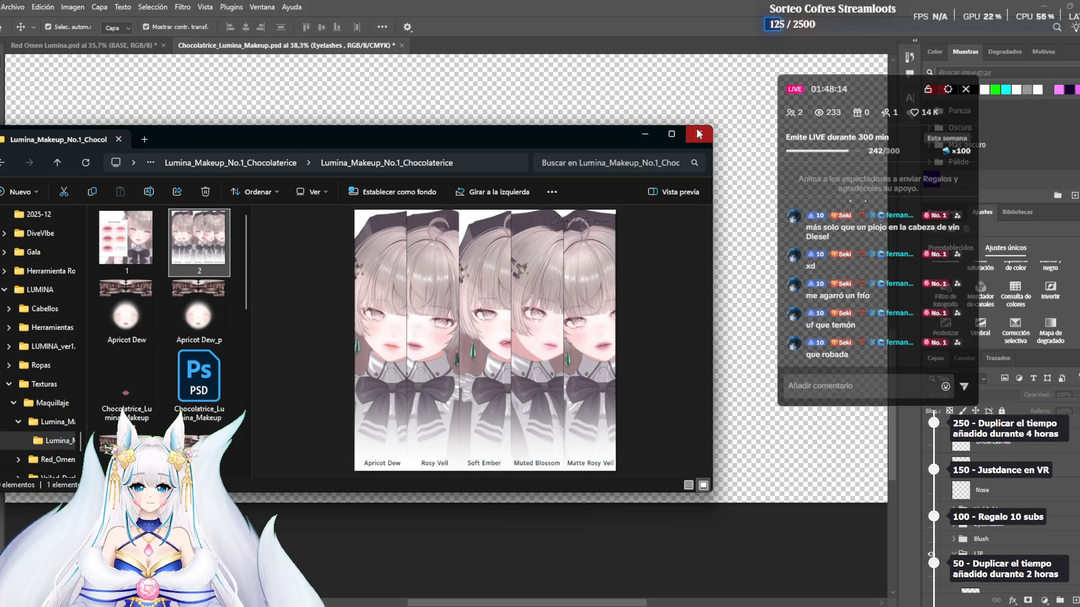
left_click(697, 137)
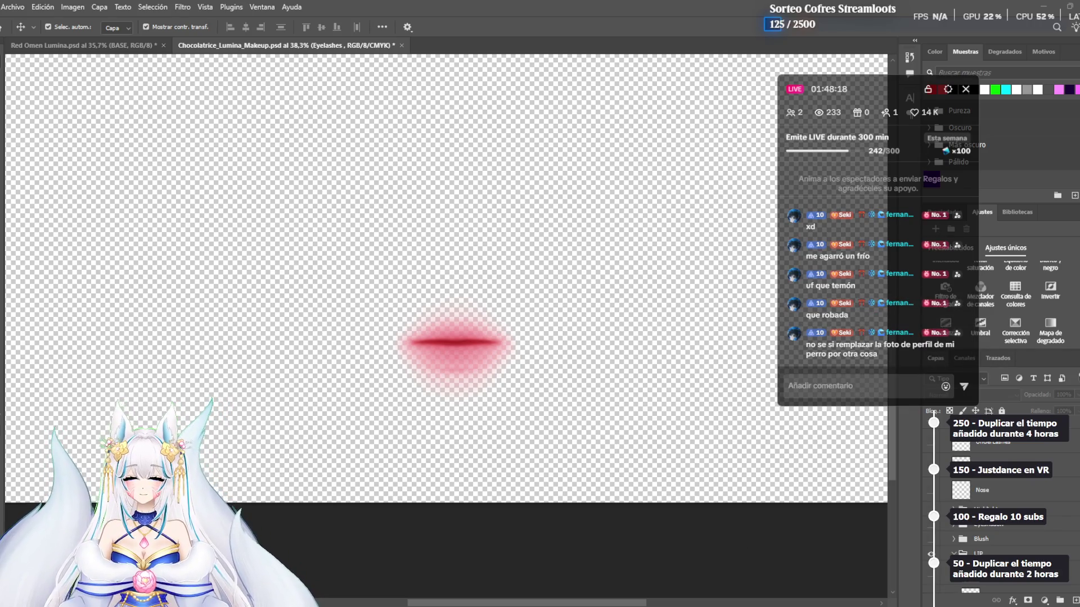
Close the extra file window and glance at the browser and Photoshop's Archivo menu before returning to Unity
key("alt+Tab")
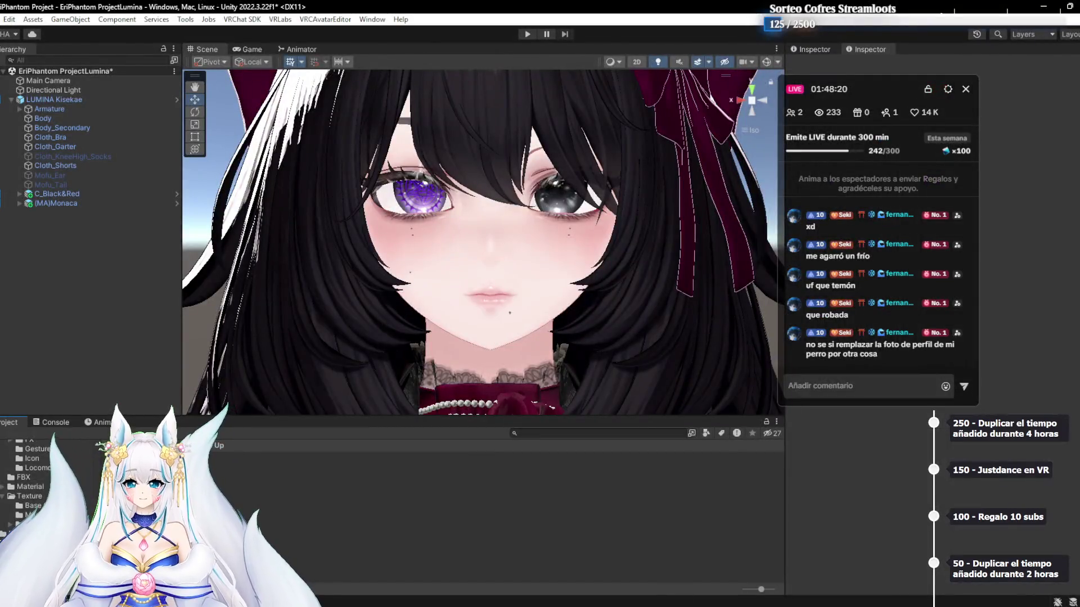
key("alt+Tab")
key("alt+Tab")
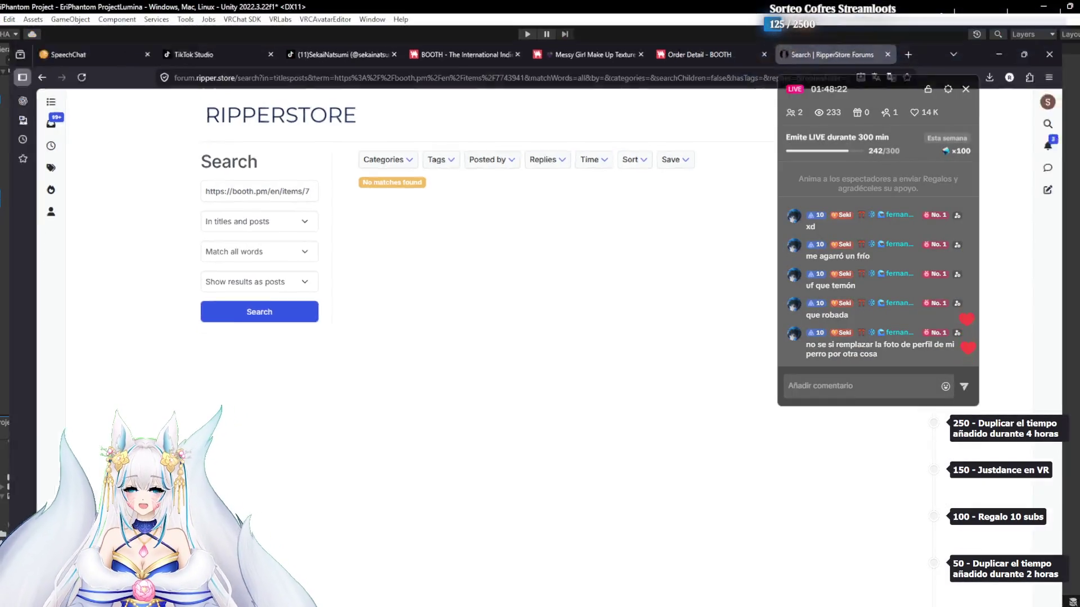
key("super+e")
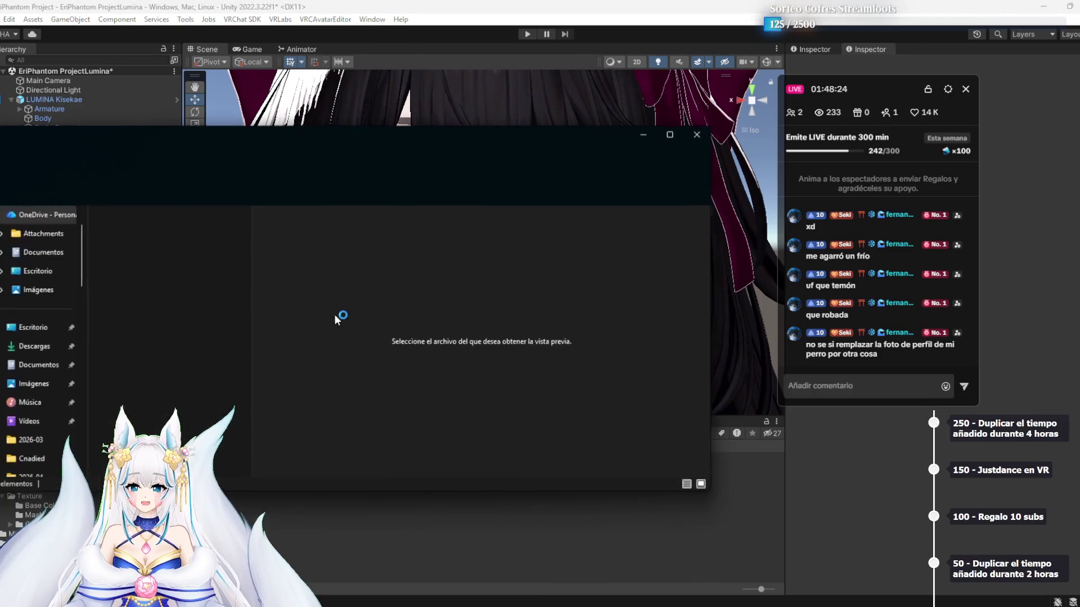
left_click(698, 134)
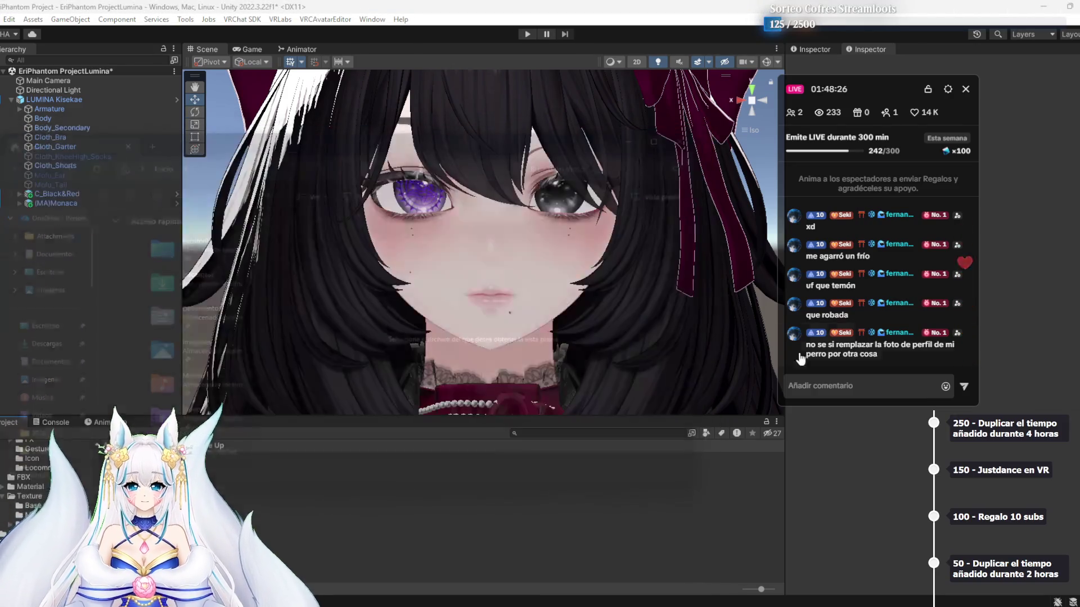
key("alt+Tab")
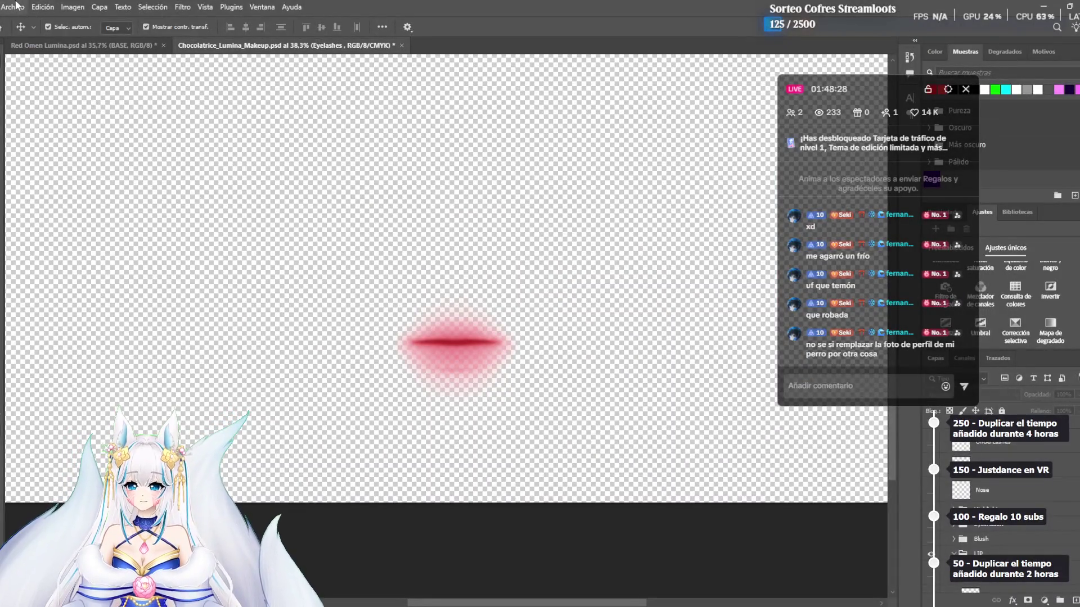
left_click(12, 7)
key("alt+Tab")
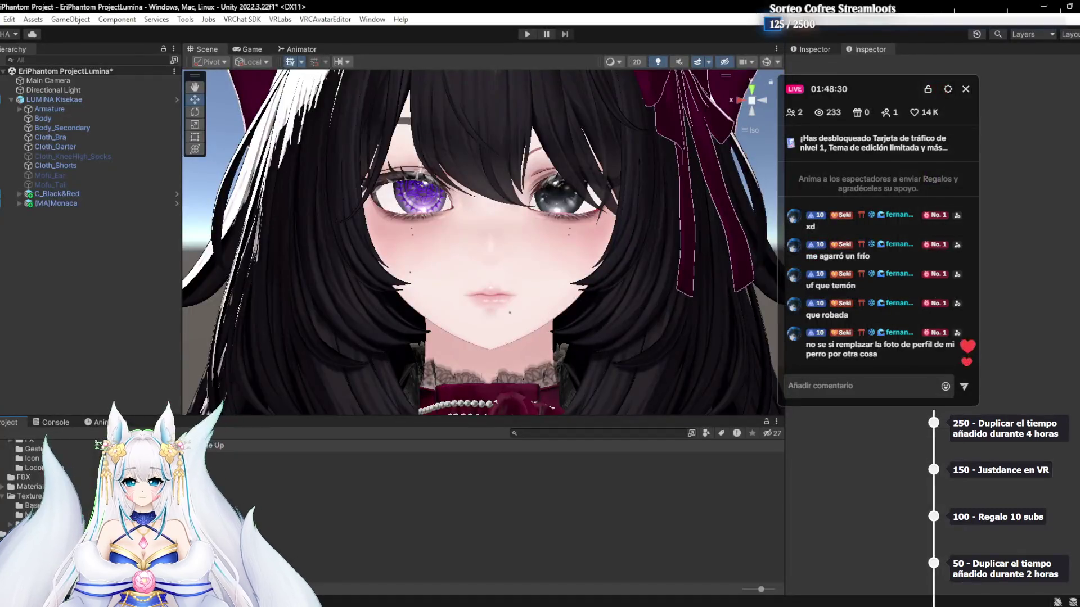
Browse E: Vrc > LUMINA > Texturas > Maquillaje > Lumina_Makeup_No.1_Chocolaterice and its textures subfolder
key("super+e")
scroll("down", 3)
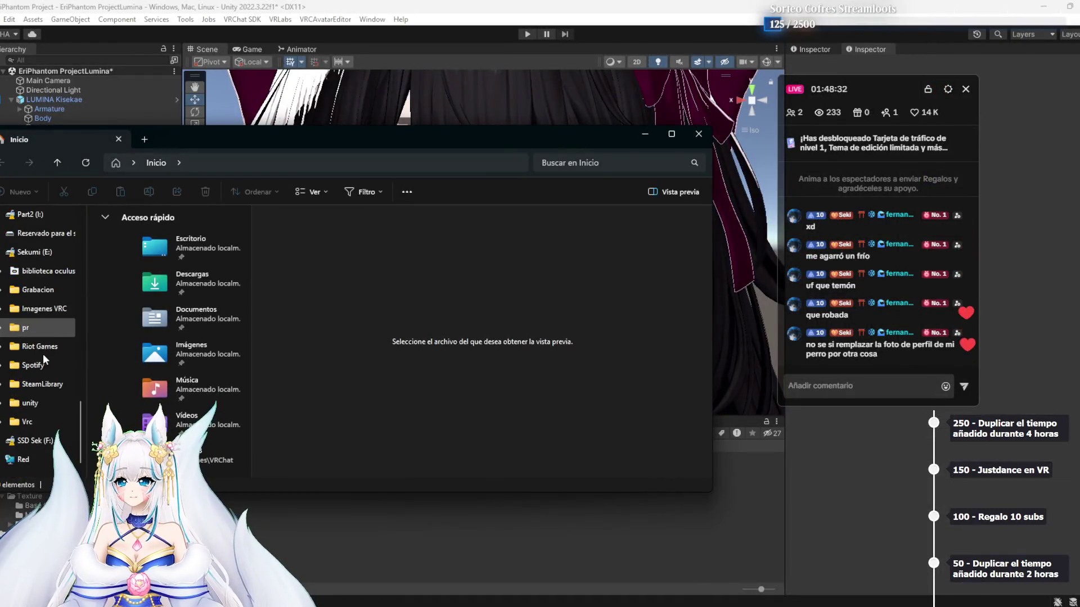
left_click(29, 403)
double_click(143, 362)
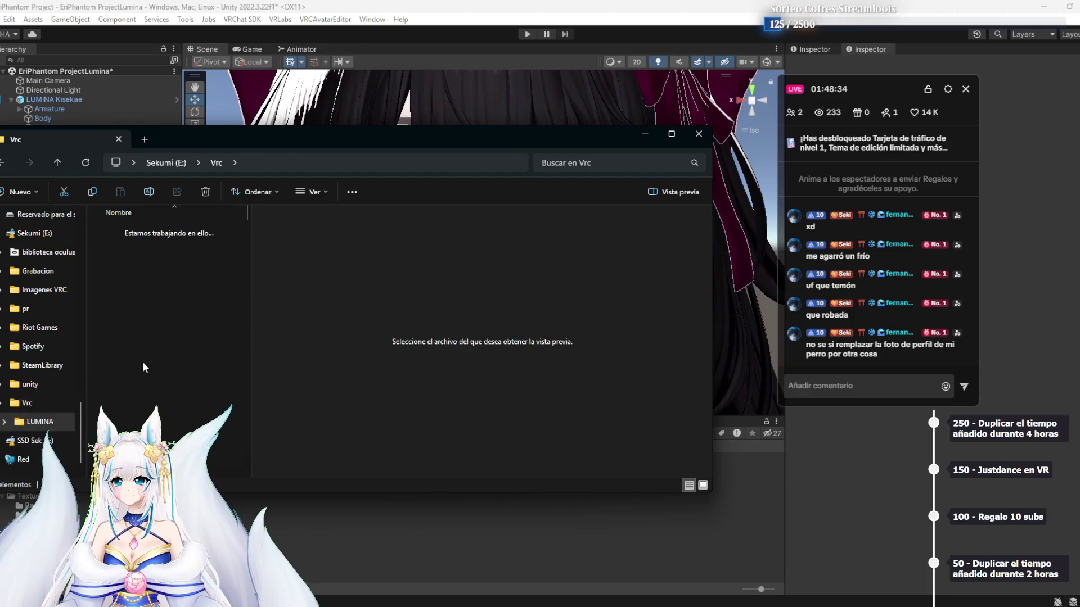
double_click(130, 301)
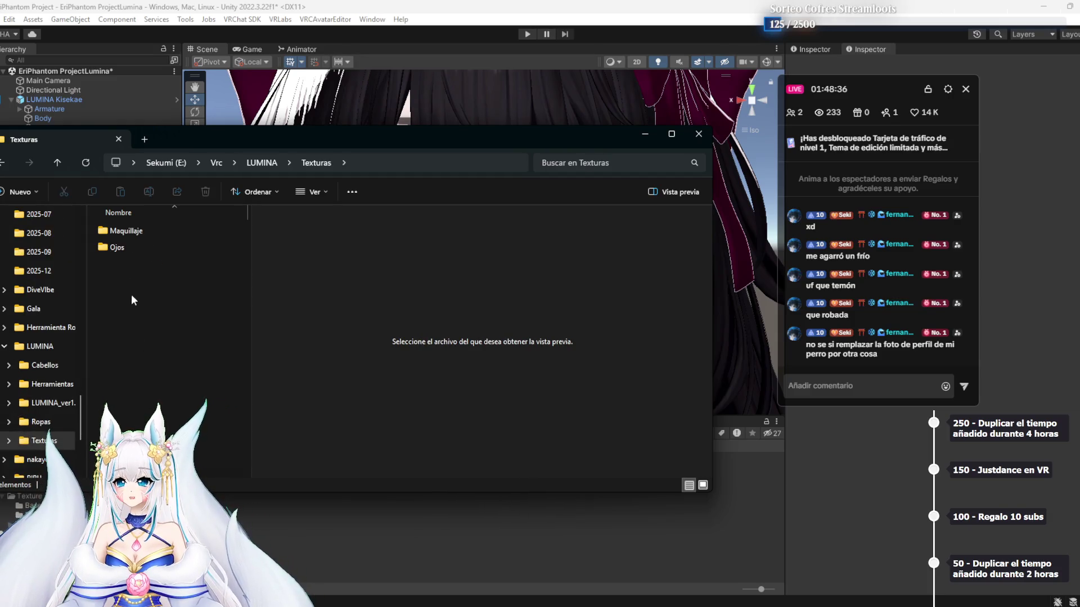
double_click(155, 234)
double_click(165, 234)
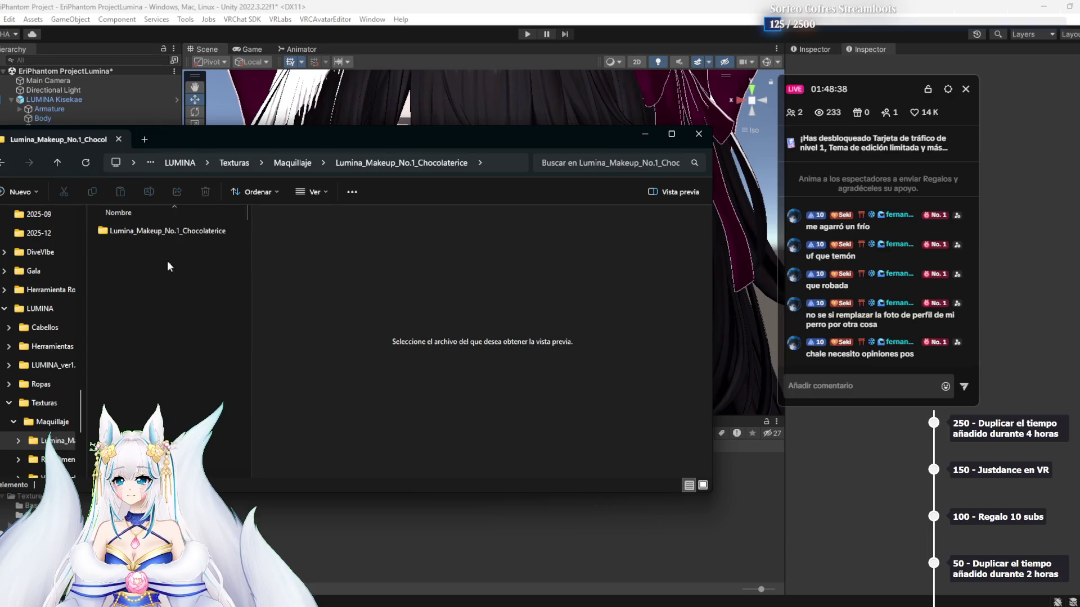
double_click(159, 235)
Preview the exported Chocolatrice_Lumina_Makeup copia lip texture, then return to Unity
scroll("down", 3)
scroll("up", 3)
left_click(137, 275)
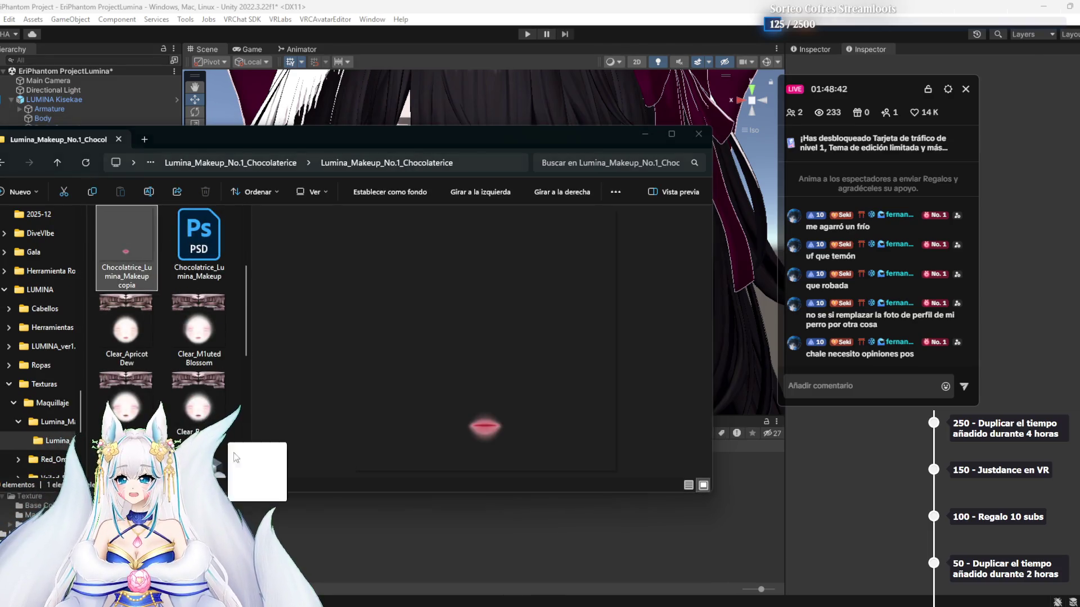
left_click(284, 518)
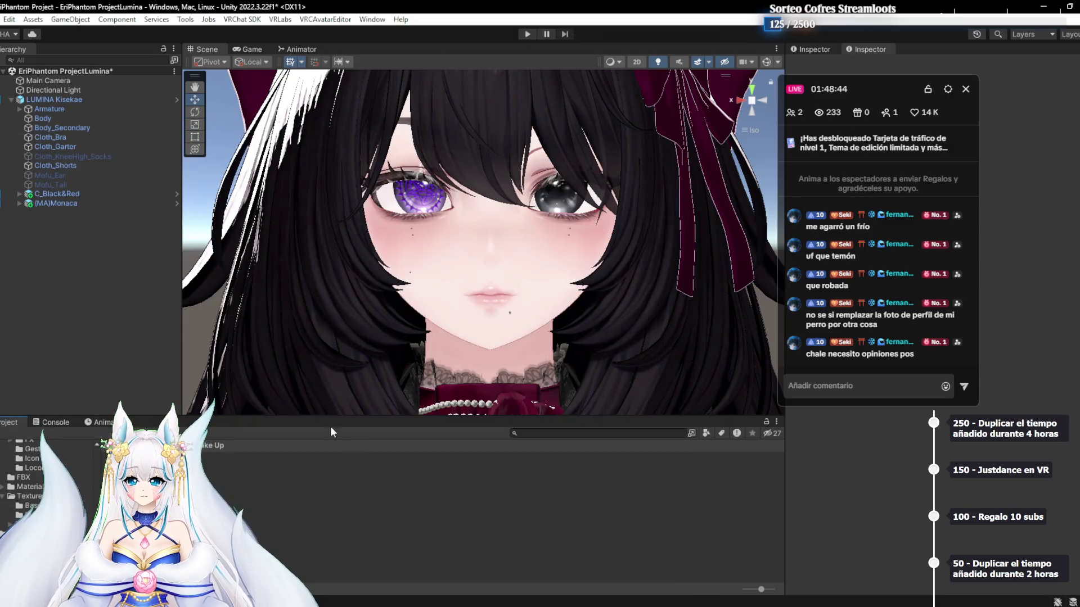
Enable Main Color 3rd on the avatar's Body mesh
left_click(53, 119)
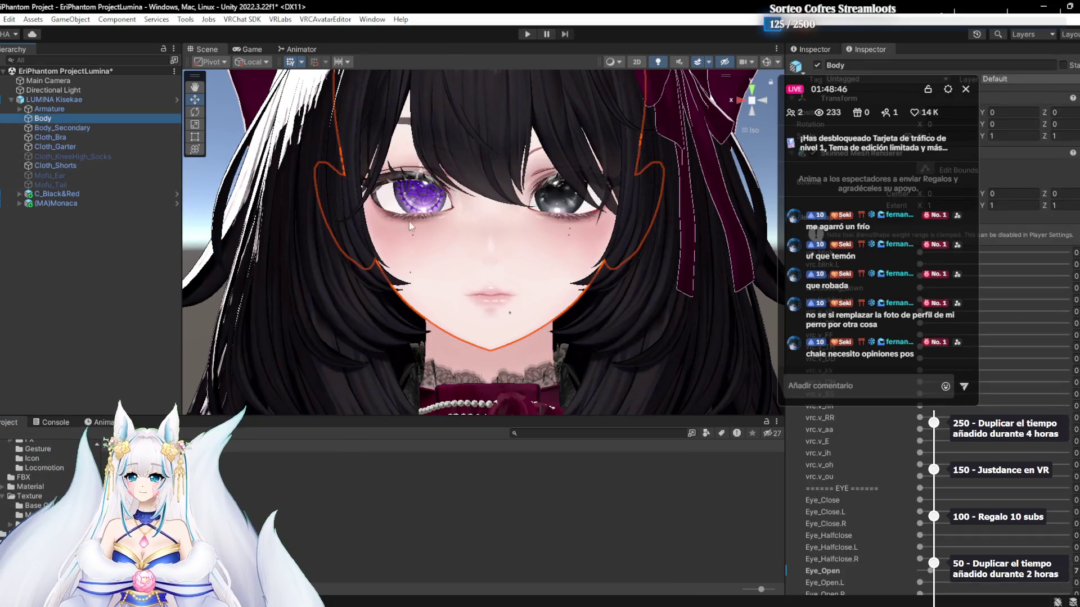
scroll("down", 3)
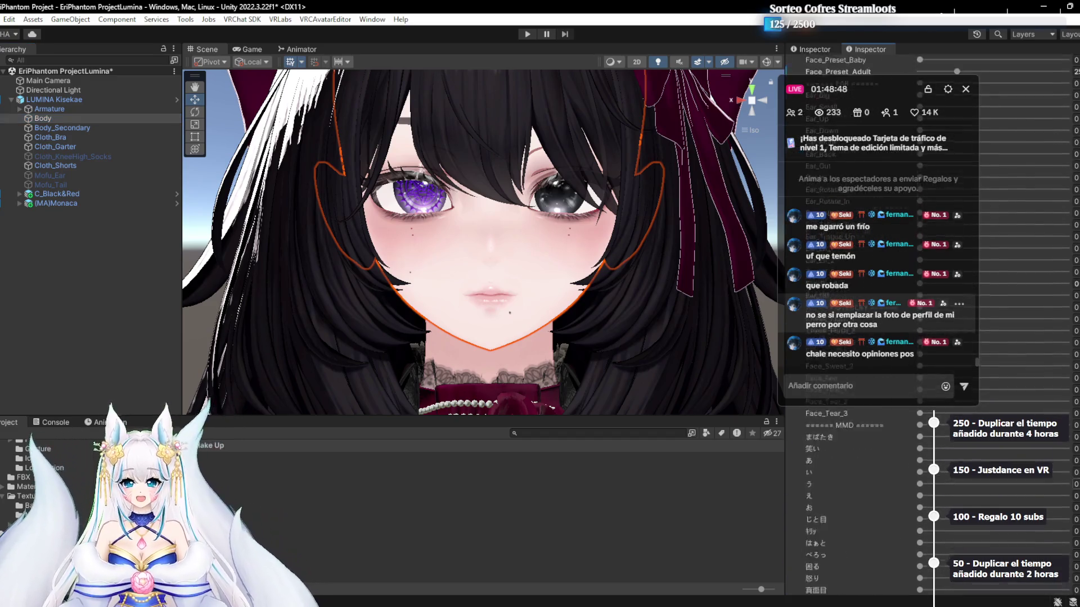
scroll("down", 3)
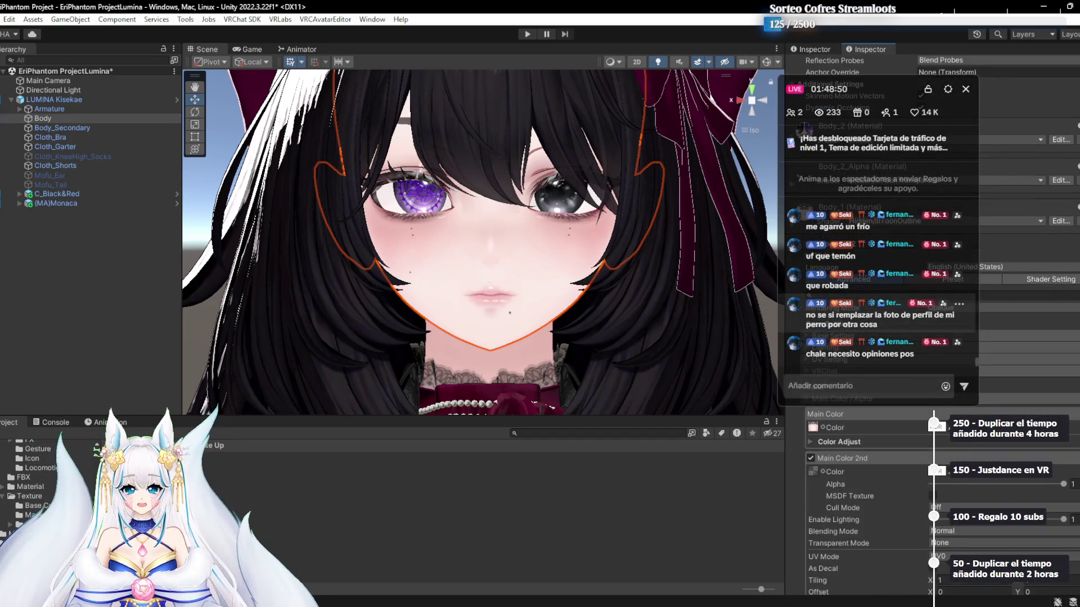
scroll("down", 3)
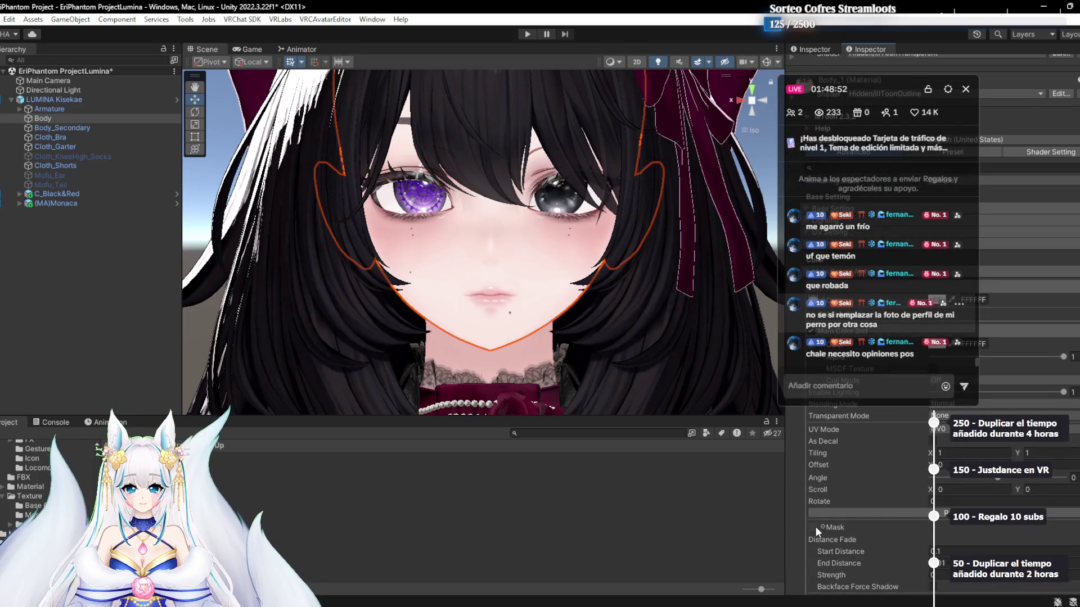
left_click(811, 535)
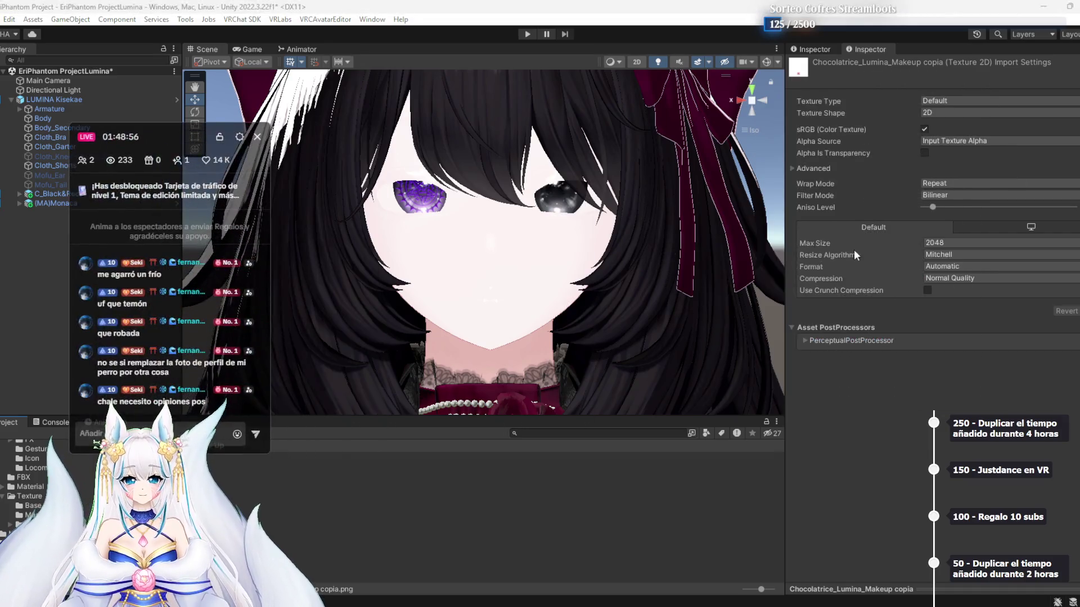
Apply High Quality compression and Alpha Is Transparency to the lip texture's import settings
left_click(950, 278)
left_click(962, 330)
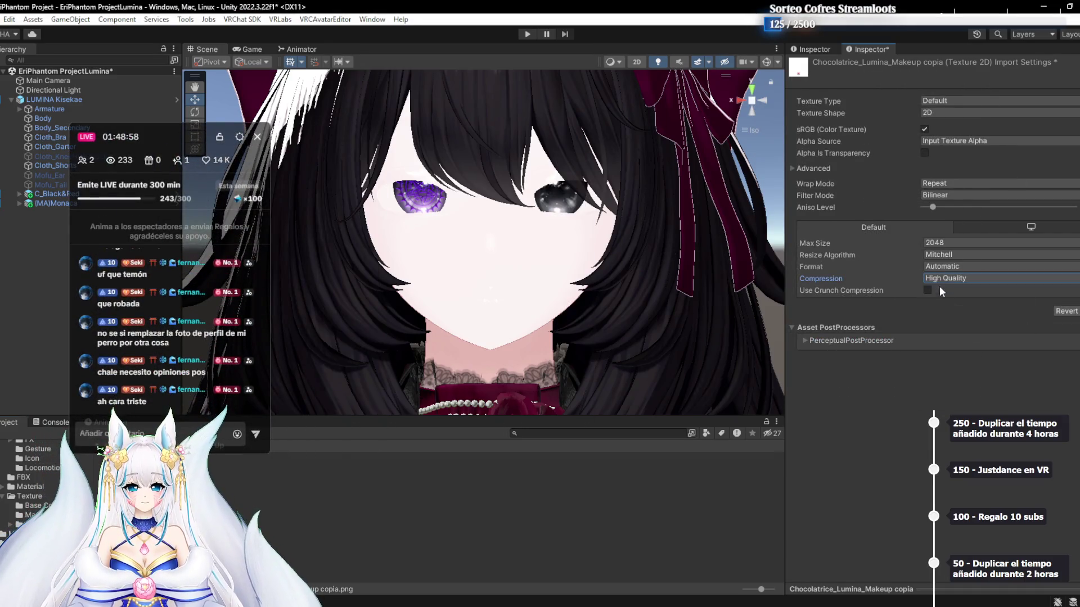
left_click(923, 153)
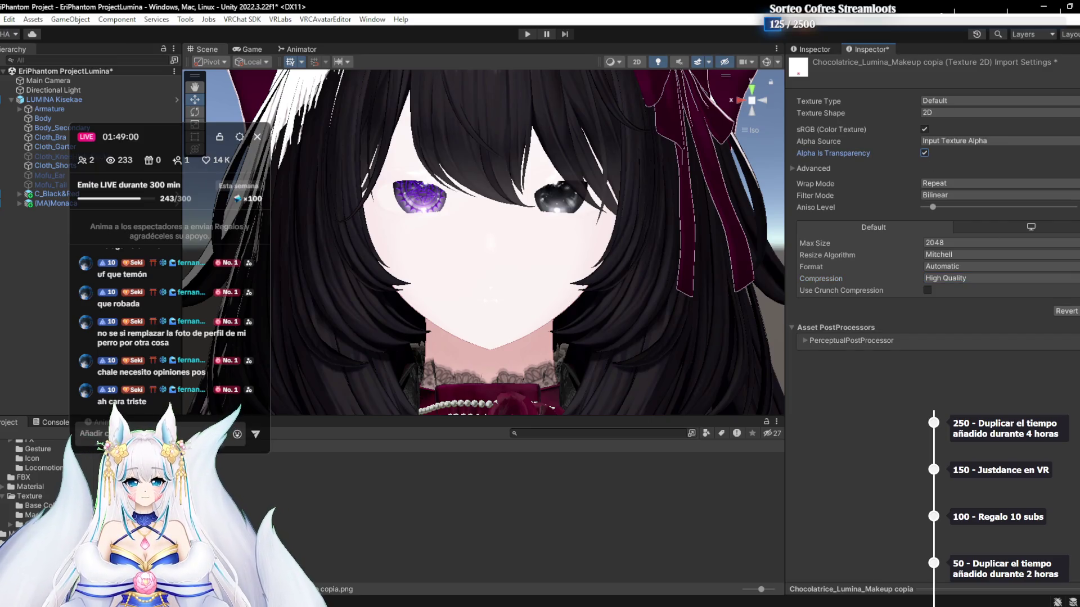
left_click(1078, 311)
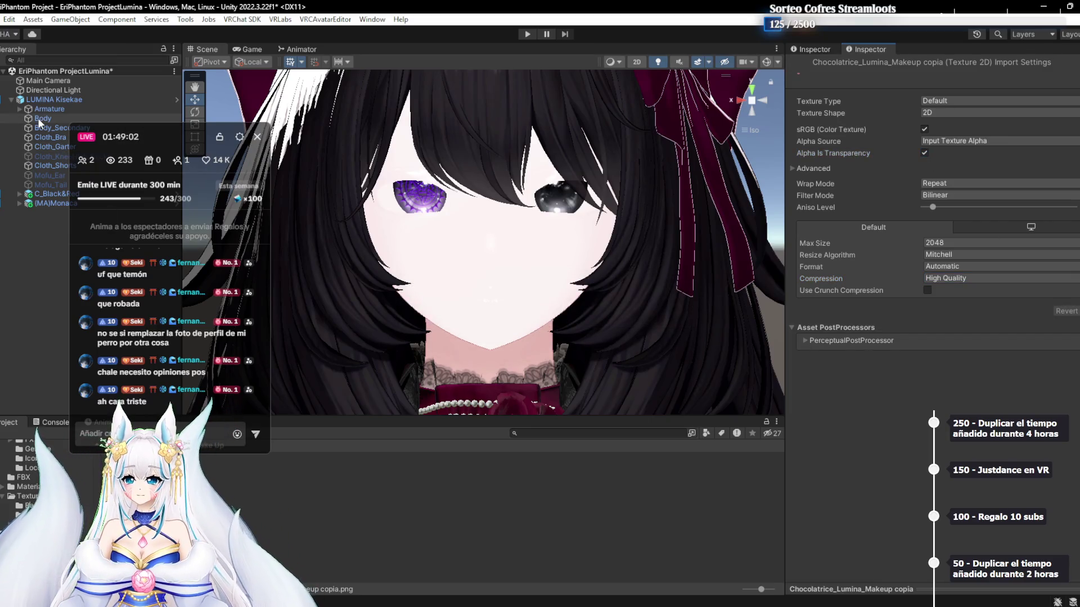
left_click(41, 119)
scroll("down", 3)
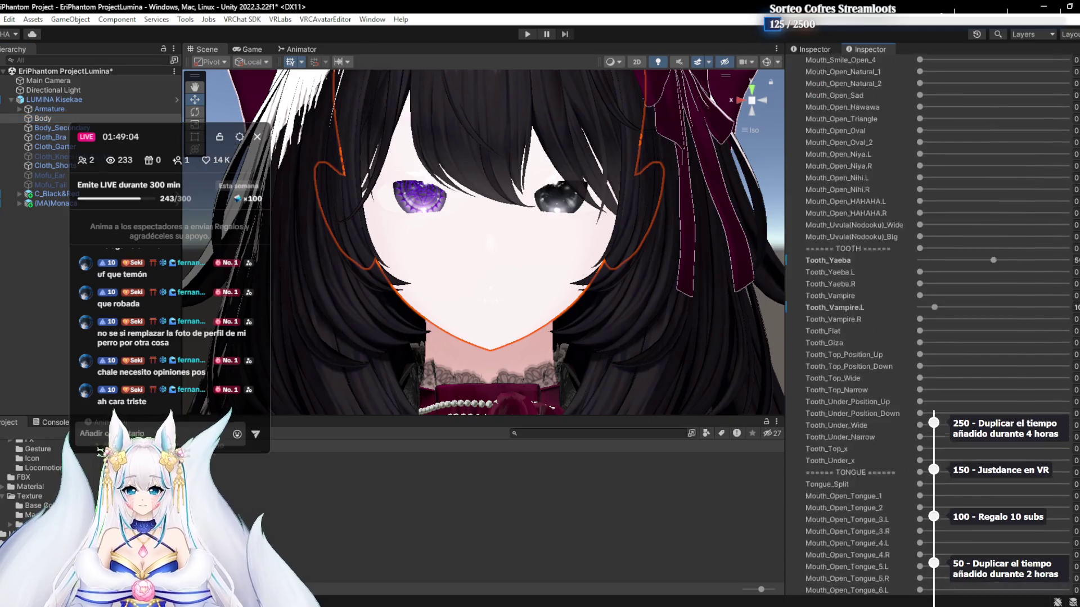
Clear the Main Color 3rd texture slot that was washing out the face
scroll("down", 3)
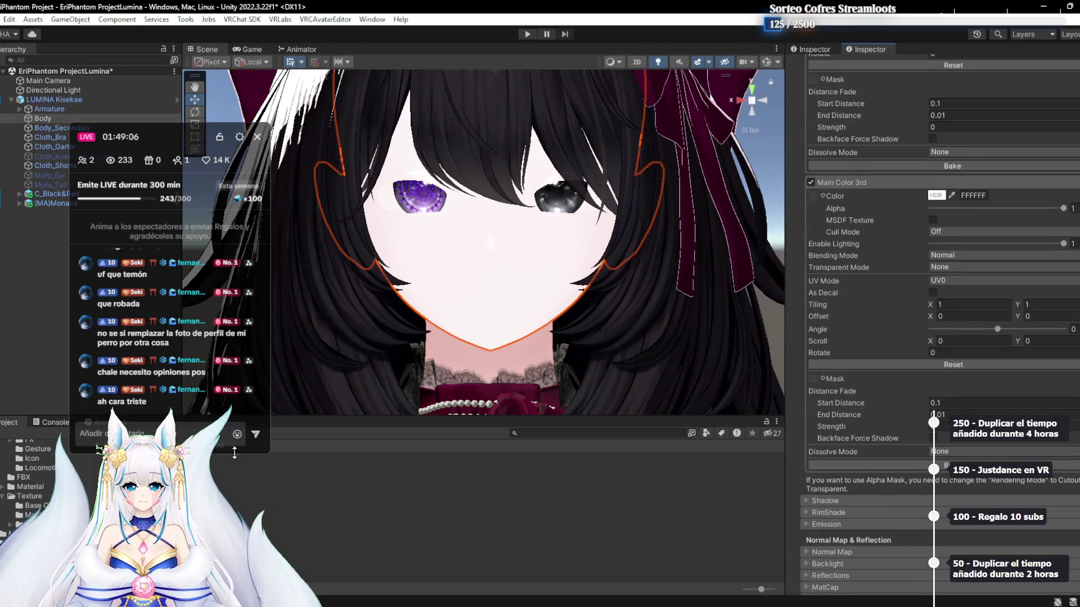
left_click(823, 197)
key("Delete")
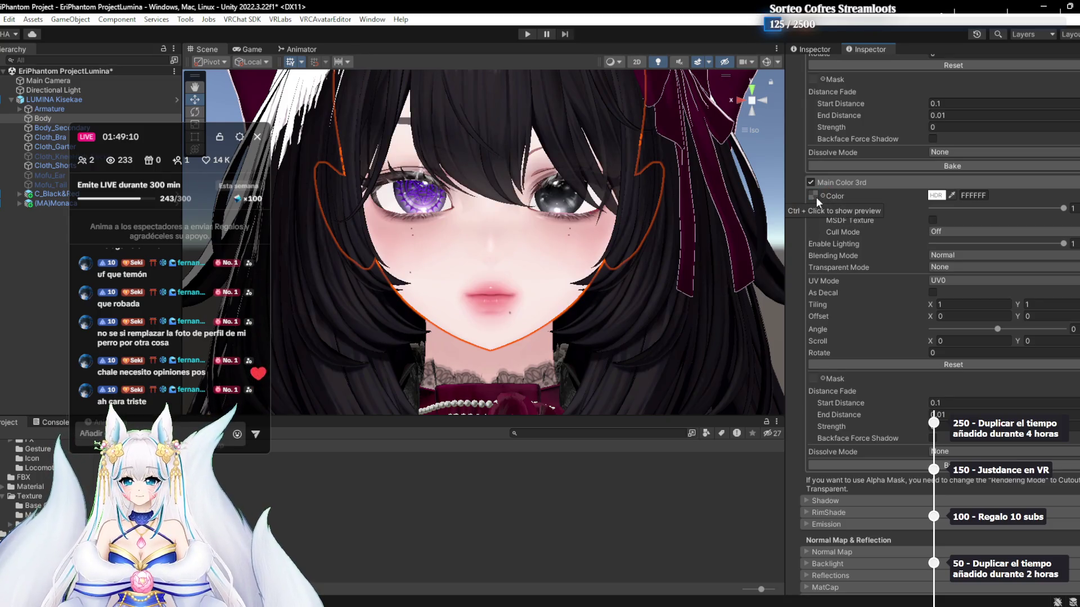
Toggle the lip colour layer repeatedly to compare, leave it on, and return to the makeup folder
left_click(811, 182)
left_click(810, 241)
left_click(809, 241)
left_click(810, 241)
left_click(810, 241)
left_click(809, 241)
left_click(810, 241)
left_click(810, 242)
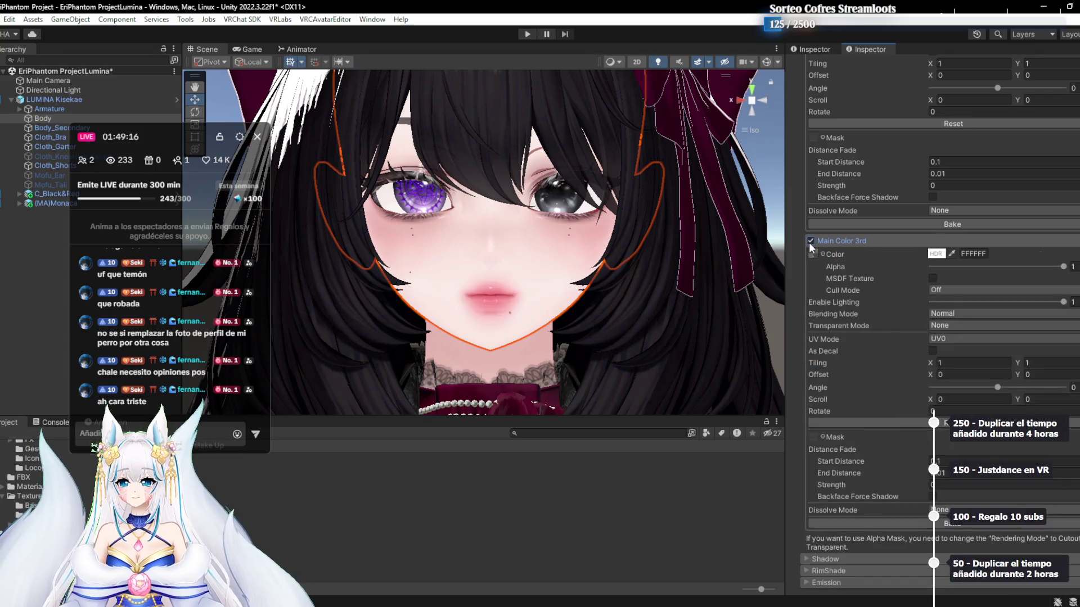
left_click(810, 241)
left_click(810, 241)
left_click(809, 241)
left_click(810, 242)
left_click(810, 241)
left_click(810, 242)
left_click(810, 241)
left_click(809, 241)
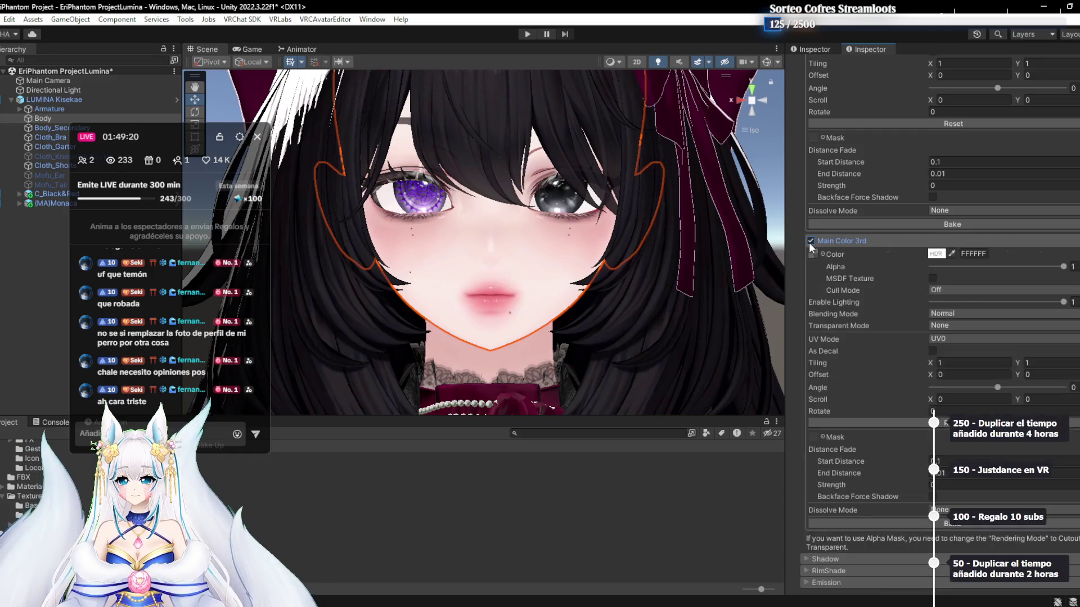
left_click(810, 241)
key("alt+Tab")
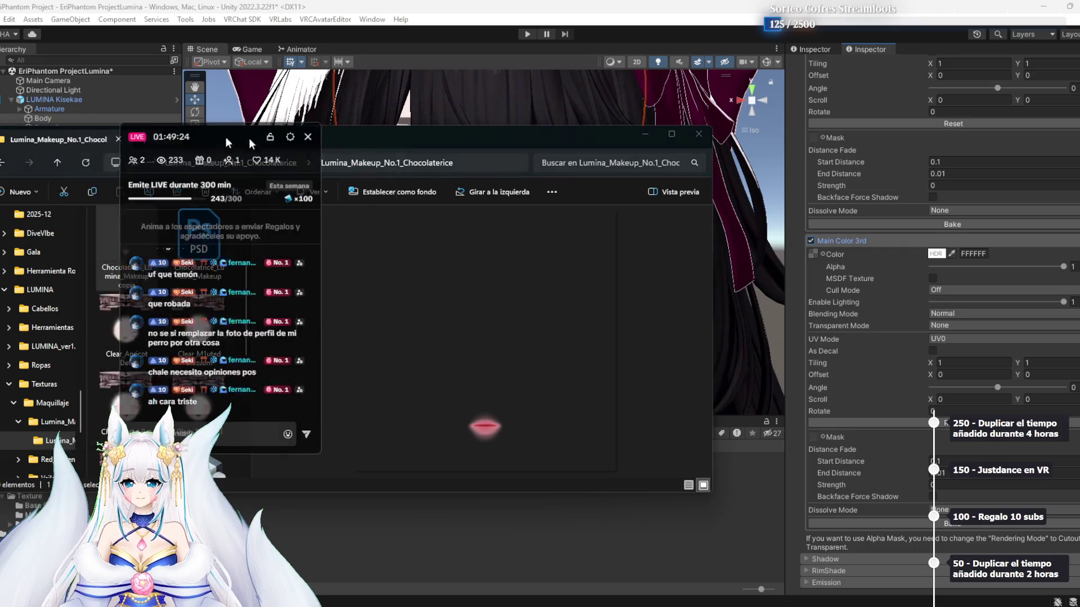
Preview the clear veil face textures and their neighbour, then move on to Photoshop
left_click_drag(218, 137, 723, 121)
left_click(140, 325)
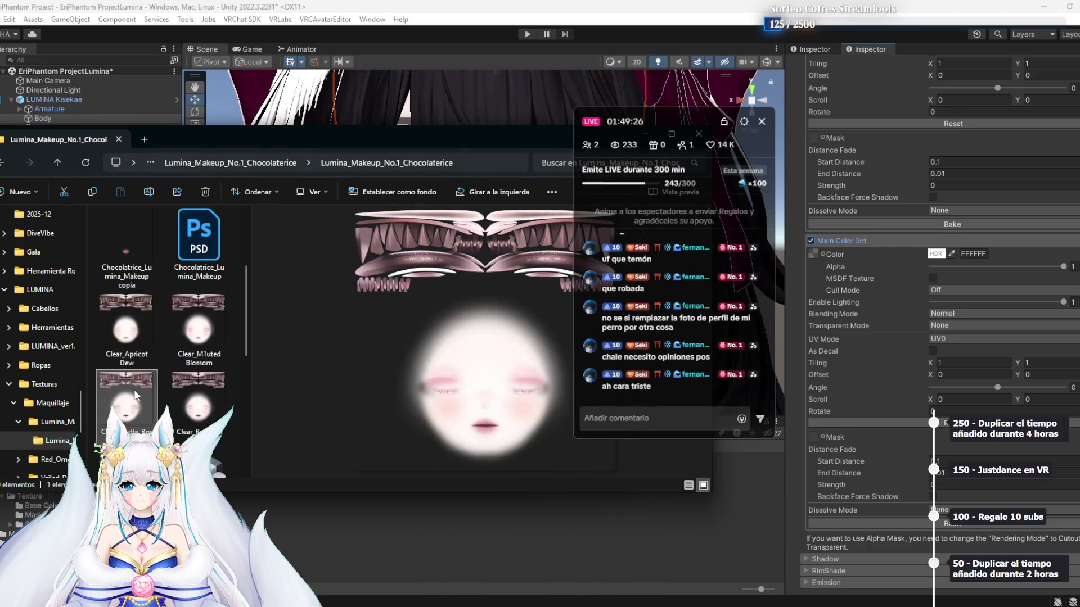
left_click(194, 392)
left_click(126, 405)
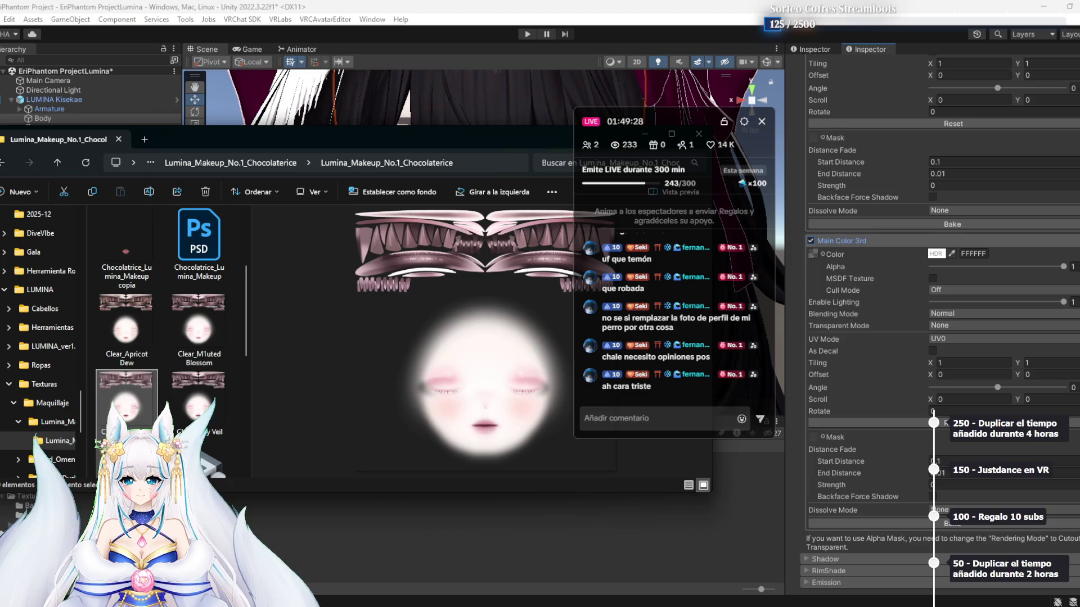
scroll("down", 3)
key("alt+Tab")
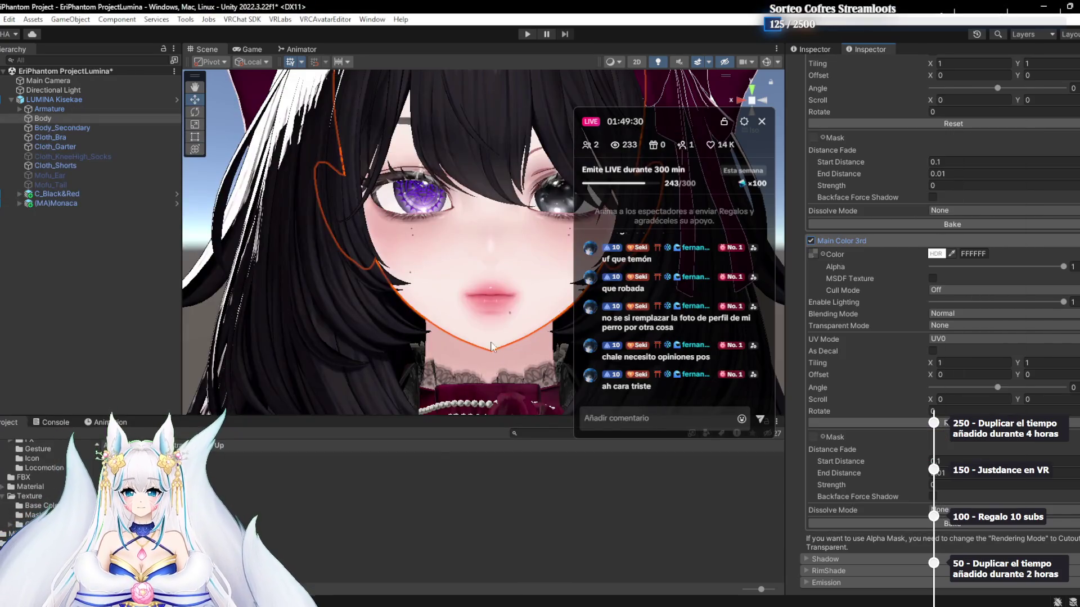
key("alt+Tab")
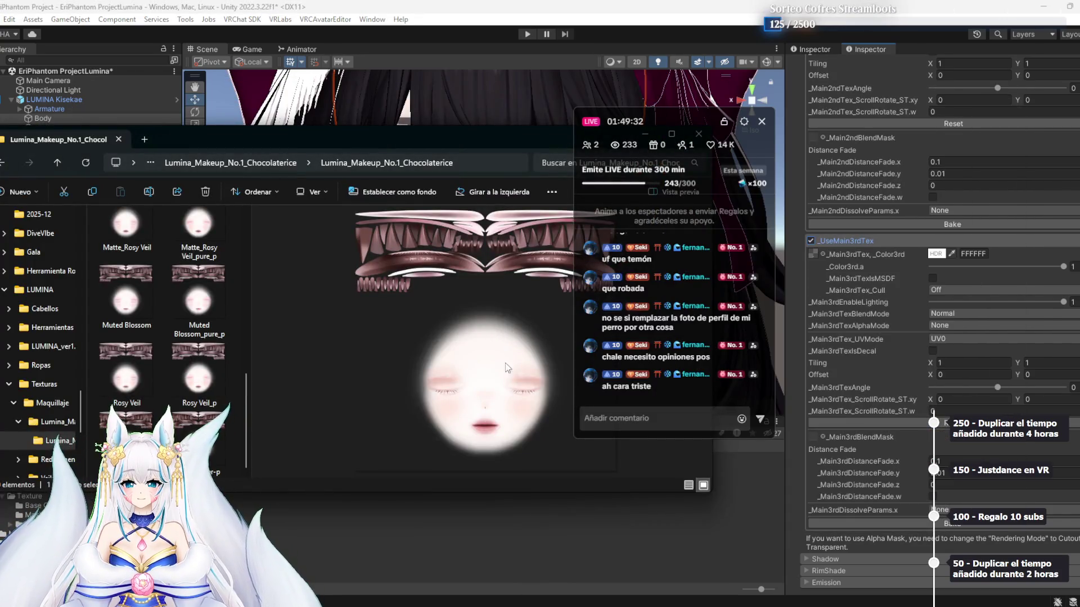
key("alt+Tab")
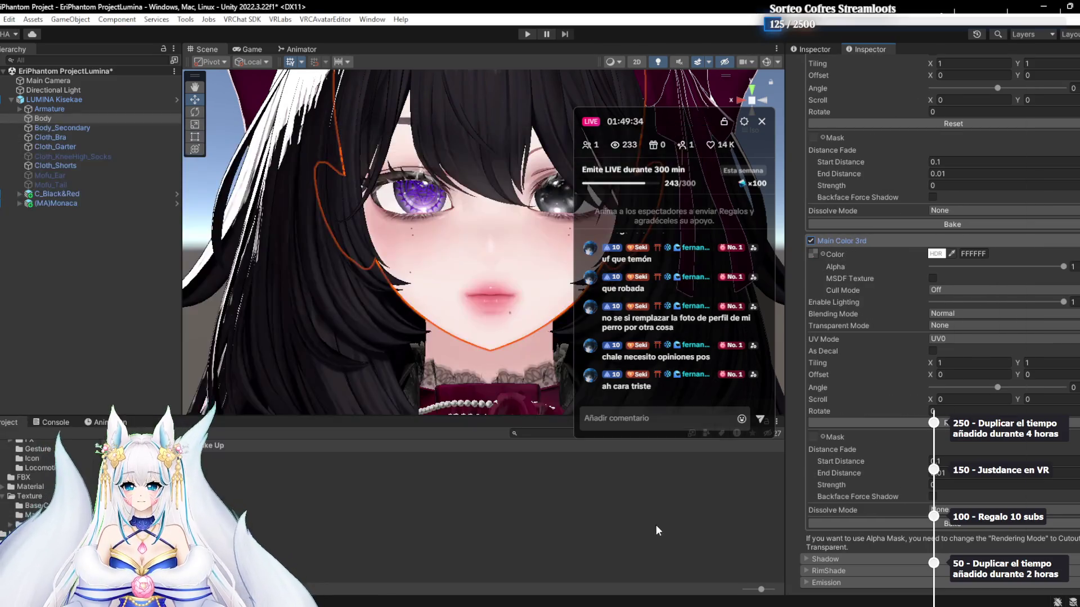
key("alt+Tab")
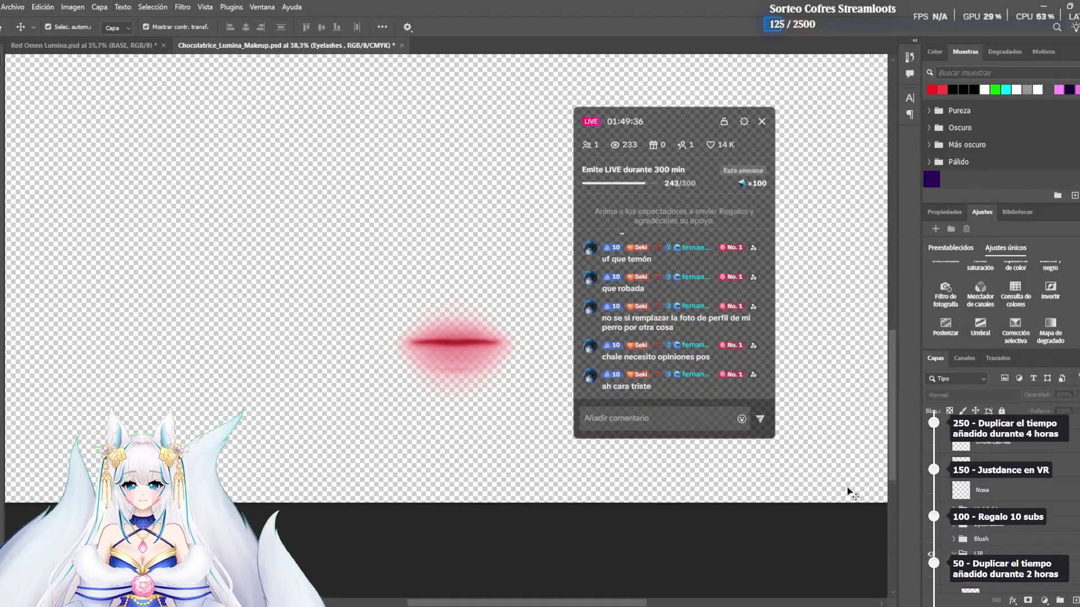
Toggle the Lip Base _1 layer's effects on and off to compare, then open its layer style
scroll("down", 3)
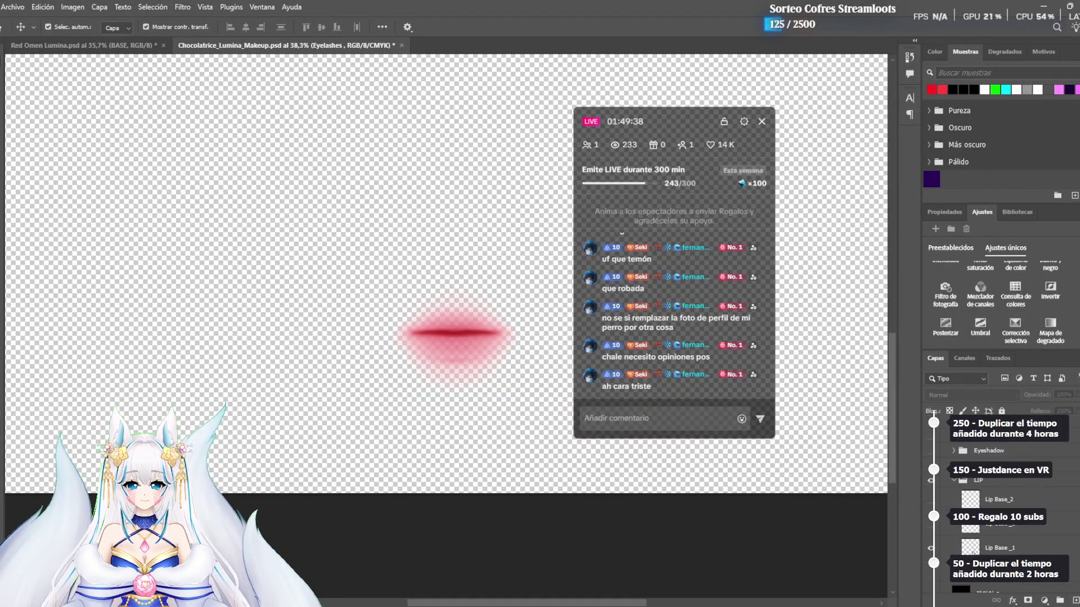
left_click(1013, 553)
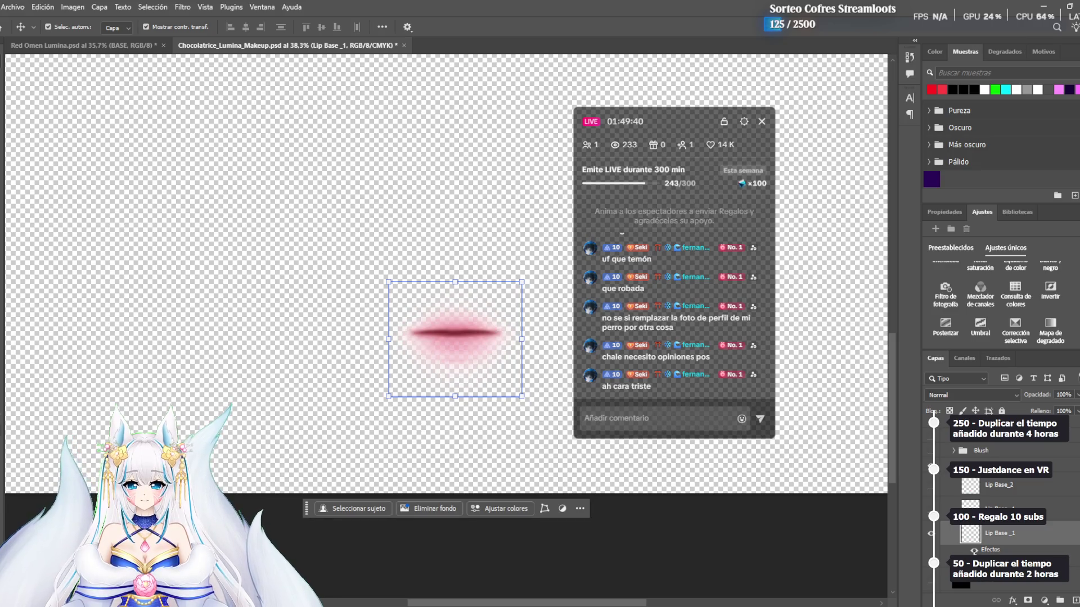
left_click(974, 551)
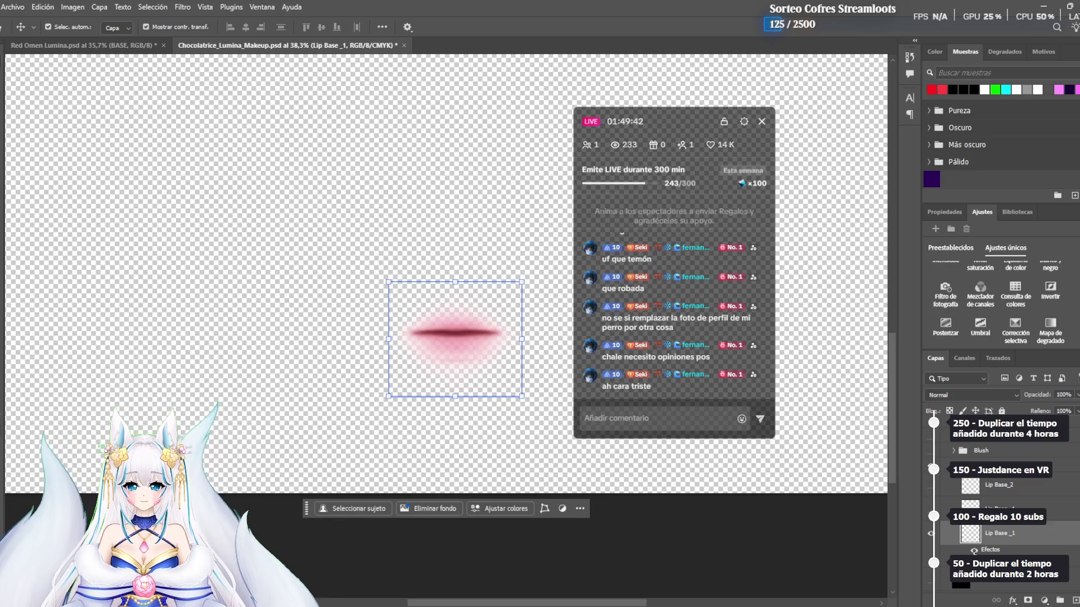
left_click(974, 551)
left_click(974, 551)
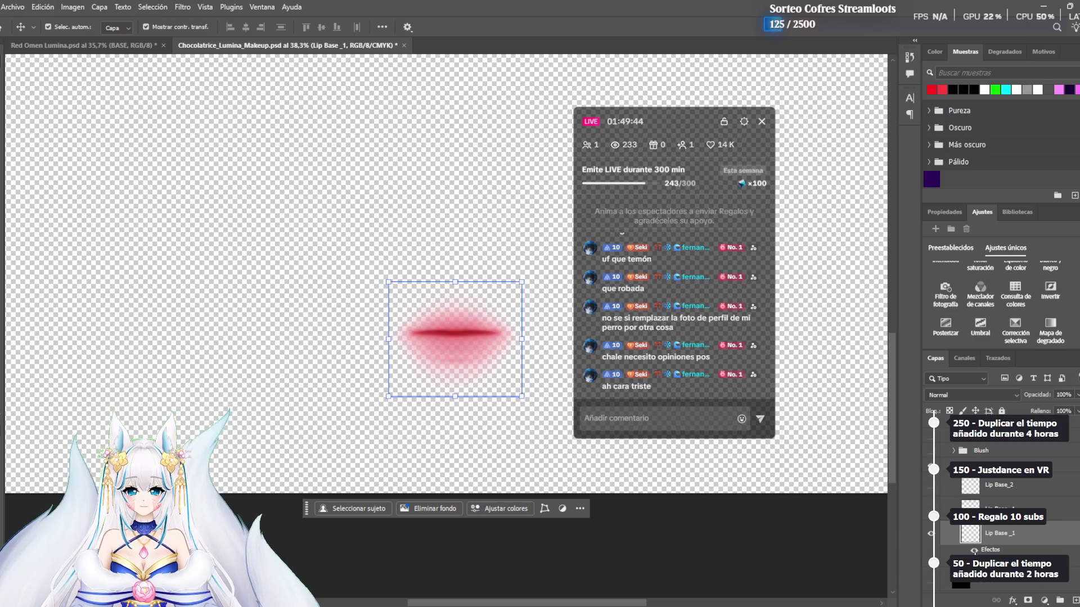
left_click(974, 551)
left_click(974, 551)
left_click(974, 551)
left_click(974, 552)
left_click(974, 551)
left_click(973, 551)
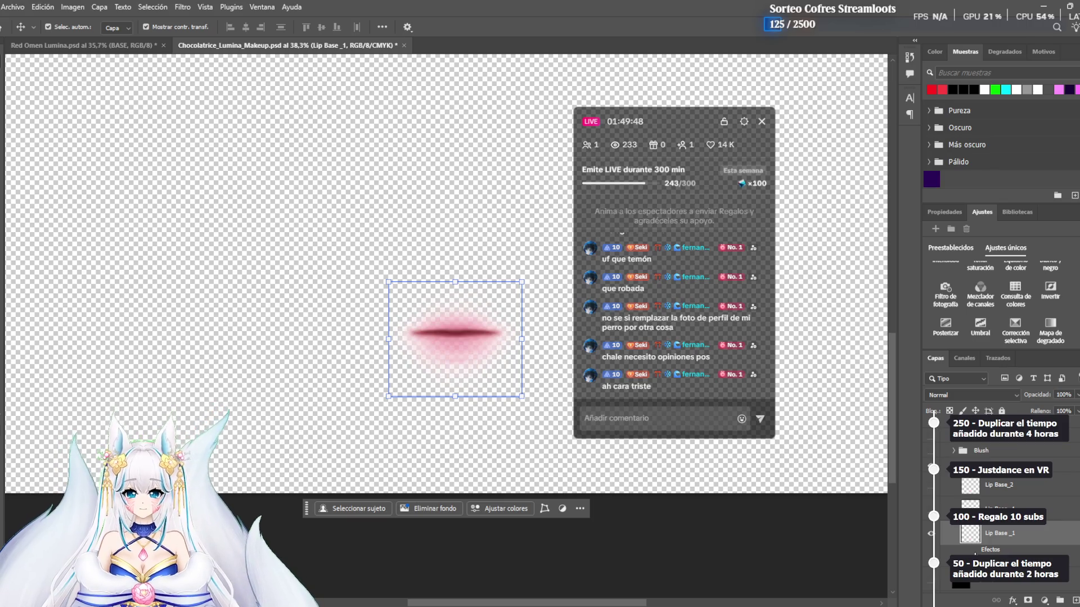
left_click(974, 551)
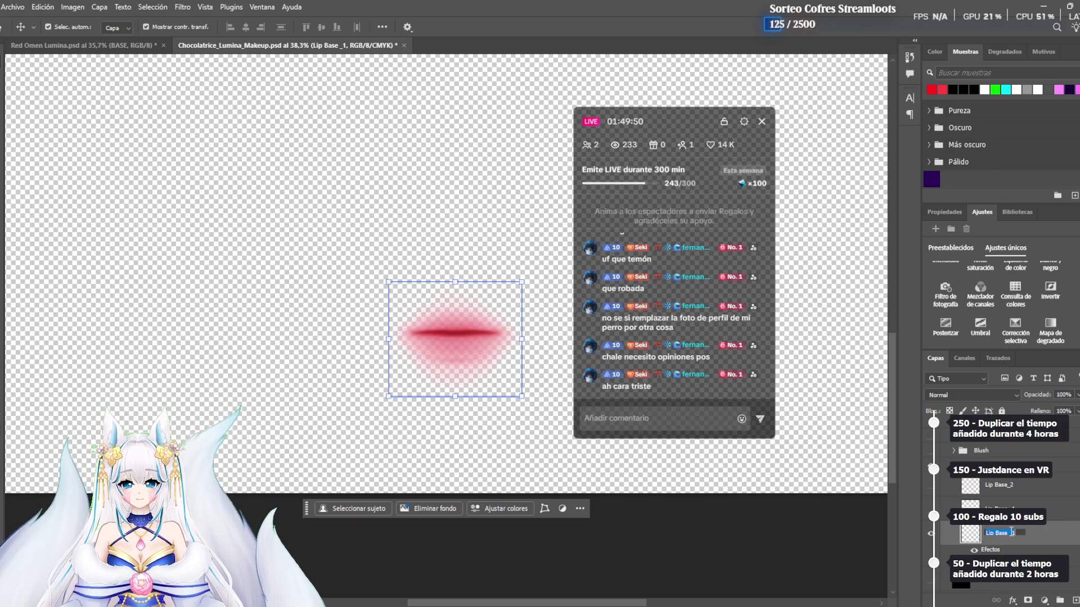
double_click(1037, 536)
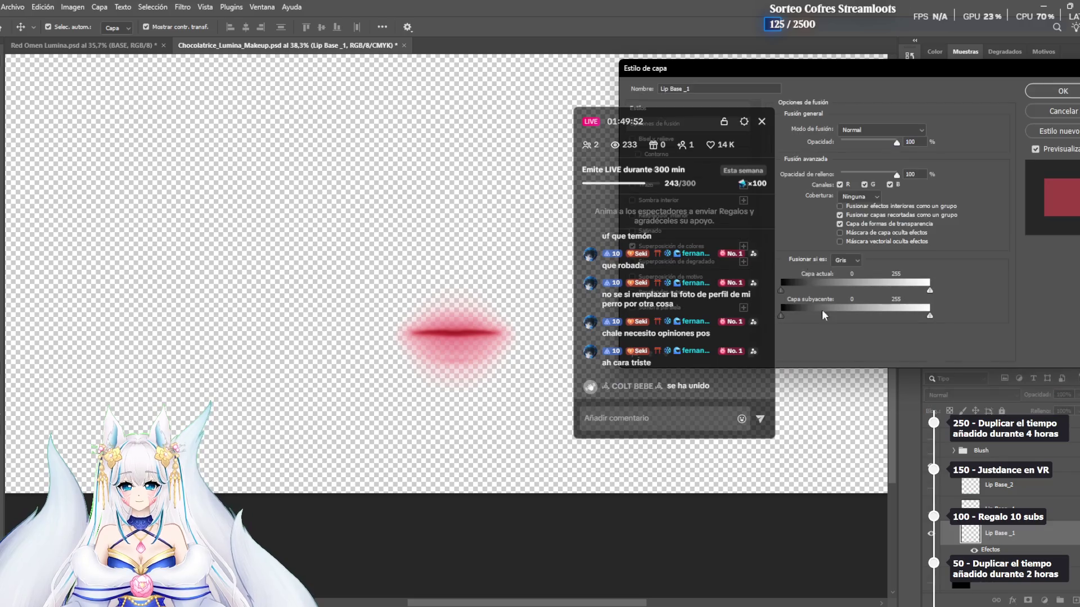
Move the Layer Style window off the lips, keeping layer opacity and fill at 100%
left_click_drag(770, 65, 131, 79)
left_click_drag(170, 152, 263, 156)
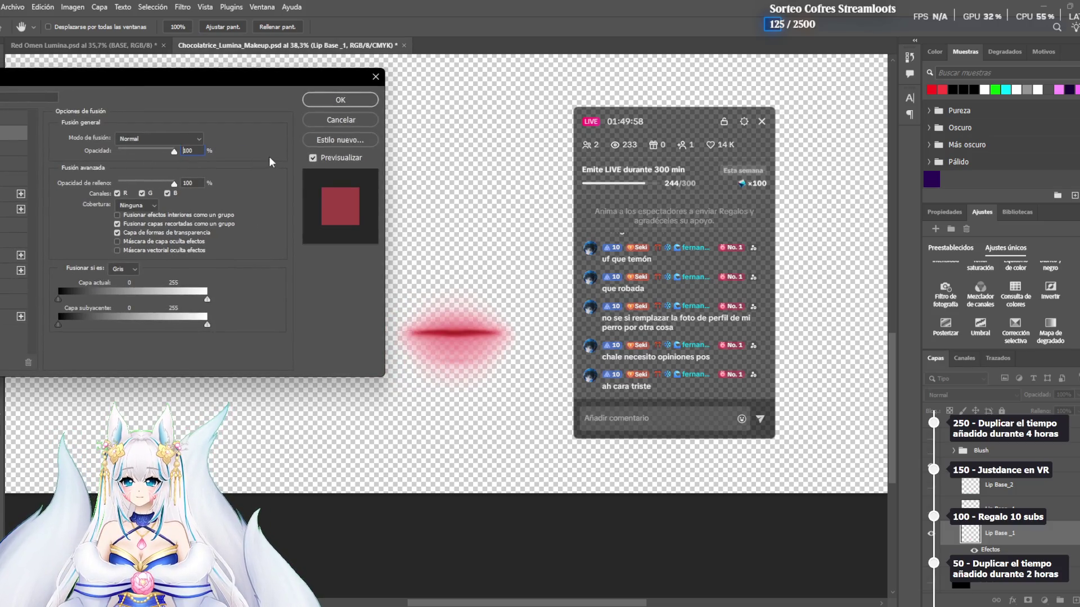
left_click_drag(170, 183, 191, 194)
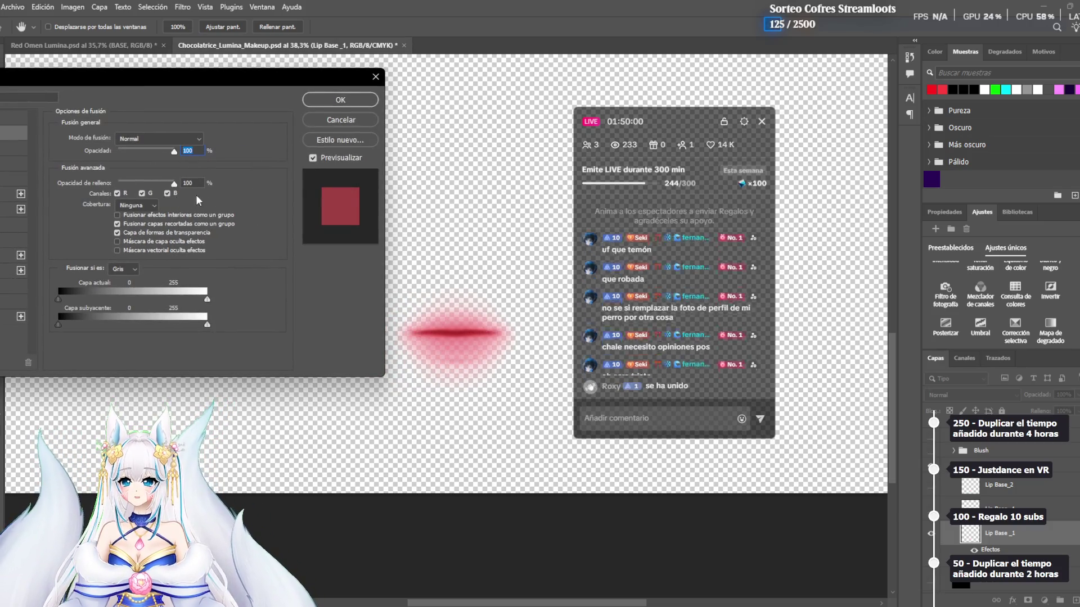
left_click_drag(201, 85, 159, 81)
Add a Luz suave colour overlay to the lips at 29% opacity
left_click(48, 231)
left_click(145, 139)
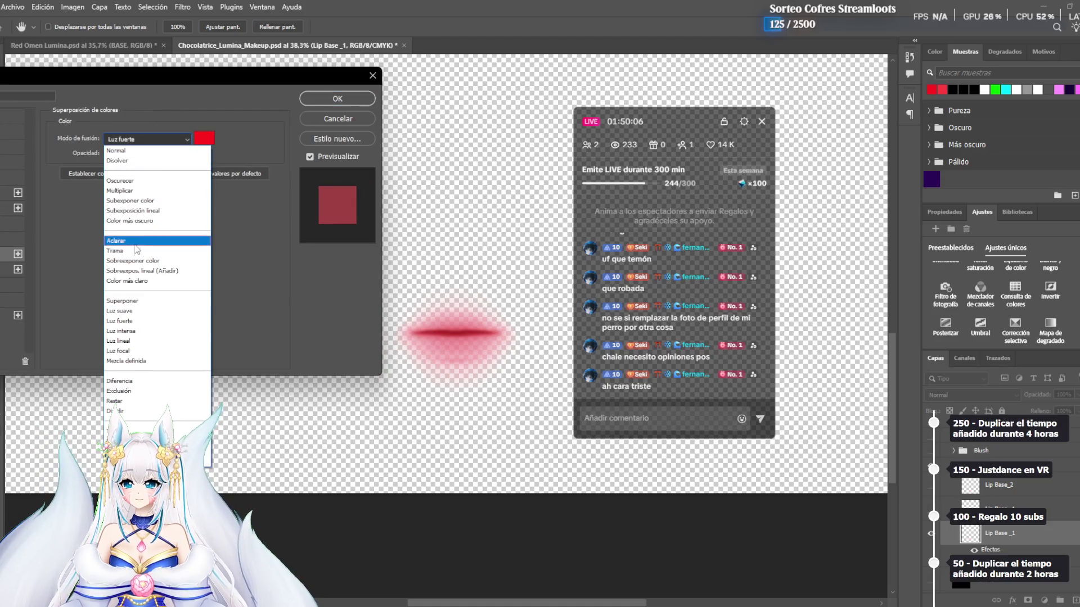
left_click(129, 311)
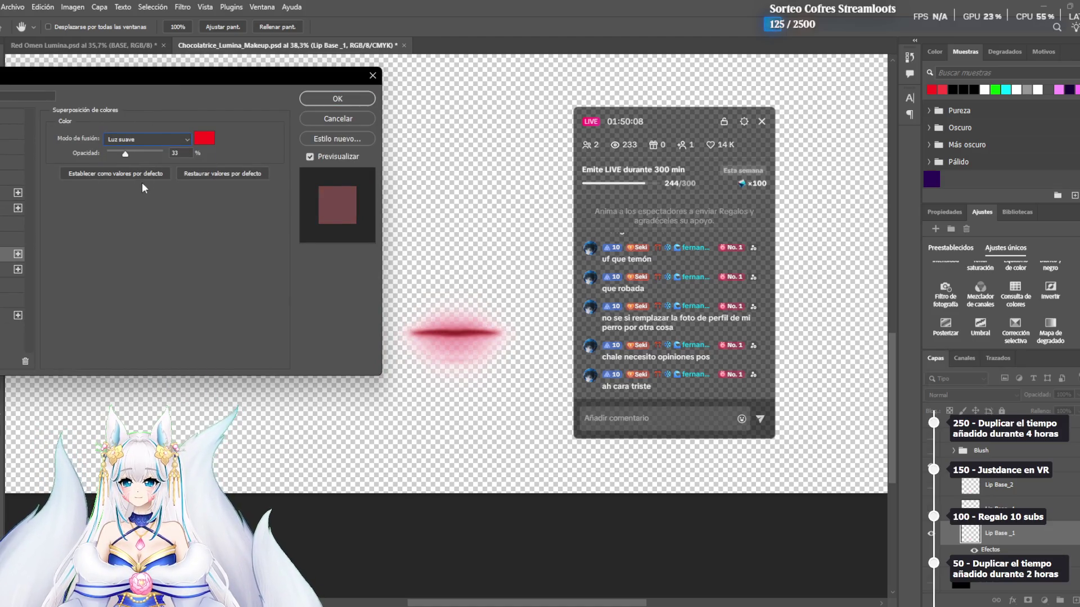
left_click_drag(125, 154, 98, 161)
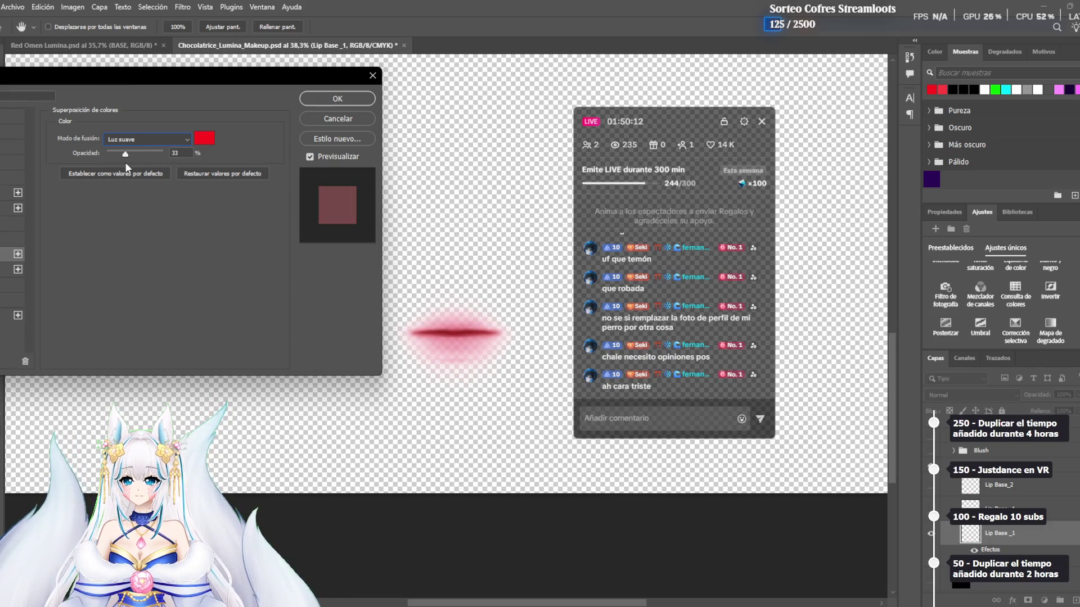
left_click_drag(131, 162, 128, 164)
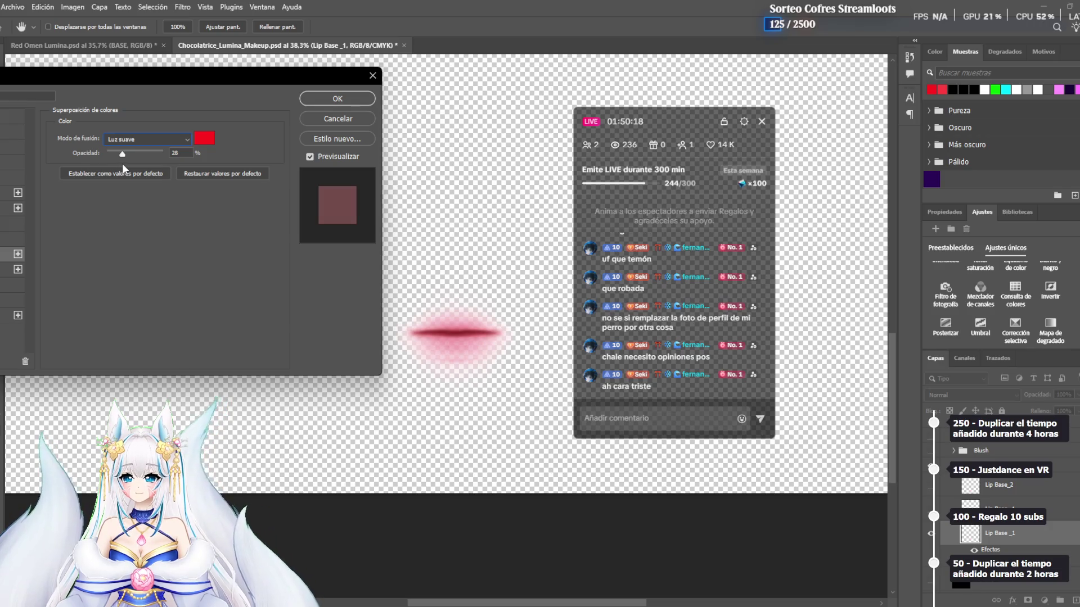
left_click_drag(123, 163, 93, 161)
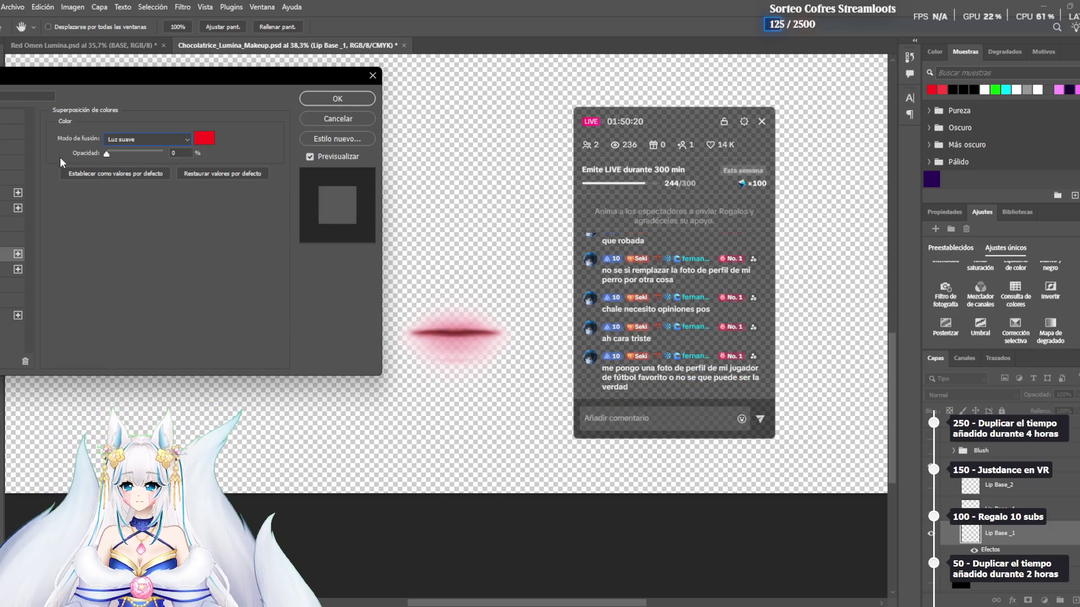
left_click(123, 158)
Confirm the lip overlay layer style with OK
left_click(337, 99)
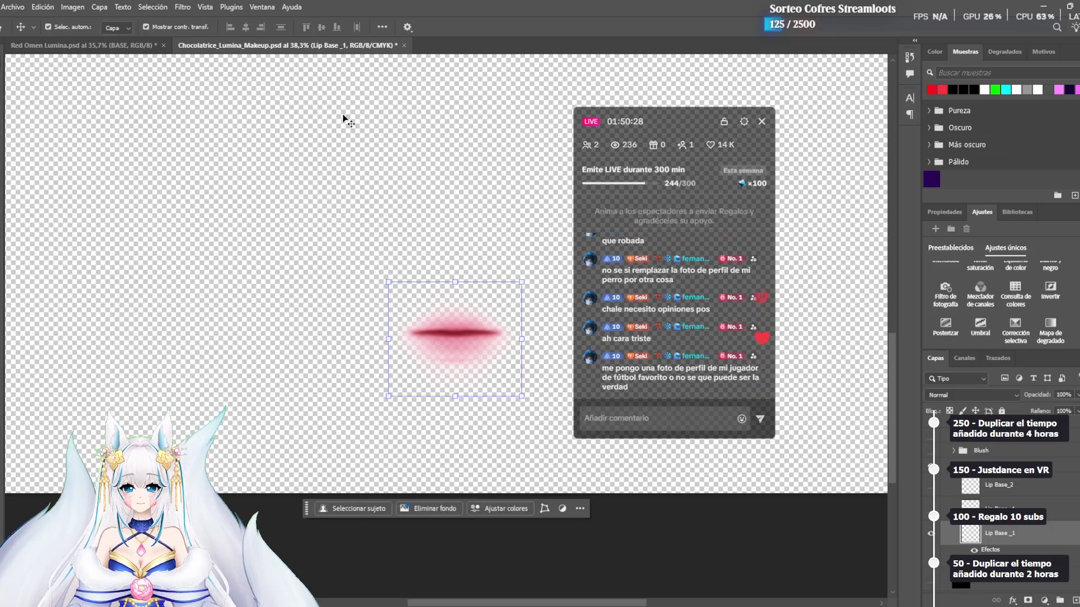
left_click(12, 6)
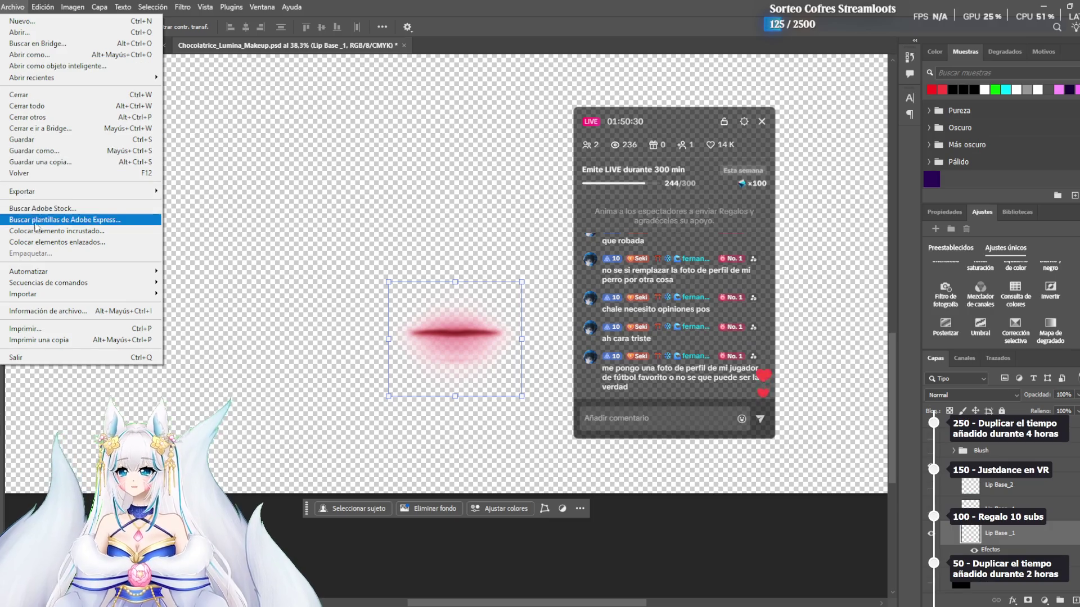
left_click(313, 284)
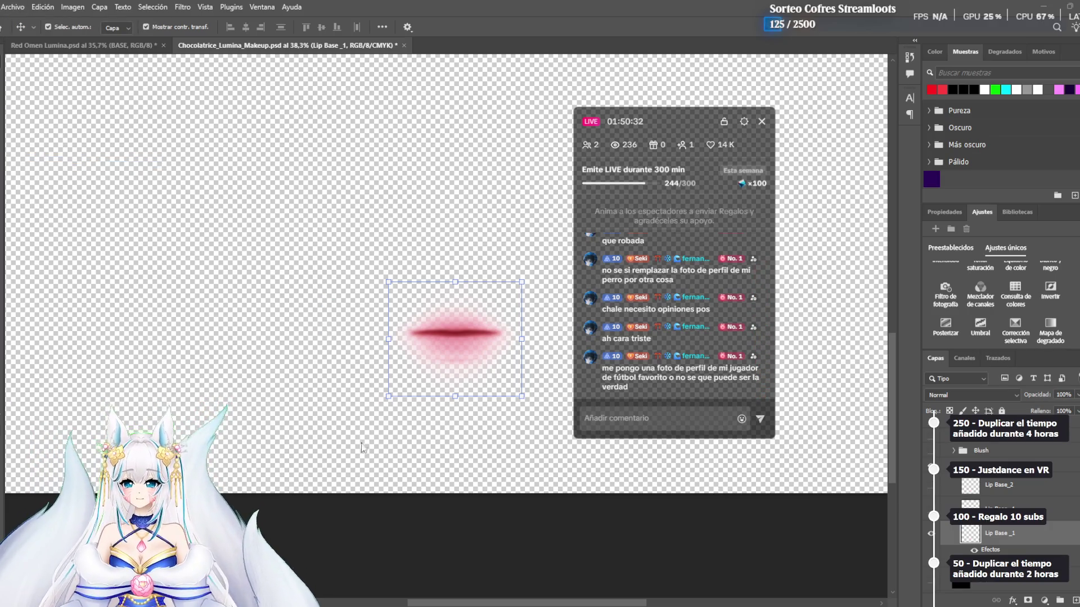
Save a PNG copy over Chocolatrice_Lumina_Makeup copia, replacing the existing file
key("ctrl+alt+s")
left_click(422, 262)
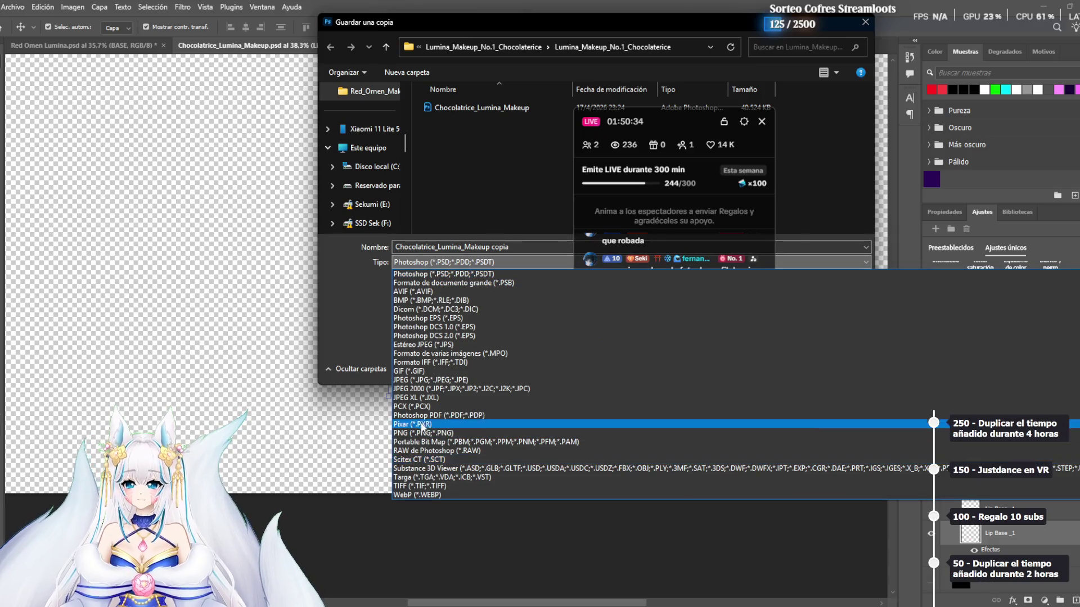
left_click(422, 432)
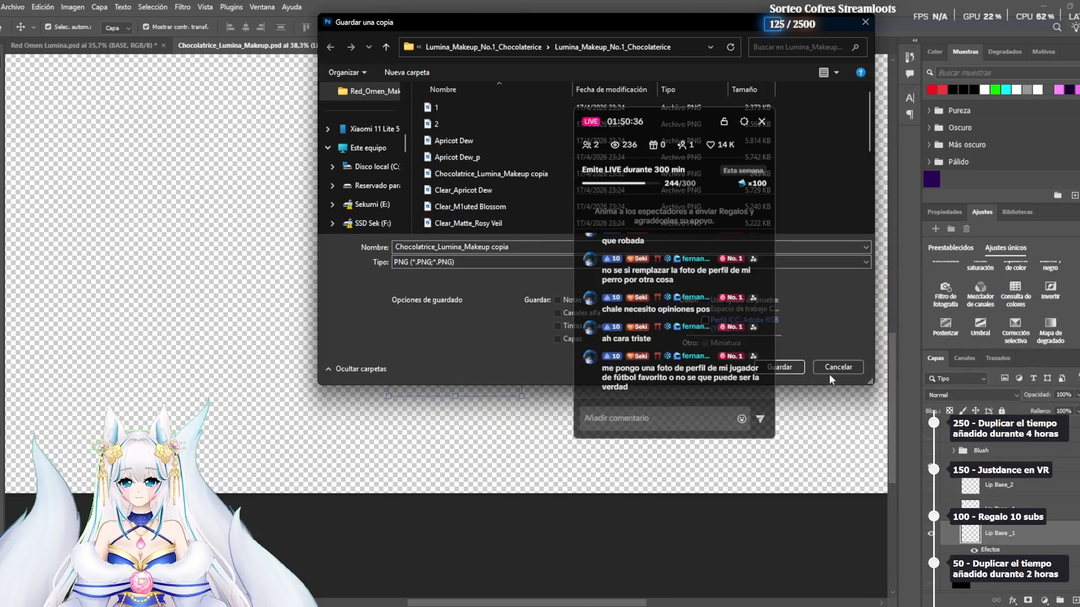
left_click(781, 367)
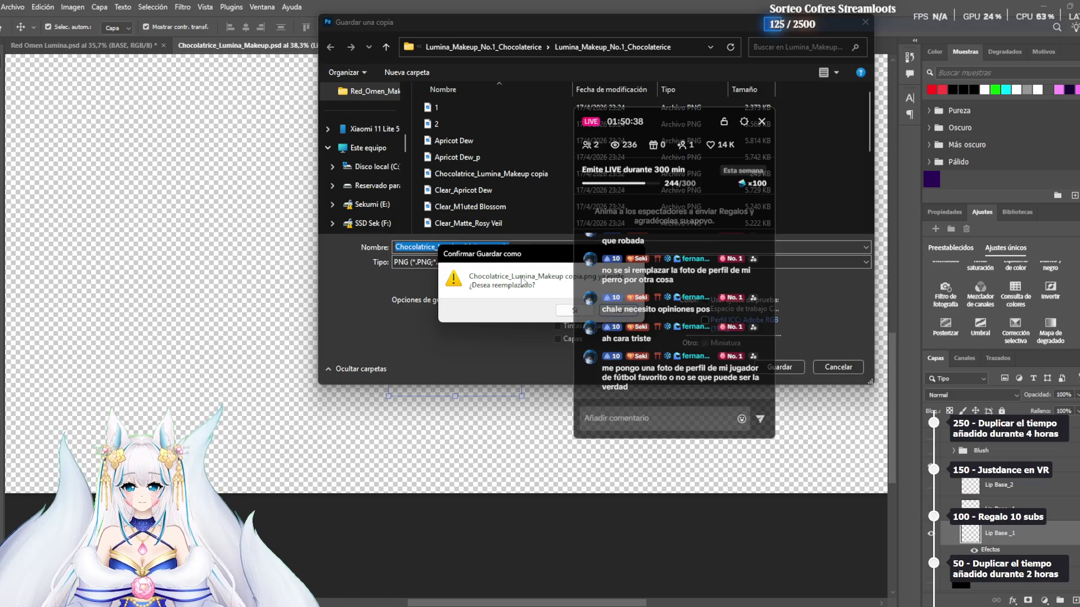
left_click(557, 313)
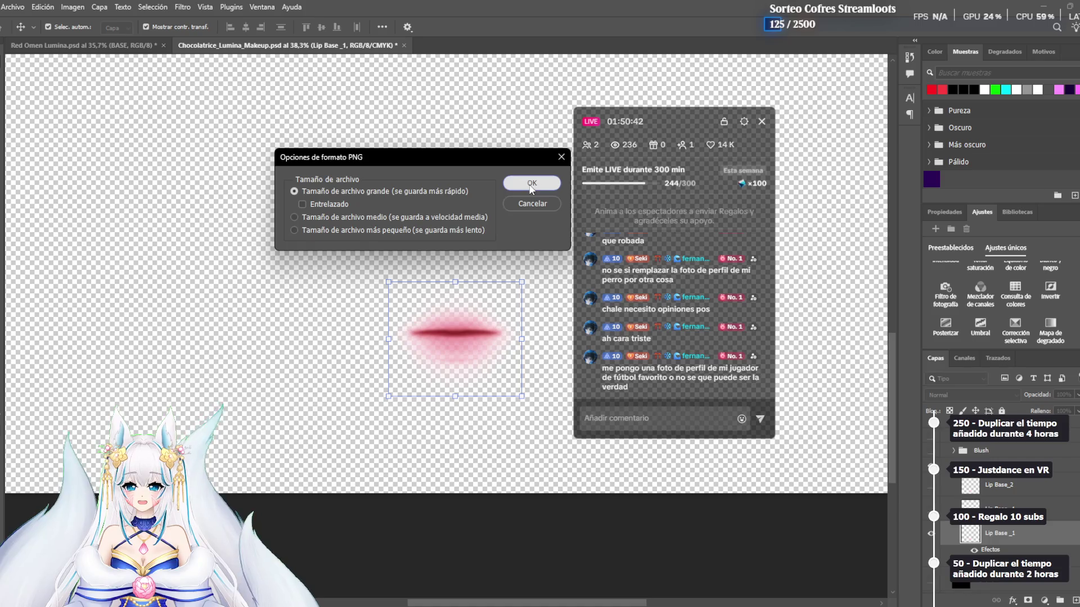
left_click(526, 185)
key("alt+Tab")
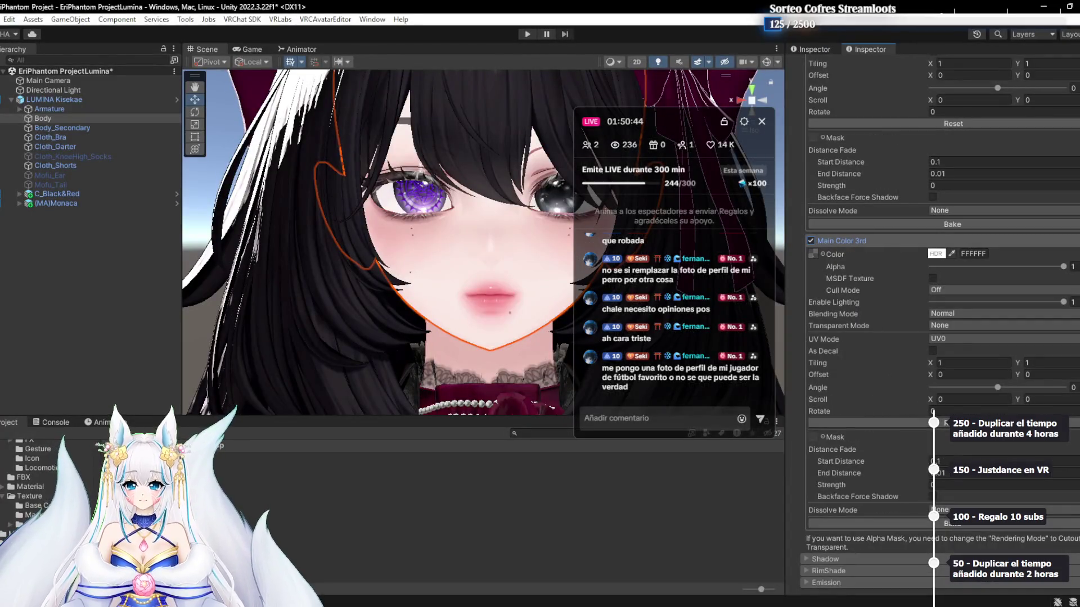
Set Chocolatrice_Lumina_Makeup copia 1 to High Quality compression, then select the LUMINA Kisekae Body mesh
key("alt+Tab")
key("alt+Tab")
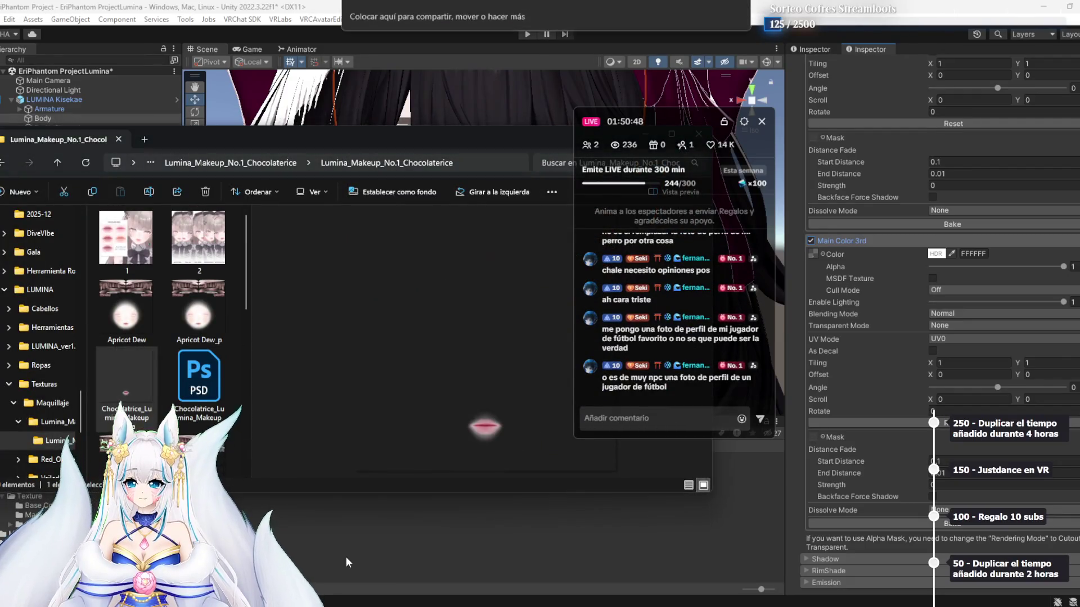
left_click(350, 558)
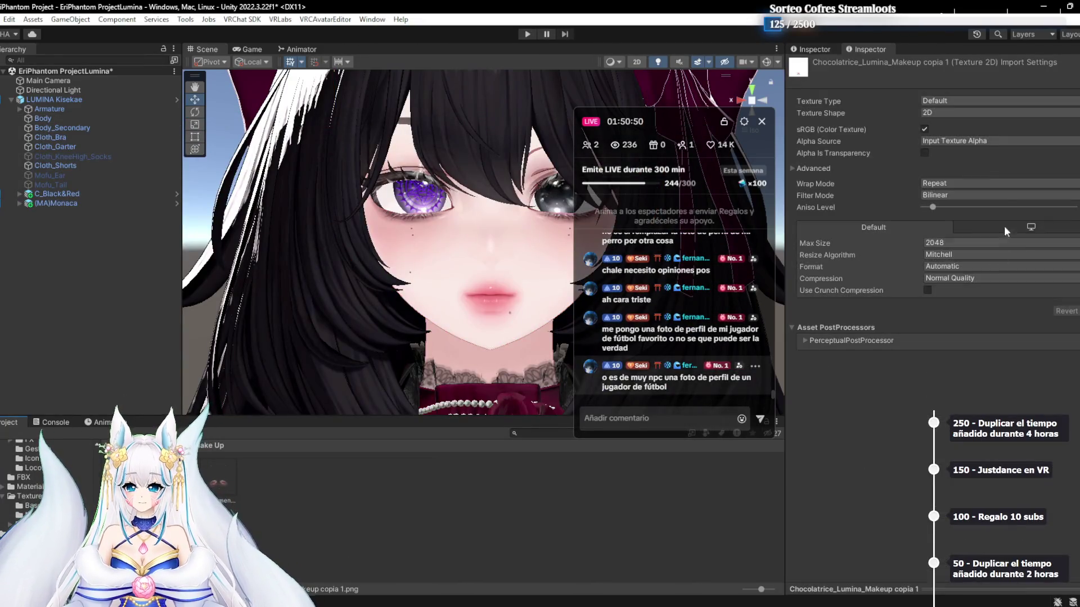
left_click(988, 279)
left_click(981, 330)
left_click(1077, 311)
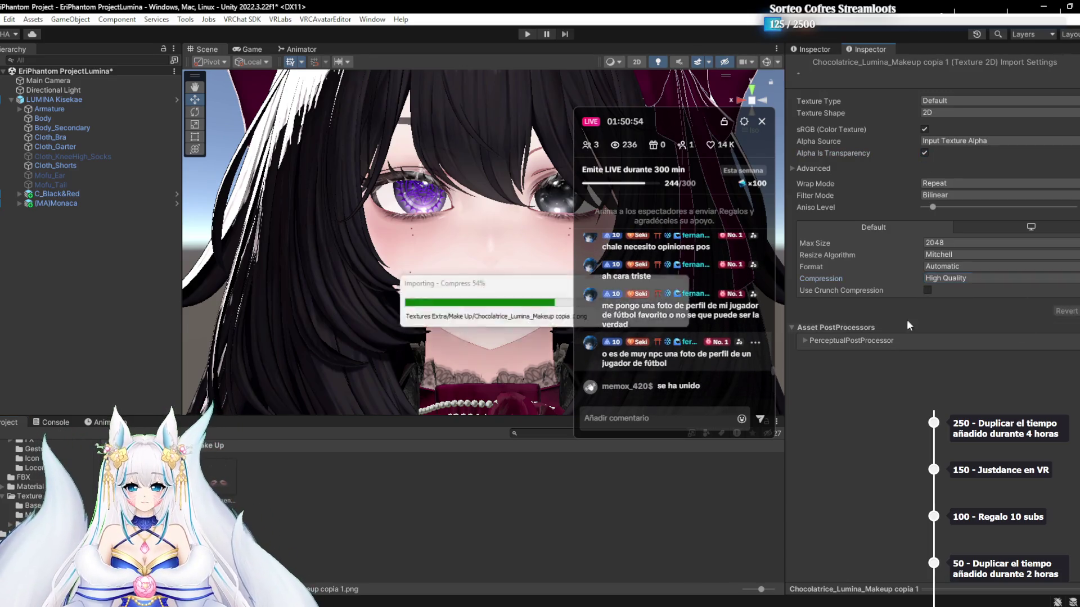
left_click(49, 99)
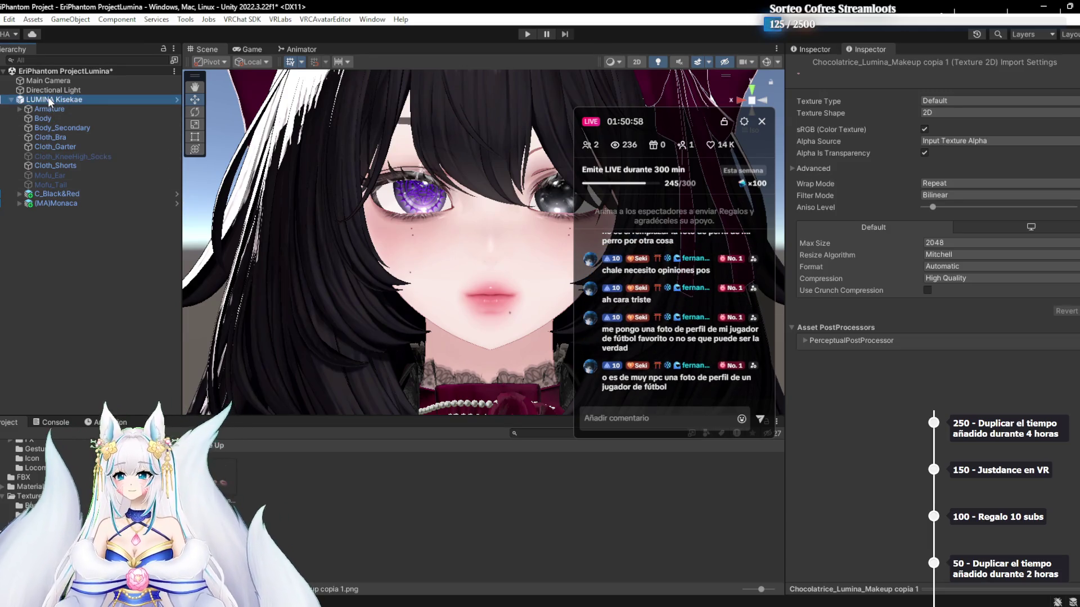
left_click(64, 118)
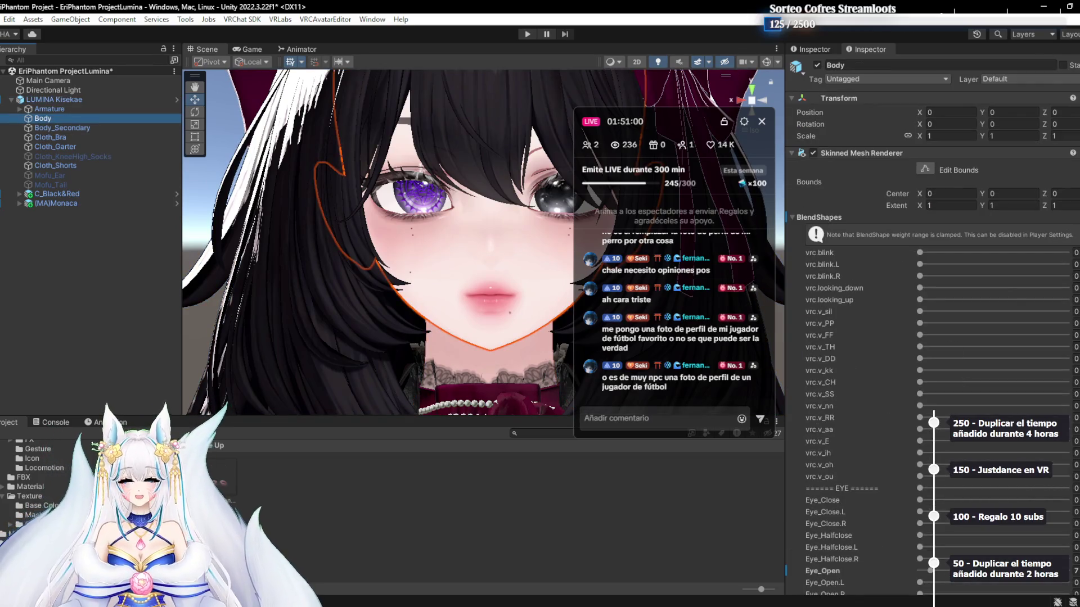
Repeatedly toggle Main Color 3rd to compare the avatar's lips with and without it
scroll("down", 3)
scroll("down", 3)
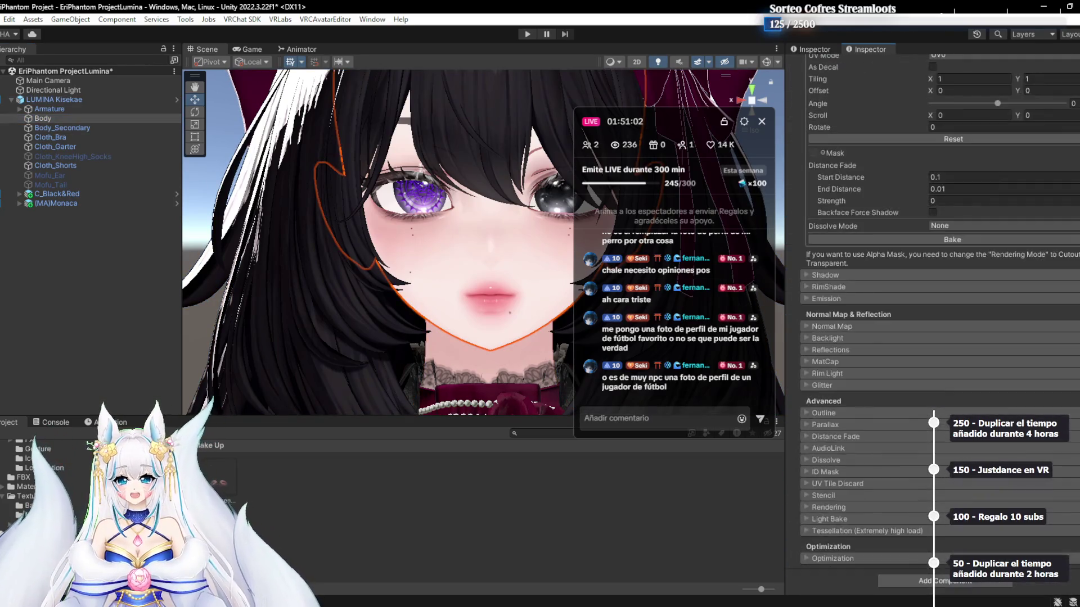
scroll("down", 3)
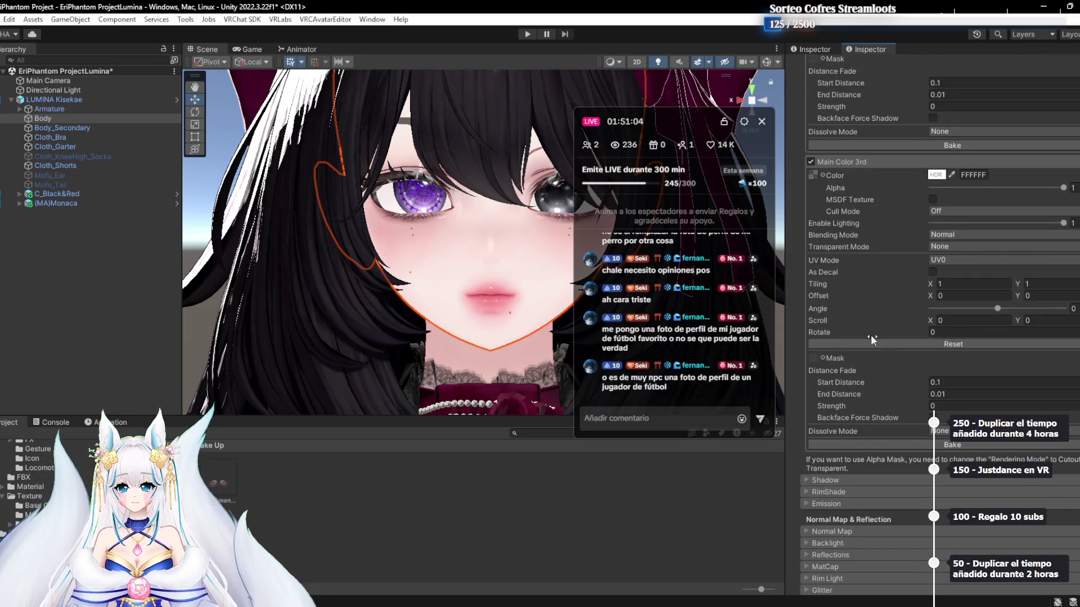
scroll("up", 3)
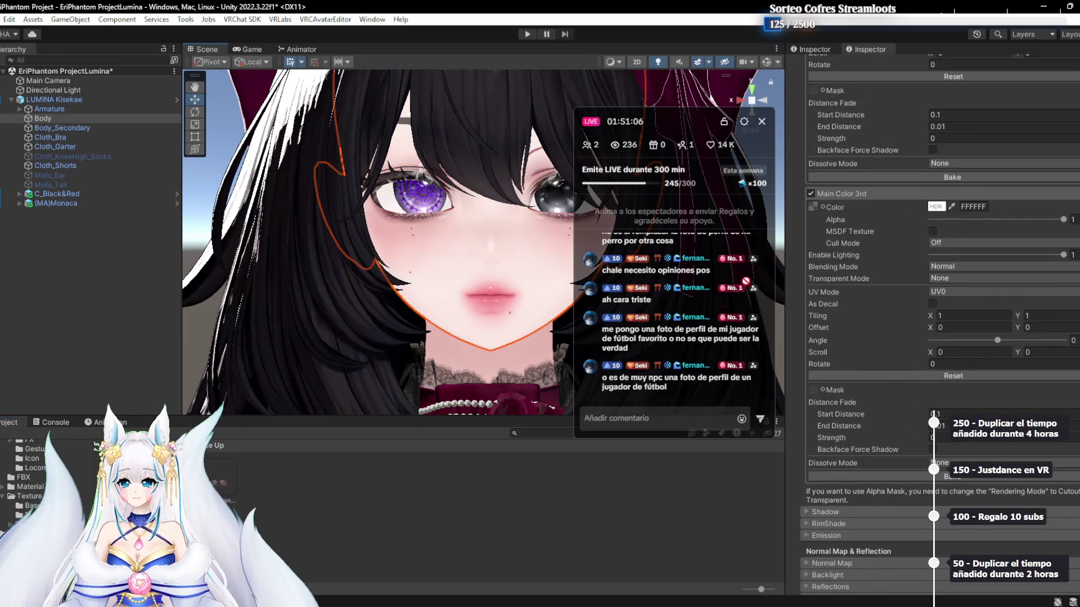
left_click(811, 194)
left_click(810, 240)
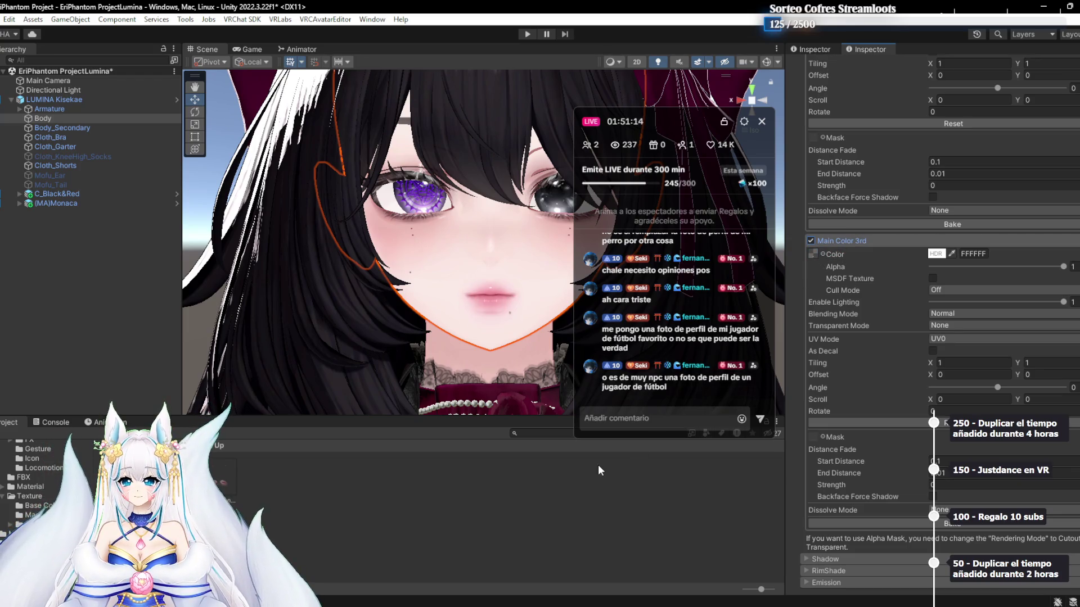
scroll("down", 3)
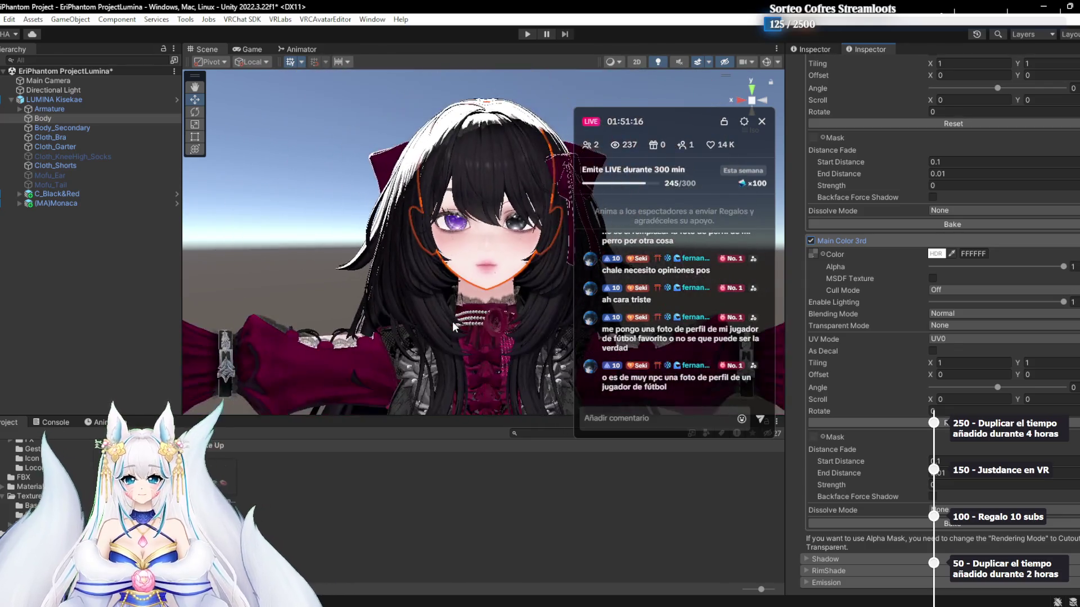
scroll("down", 3)
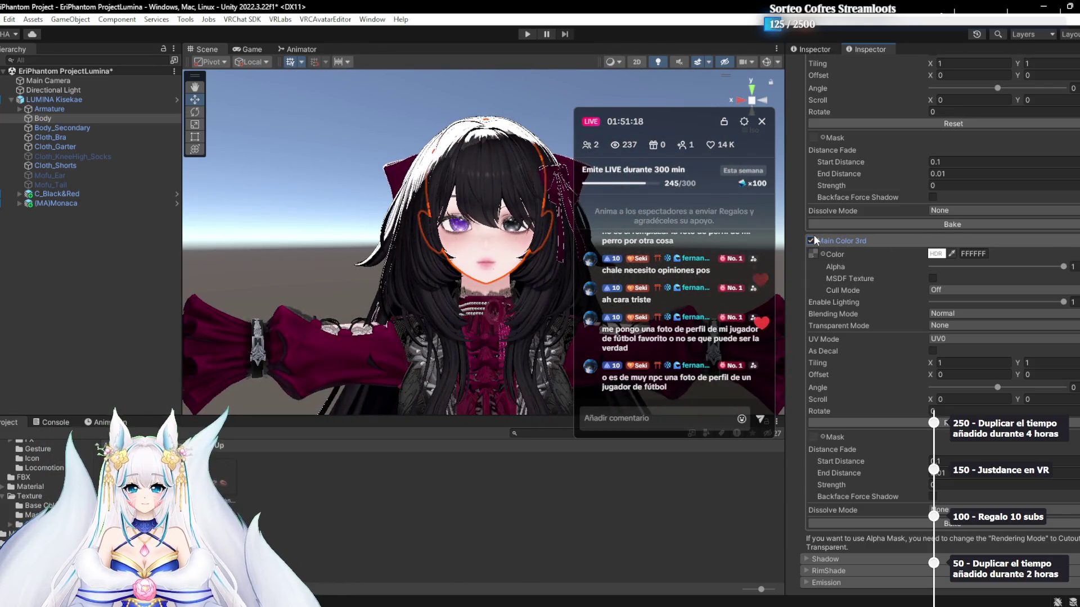
left_click(810, 240)
double_click(811, 240)
left_click(811, 240)
left_click(810, 240)
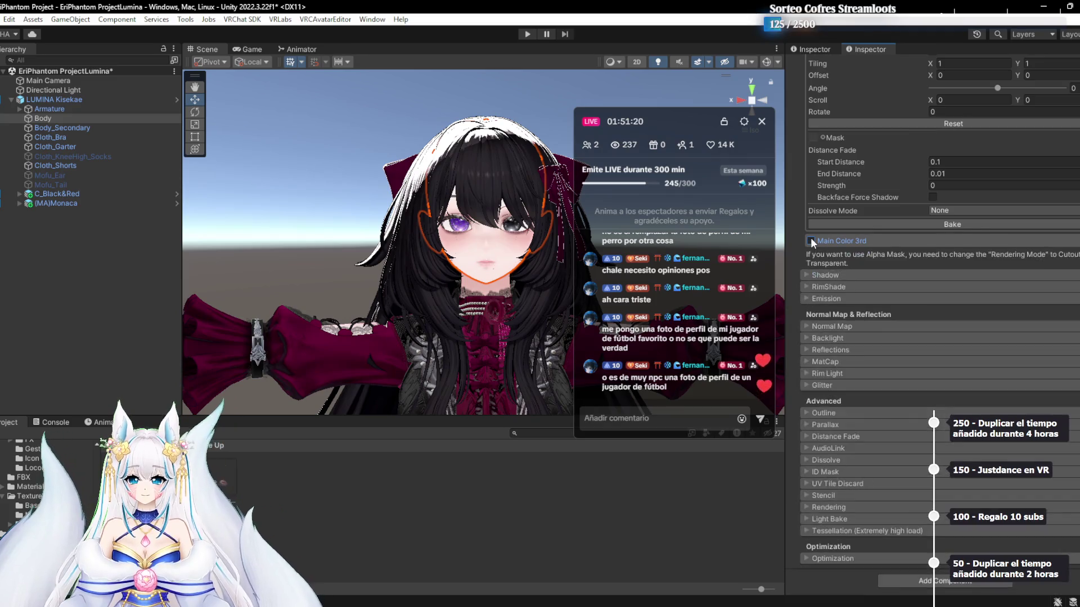
scroll("up", 3)
scroll("up", 3)
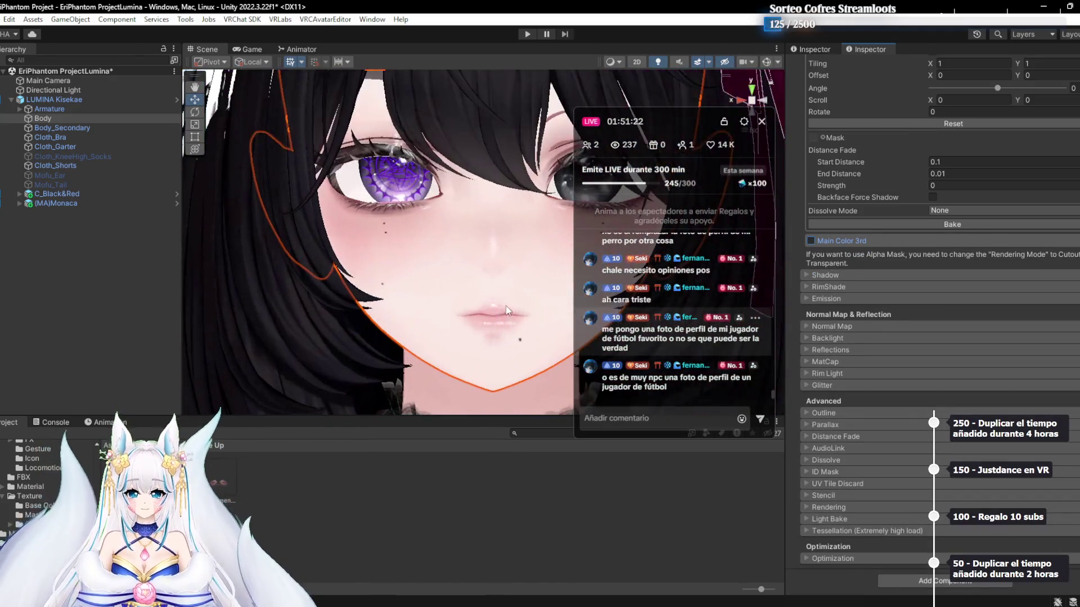
left_click(812, 239)
double_click(812, 239)
left_click(811, 239)
double_click(812, 239)
left_click(811, 238)
double_click(811, 238)
left_click(812, 238)
double_click(811, 238)
double_click(811, 239)
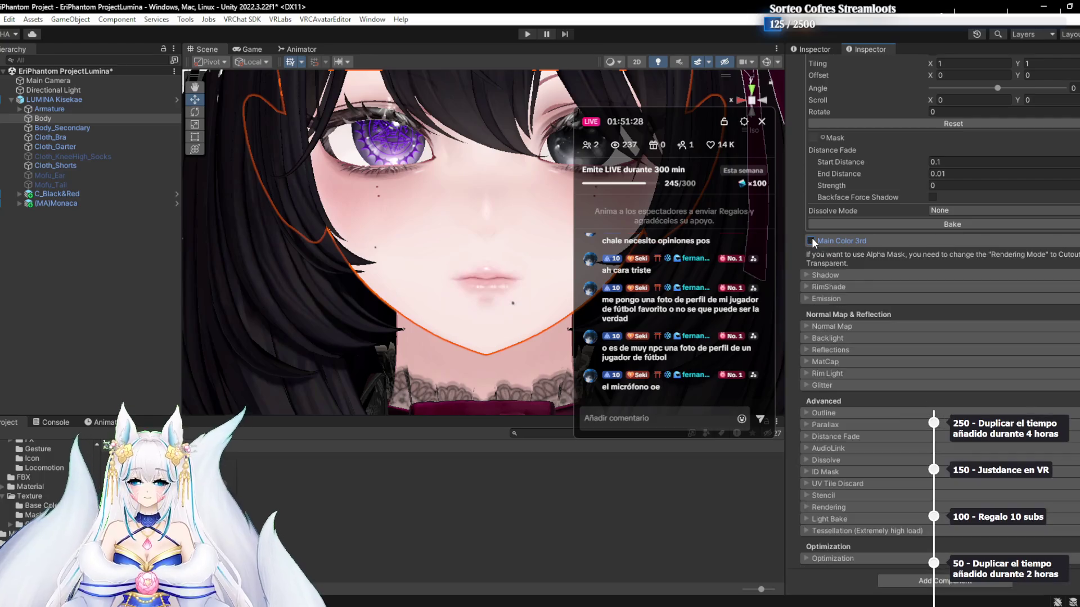
double_click(811, 239)
left_click(811, 238)
double_click(811, 238)
left_click(812, 239)
double_click(812, 238)
double_click(812, 238)
double_click(811, 239)
double_click(811, 238)
double_click(812, 238)
left_click(811, 239)
left_click(812, 238)
left_click(812, 239)
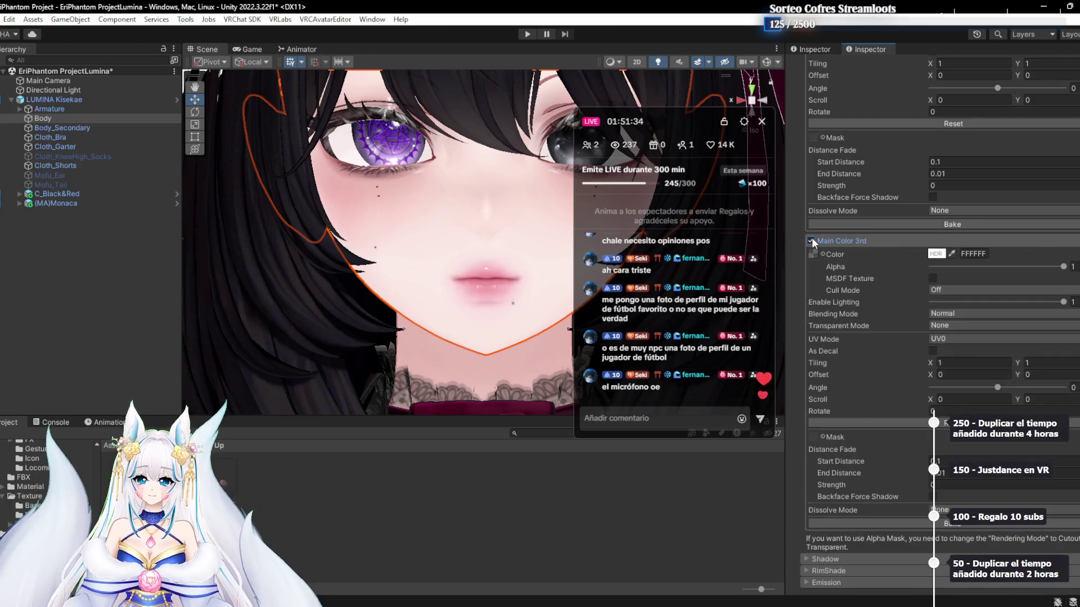
left_click(812, 239)
left_click(812, 238)
left_click(812, 238)
left_click(811, 238)
left_click(812, 238)
Switch from Discord back to the Unity editor and re-enable Main Color 3rd
key("alt+Tab")
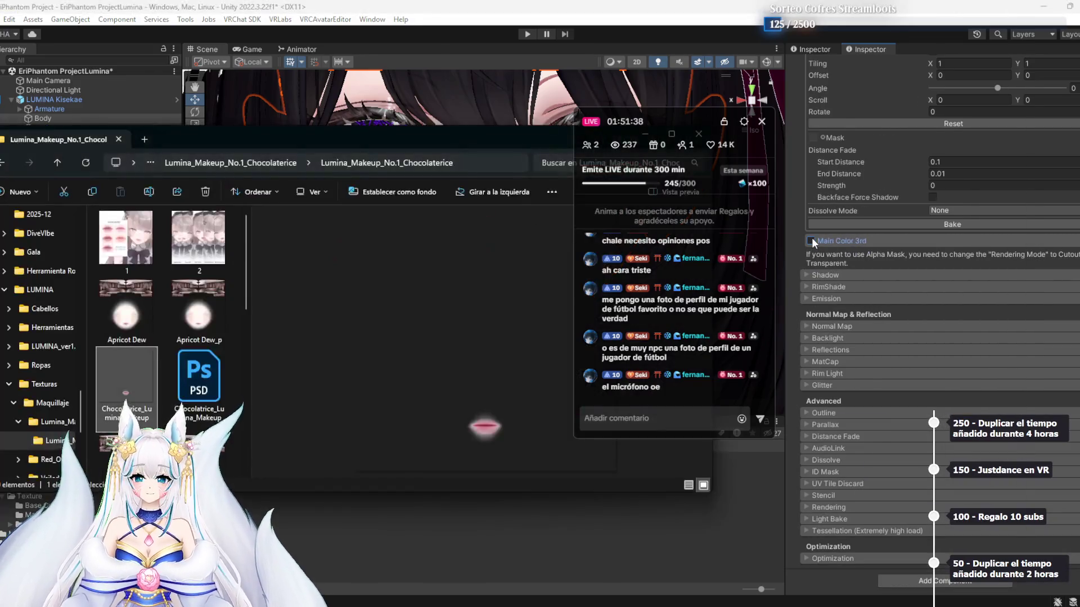
key("alt+Tab")
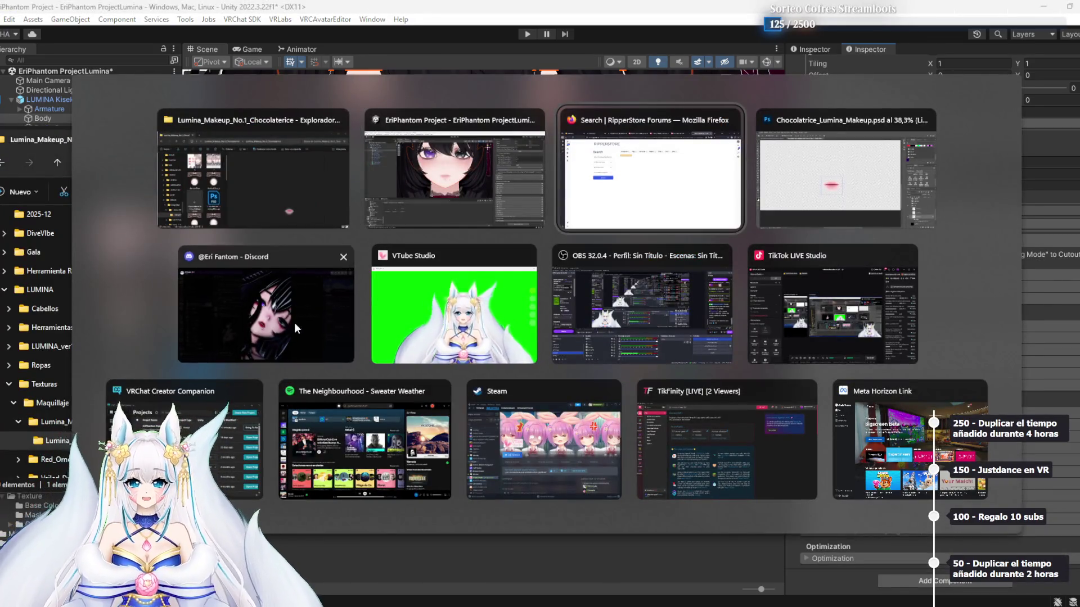
left_click(295, 323)
key("alt+Tab")
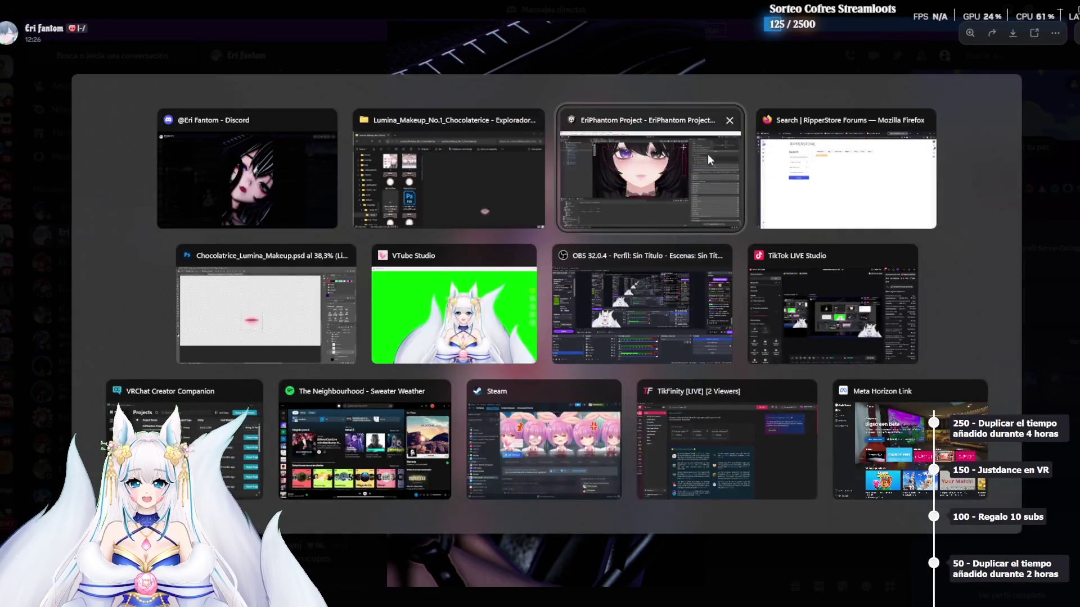
left_click(707, 154)
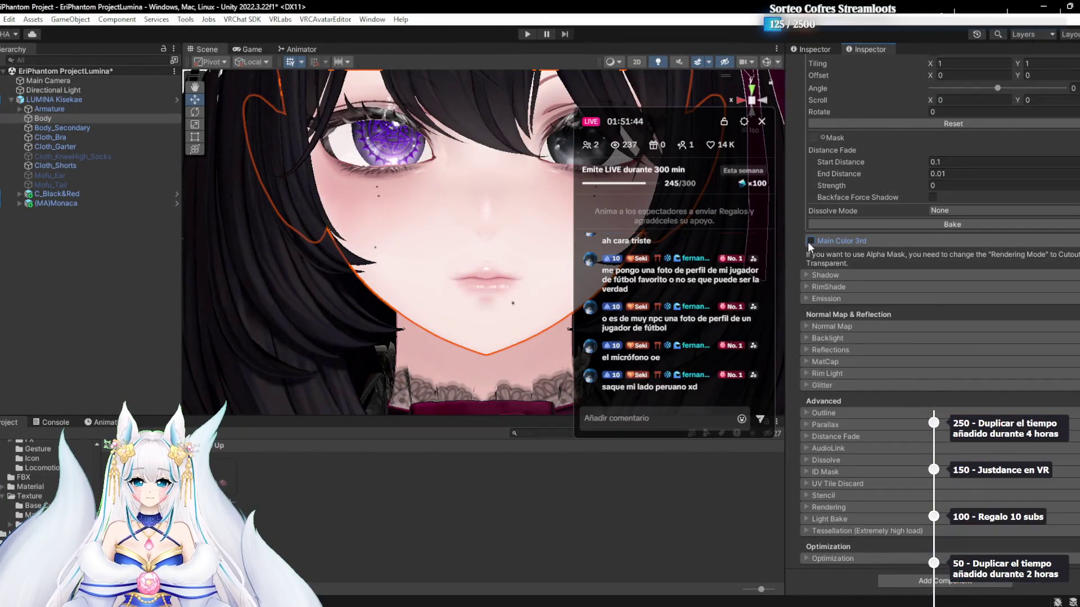
left_click(810, 241)
left_click(810, 241)
Toggle Main Color 2nd off and back on to check its effect on the face
left_click(810, 242)
left_click(809, 241)
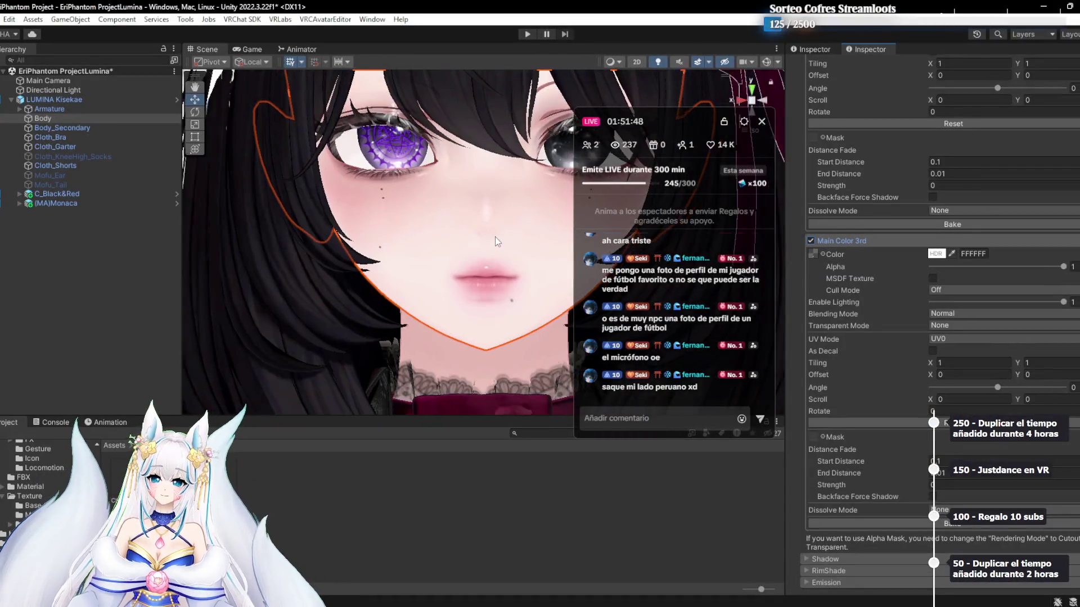
scroll("up", 3)
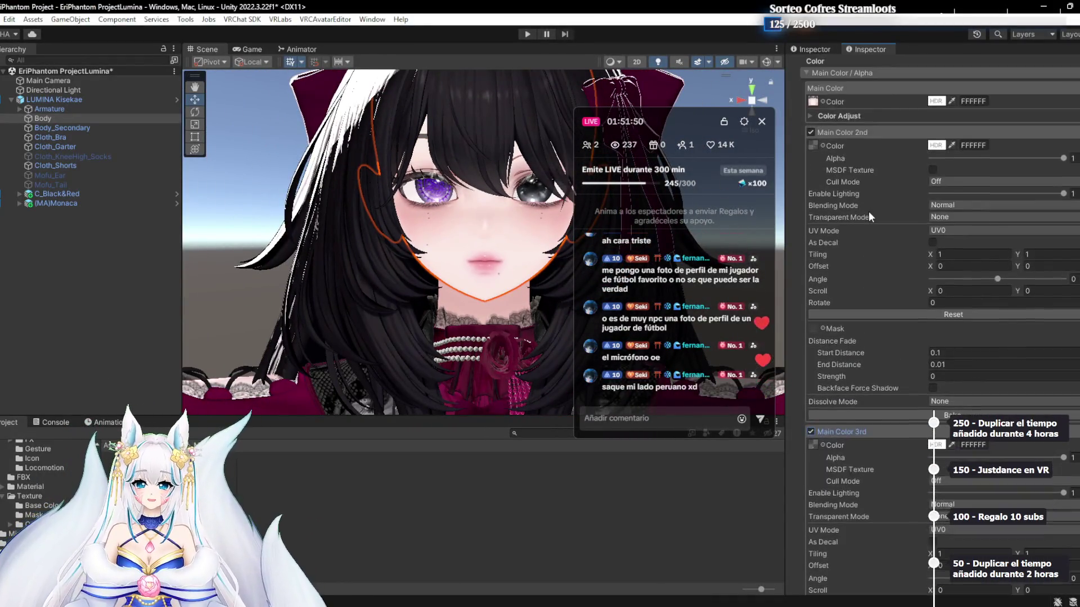
left_click(813, 225)
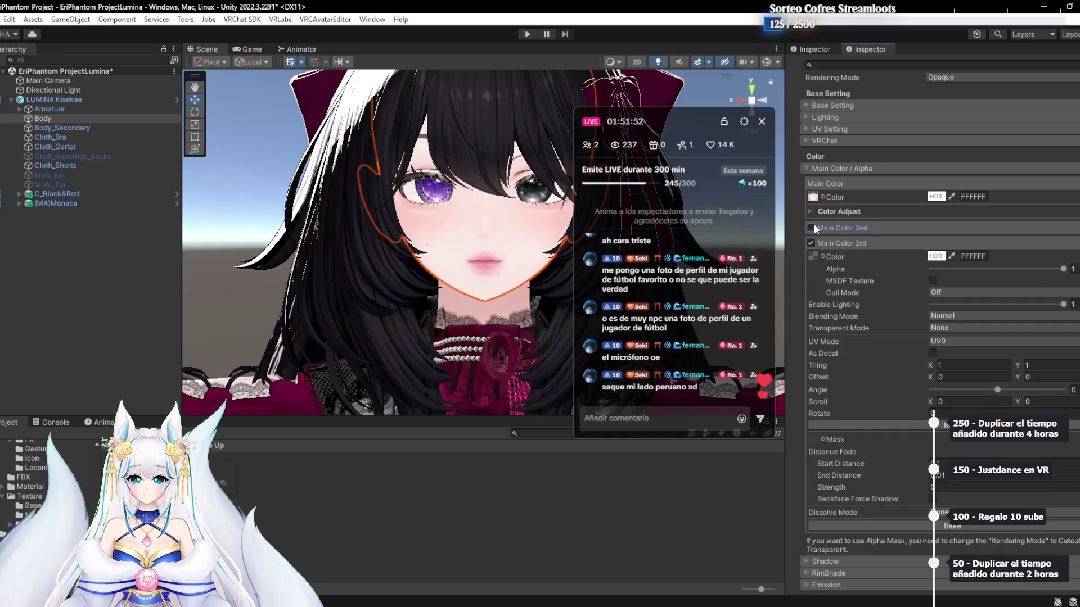
left_click(809, 228)
scroll("down", 3)
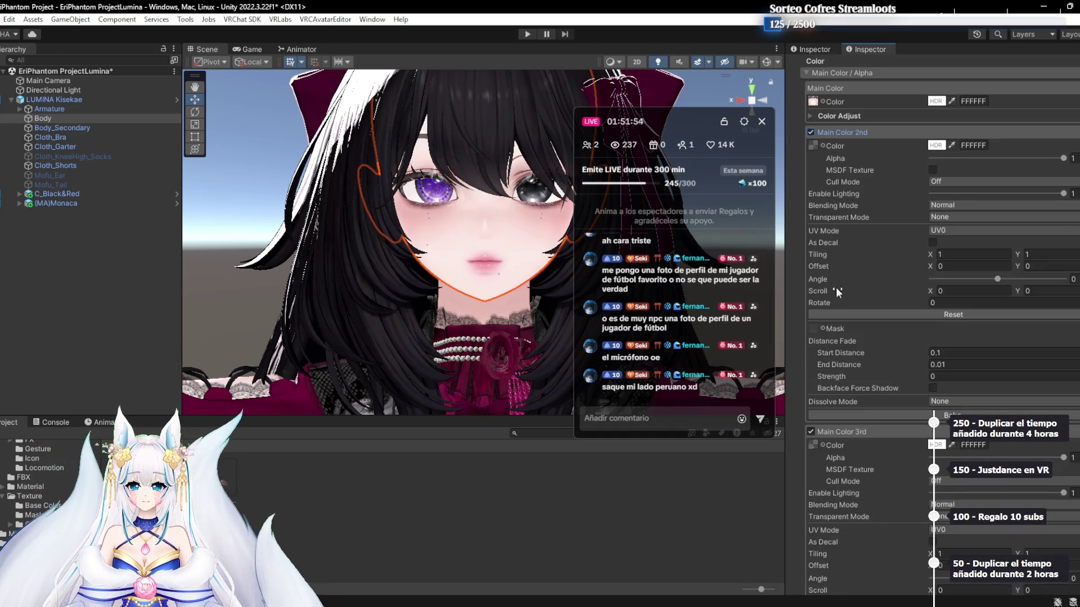
scroll("down", 3)
Leave Main Color 3rd unchecked on the Body material and deselect the Body object
left_click(810, 368)
left_click(810, 368)
left_click(811, 367)
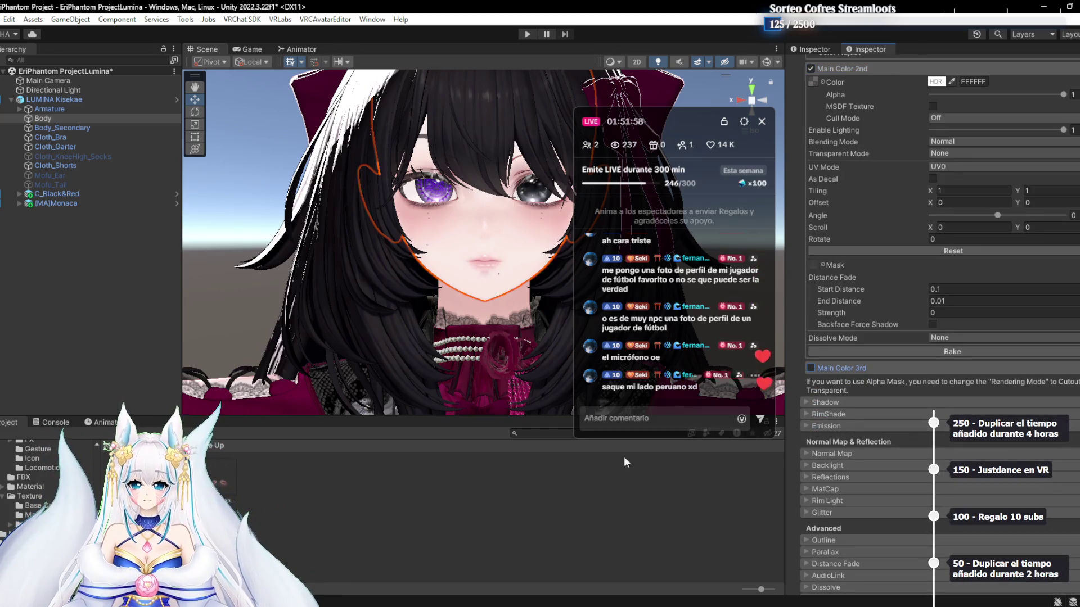
scroll("up", 3)
scroll("up", 3)
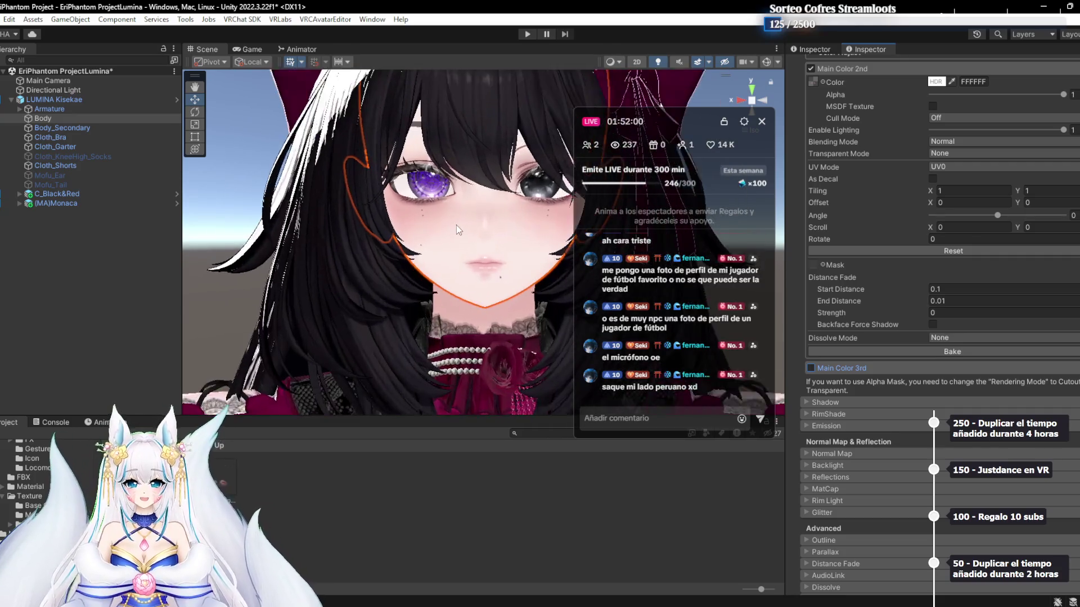
scroll("up", 3)
scroll("up", 3)
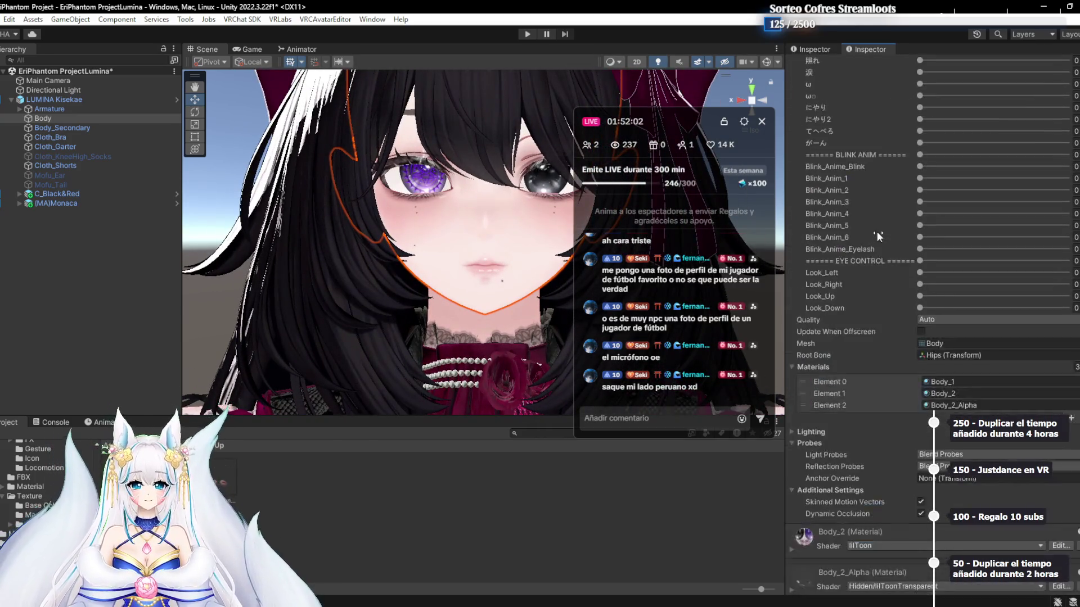
scroll("up", 3)
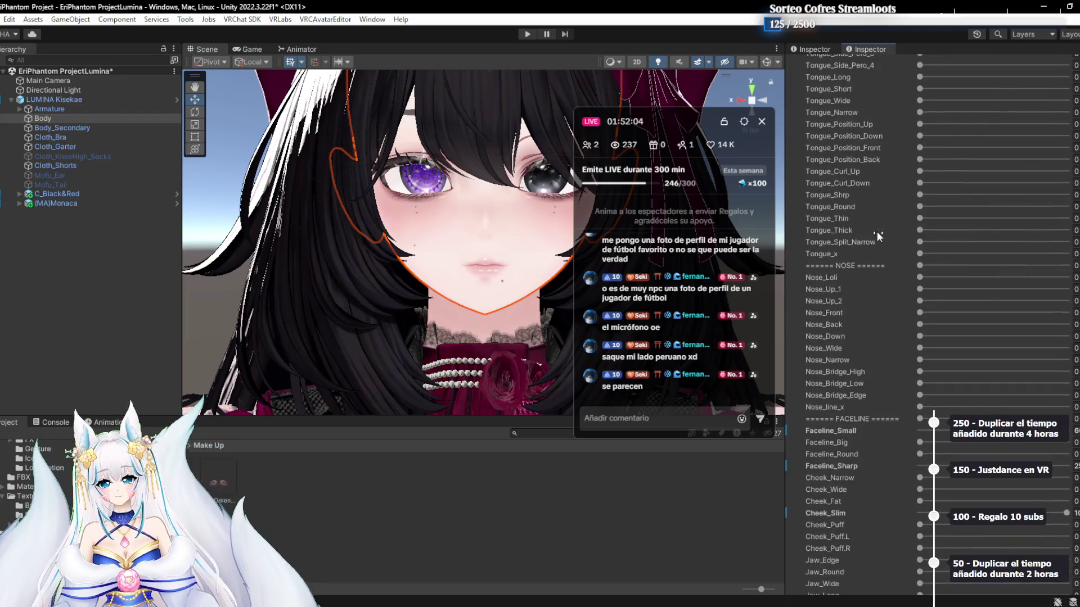
scroll("up", 3)
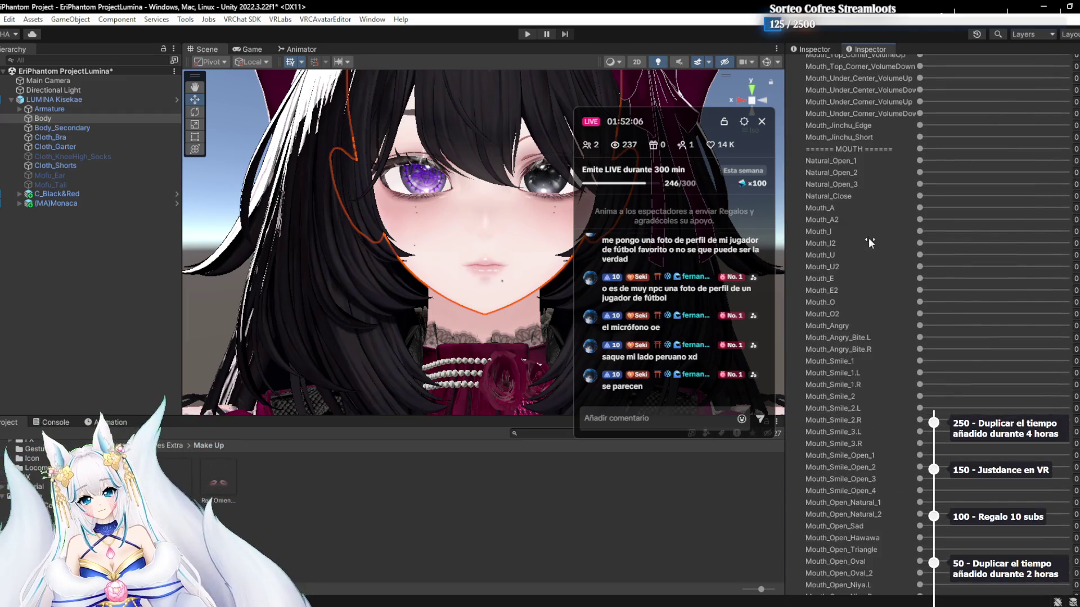
scroll("down", 3)
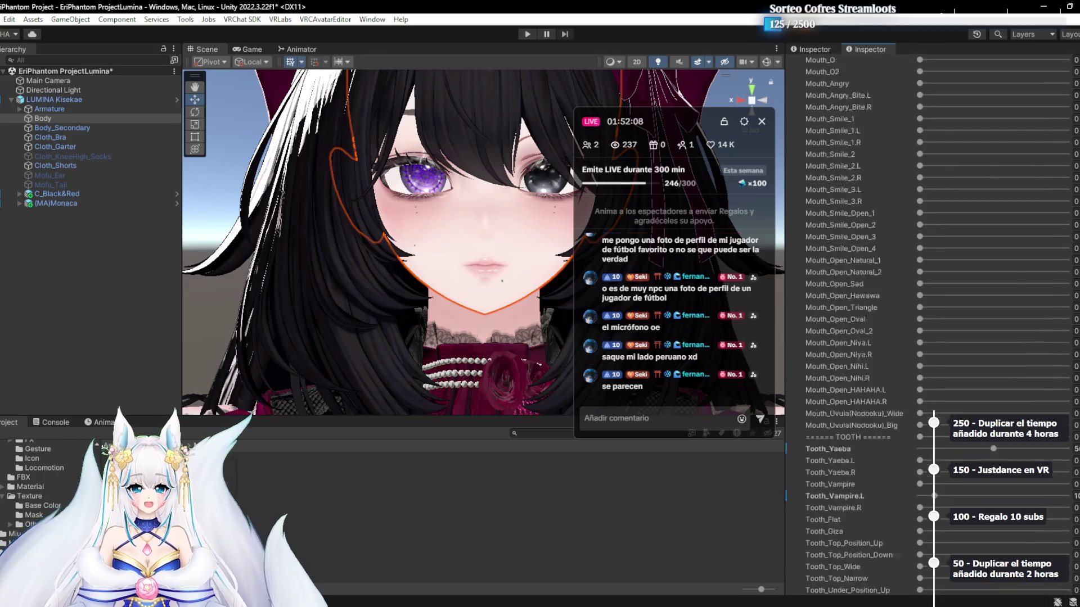
scroll("down", 3)
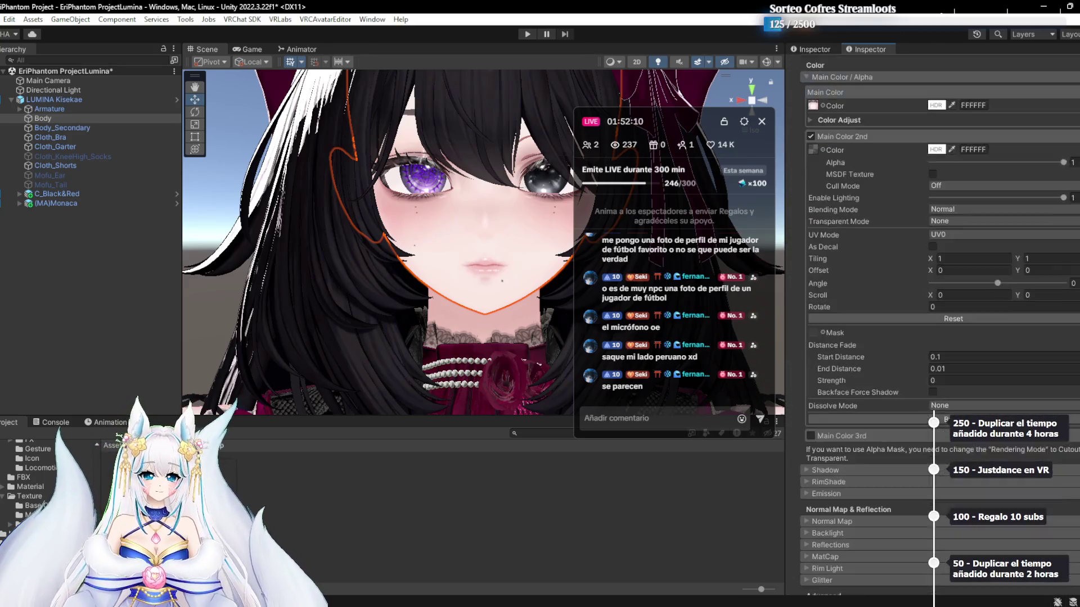
left_click(5, 279)
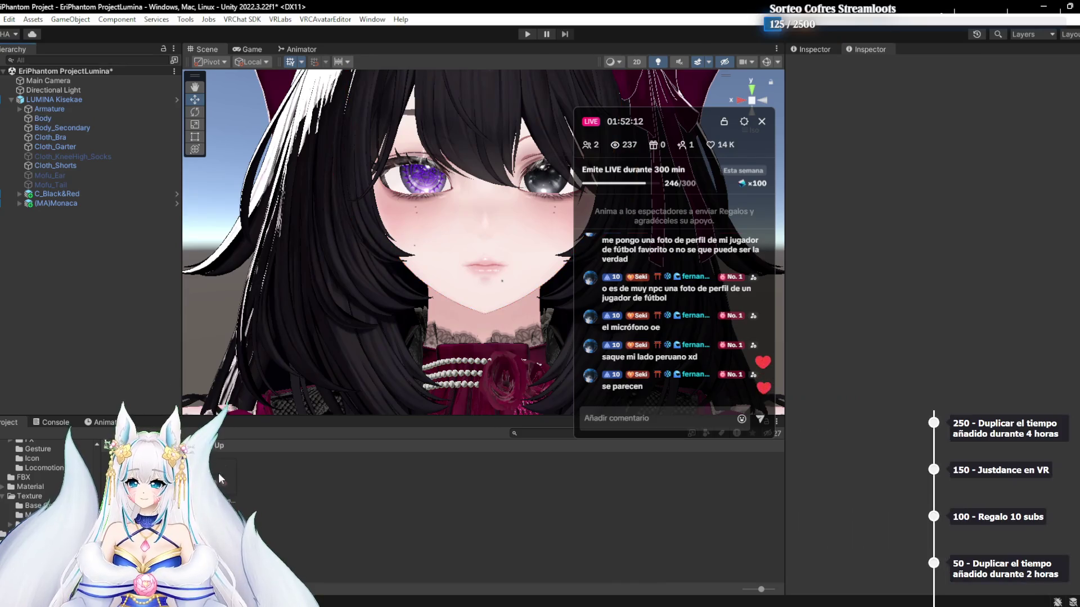
Create an empty child object named 'Toggles' under LUMINA Kisekae
left_click(63, 204)
left_click(25, 216)
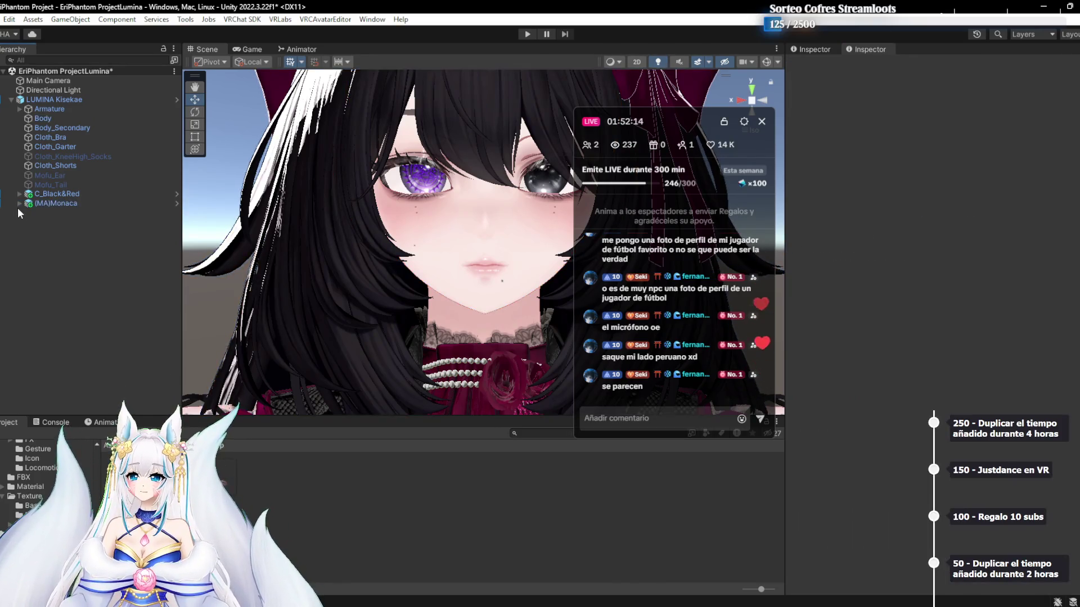
right_click(92, 236)
left_click(71, 156)
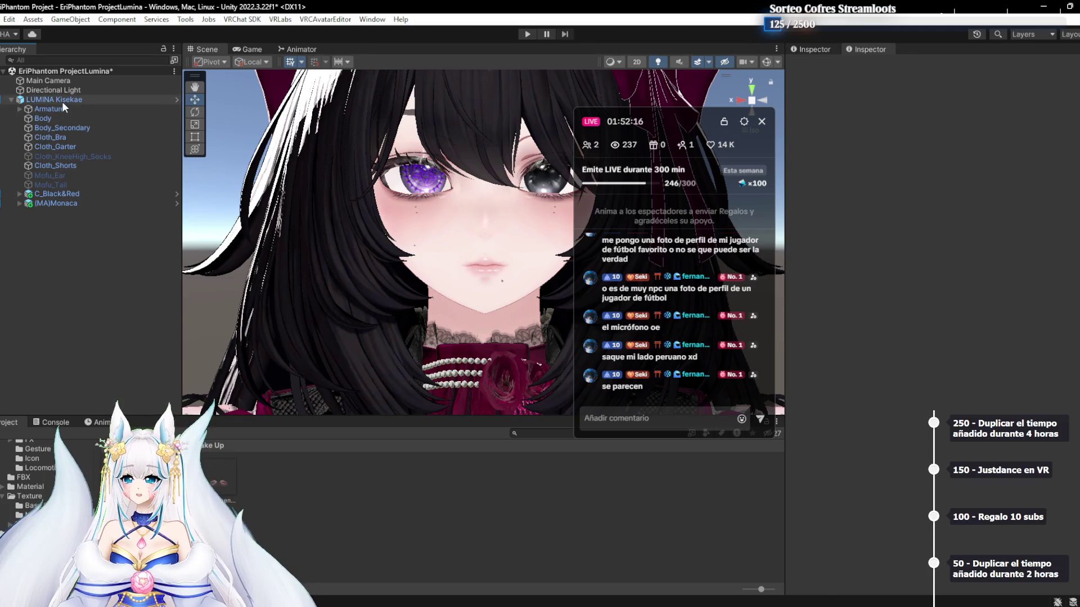
right_click(61, 101)
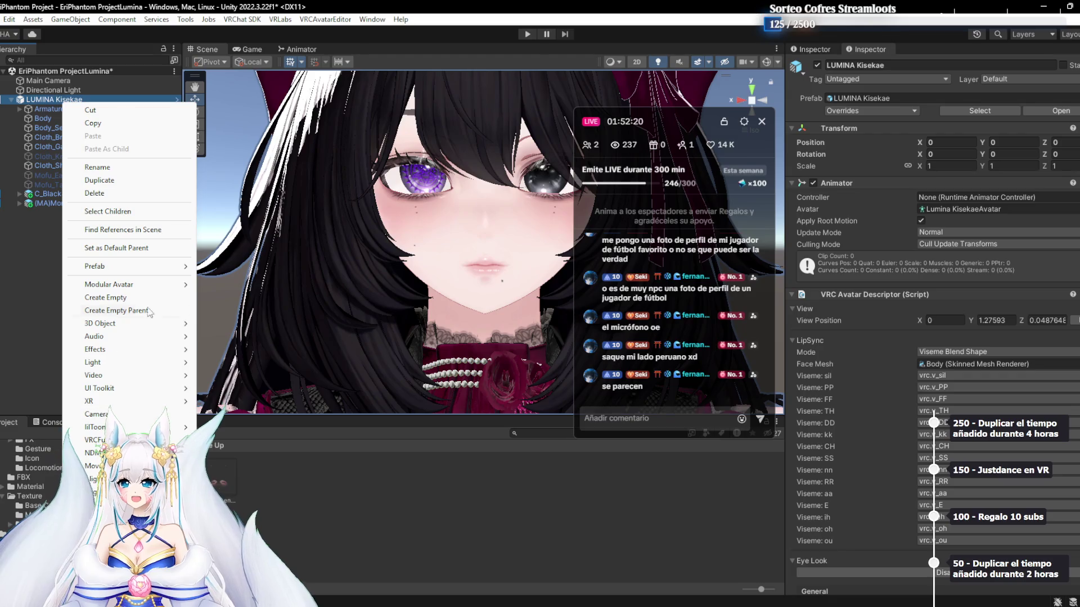
mouse_move(141, 285)
left_click(116, 298)
type("To")
type("ggles")
key("Return")
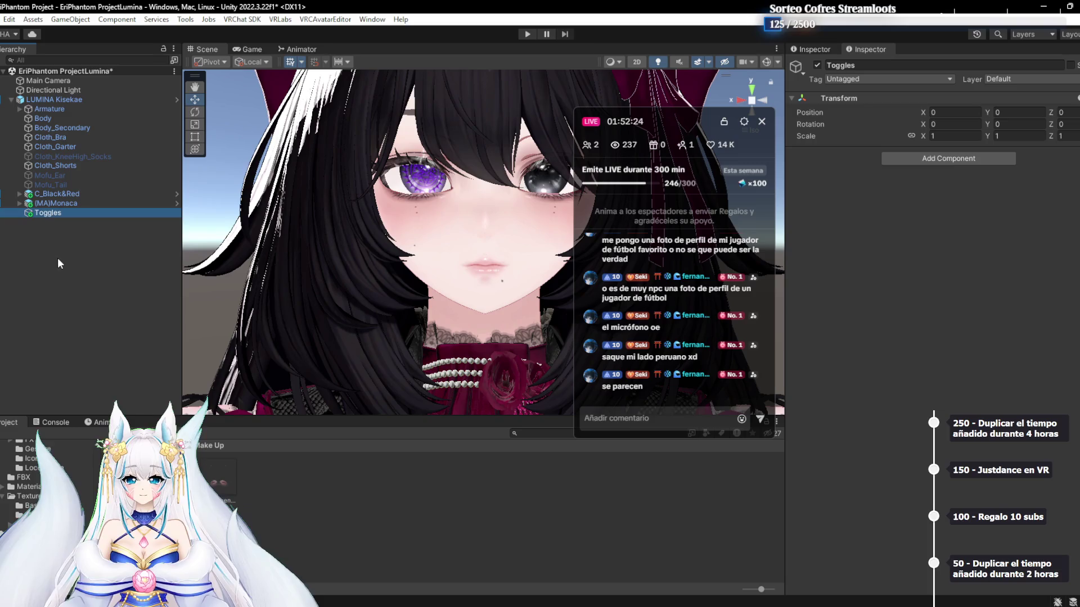
Add a Toggle (VRCFury) component with menu path Toggles/Maquillaje/Labios
left_click(919, 160)
type("togg")
left_click(932, 198)
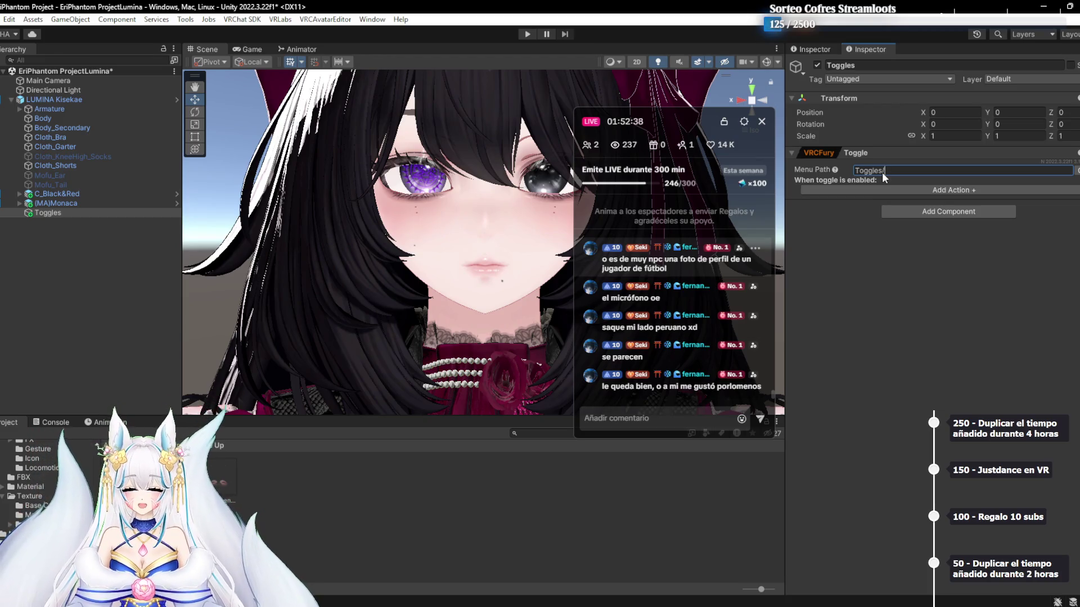
type("llaje/")
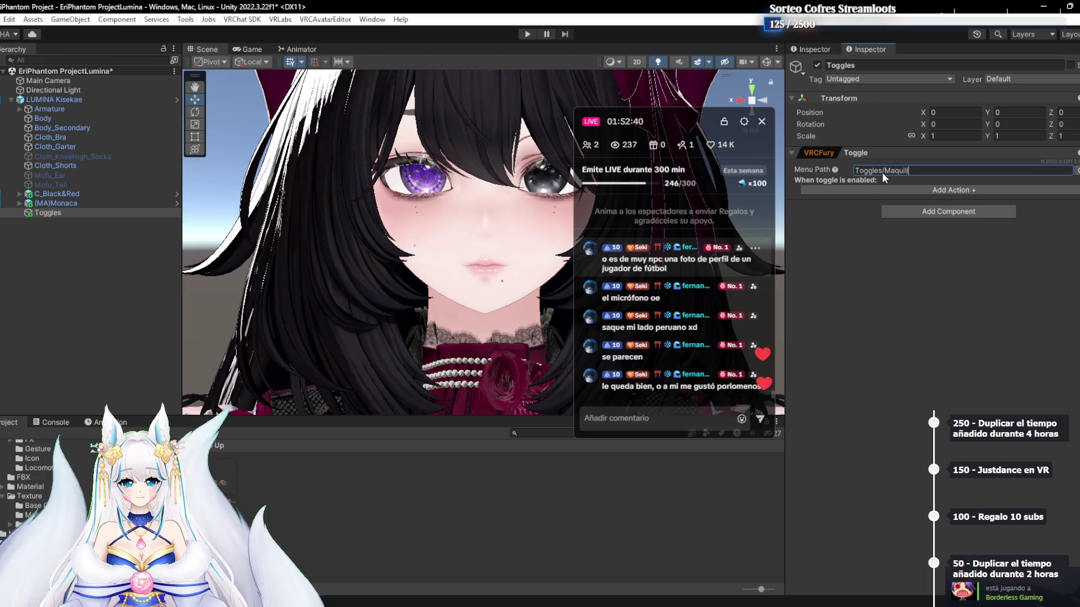
type("Labios")
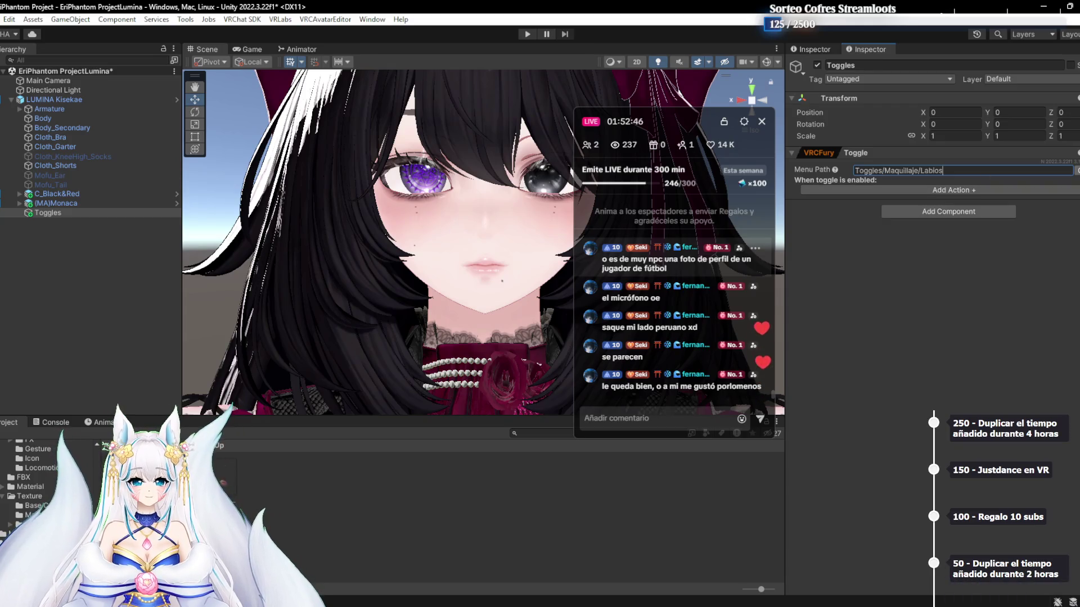
left_click(1076, 170)
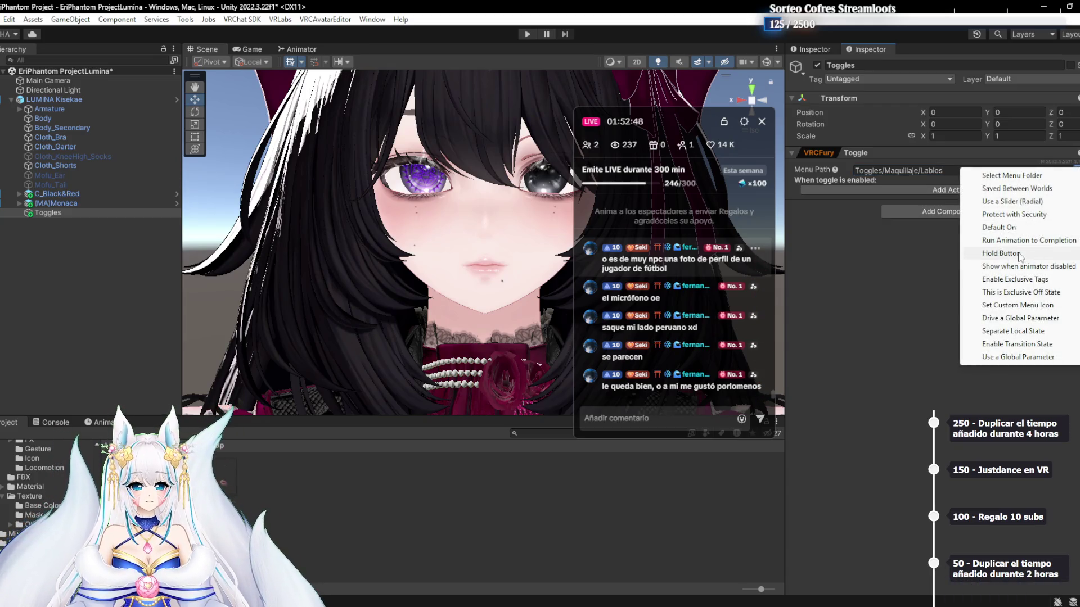
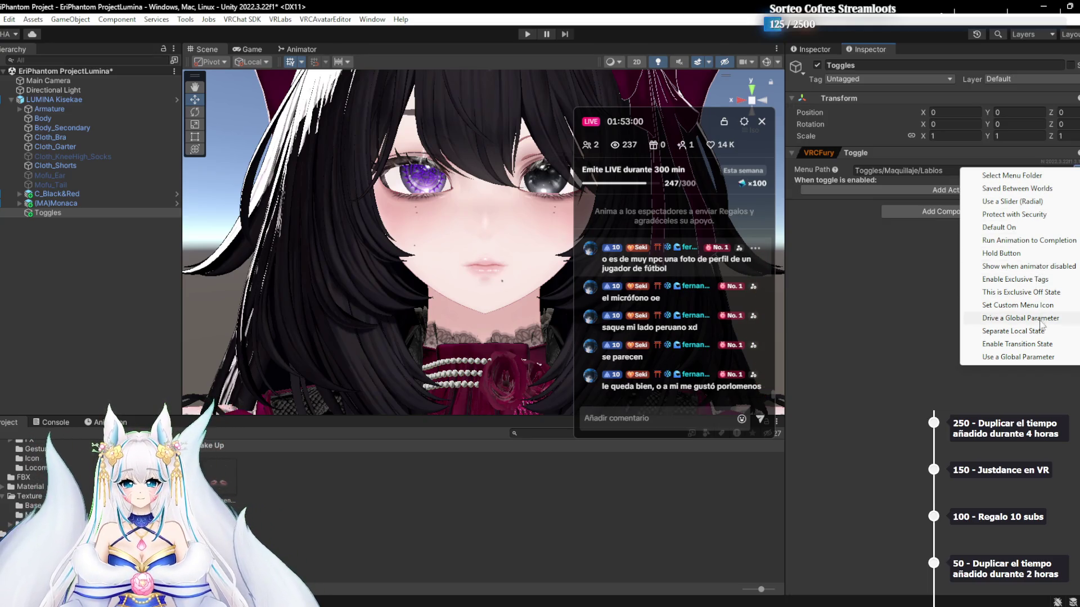
Try Drive Global Parameter and Show when animator disabled on the Labios toggle, then revert both
left_click(1042, 319)
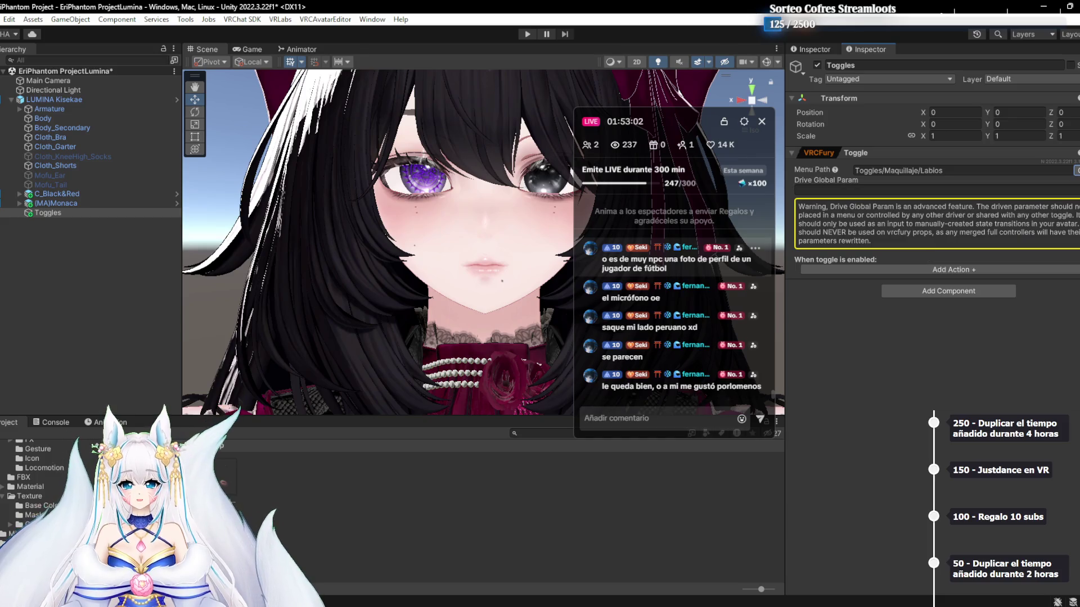
left_click(1076, 170)
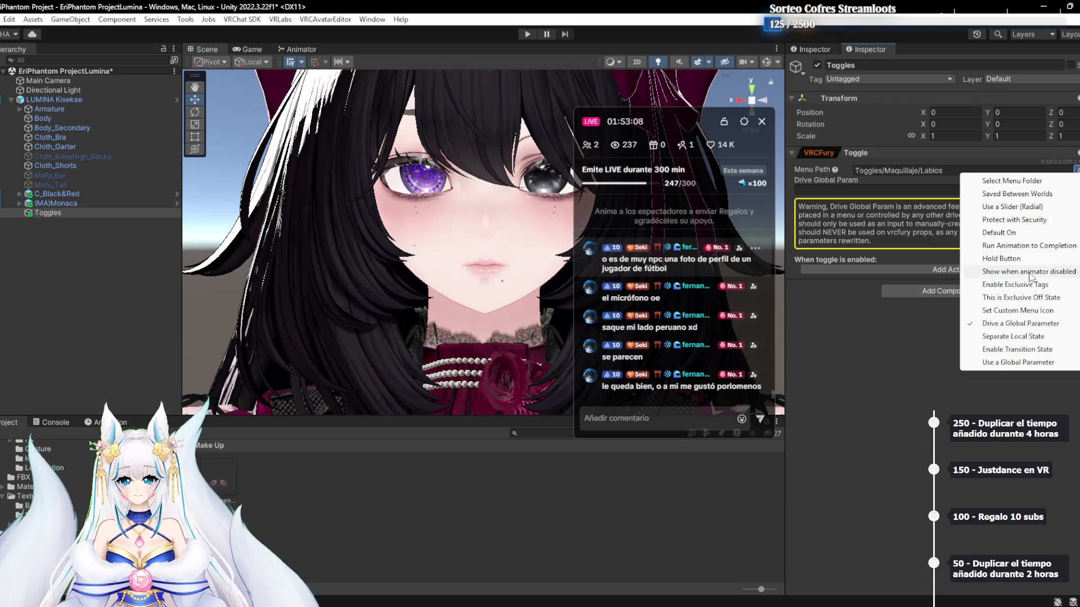
left_click(1031, 272)
left_click(1076, 170)
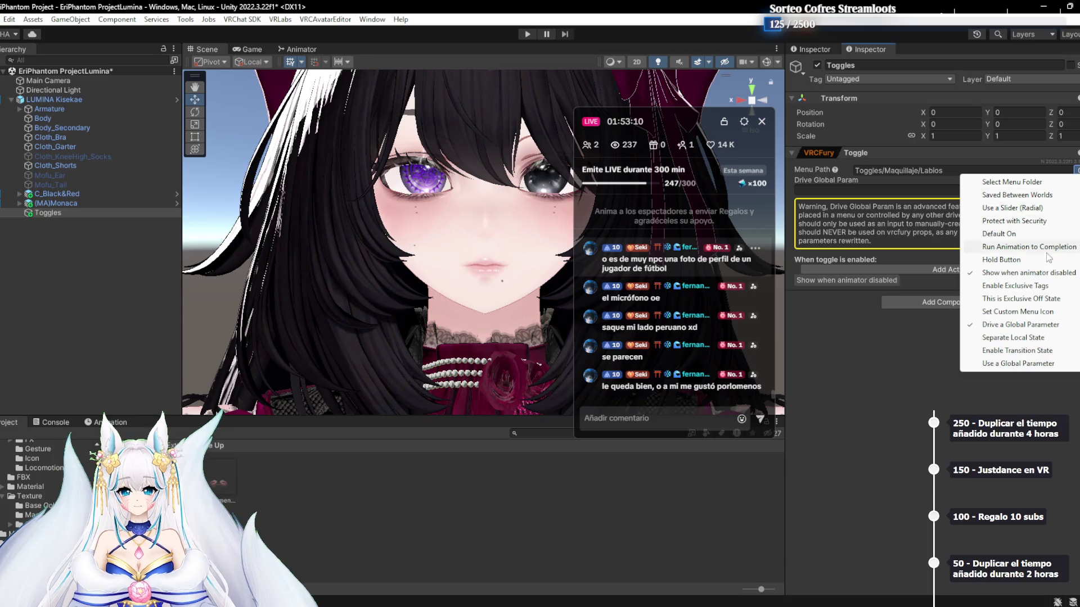
left_click(1006, 325)
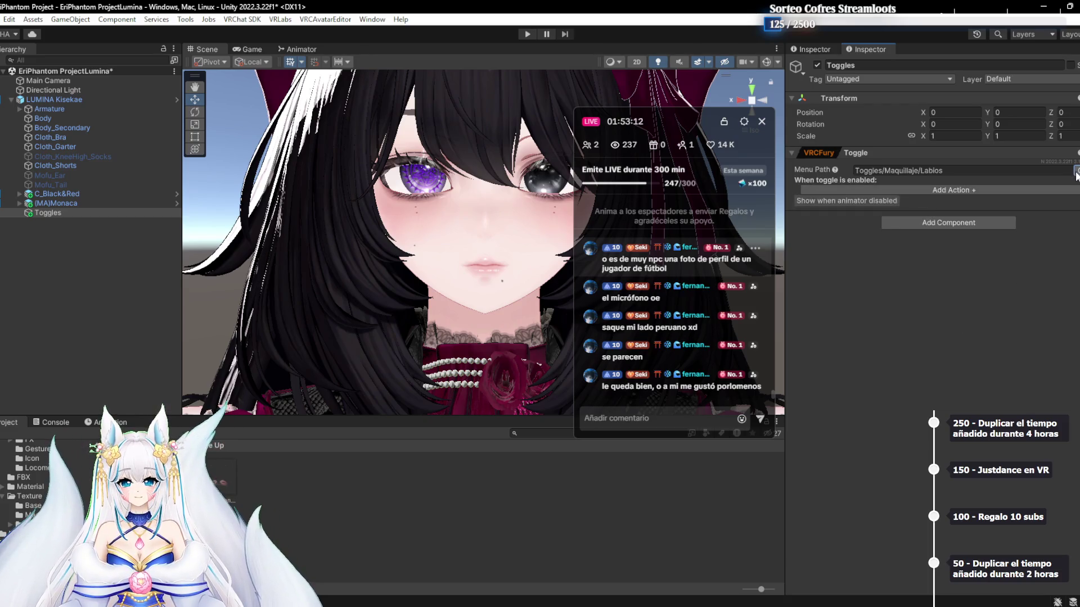
left_click(1075, 170)
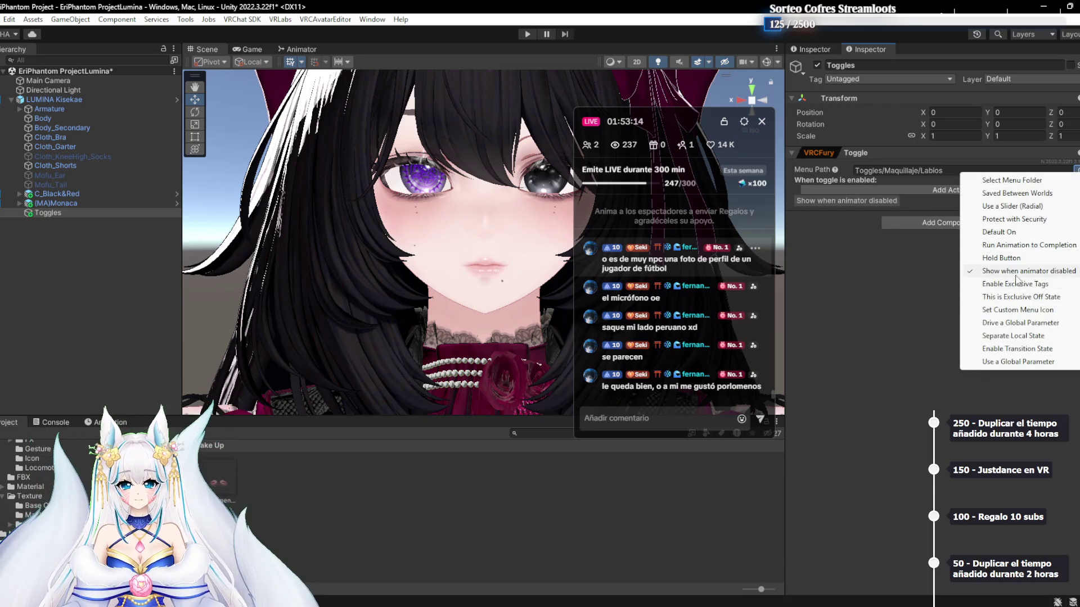
left_click(1018, 271)
Enable Saved Between Worlds on the Labios toggle and bring up the Add Action list
left_click(1076, 171)
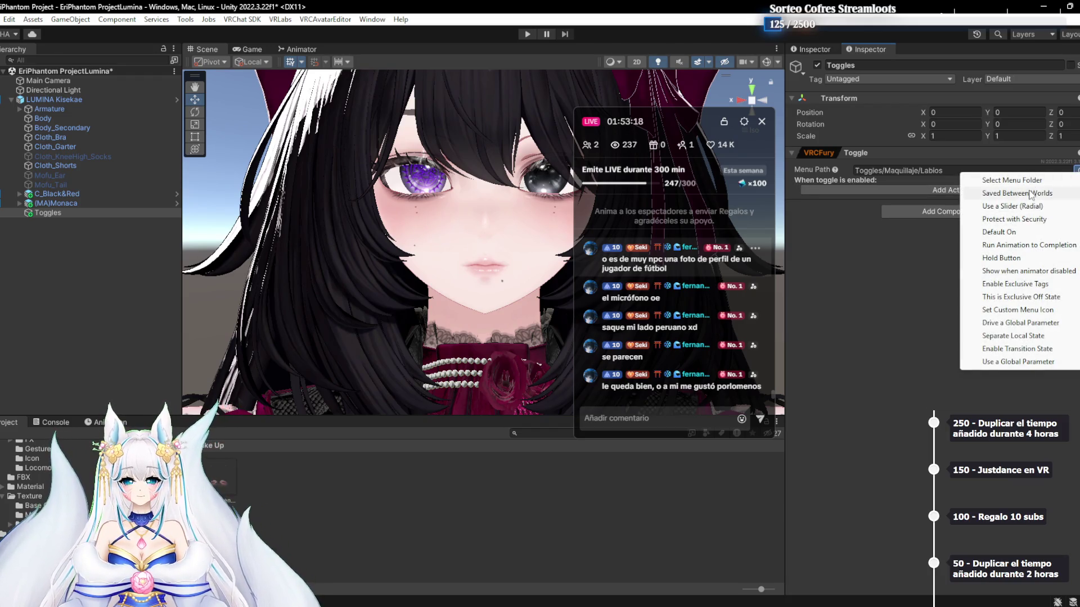
left_click(1012, 180)
left_click(1046, 249)
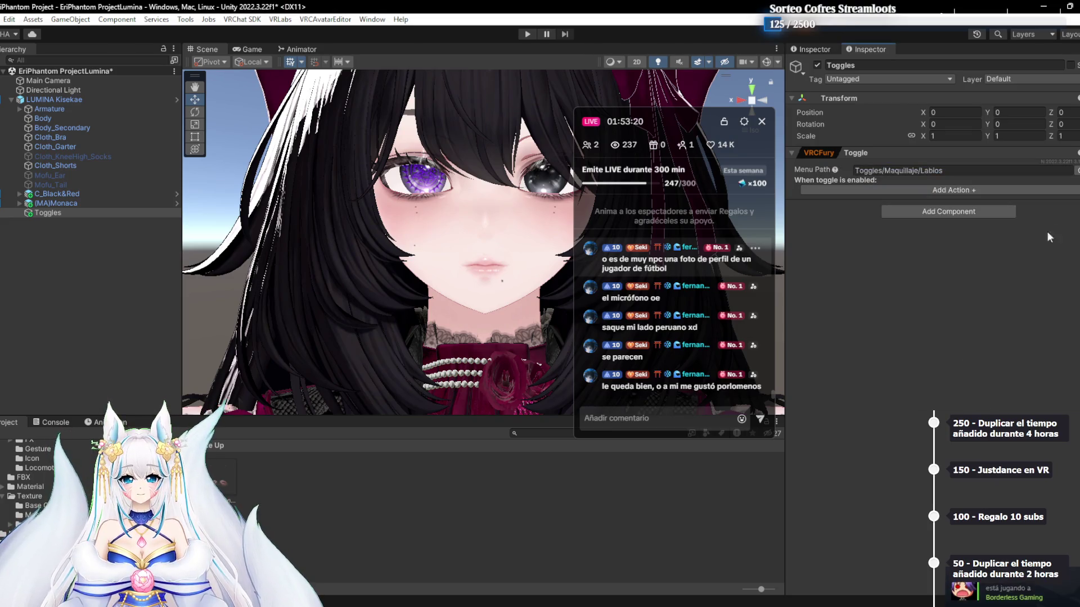
left_click(1076, 171)
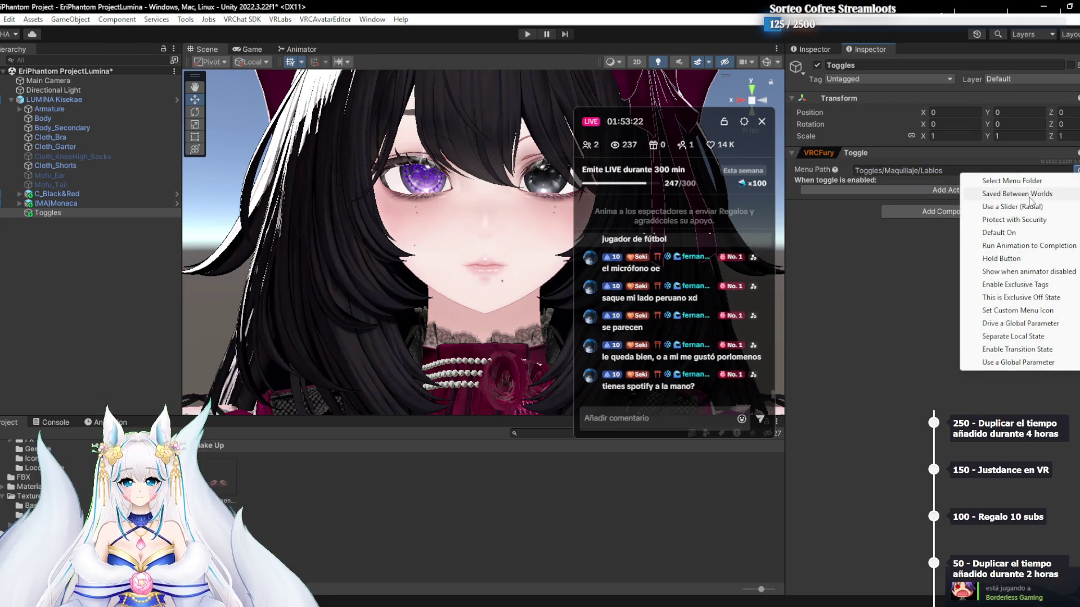
left_click(1029, 198)
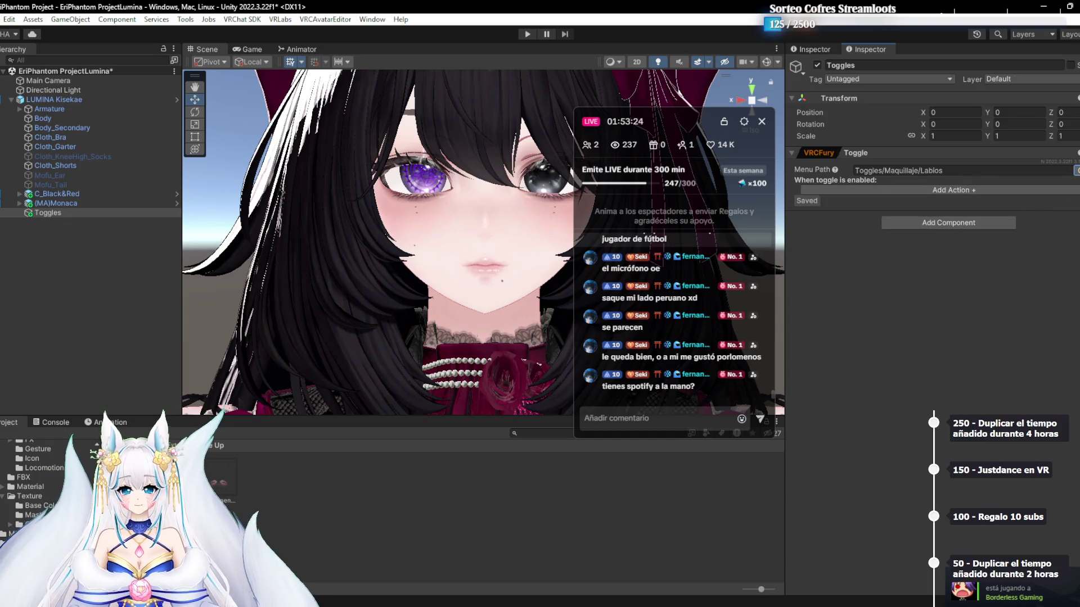
left_click(1076, 170)
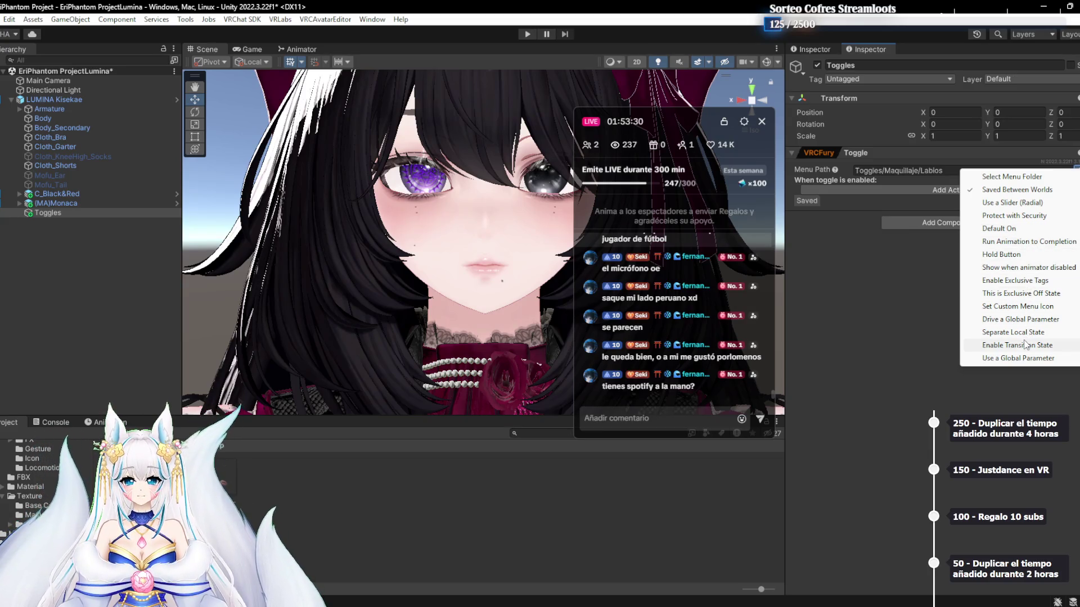
left_click(952, 192)
left_click(952, 192)
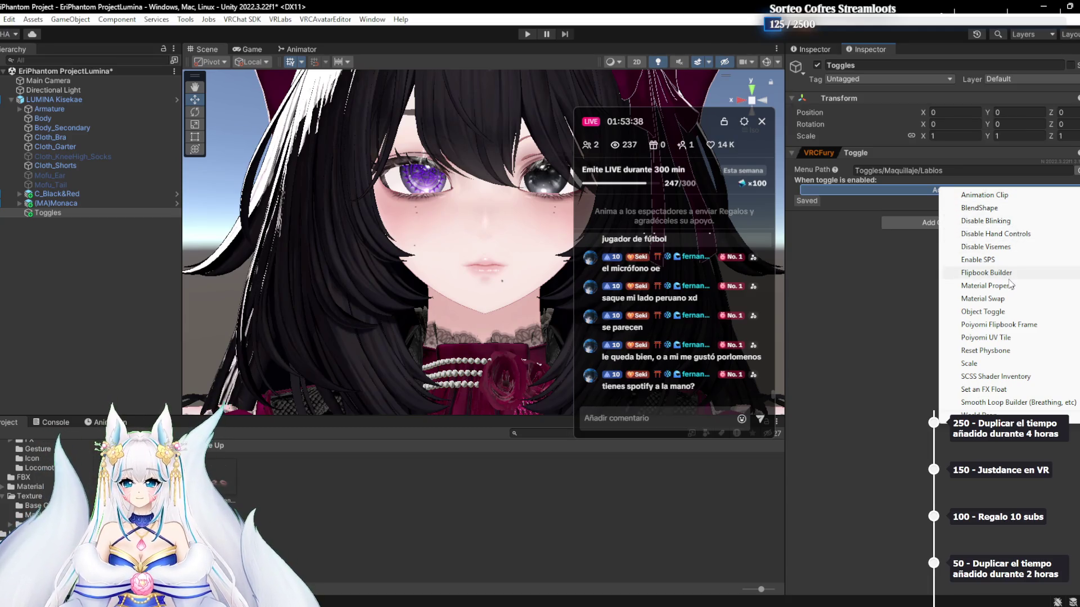
Add a Material Property action, then try dropping Body's Body_1 material into its Renderer field
left_click(1009, 286)
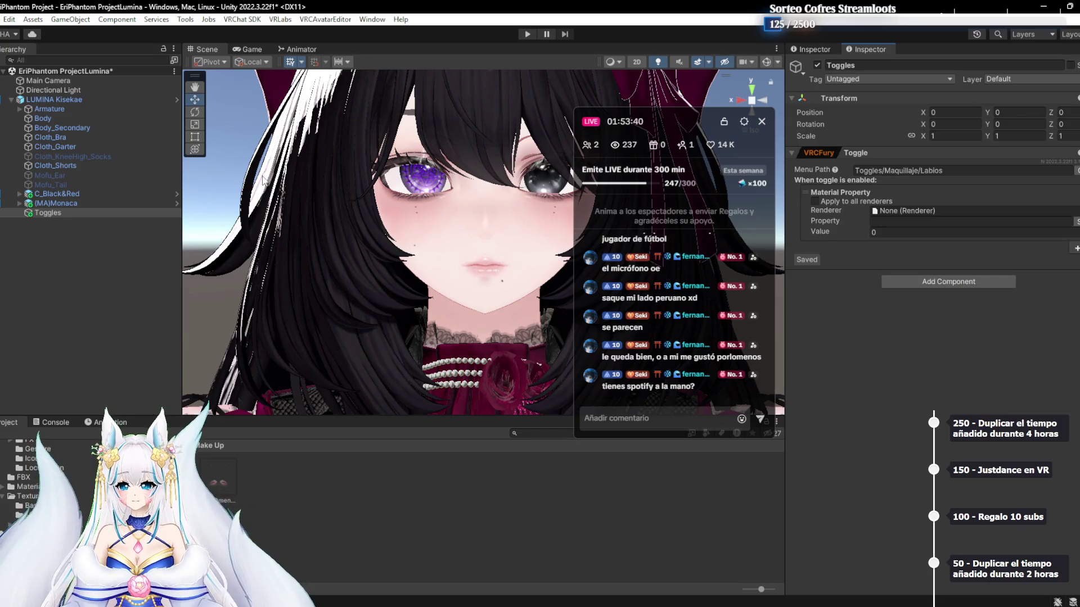
left_click(68, 120)
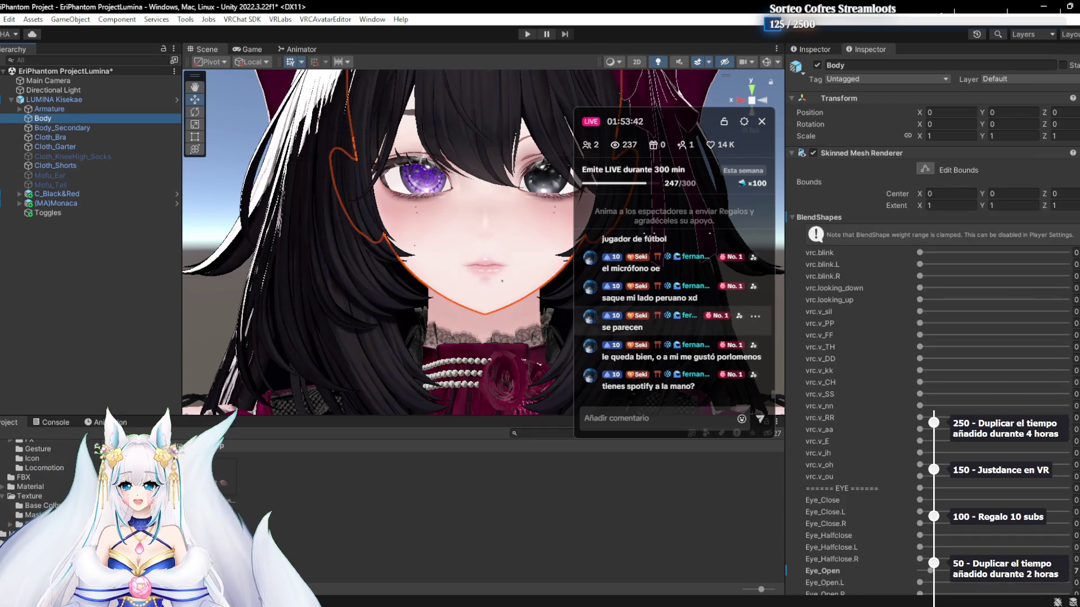
scroll("down", 3)
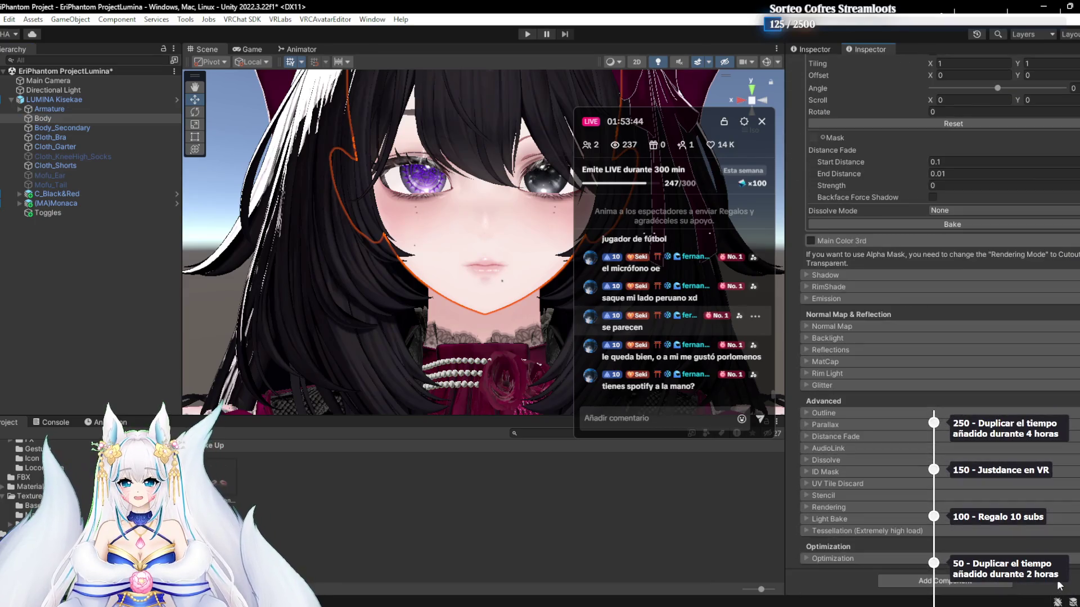
scroll("up", 3)
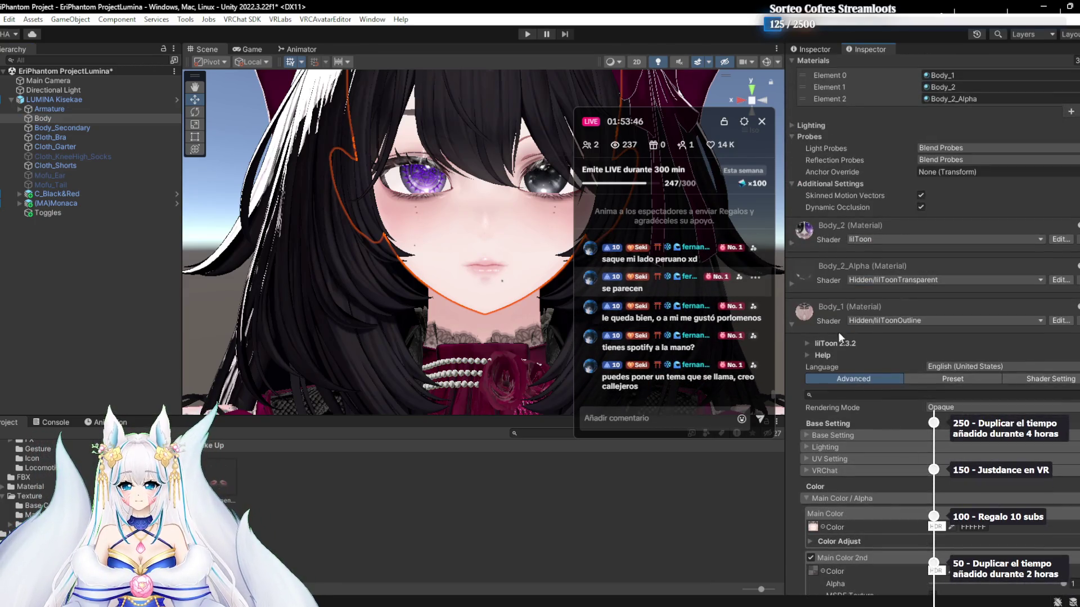
left_click(946, 77)
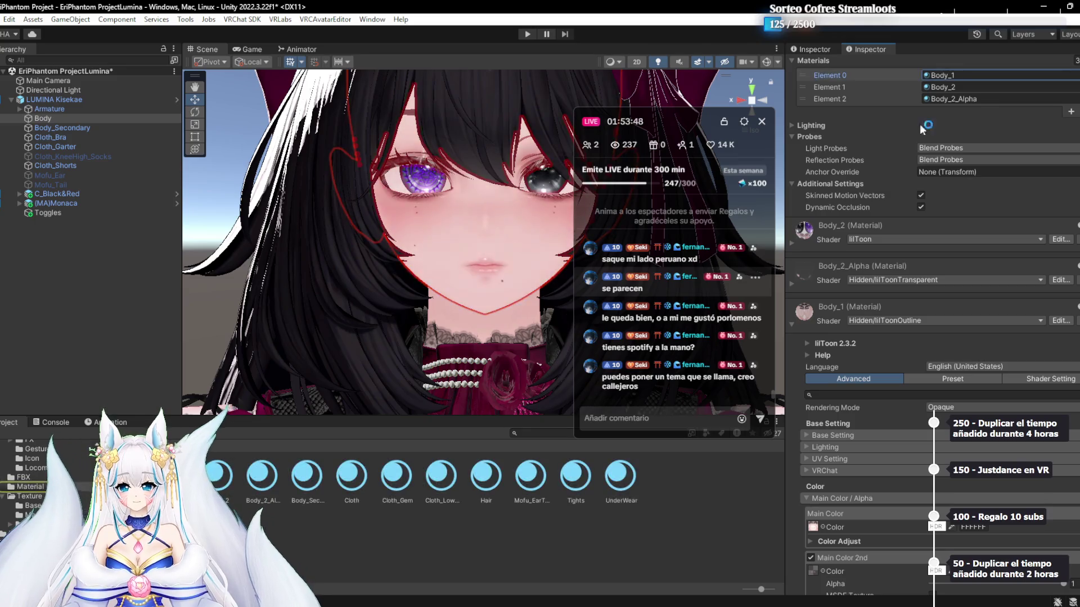
left_click(61, 214)
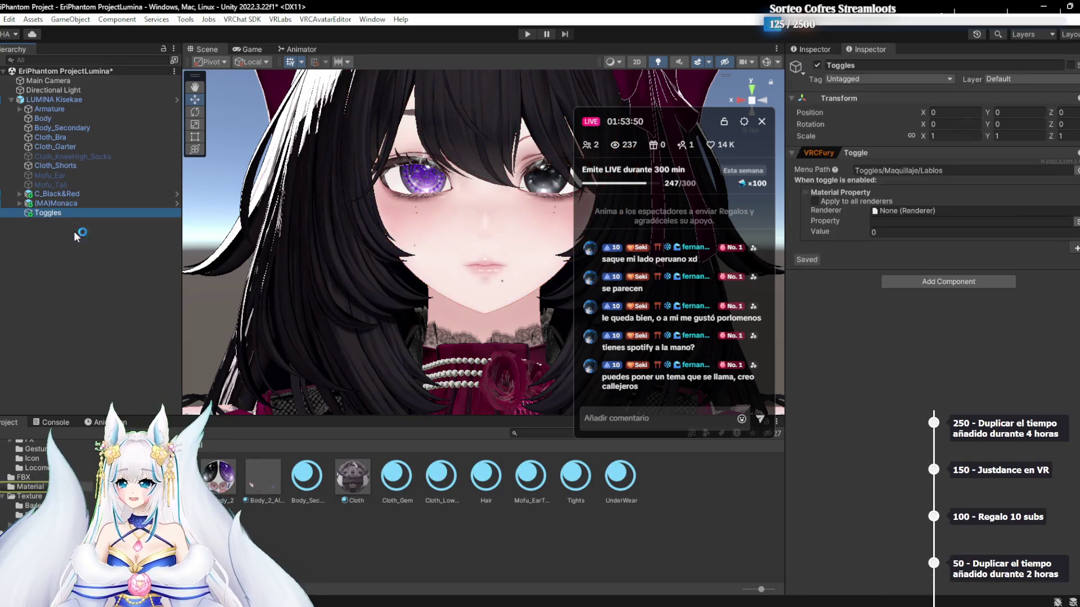
left_click_drag(61, 214, 923, 212)
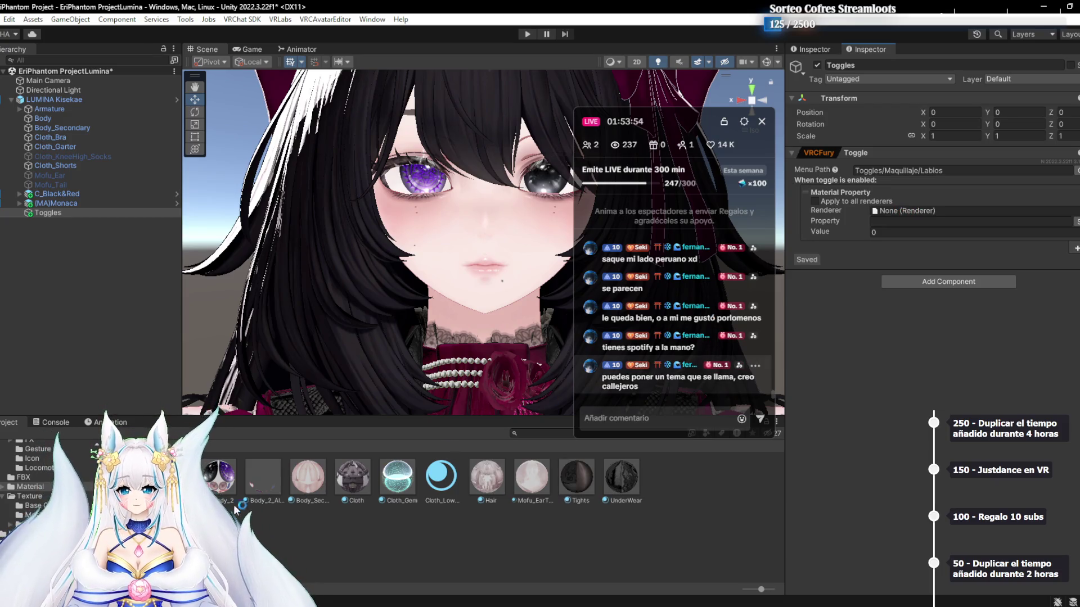
left_click_drag(441, 477, 953, 211)
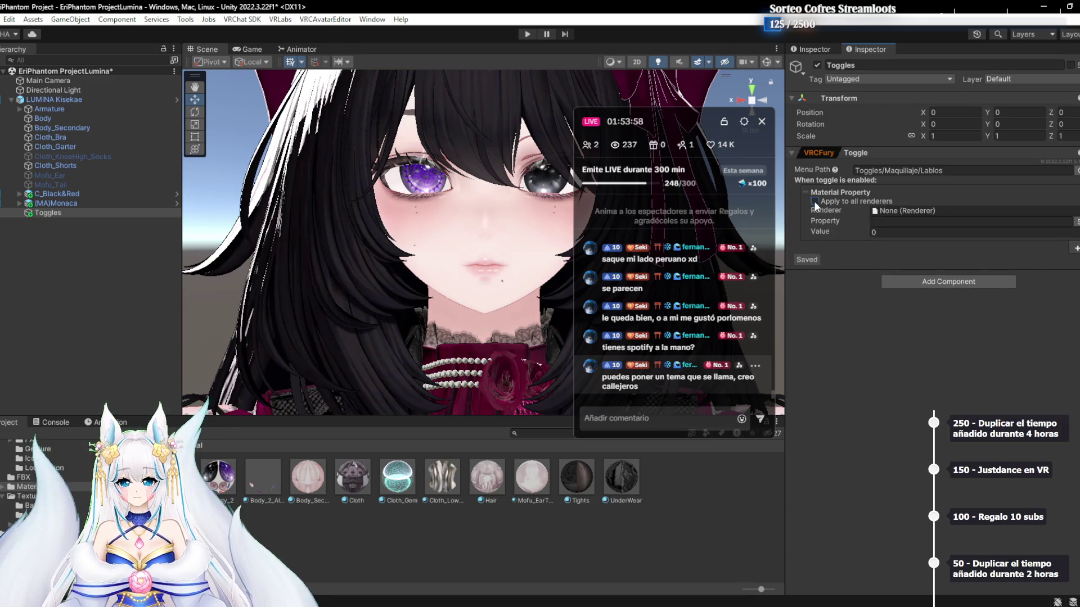
left_click(965, 209)
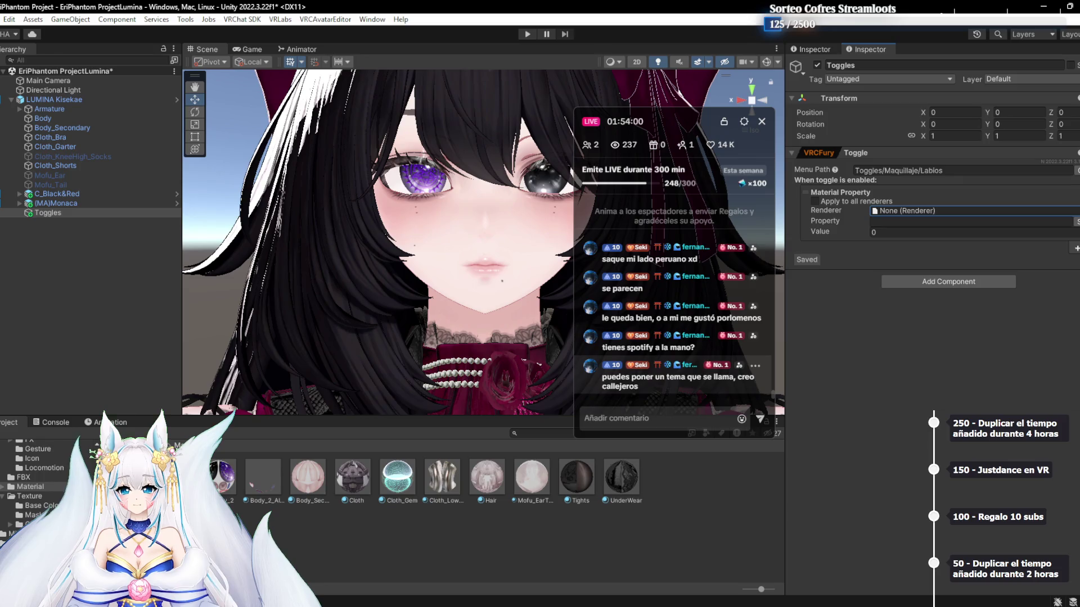
Set the action's renderer to Body and search for and pick the _UseMain3rdTex property
left_click_drag(42, 118, 997, 214)
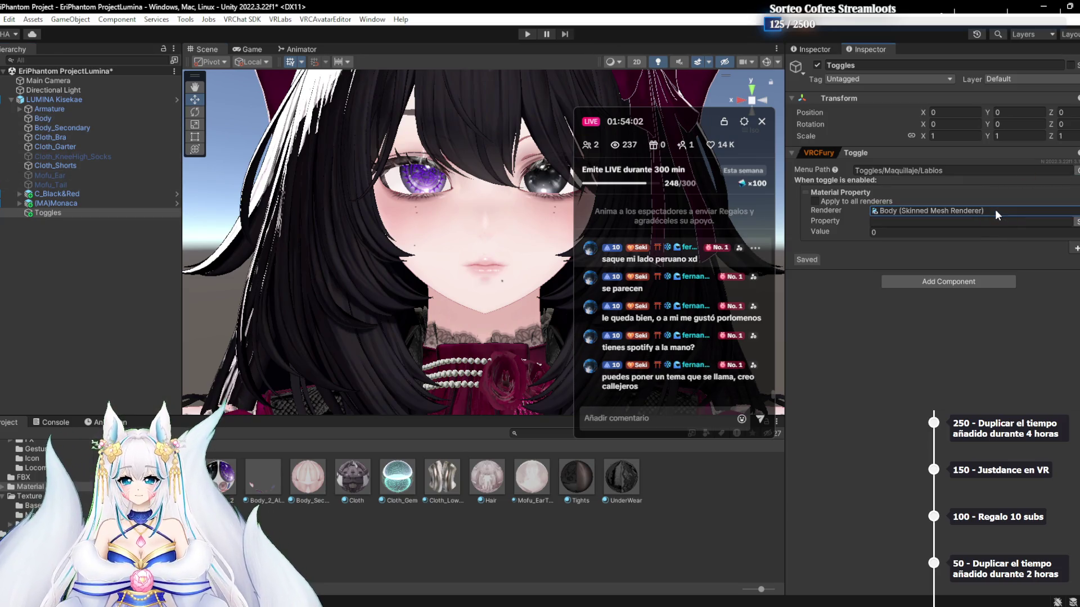
left_click(1076, 222)
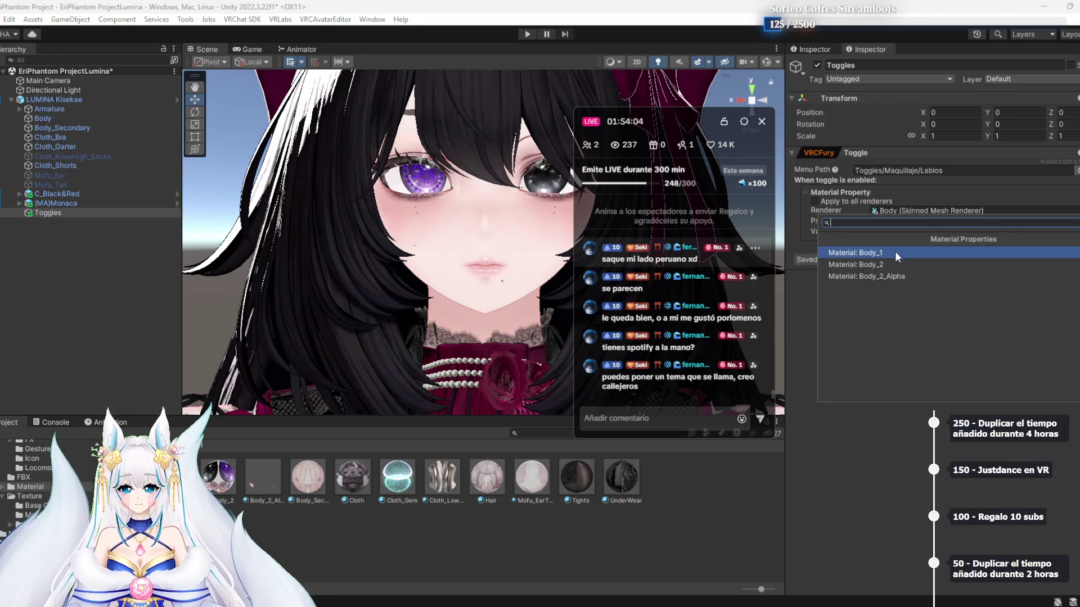
left_click(889, 257)
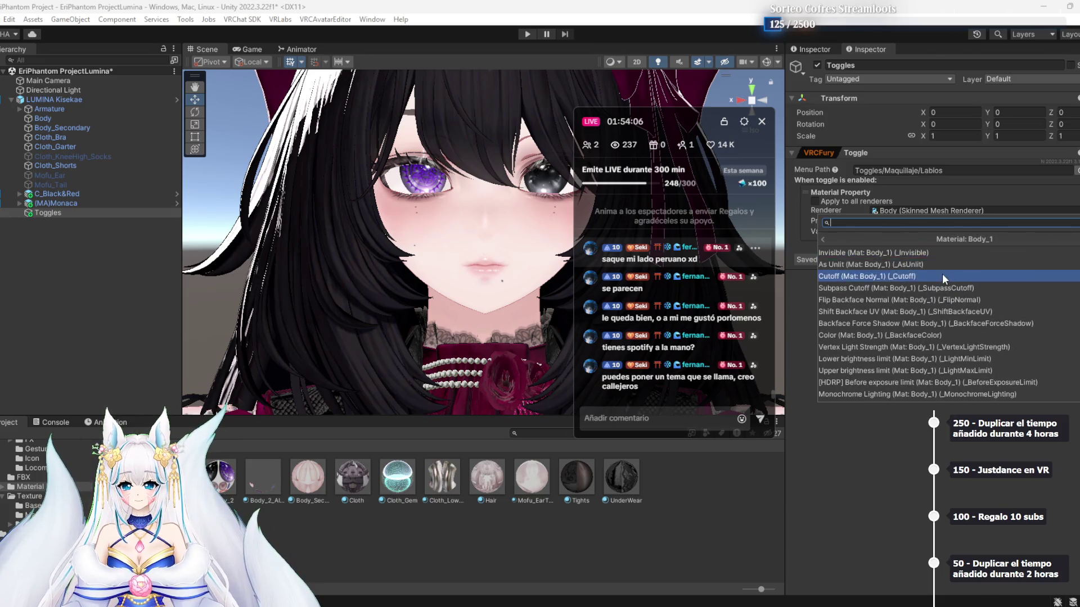
scroll("up", 3)
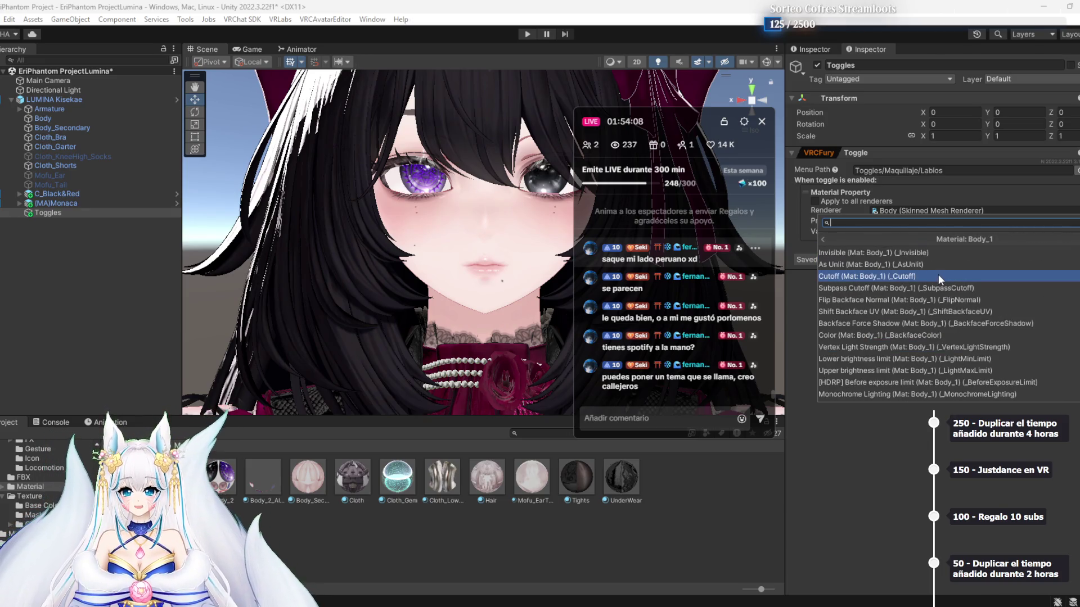
scroll("down", 3)
scroll("up", 3)
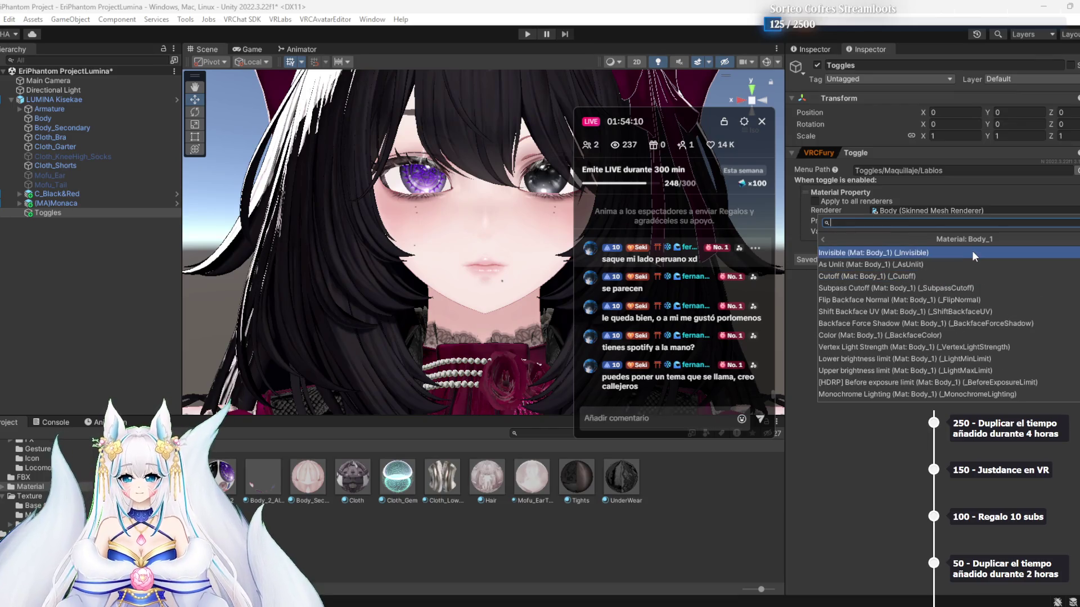
scroll("down", 3)
scroll("down", 3)
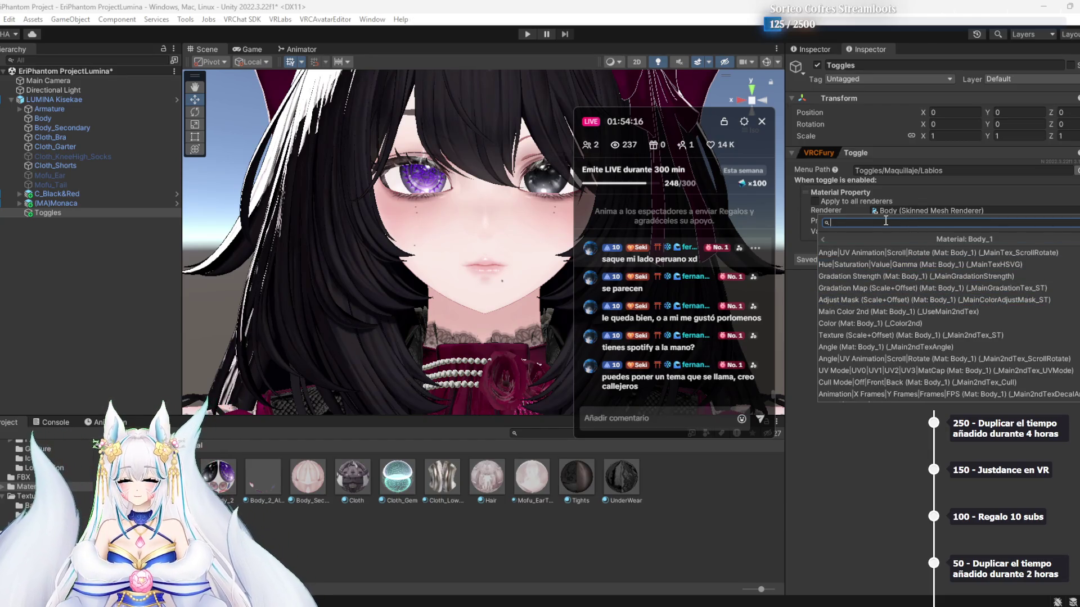
type("main color")
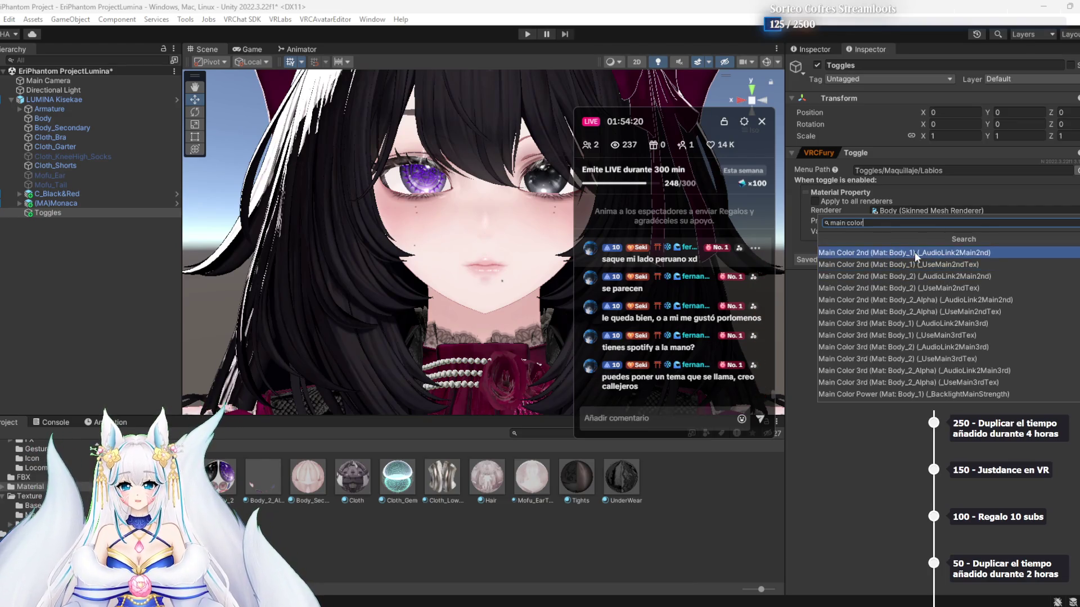
scroll("down", 3)
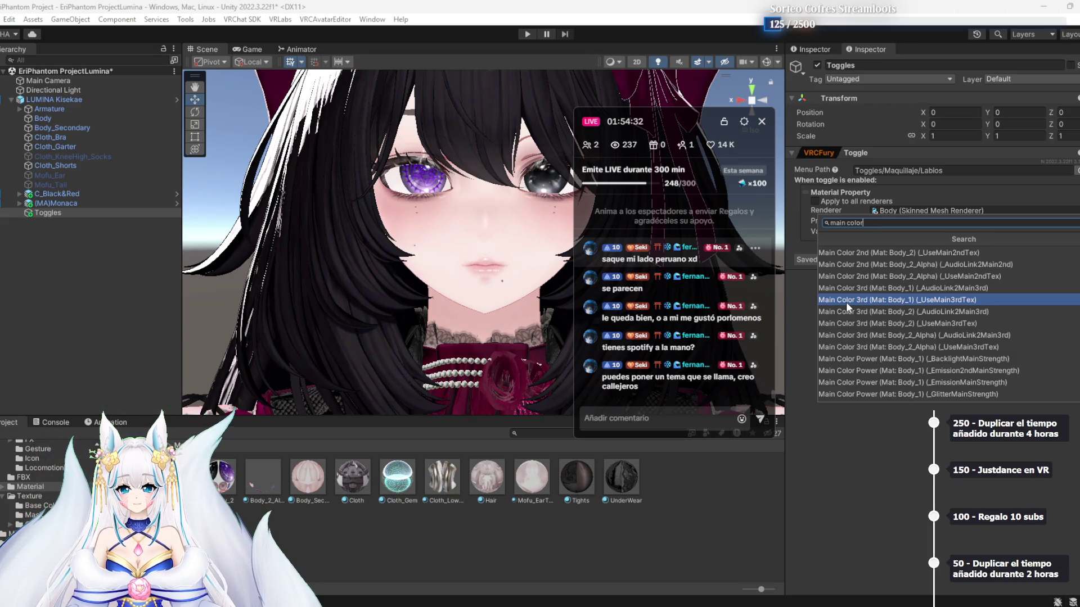
type(" 3e")
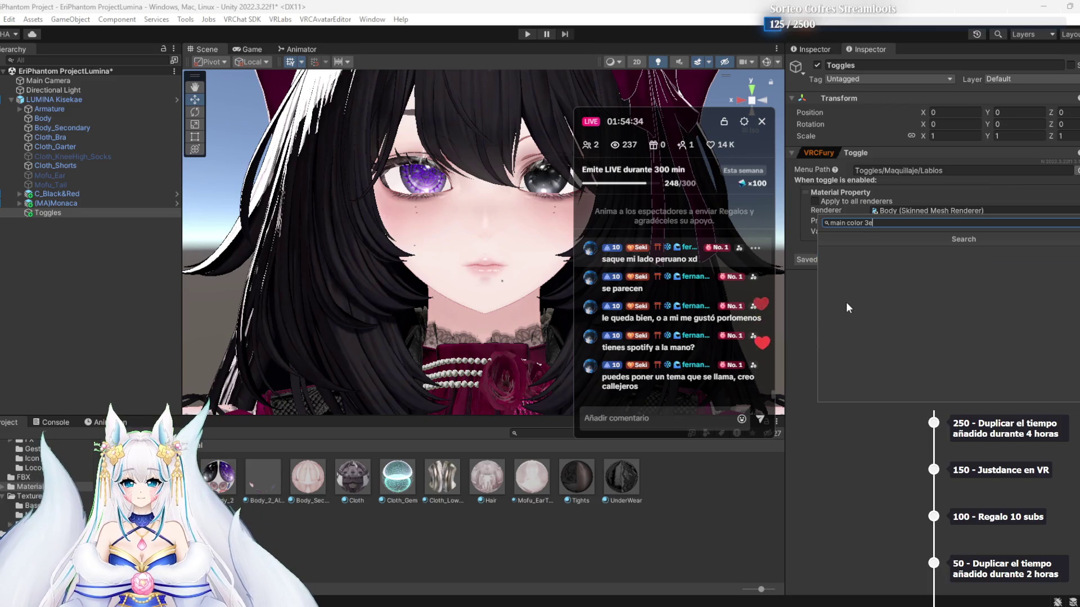
key("BackSpace")
type("rd")
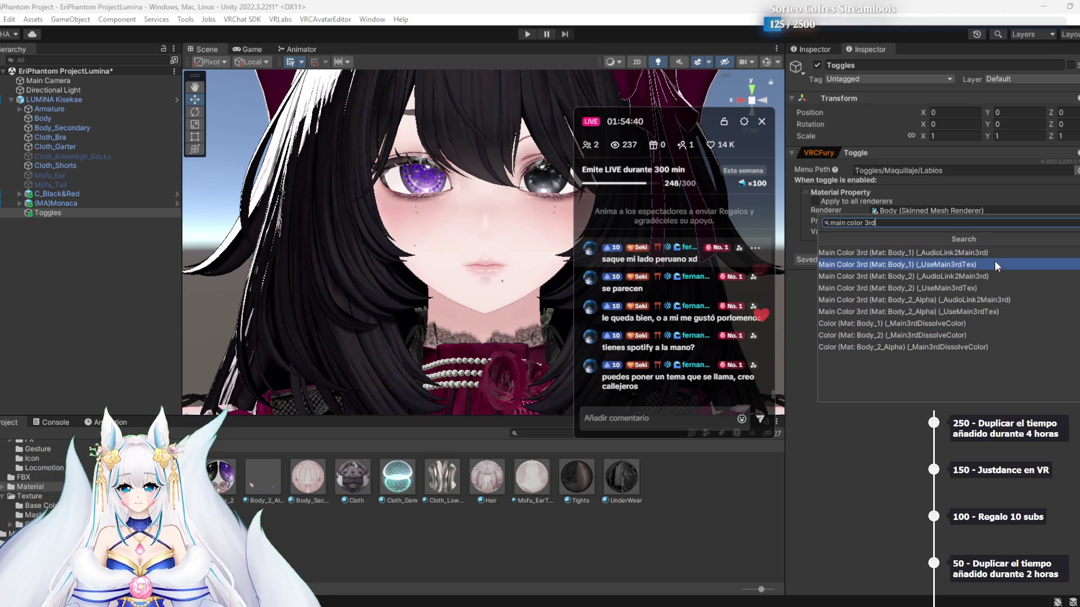
left_click(972, 285)
Enter 100 as the property value and deselect Toggles
left_click(921, 236)
type("1")
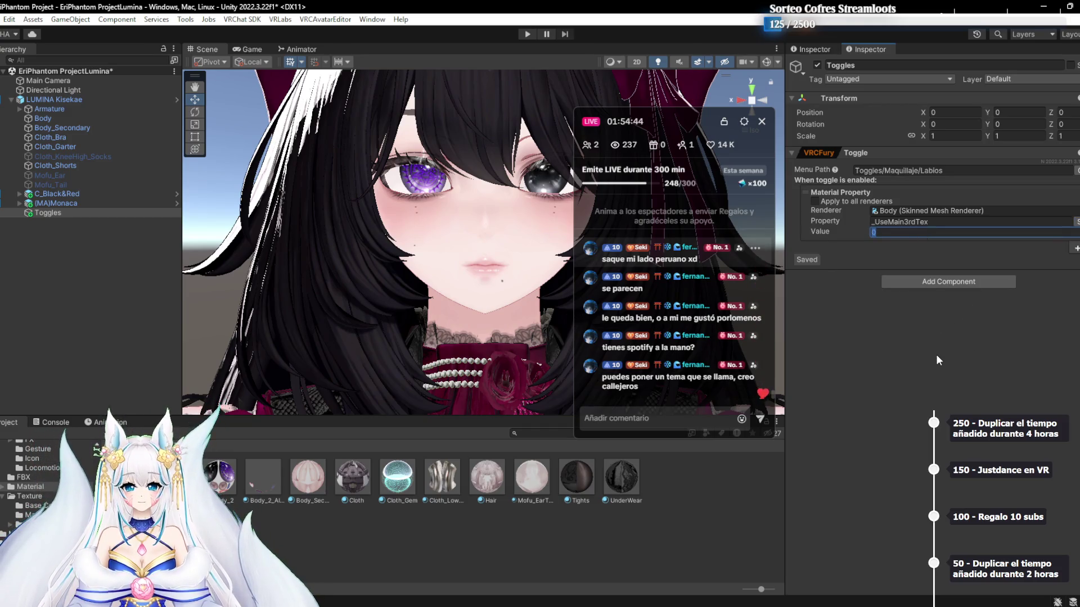
type("00")
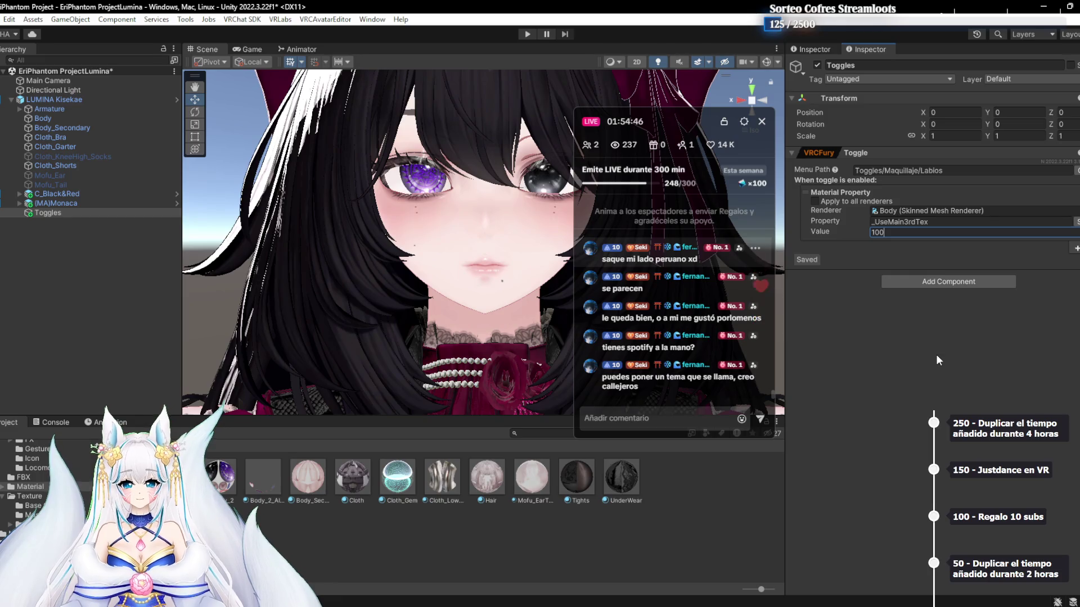
key("Return")
left_click(970, 232)
left_click(914, 374)
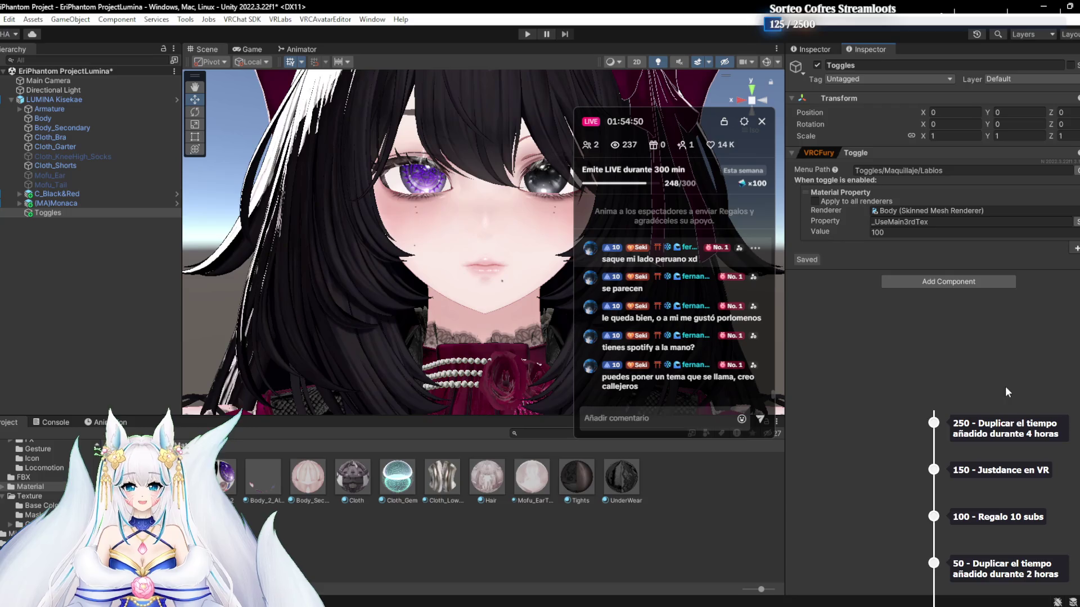
left_click(116, 269)
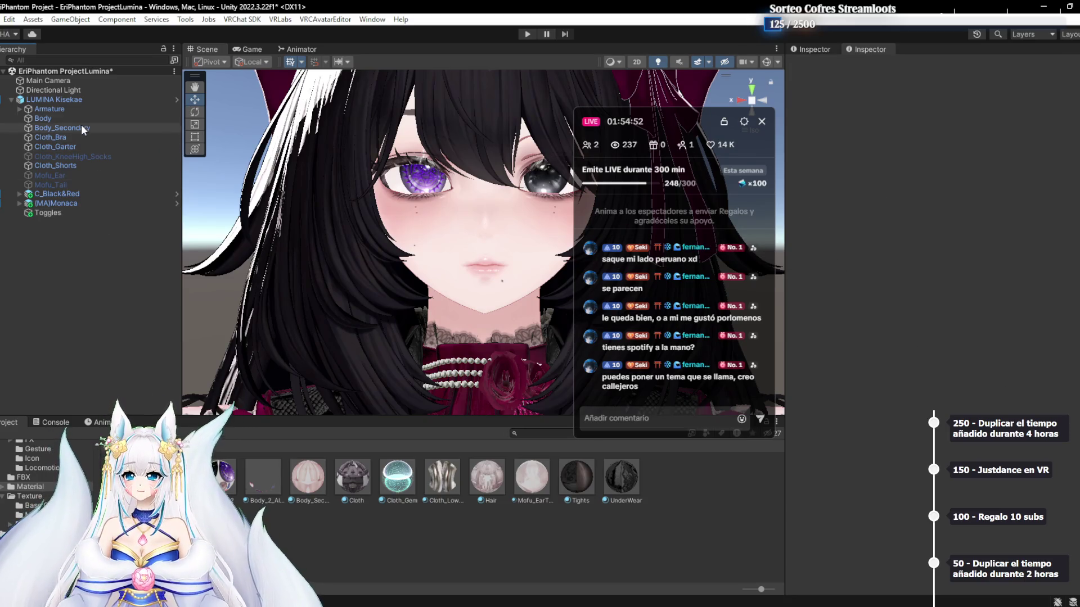
Add a Gesture Manager, test Labios under Options > Toggles in play mode, then stop
left_click(186, 19)
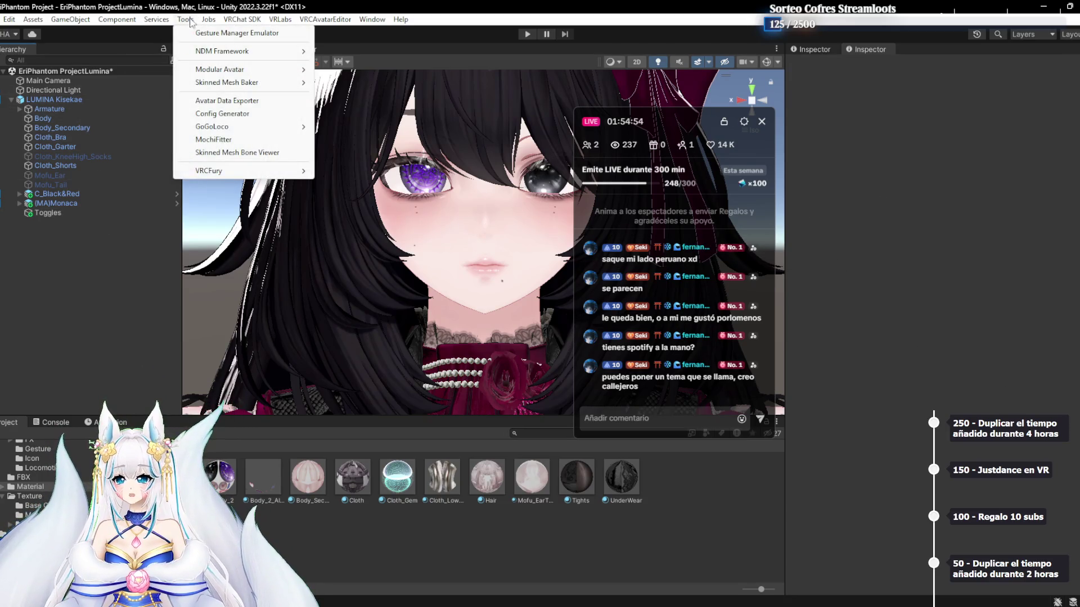
left_click(236, 33)
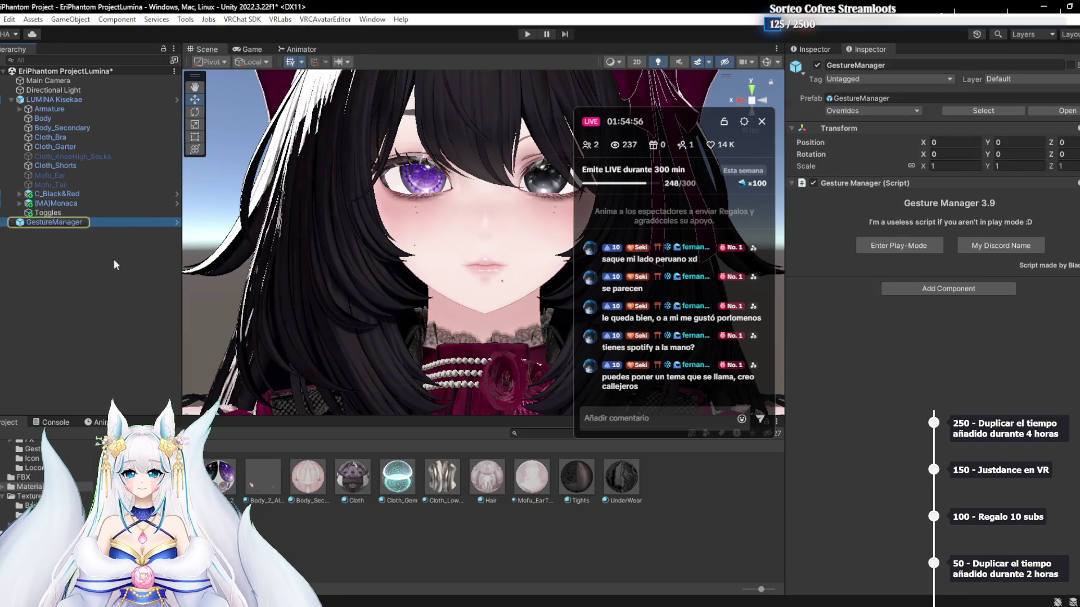
left_click(894, 246)
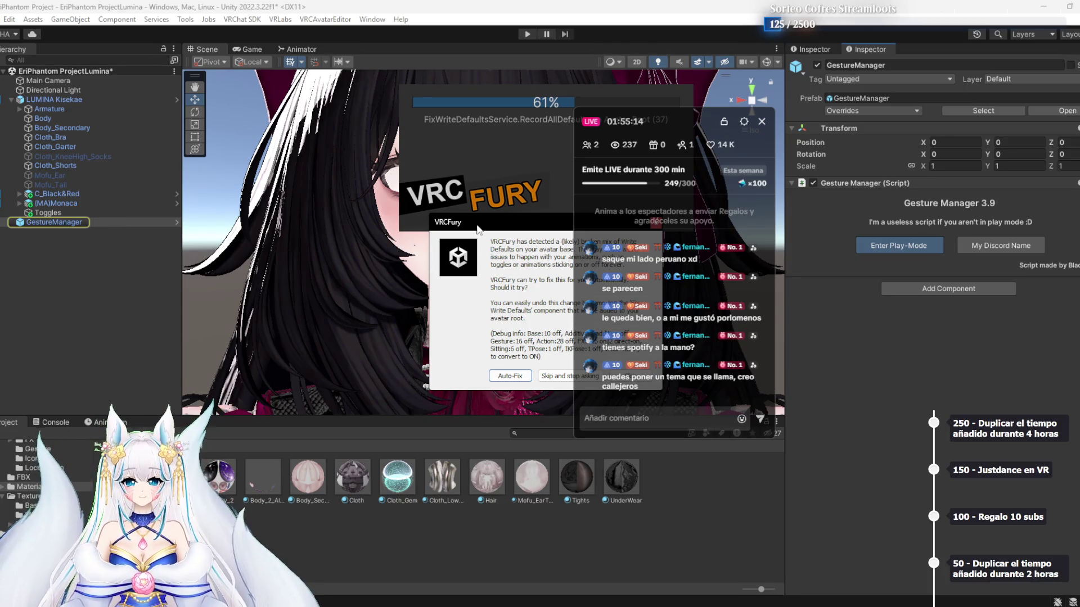
left_click(556, 366)
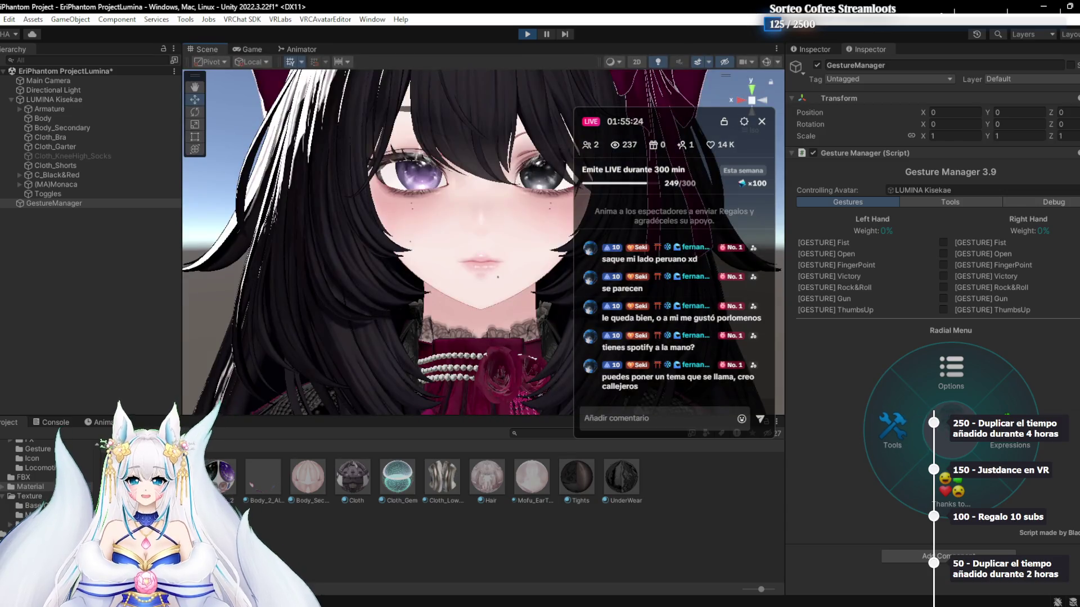
left_click(950, 374)
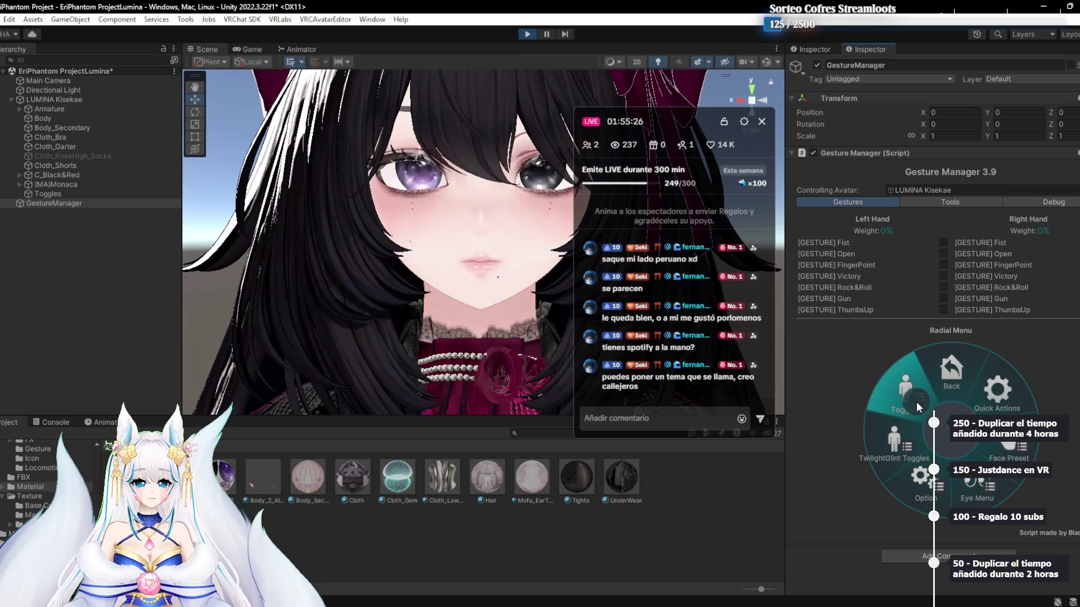
left_click(917, 406)
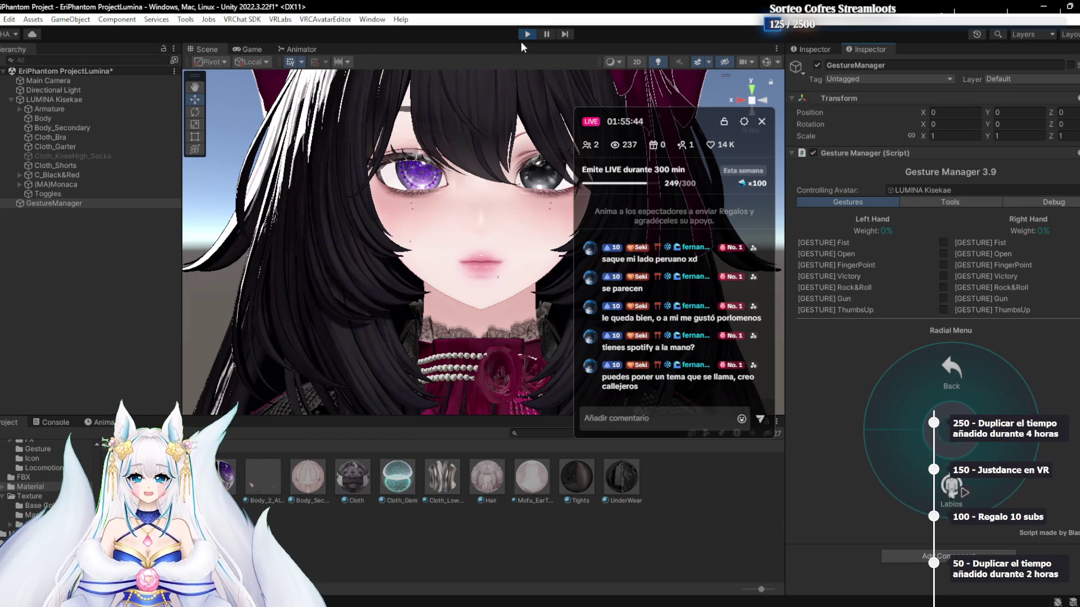
left_click(528, 34)
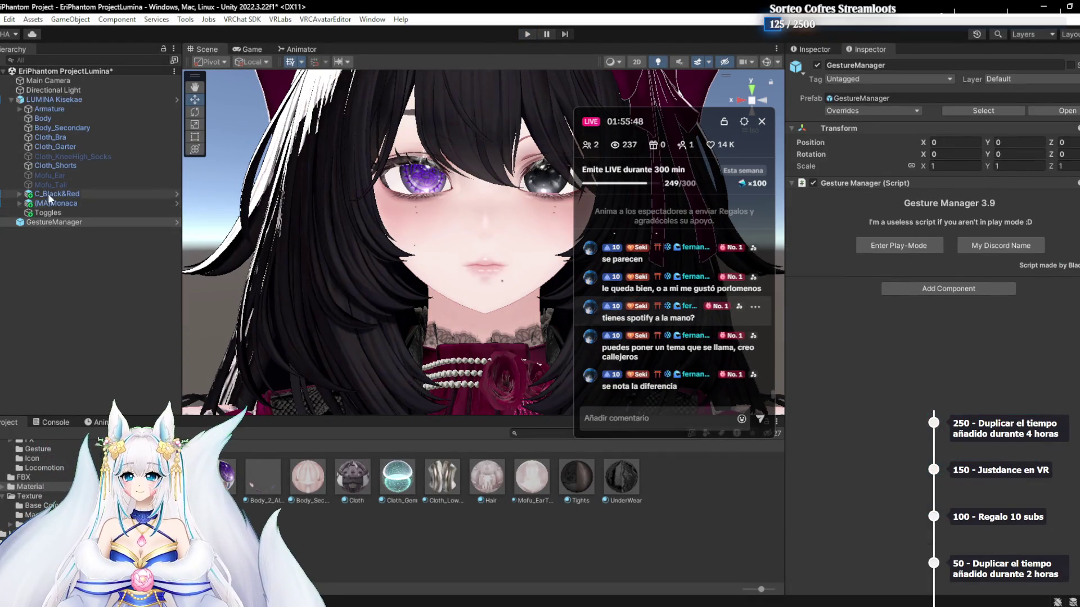
Duplicate Body's Body_1 lilToon material as Body_1 1 and untick Main Color 3rd
left_click(53, 116)
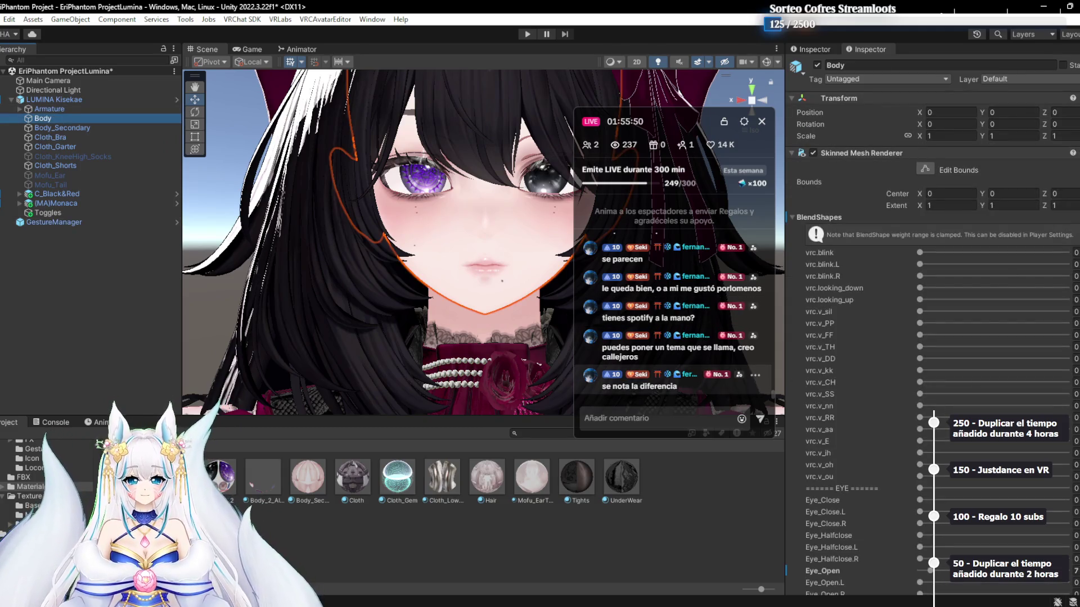
scroll("down", 3)
scroll("down", 3)
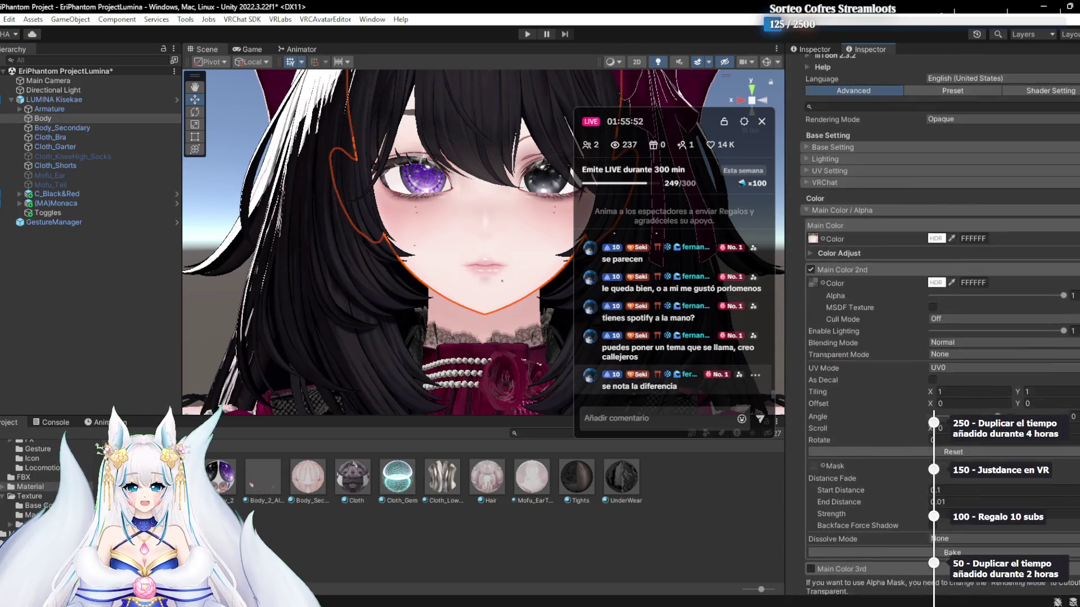
scroll("down", 3)
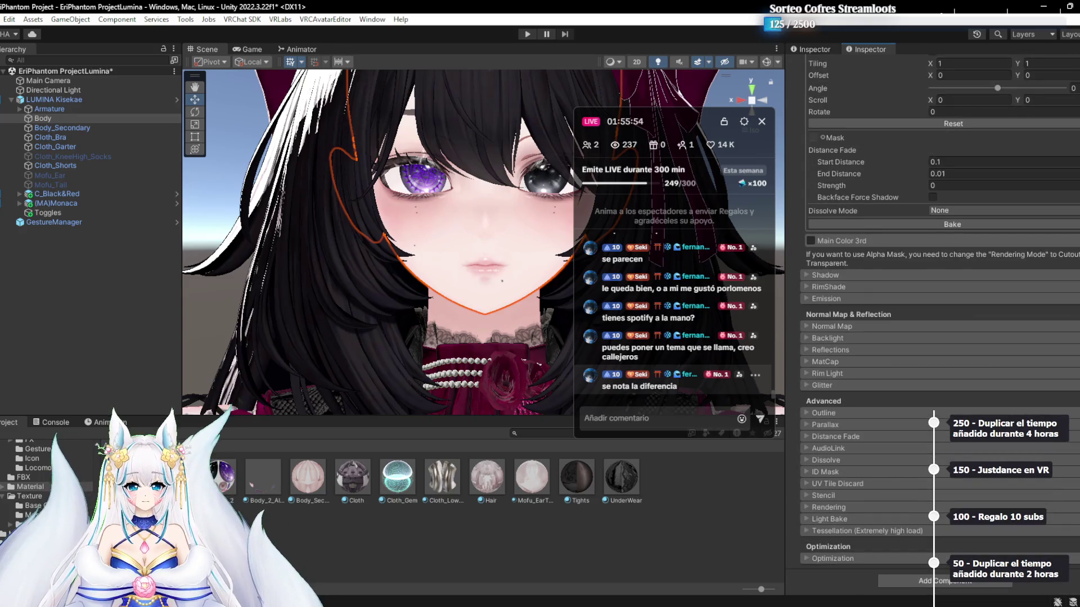
scroll("up", 3)
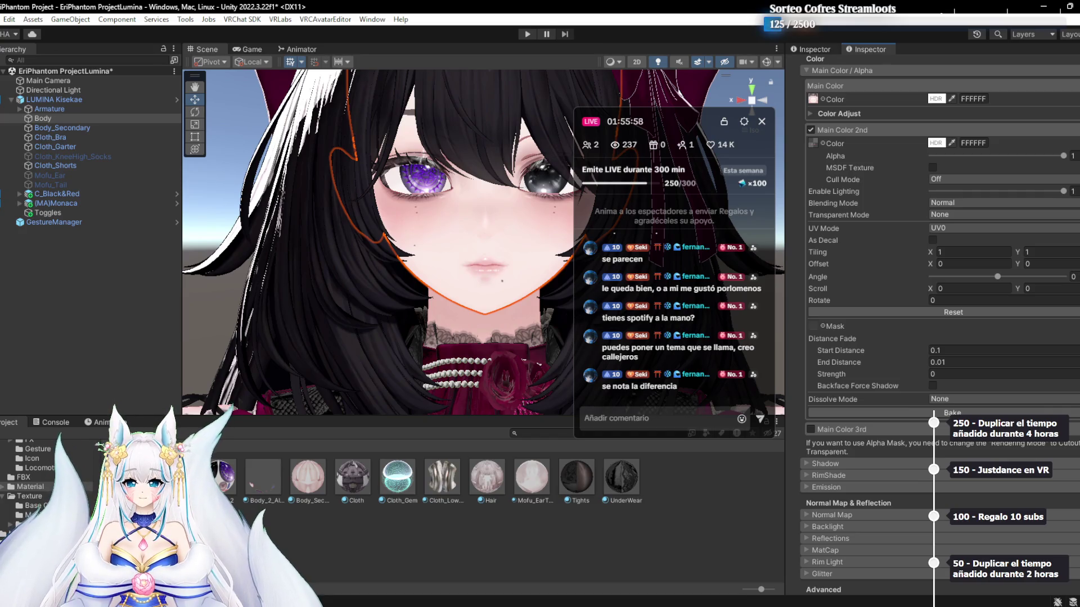
scroll("up", 3)
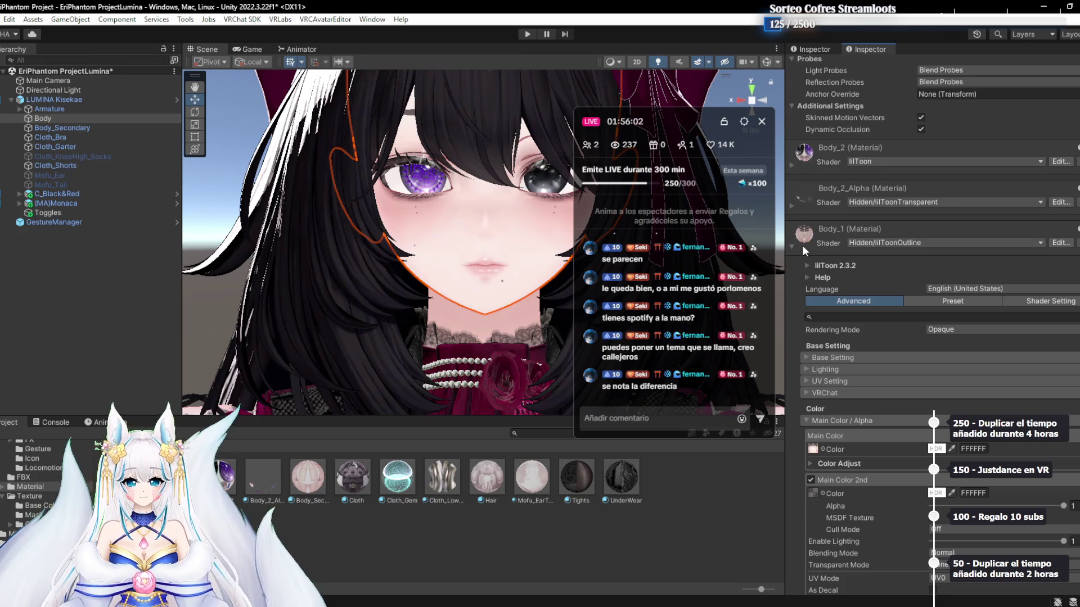
scroll("down", 3)
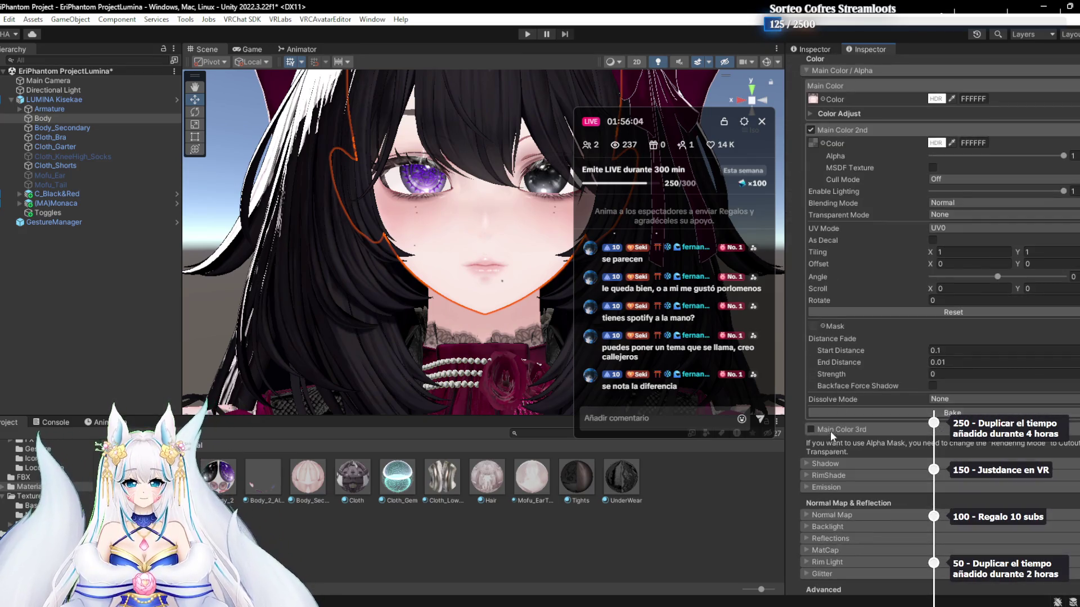
scroll("up", 3)
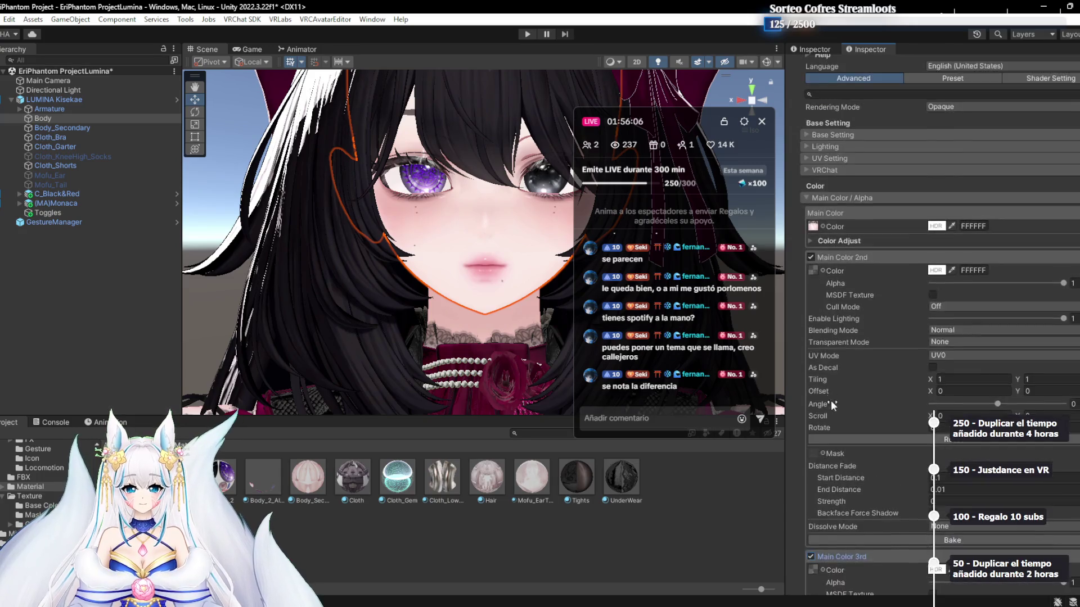
scroll("up", 3)
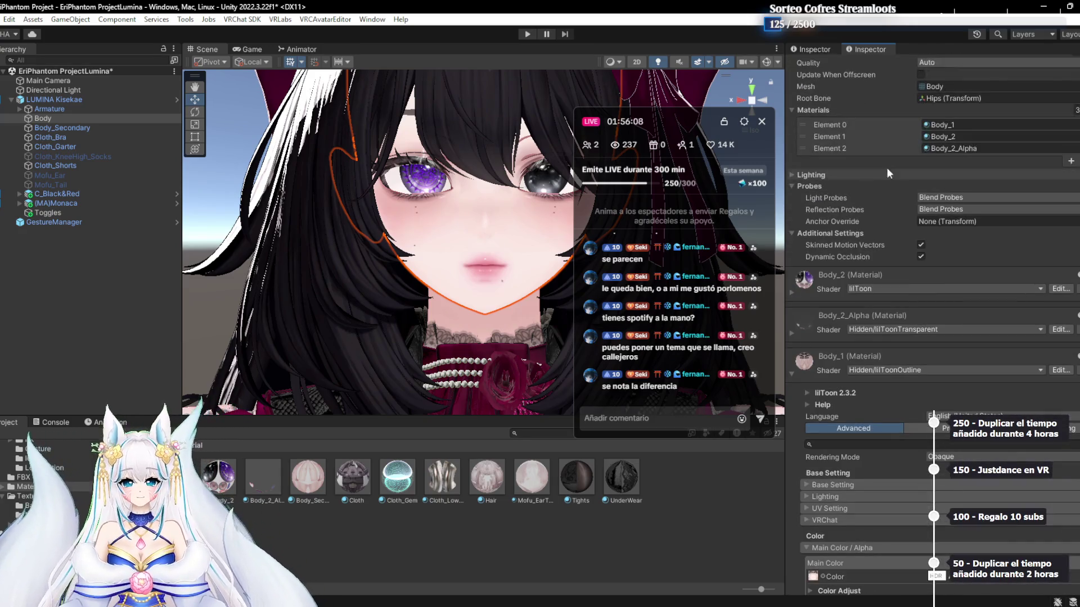
scroll("down", 3)
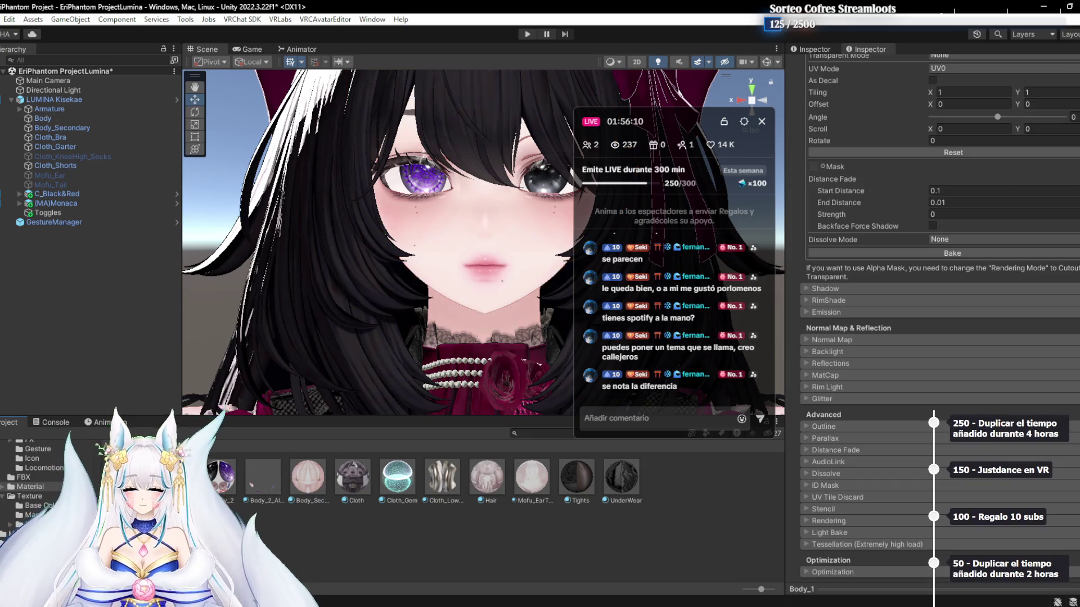
key("ctrl+d")
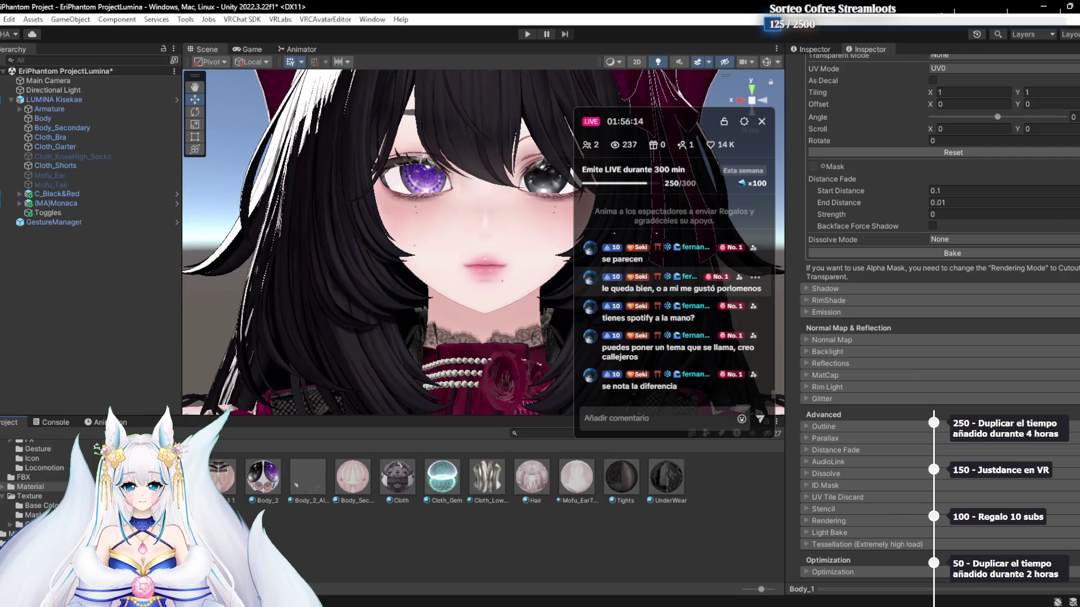
scroll("down", 3)
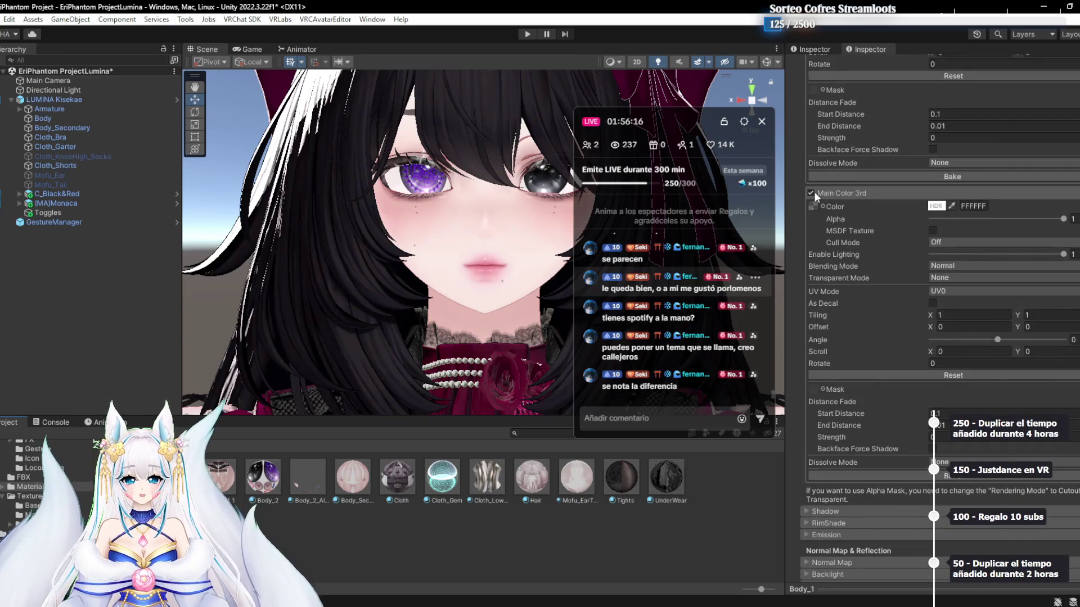
left_click(812, 192)
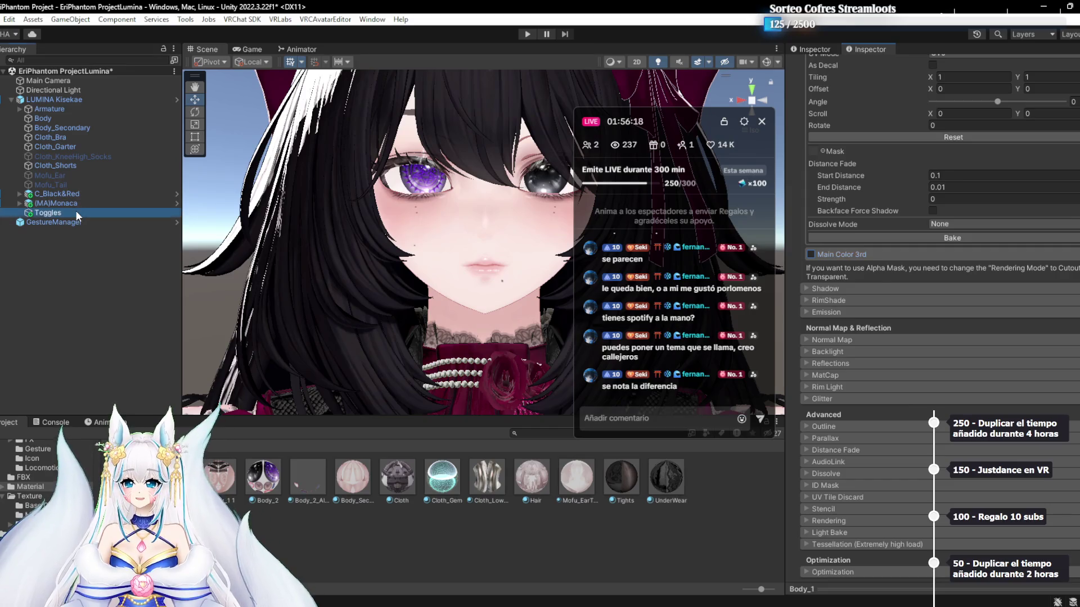
Replace the Labios toggle's Material Property action with a Material Swap action
left_click(76, 213)
left_click(1075, 248)
left_click(999, 359)
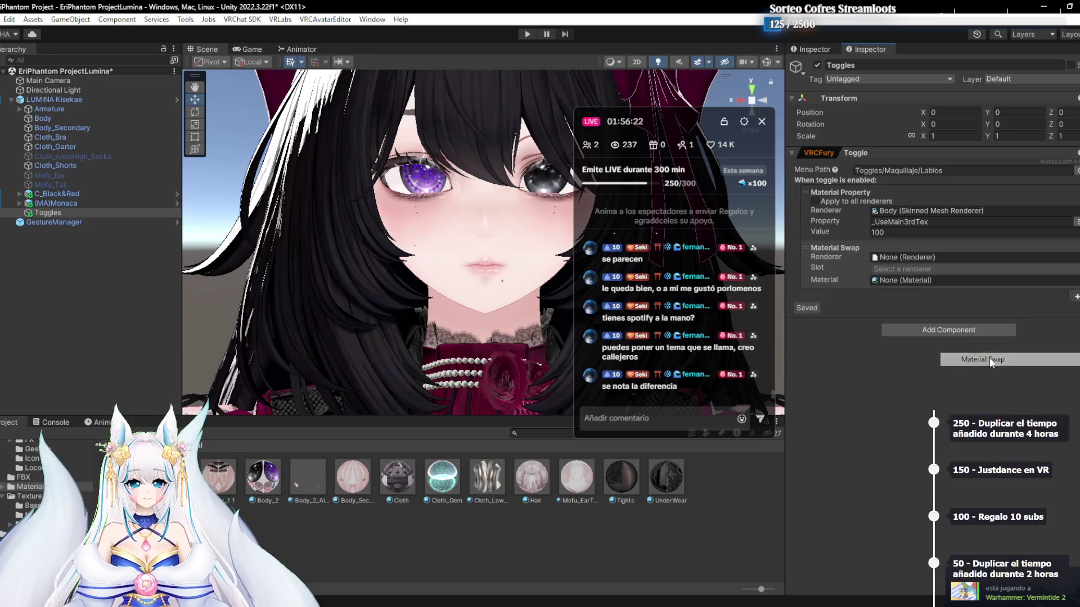
right_click(854, 216)
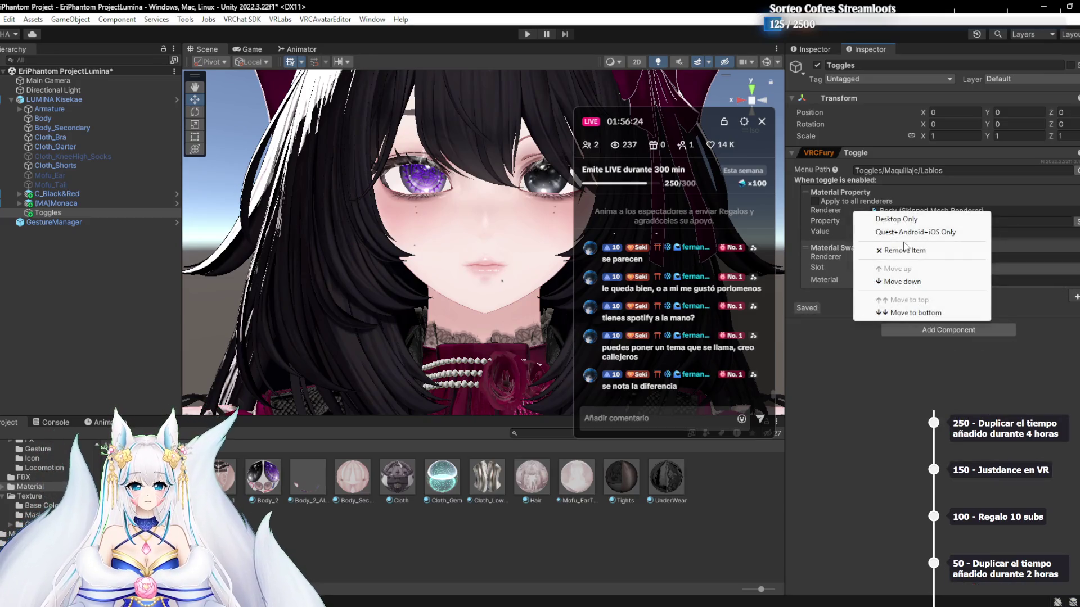
left_click(888, 250)
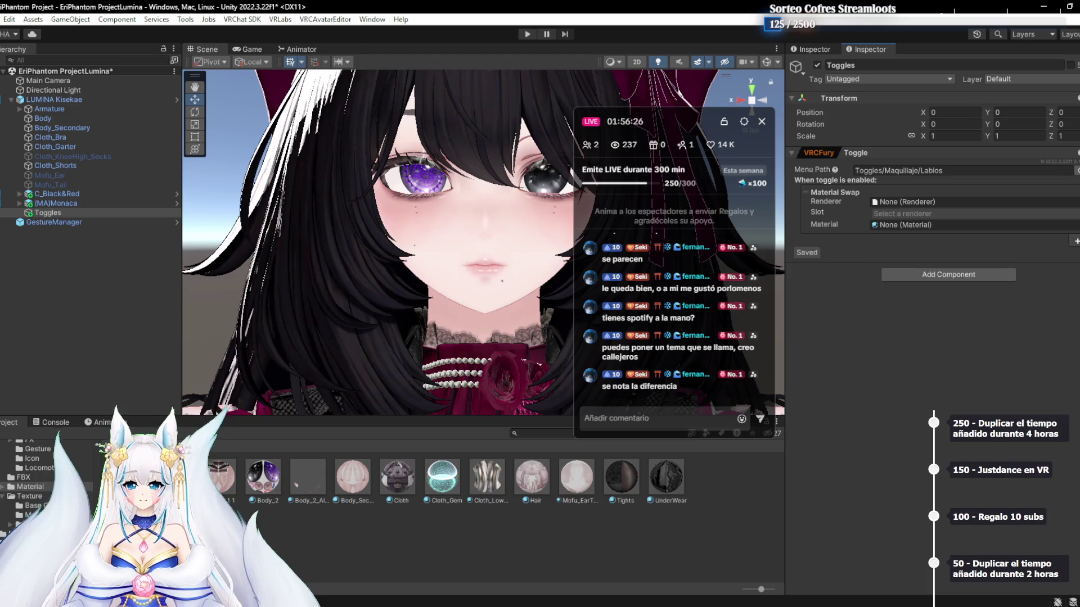
Swap Body's slot 0 - Body_1 for Body_1 1, then enter play mode via Gesture Manager
left_click_drag(59, 120, 900, 201)
left_click(900, 214)
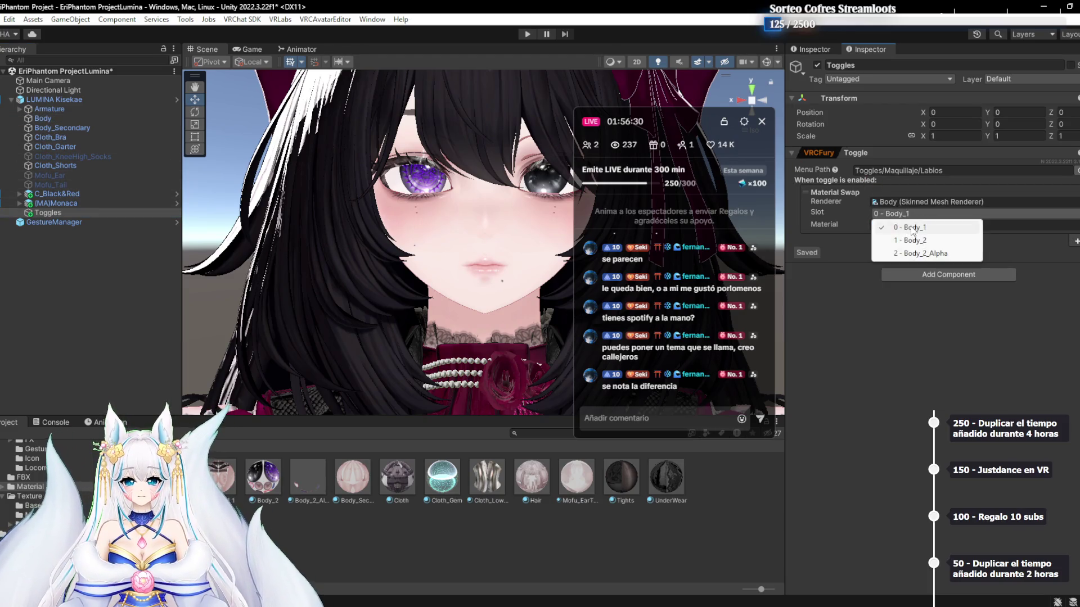
left_click(911, 231)
left_click_drag(219, 478, 934, 225)
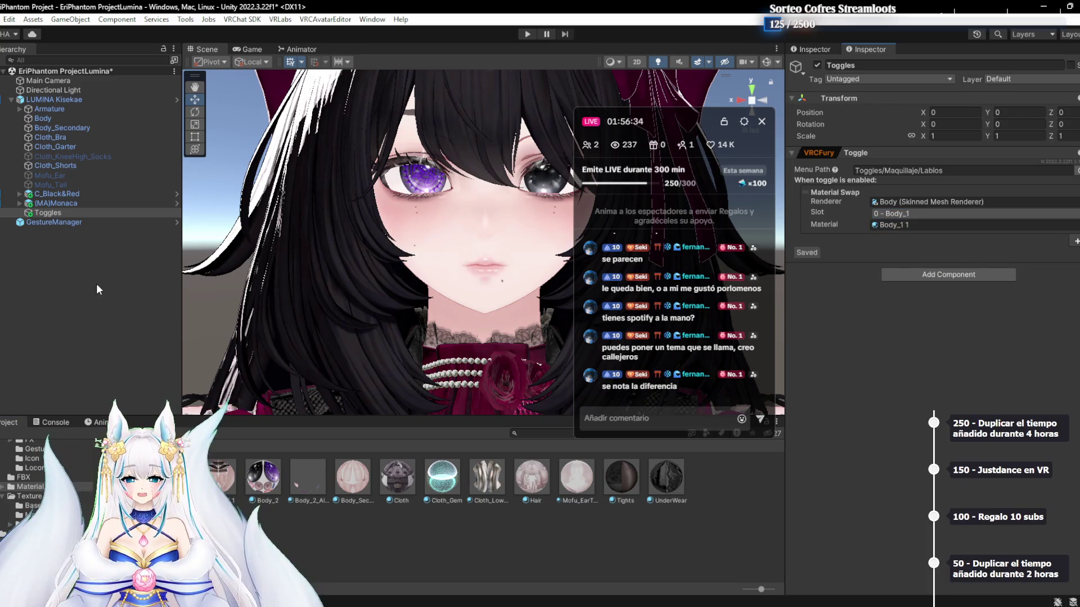
left_click(96, 284)
left_click(90, 222)
left_click(900, 248)
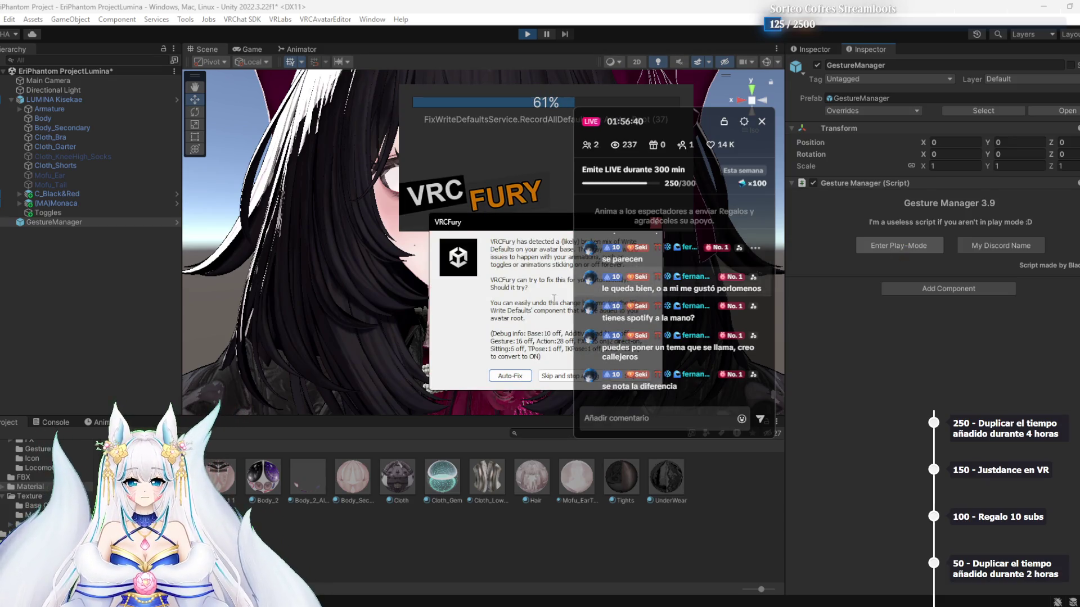
Auto-fix write defaults, test Labios from the Expressions radial menu, exit play mode, open LUMINA folder
left_click(511, 374)
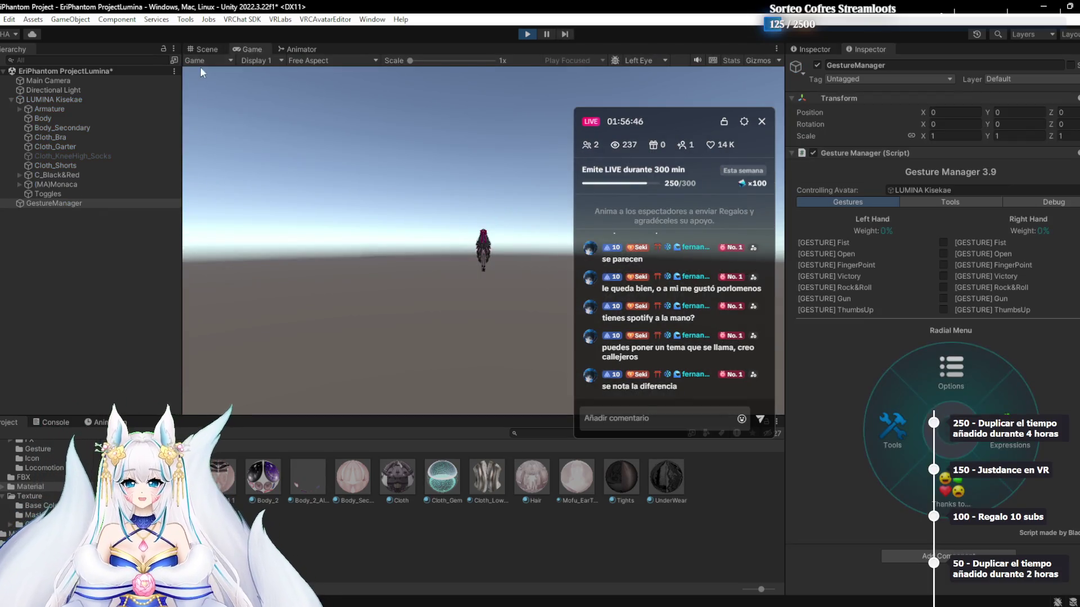
left_click(202, 49)
left_click(1006, 419)
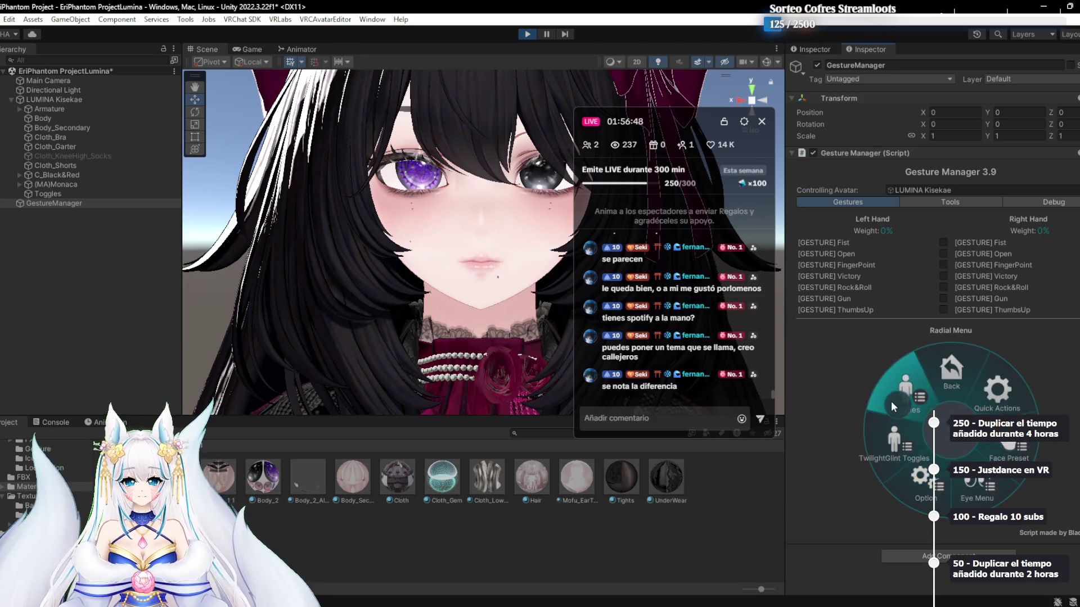
left_click(905, 474)
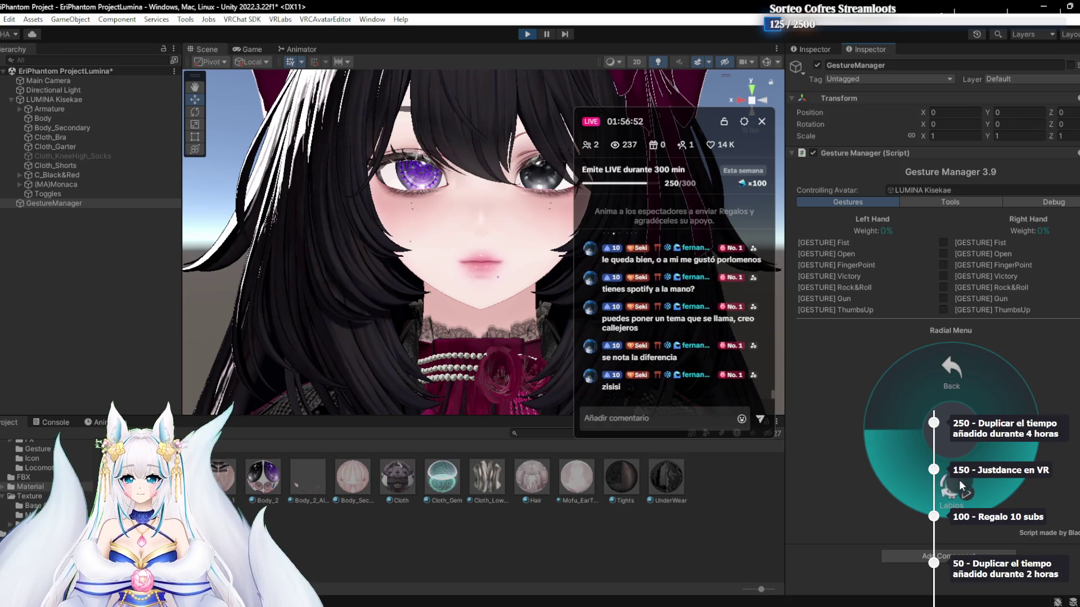
key("ctrl+p")
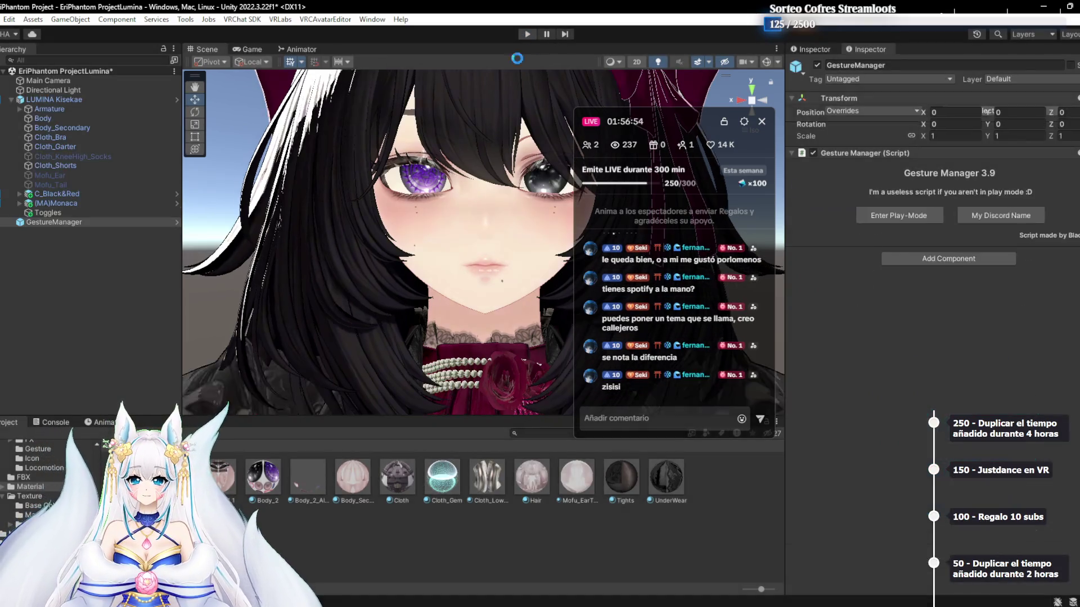
left_click(219, 447)
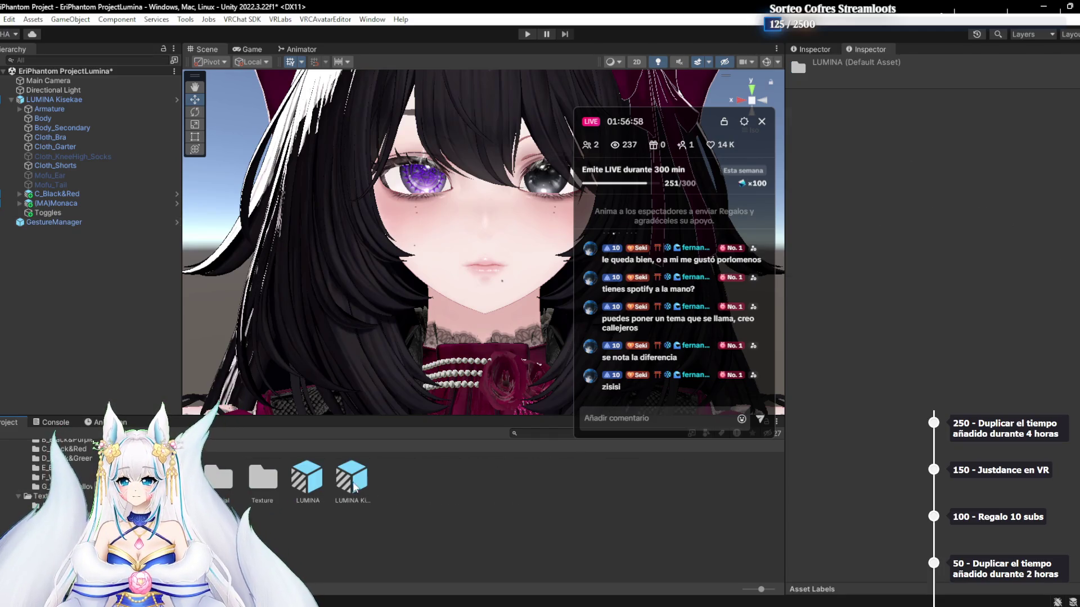
Place the LUMINA prefab in the scene, disable LUMINA Kisekae, and open the Material folder
left_click(310, 486)
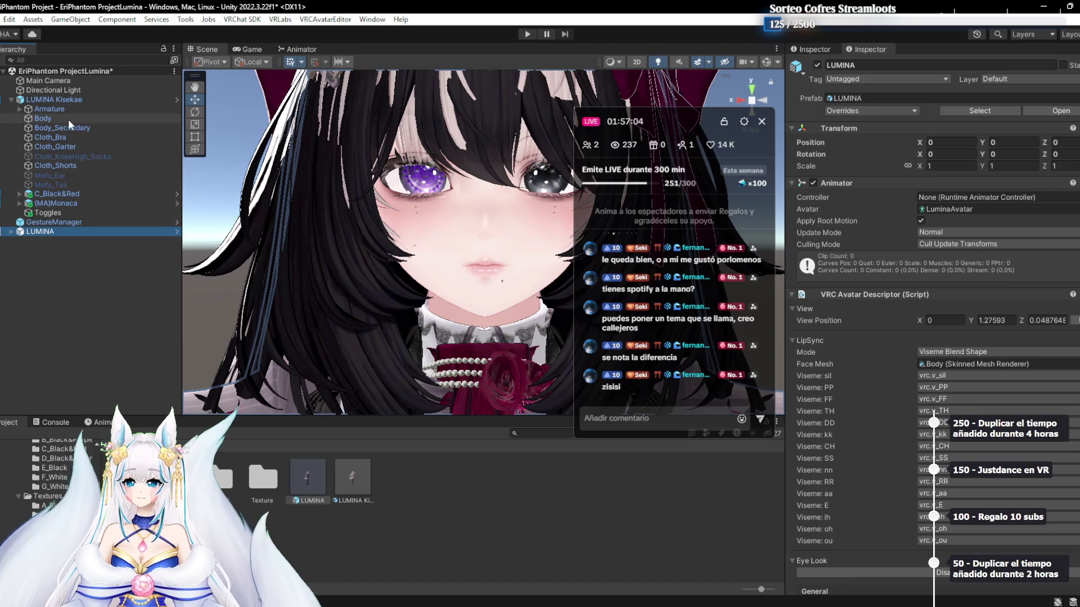
left_click(50, 99)
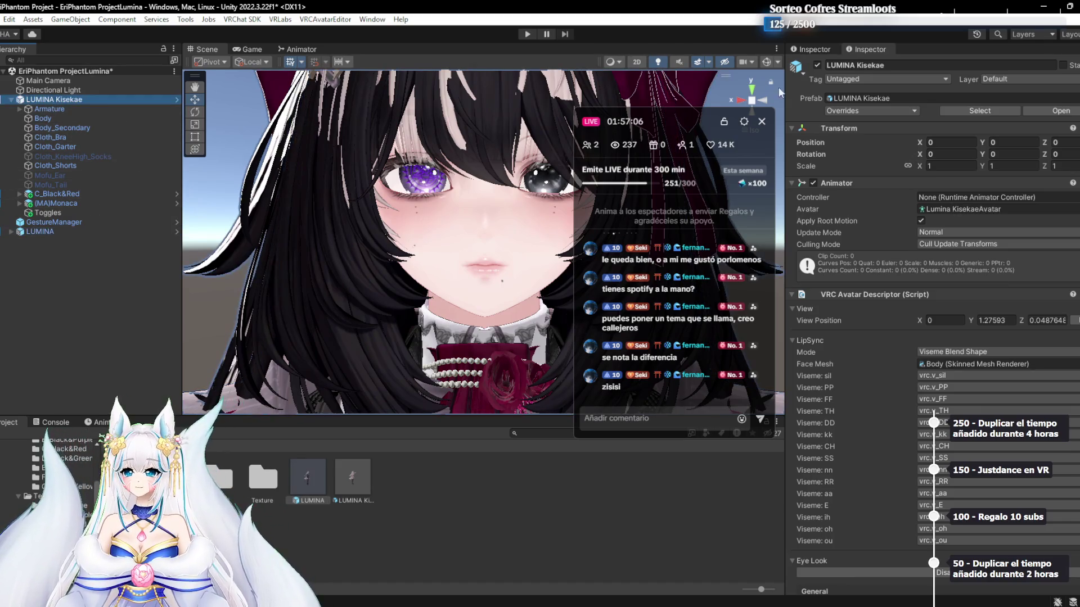
left_click(816, 66)
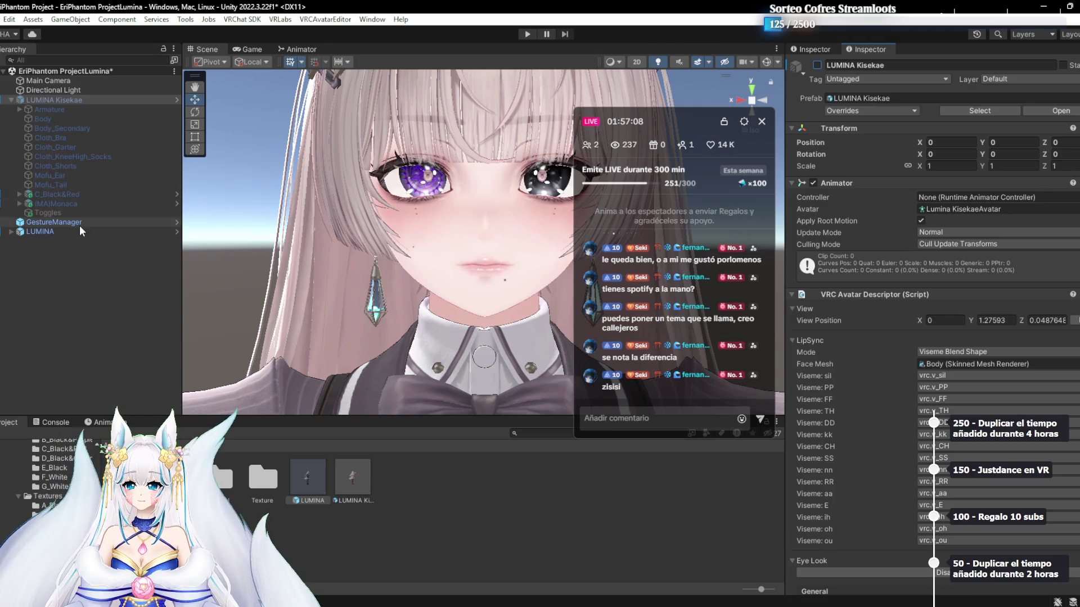
left_click_drag(394, 217, 389, 248)
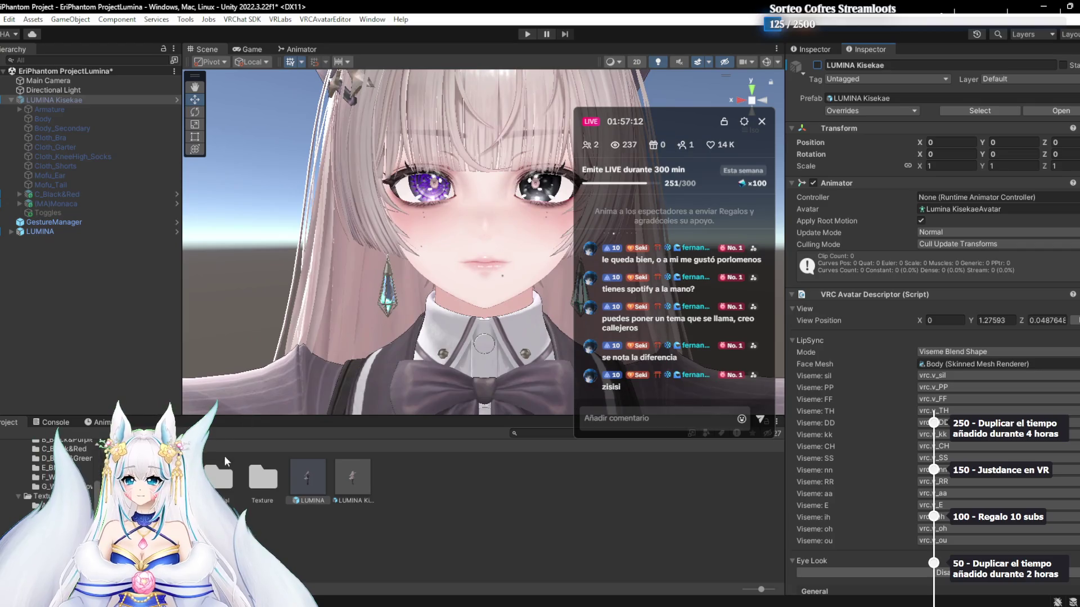
double_click(220, 477)
Duplicate the Body_2 material to create Body_2 1
left_click(264, 477)
key("ctrl+d")
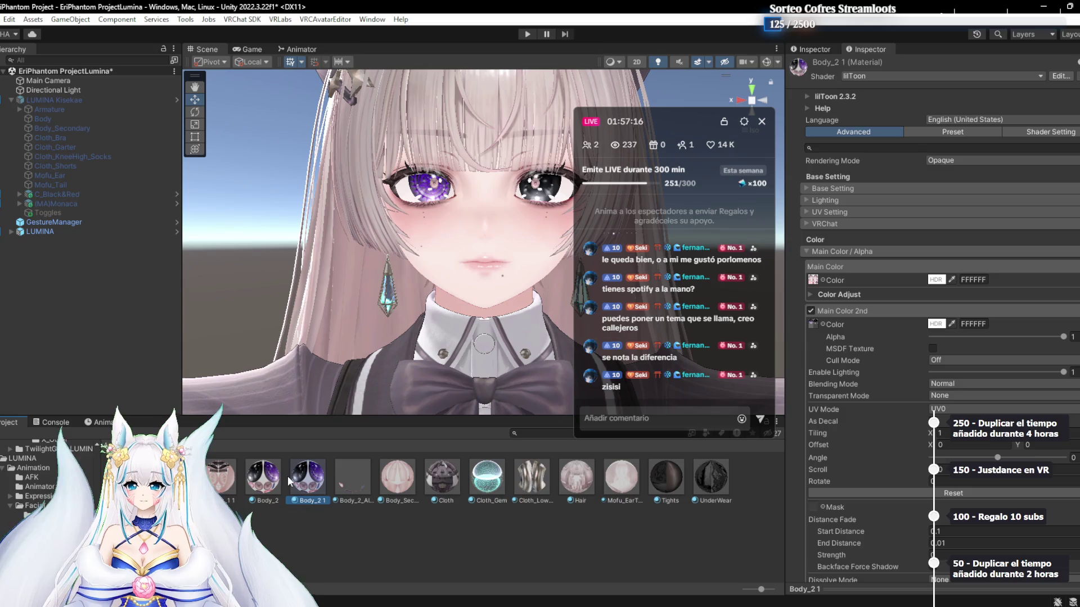
scroll("down", 3)
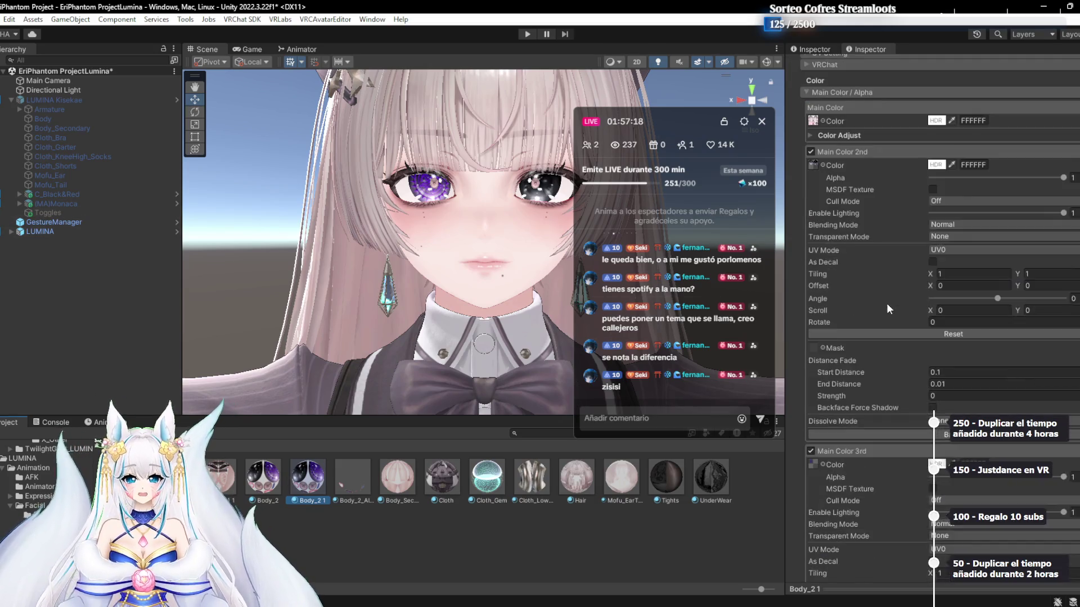
scroll("down", 3)
scroll("up", 3)
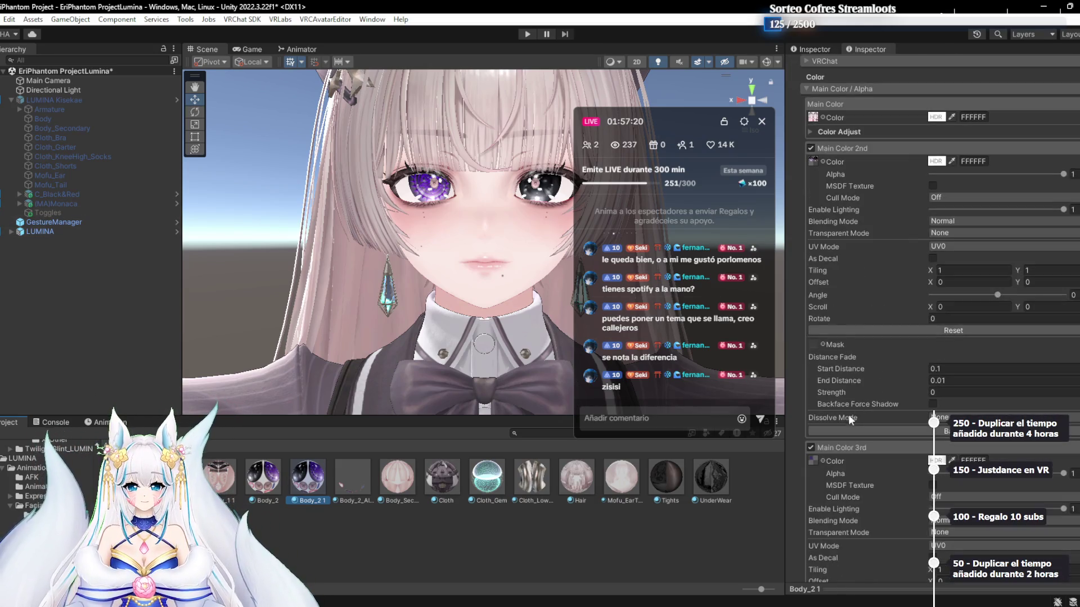
scroll("up", 3)
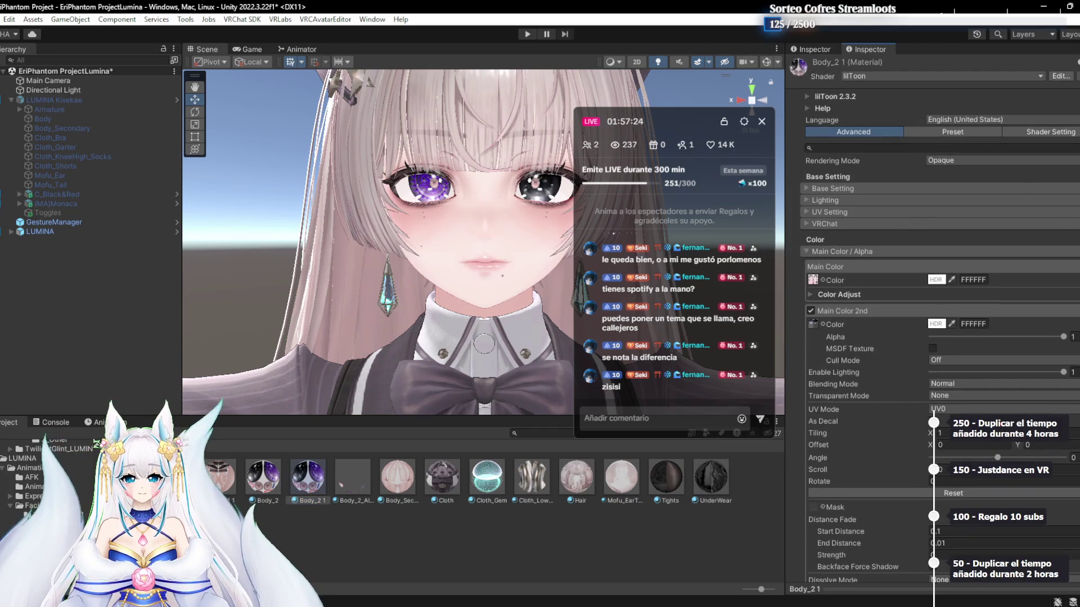
left_click(810, 49)
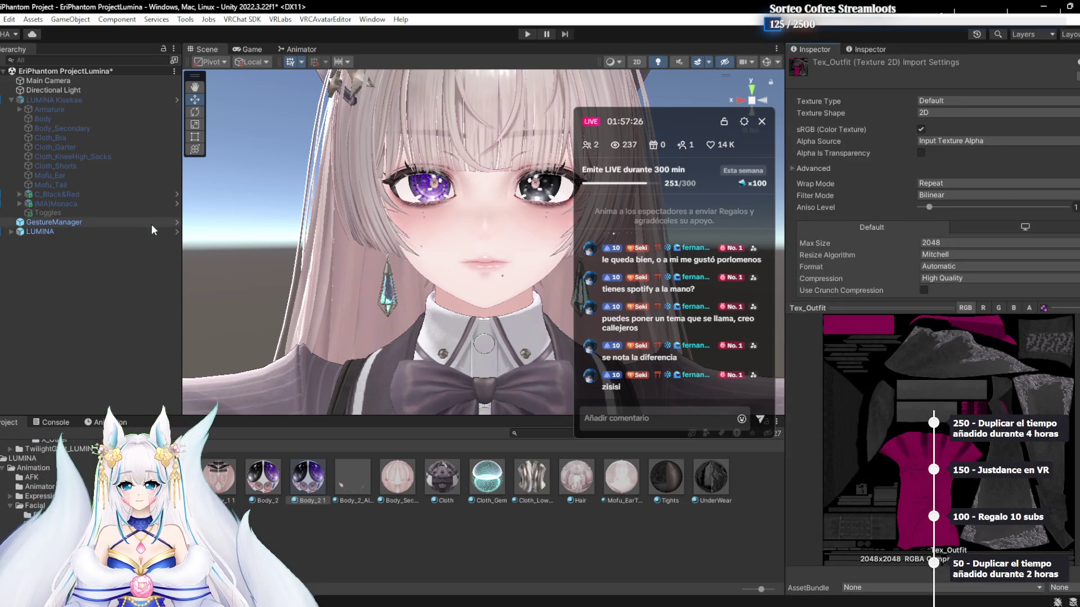
Select LUMINA's Body mesh and assign Body_2 1 to Materials Element 1
left_click(48, 212)
left_click(56, 232)
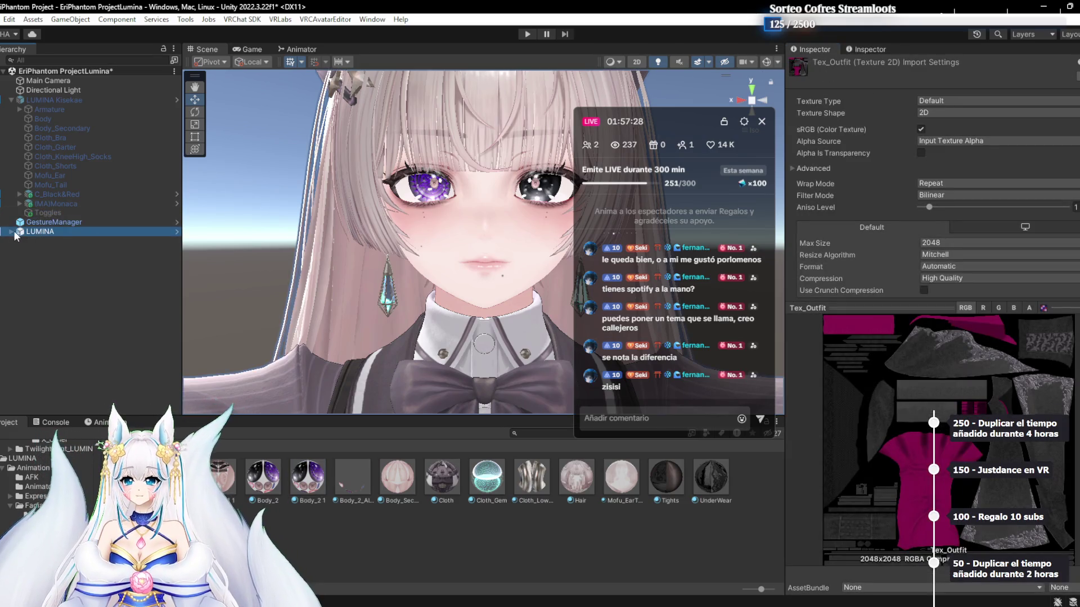
left_click(11, 232)
left_click(50, 251)
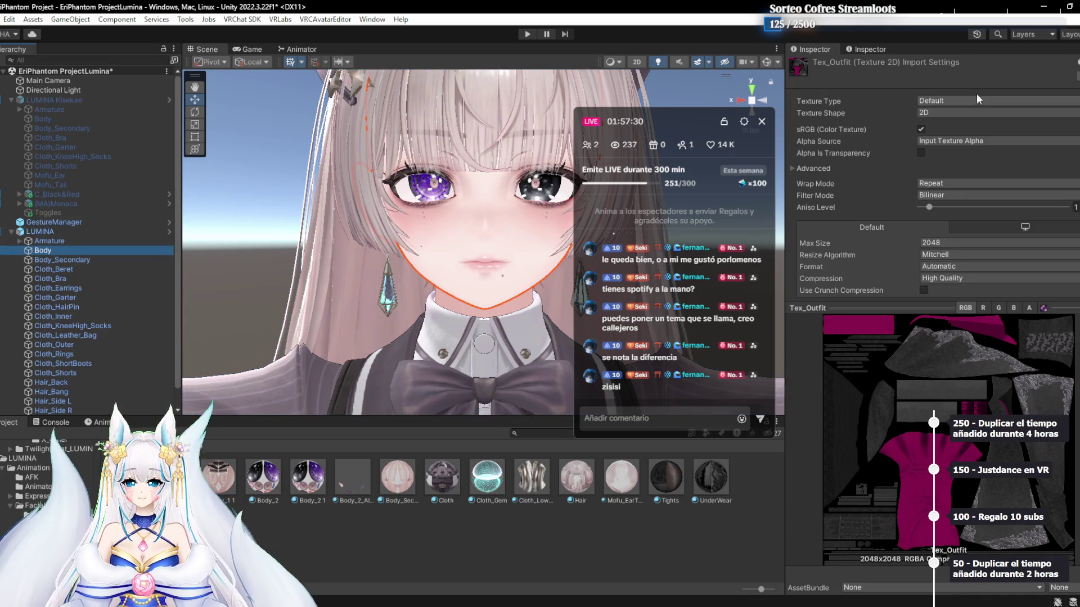
left_click(869, 49)
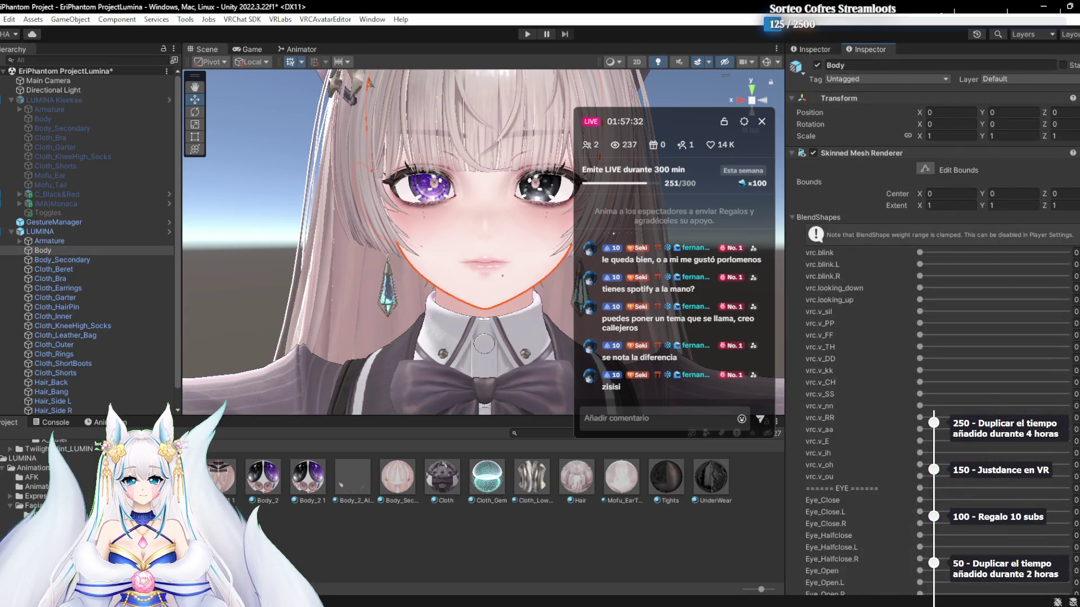
scroll("down", 3)
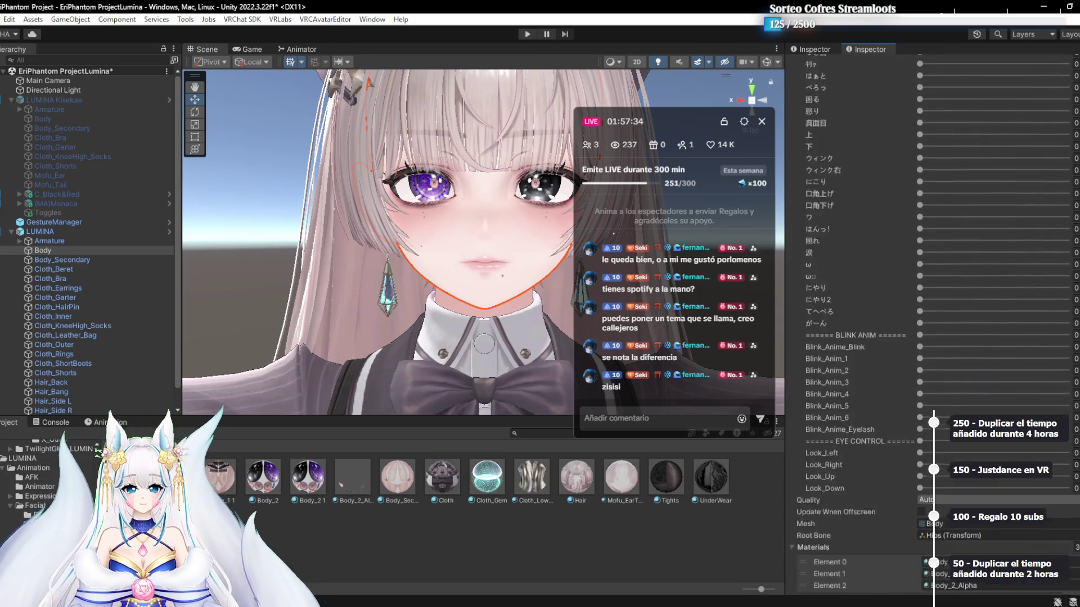
scroll("down", 3)
scroll("up", 3)
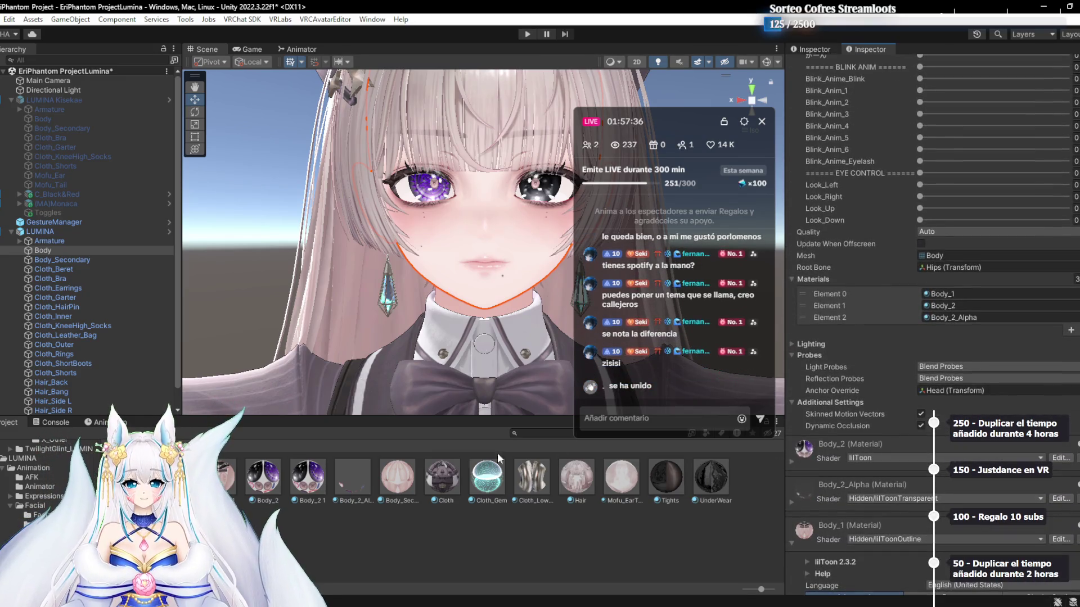
left_click_drag(307, 477, 943, 306)
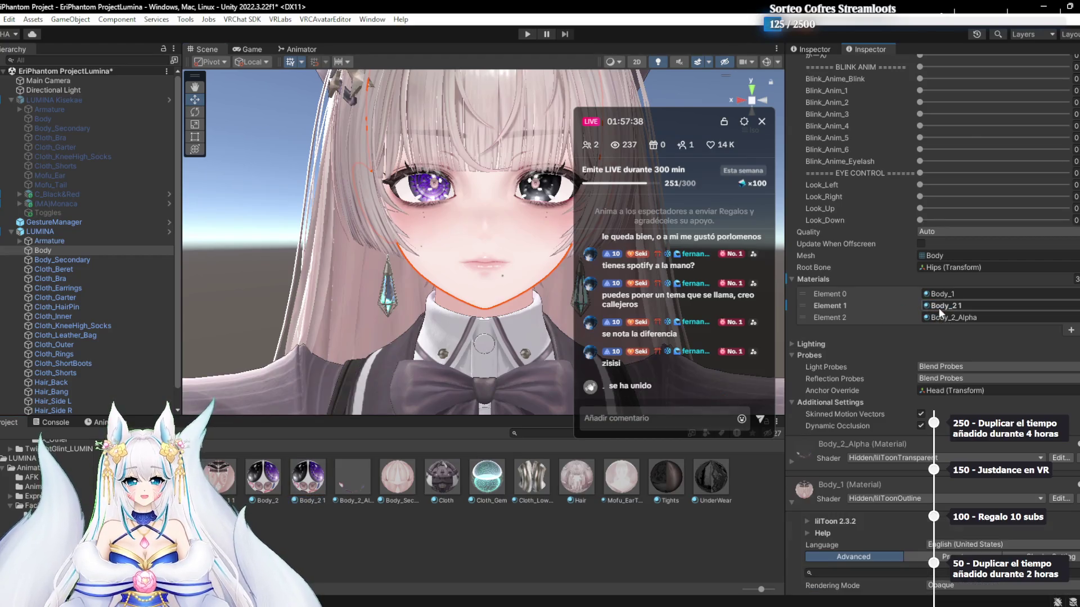
scroll("down", 3)
scroll("down", 3)
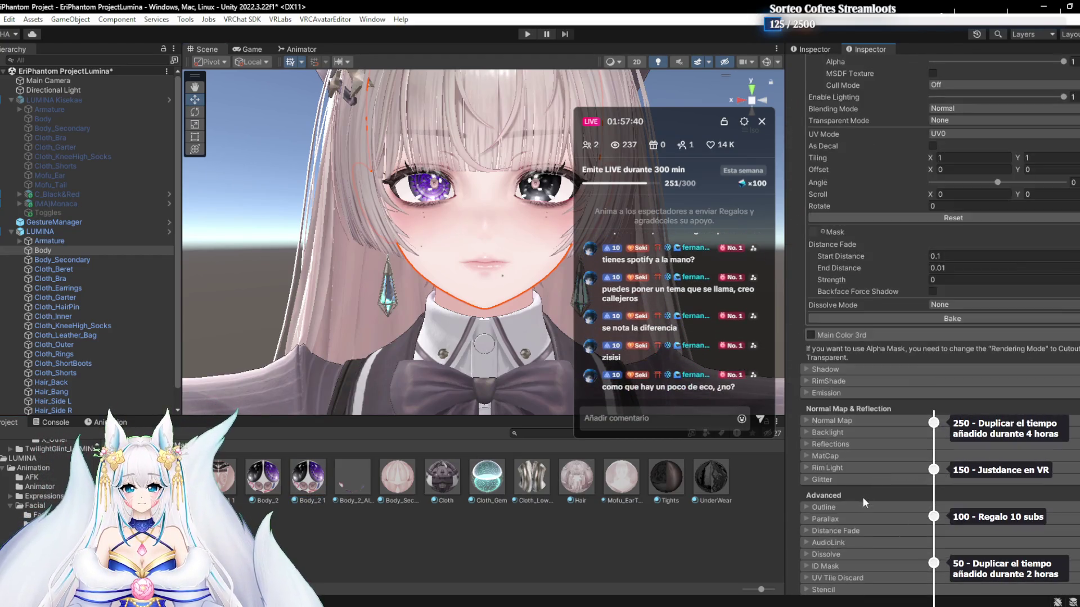
Untick Main Color 2nd and Main Color 3rd on the Body_2 1 material
scroll("down", 3)
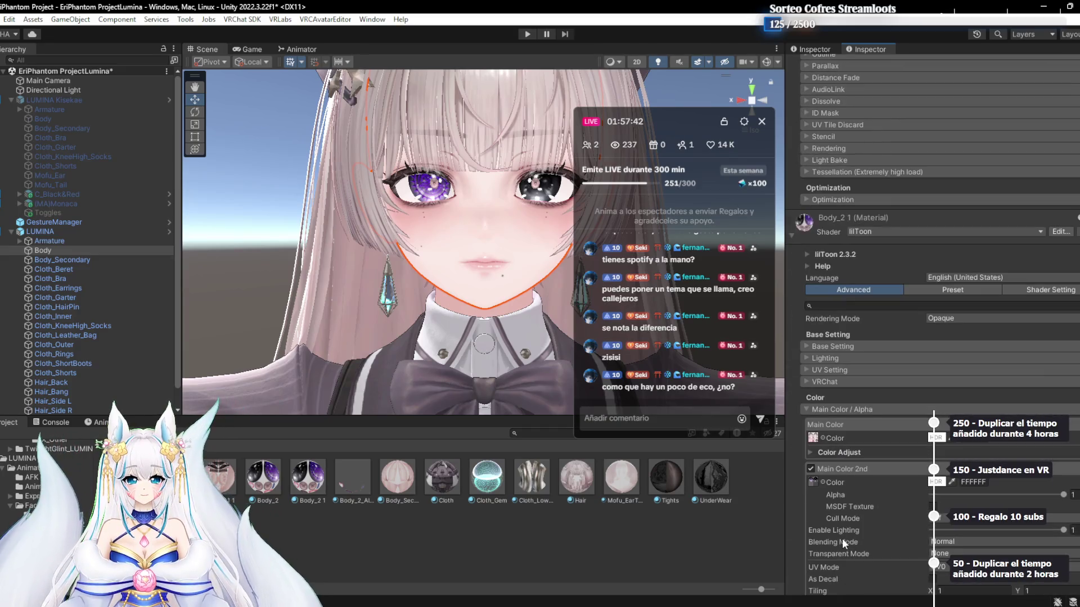
left_click(809, 469)
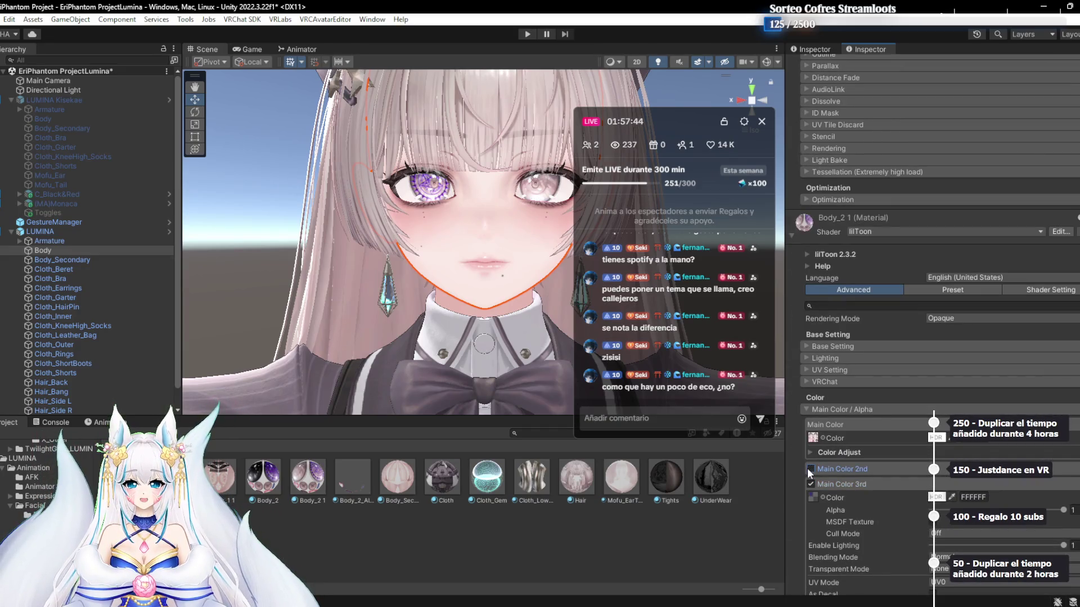
scroll("down", 3)
left_click(810, 452)
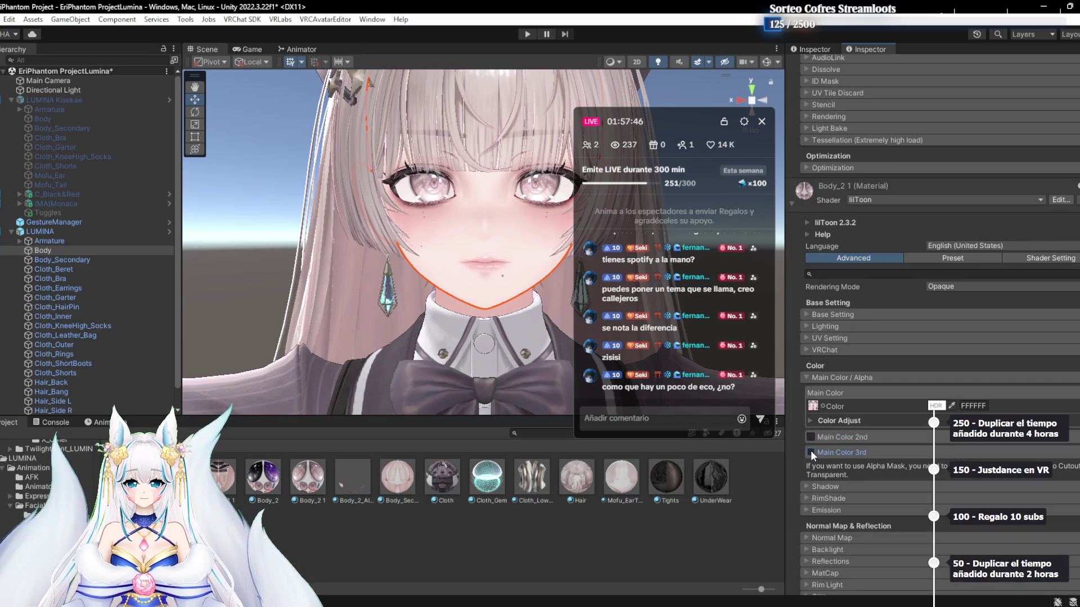
Untick Main Color 2nd on the other body material and select the Body_1 asset
scroll("down", 3)
scroll("up", 3)
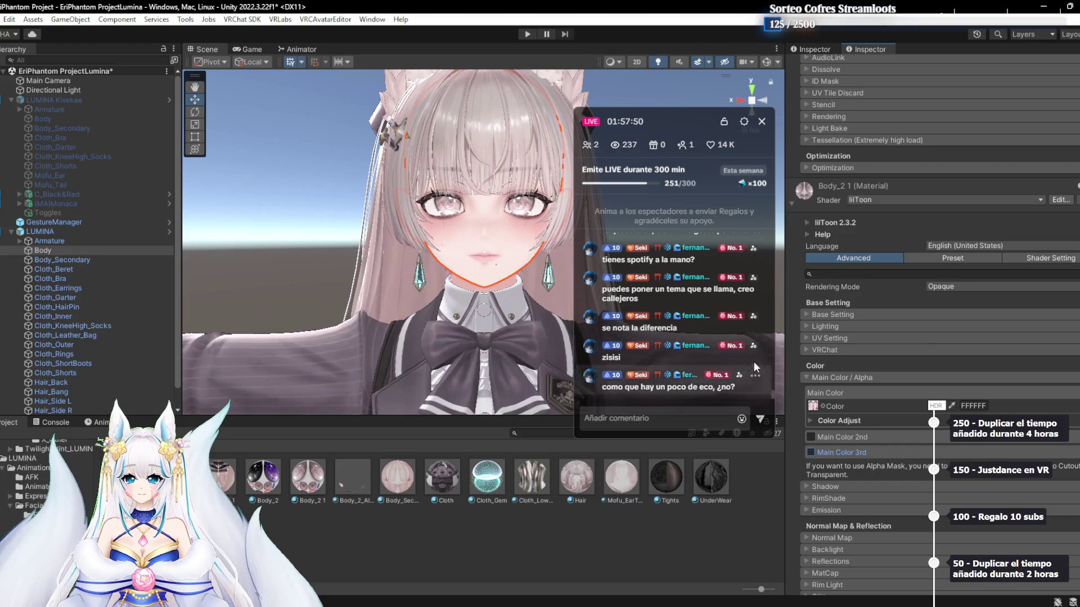
scroll("up", 3)
scroll("up", 3)
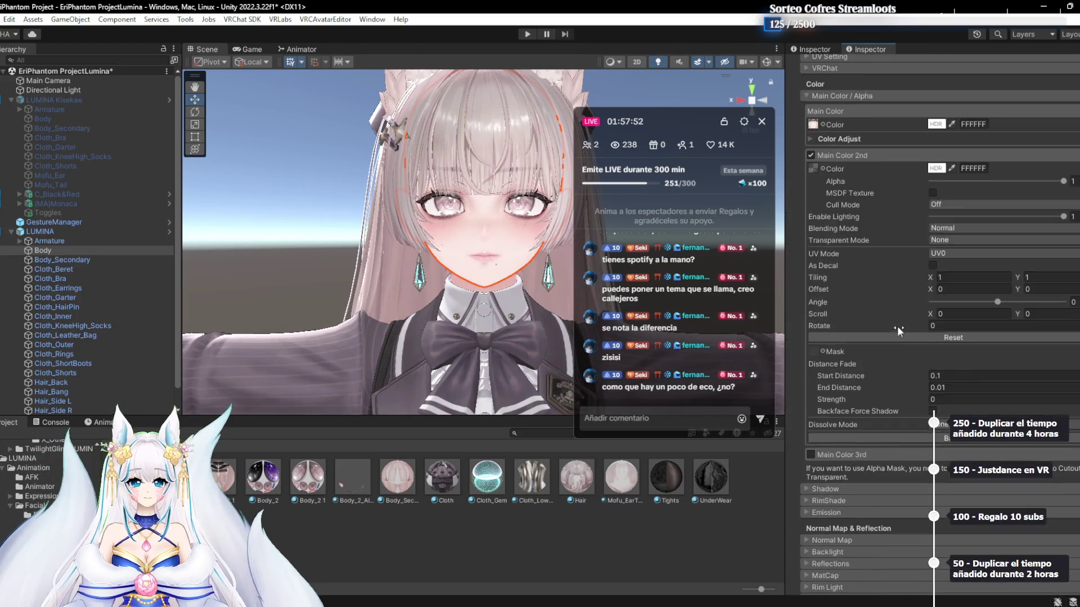
left_click(810, 283)
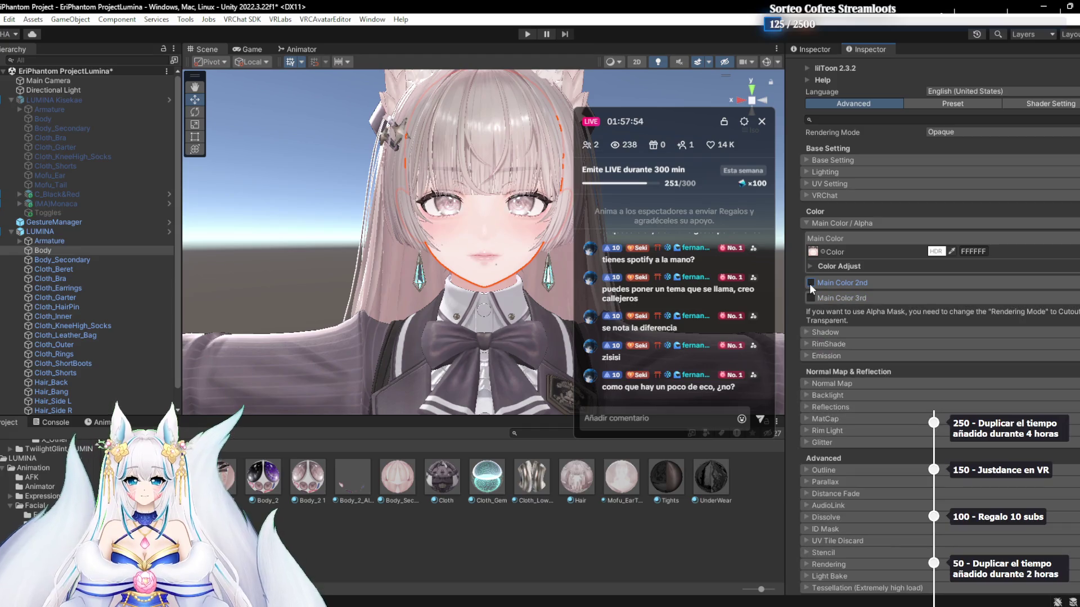
scroll("down", 3)
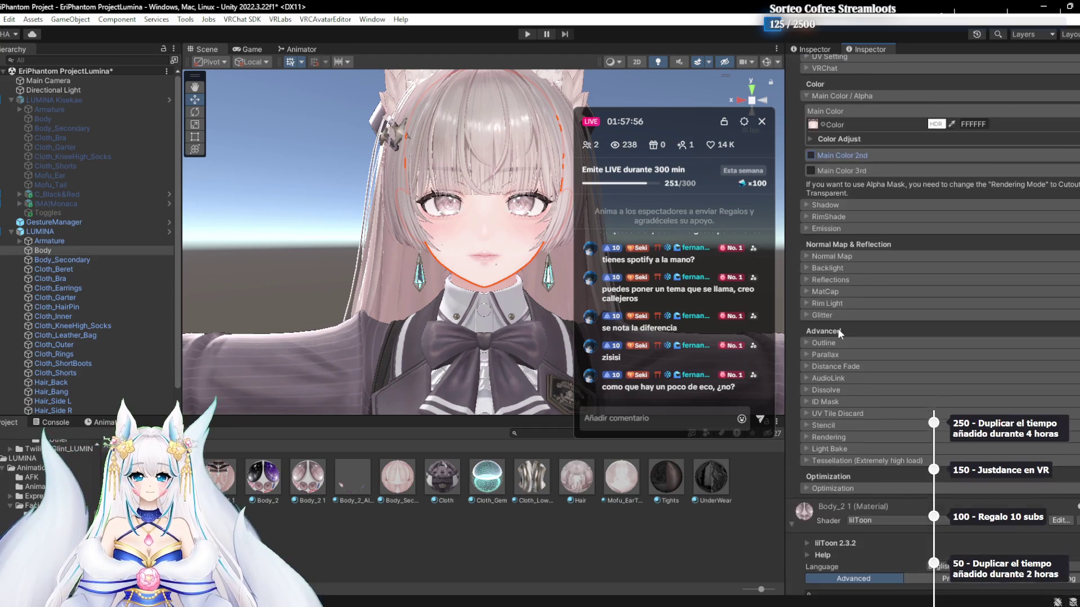
scroll("up", 3)
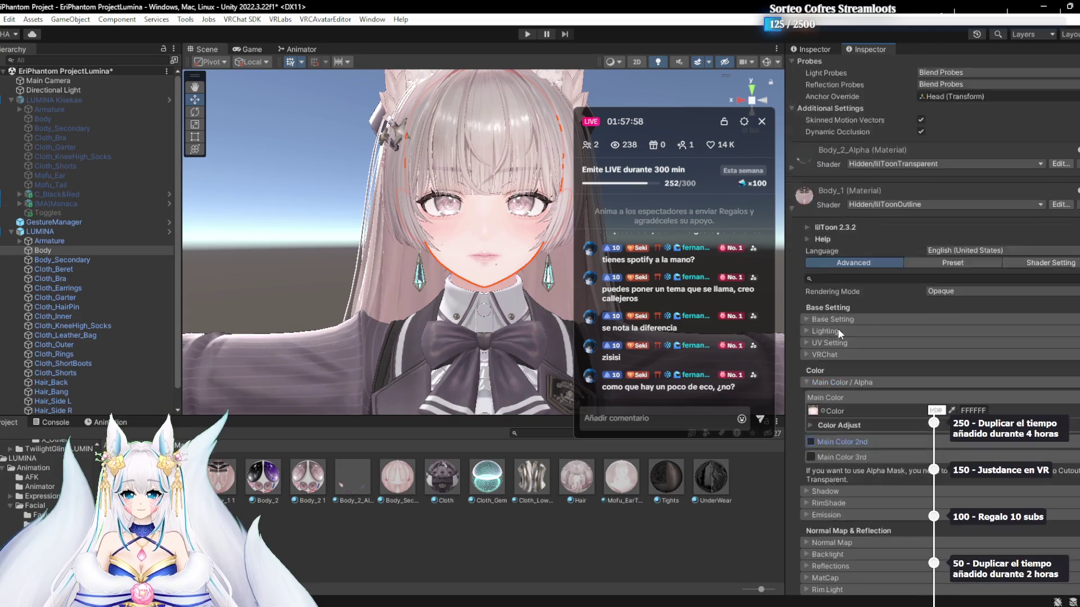
scroll("up", 3)
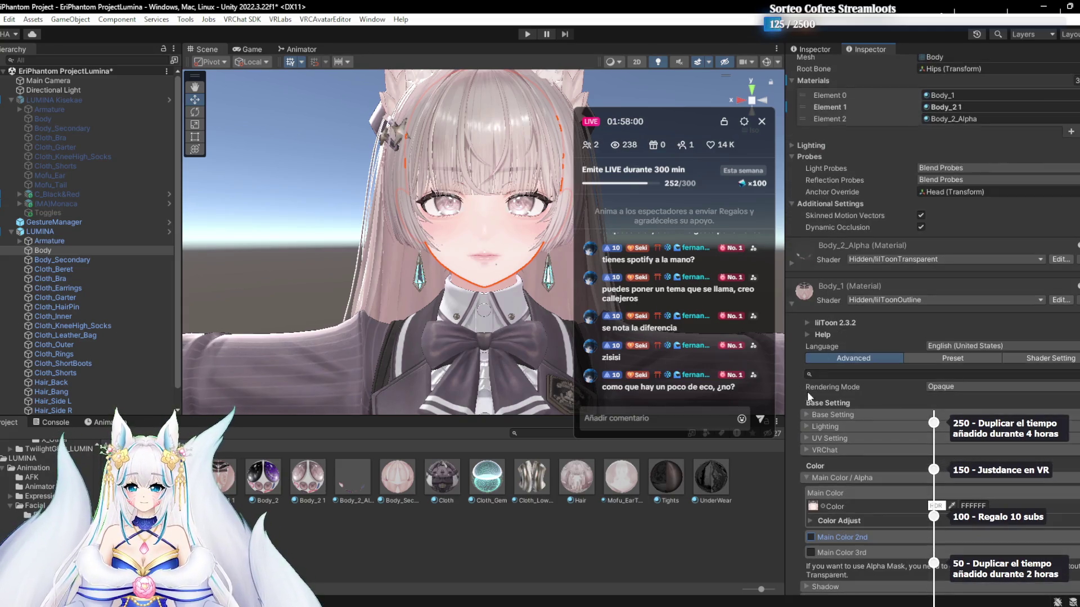
left_click(222, 477)
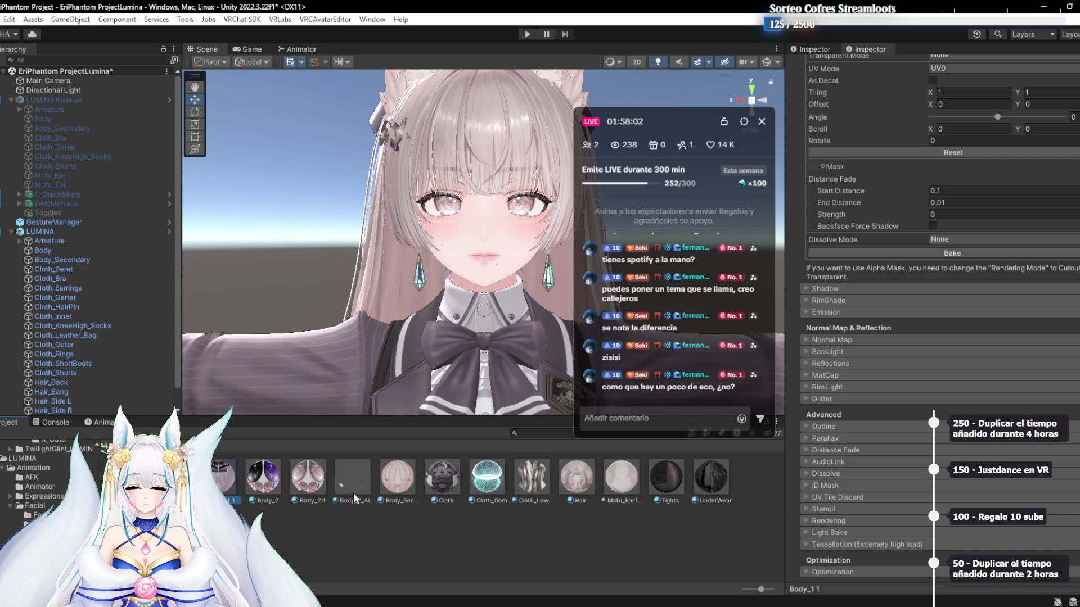
Duplicate Body_1 as Body_1 2 and turn on the Main Color 2nd layer
key("ctrl+d")
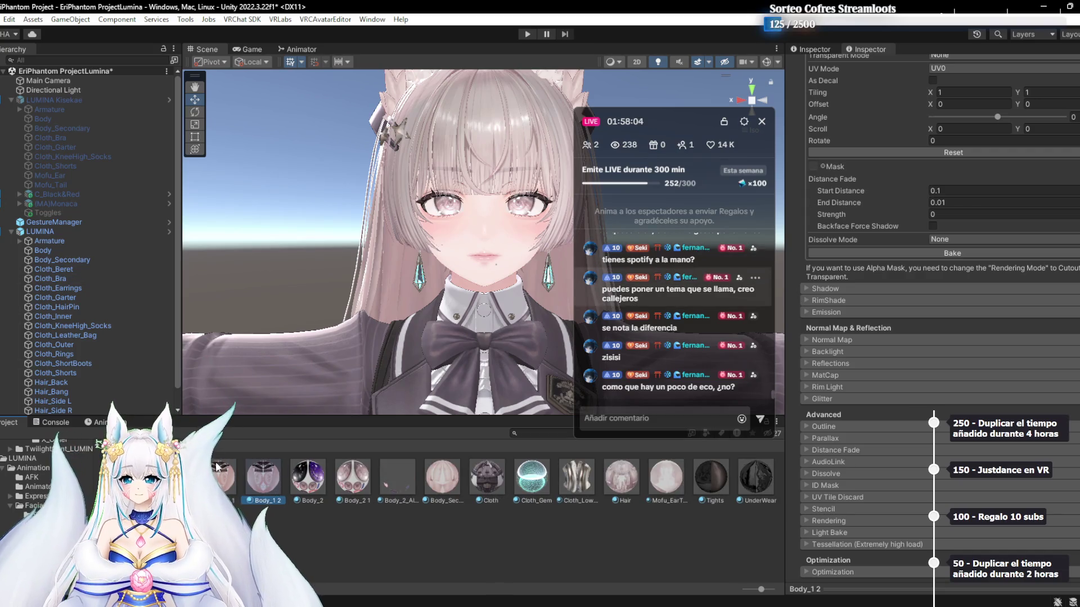
key("ctrl+z")
left_click(810, 239)
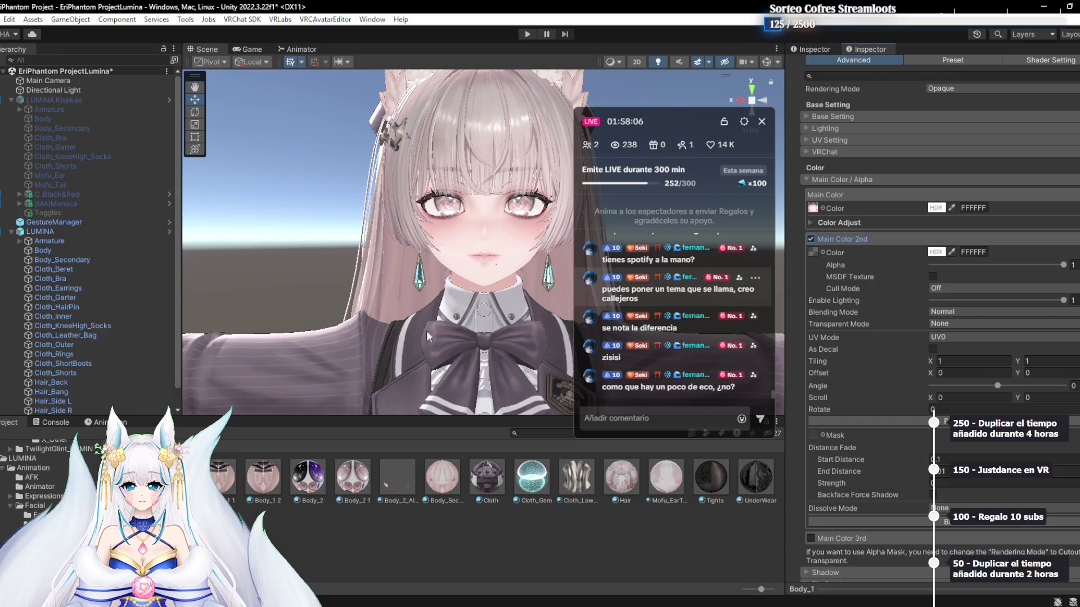
Assign Body_1 2 to Element 0 of the LUMINA Body mesh's Materials
left_click(82, 232)
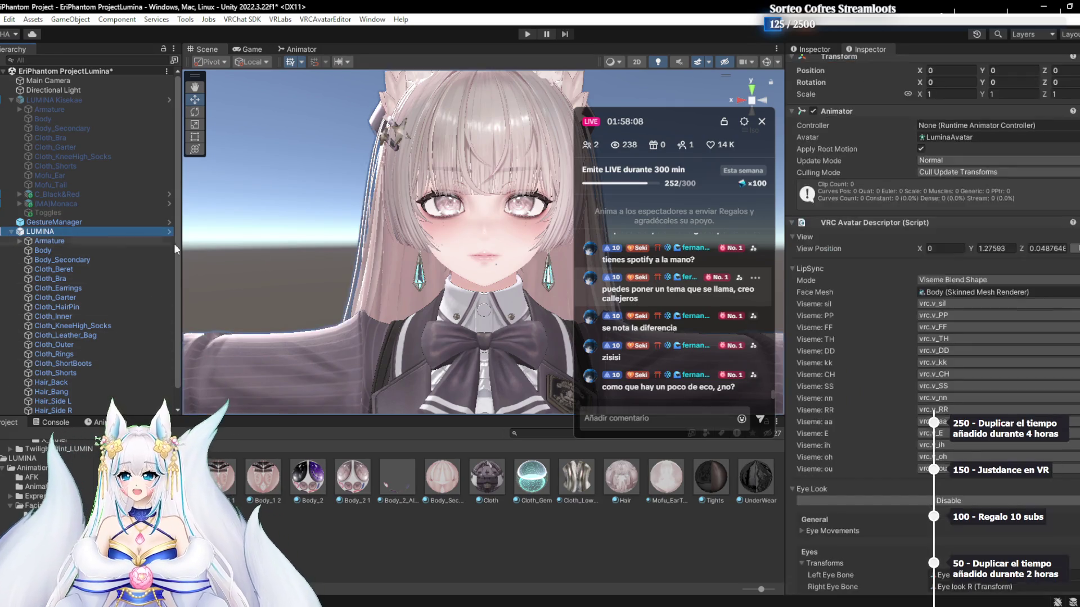
left_click(72, 250)
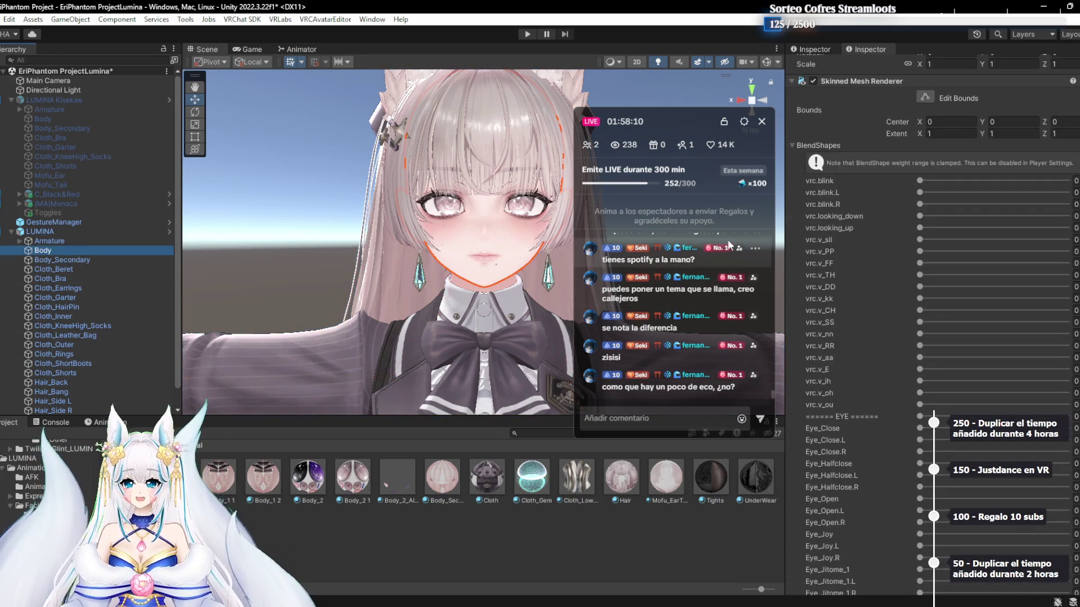
scroll("down", 3)
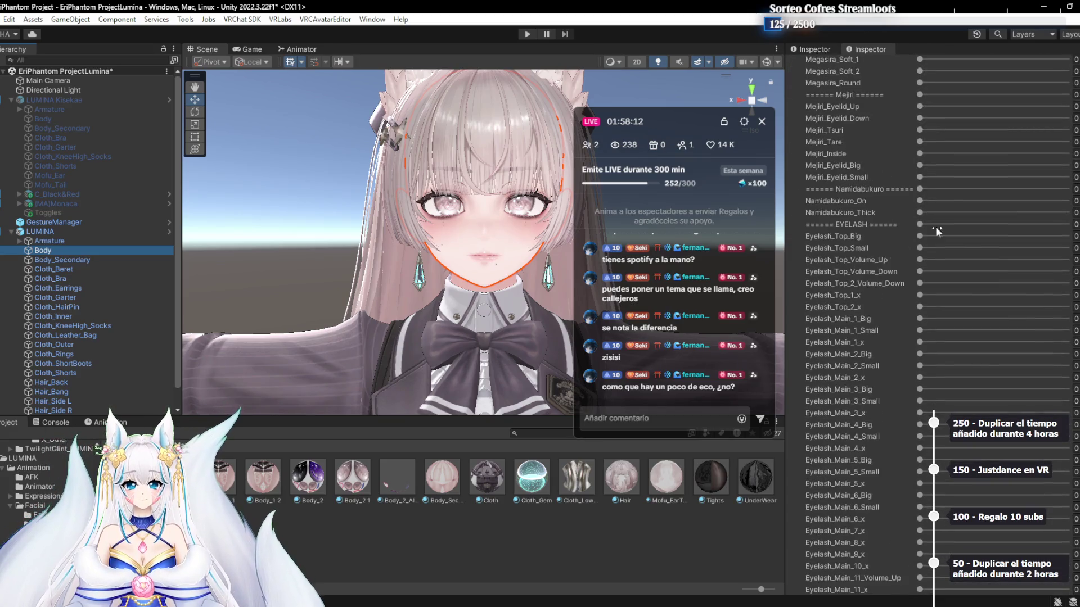
scroll("down", 3)
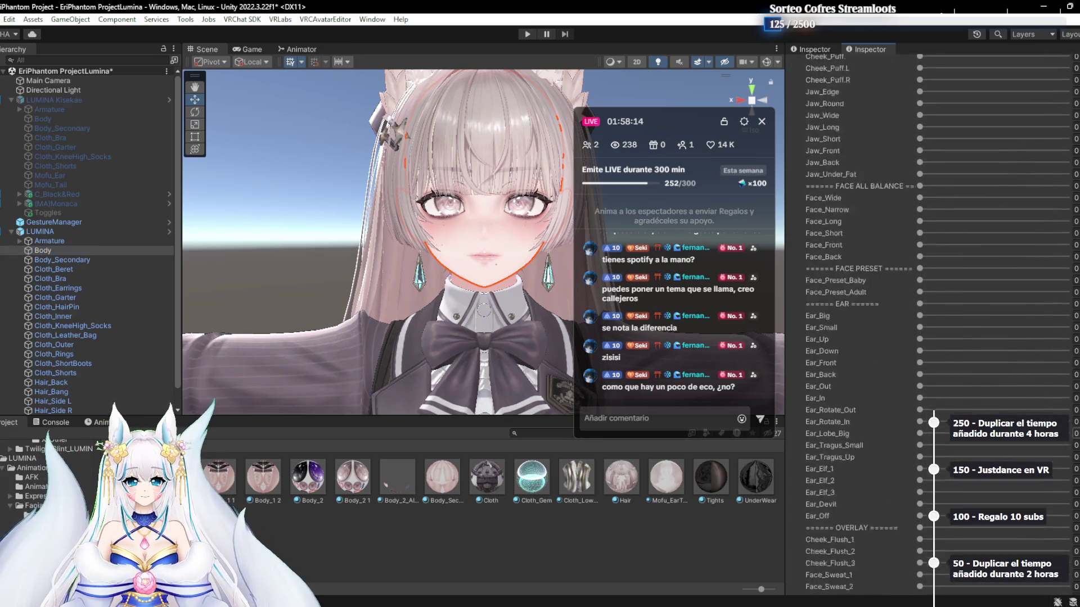
scroll("down", 3)
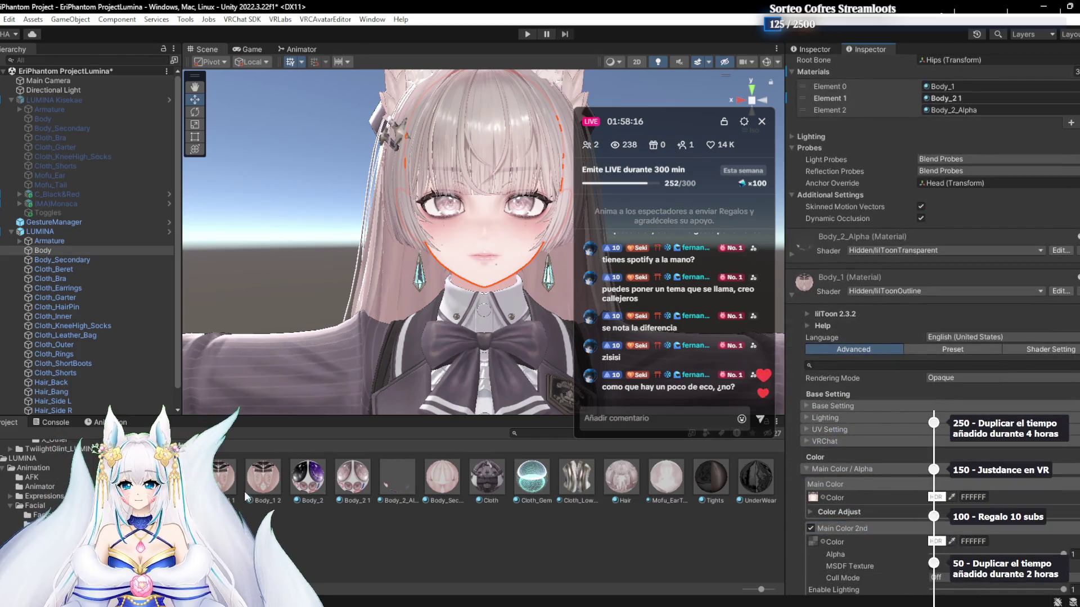
scroll("up", 3)
left_click_drag(263, 478, 963, 227)
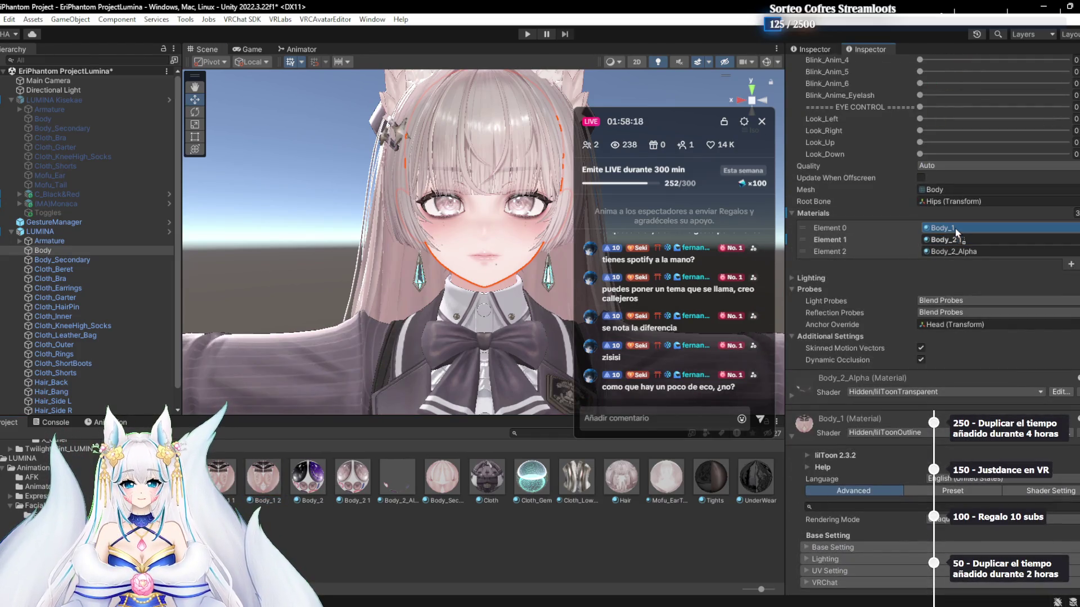
Enable the Main Color 3rd layer on the Body_1 2 lilToon material
scroll("down", 3)
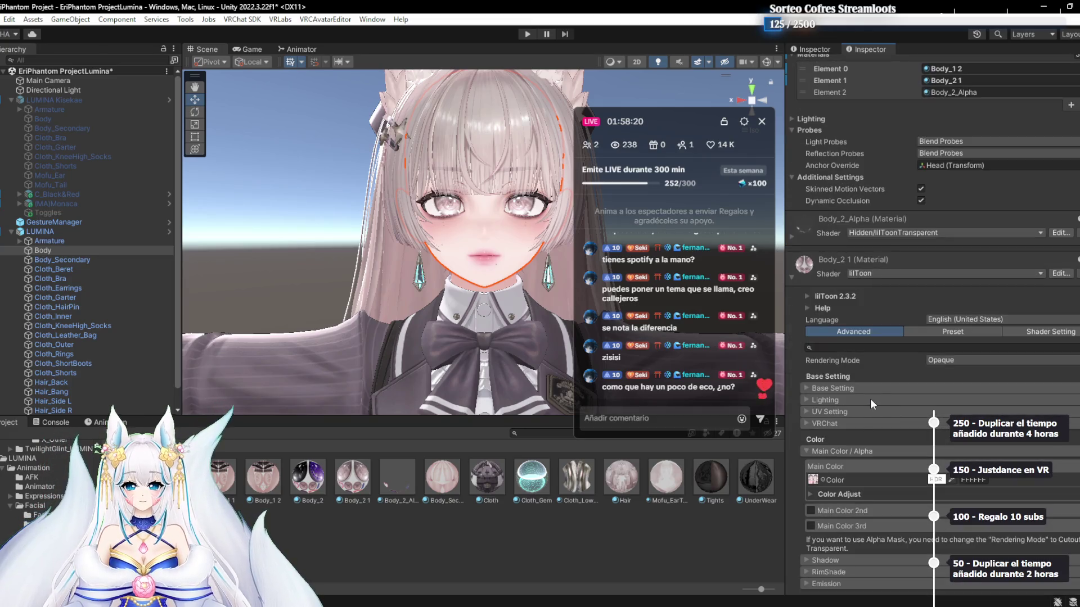
scroll("down", 3)
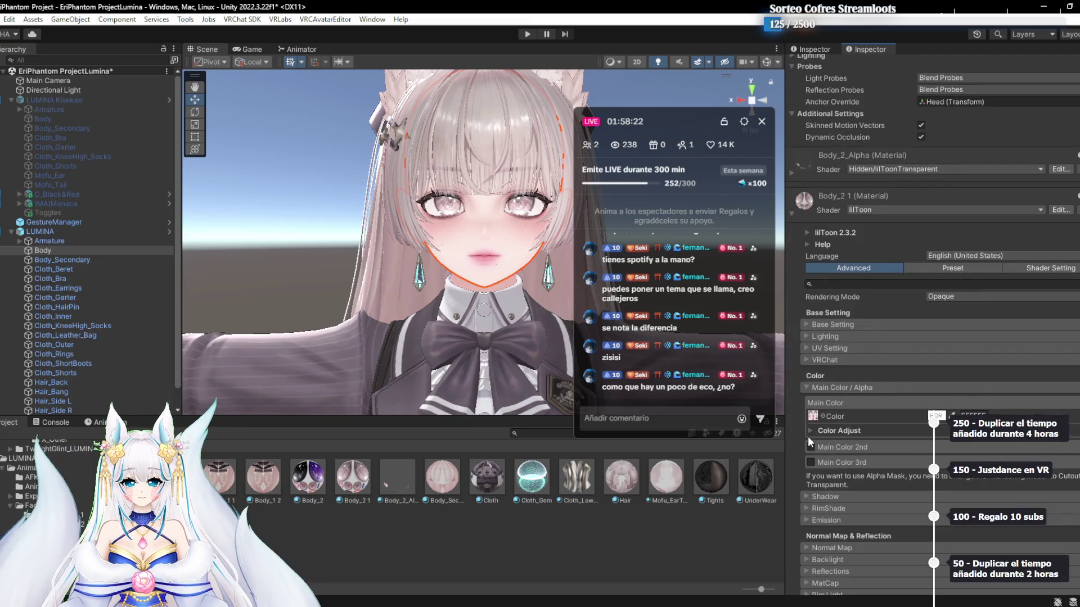
scroll("up", 3)
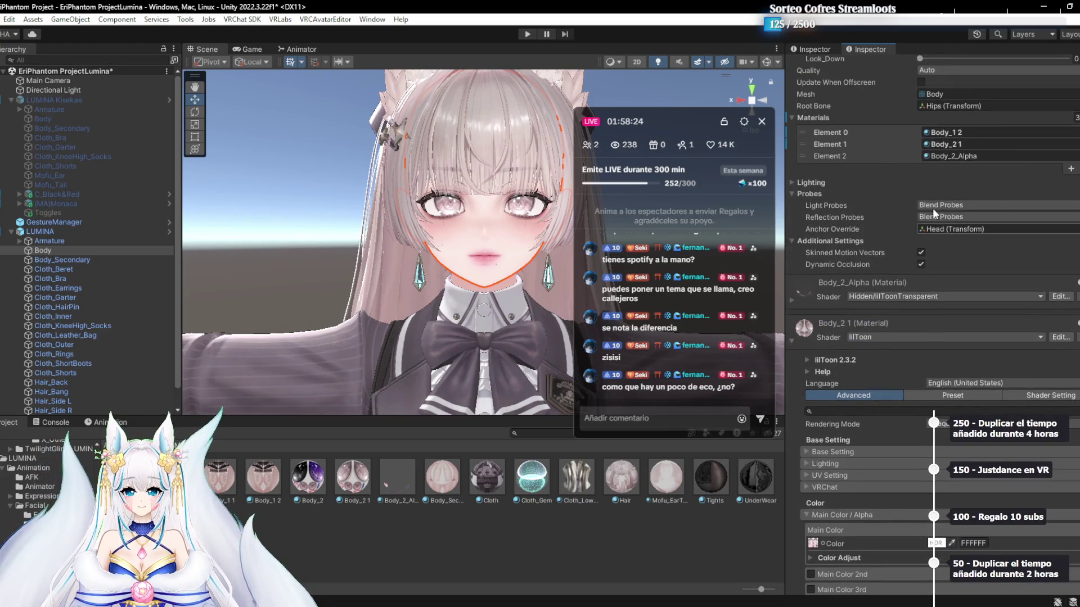
left_click(968, 133)
scroll("down", 3)
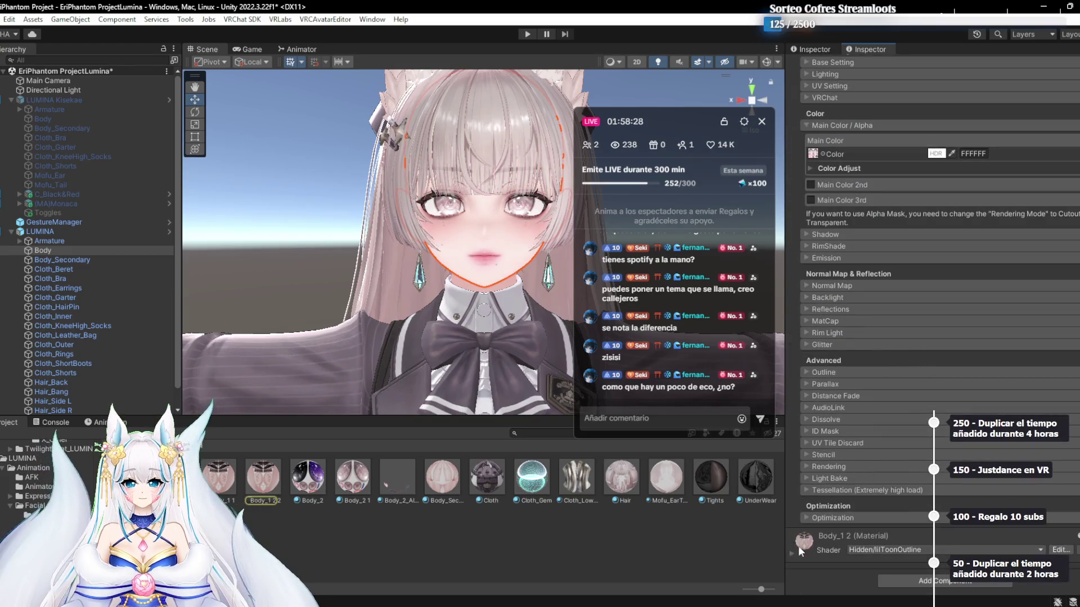
left_click(798, 548)
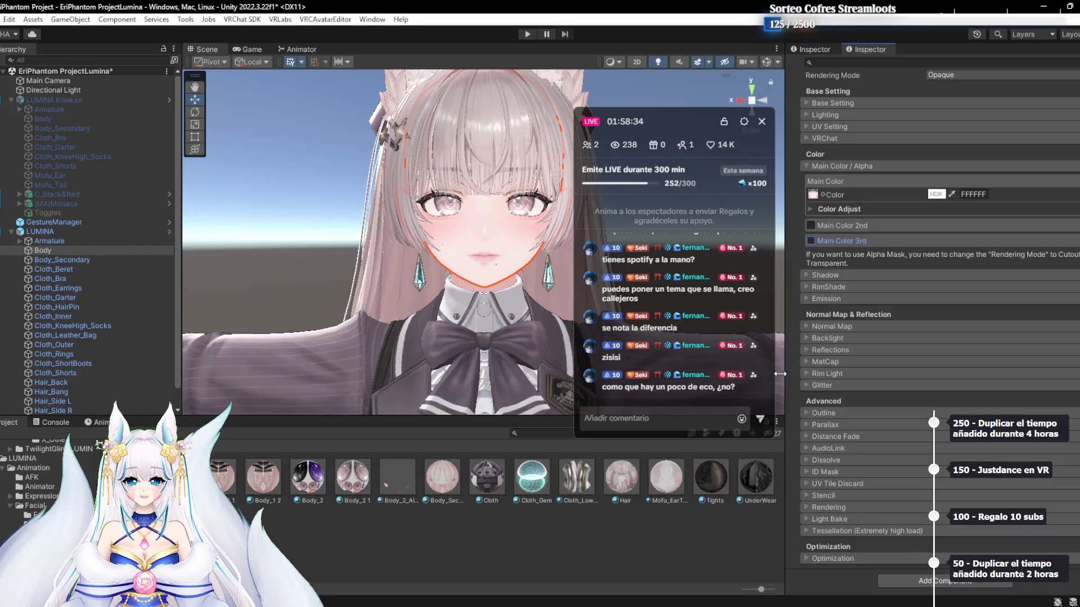
left_click(575, 550)
scroll("down", 3)
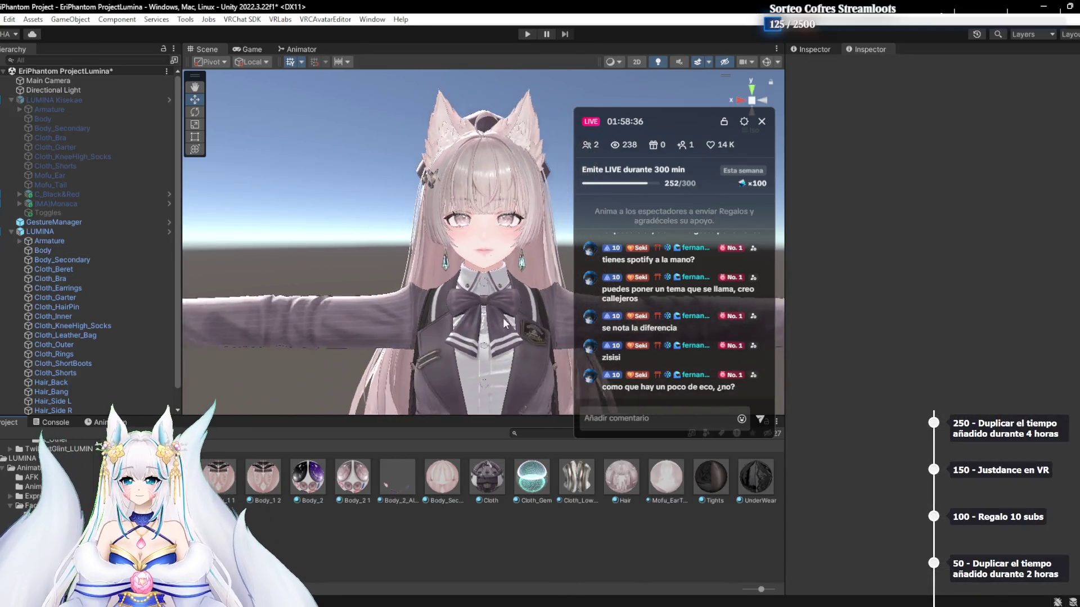
Untick LUMINA's active checkbox in the Inspector, then select LUMINA Kisekae
scroll("down", 3)
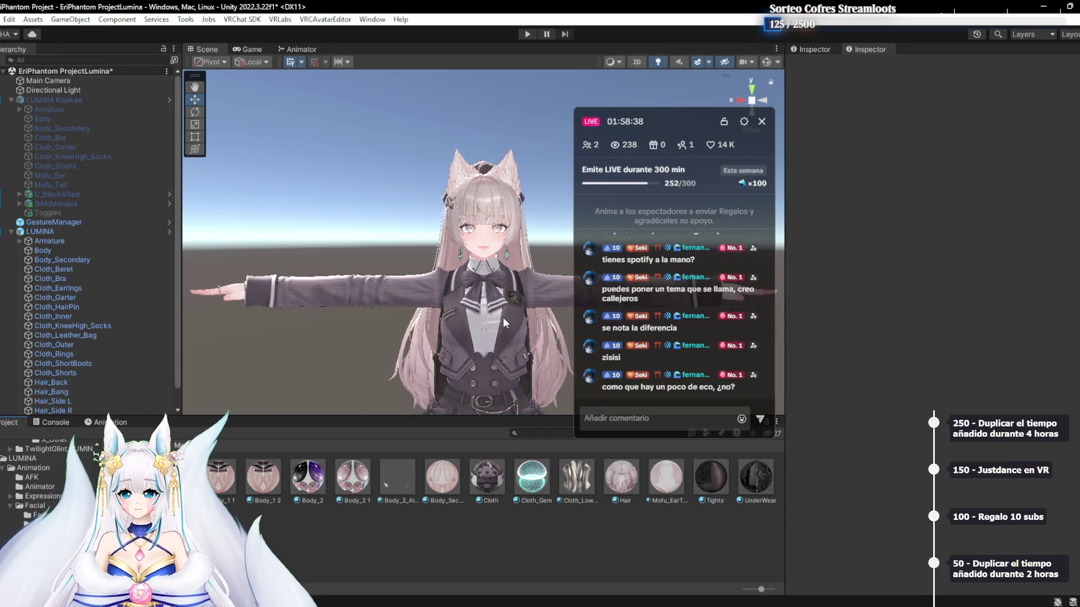
left_click_drag(470, 224, 482, 275)
scroll("up", 3)
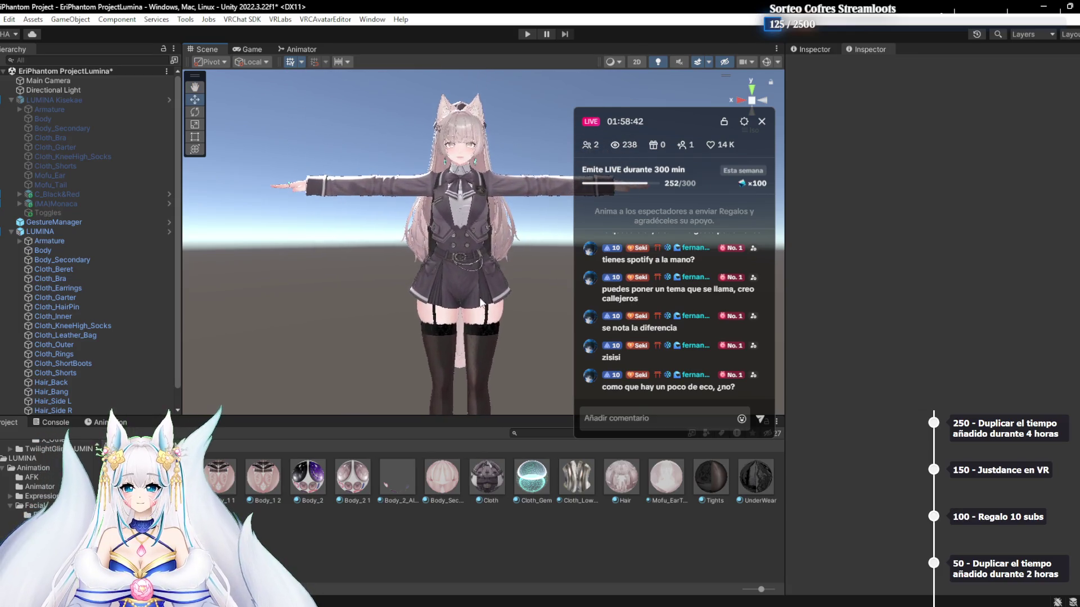
left_click_drag(648, 145, 920, 93)
scroll("up", 3)
scroll("up", 3)
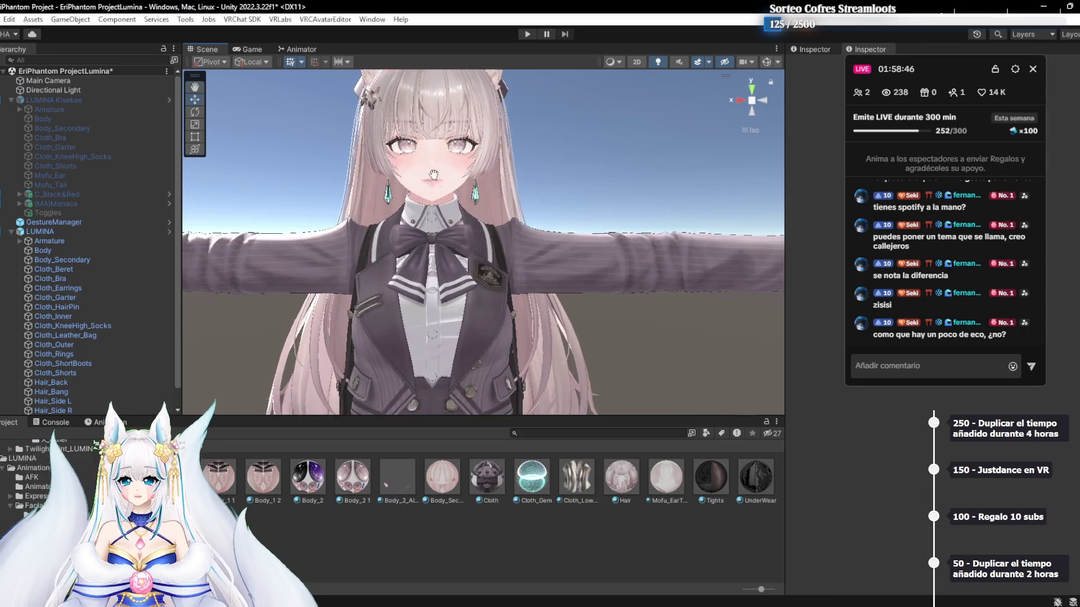
scroll("down", 3)
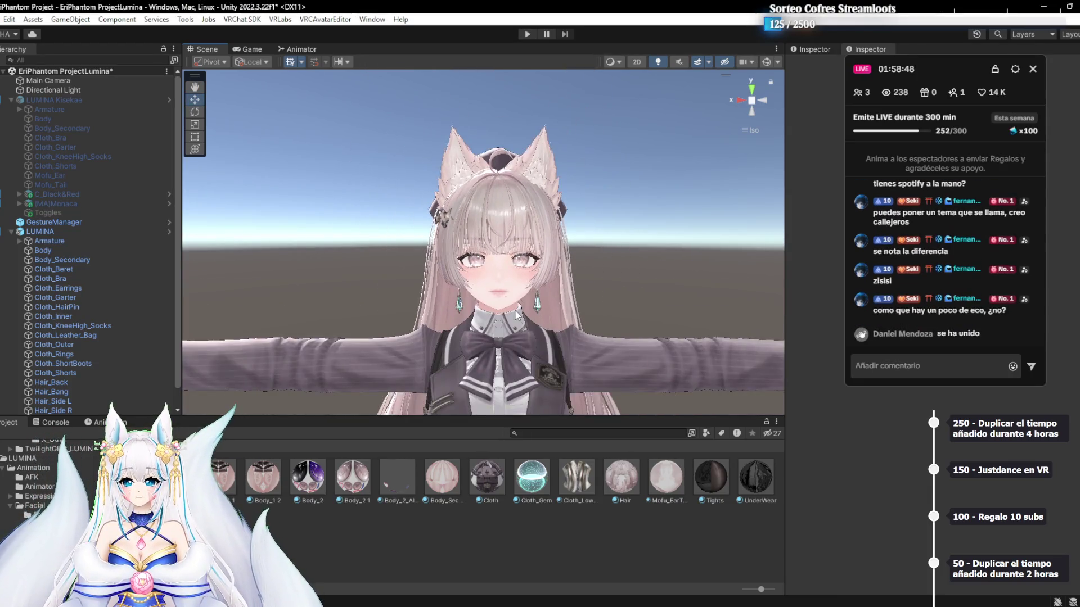
left_click(89, 230)
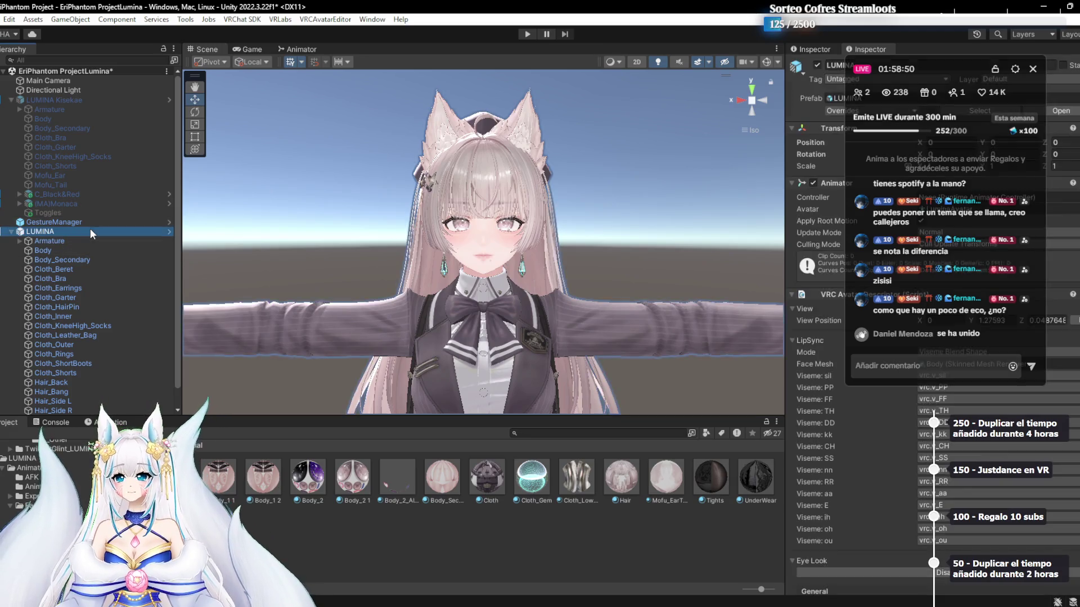
left_click(817, 65)
left_click(55, 102)
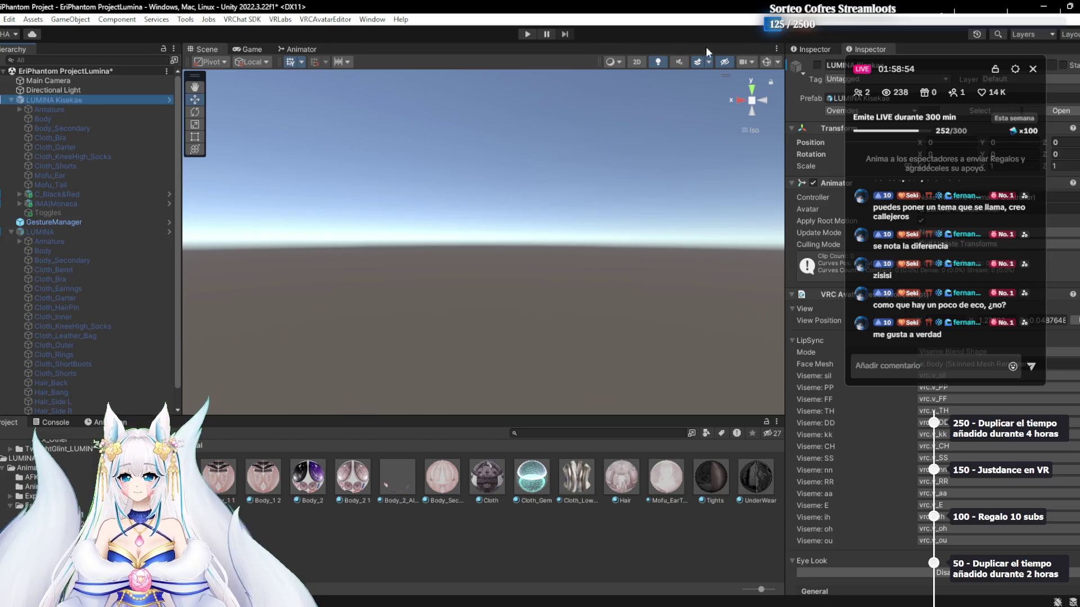
left_click(817, 65)
scroll("up", 3)
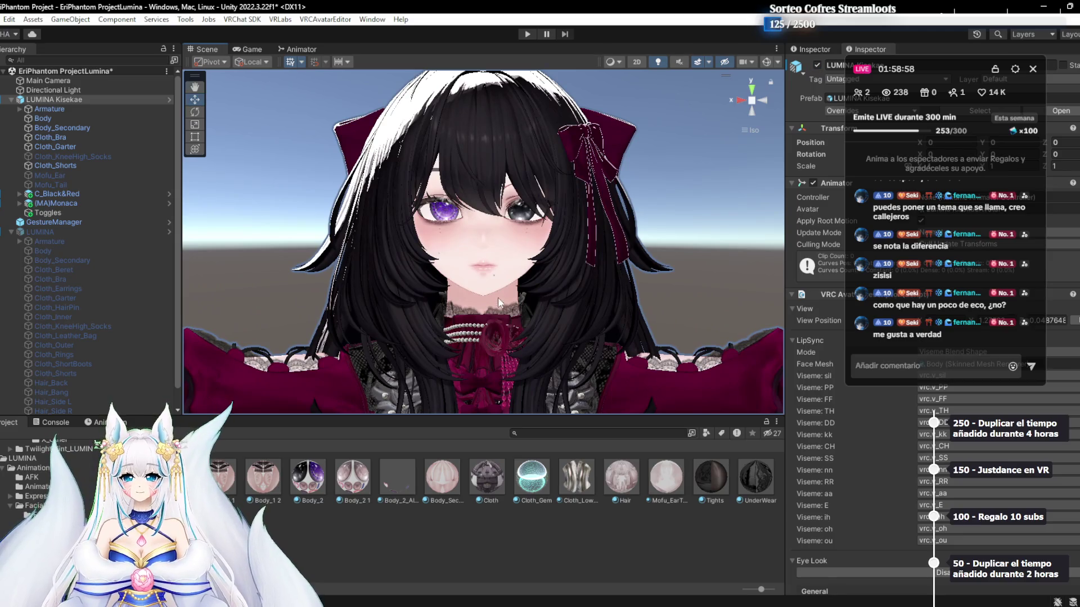
scroll("up", 3)
scroll("down", 3)
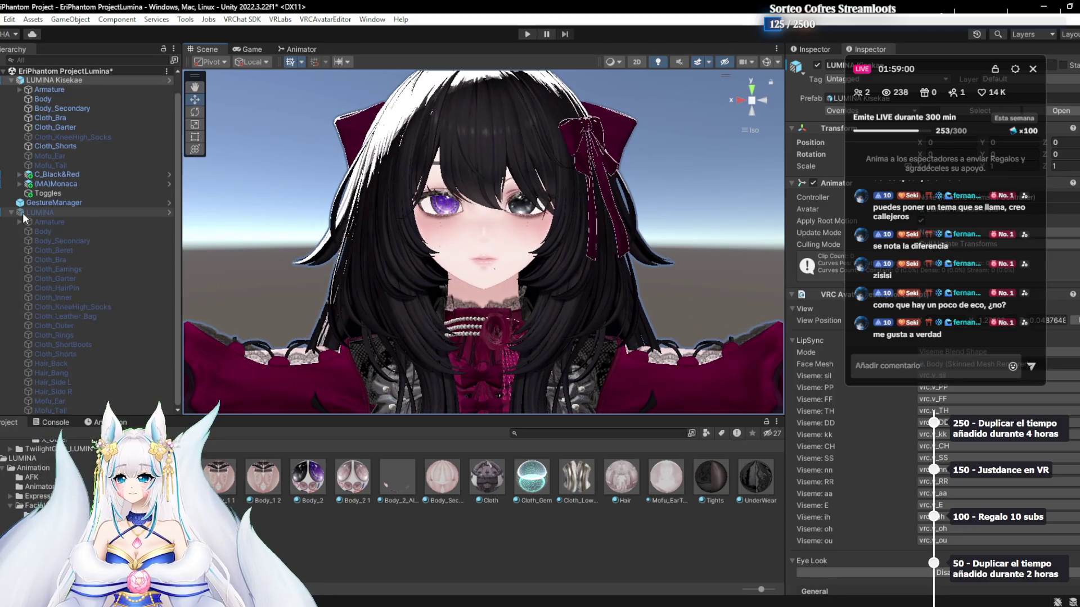
left_click(13, 213)
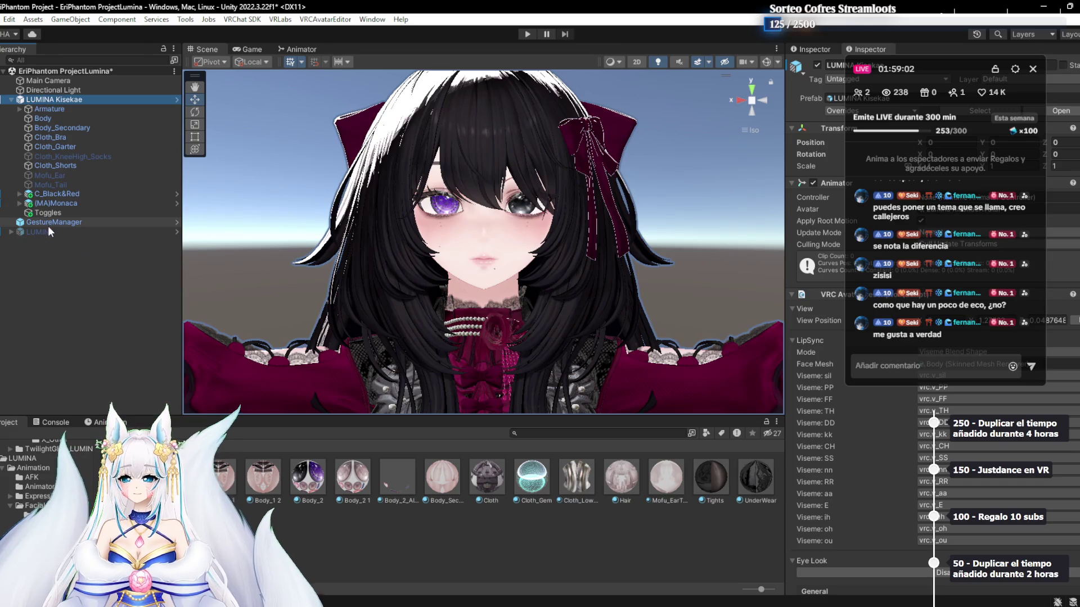
left_click(66, 231)
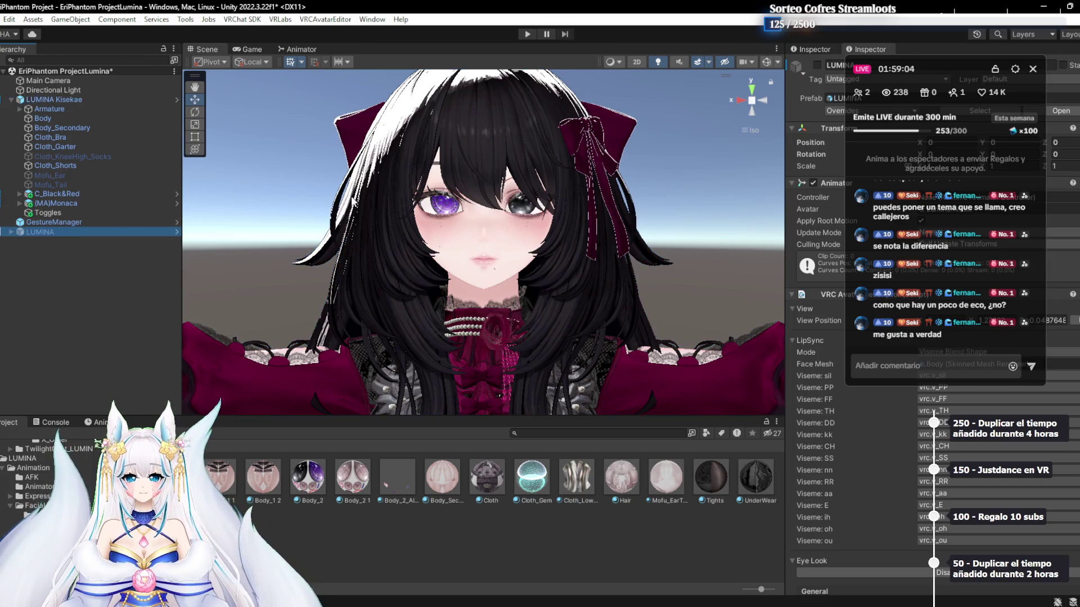
key("Delete")
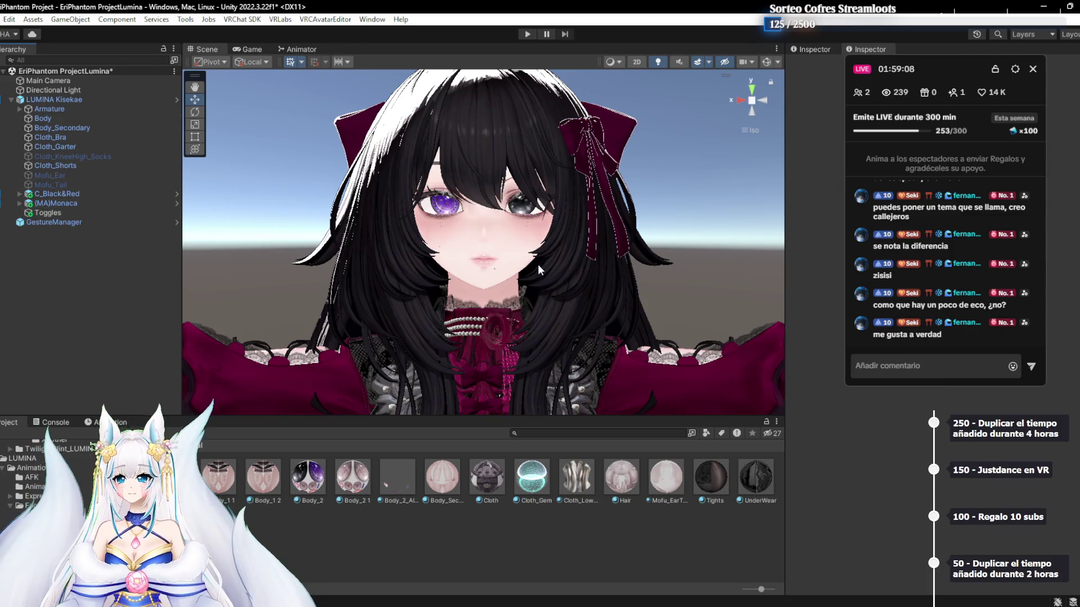
scroll("up", 3)
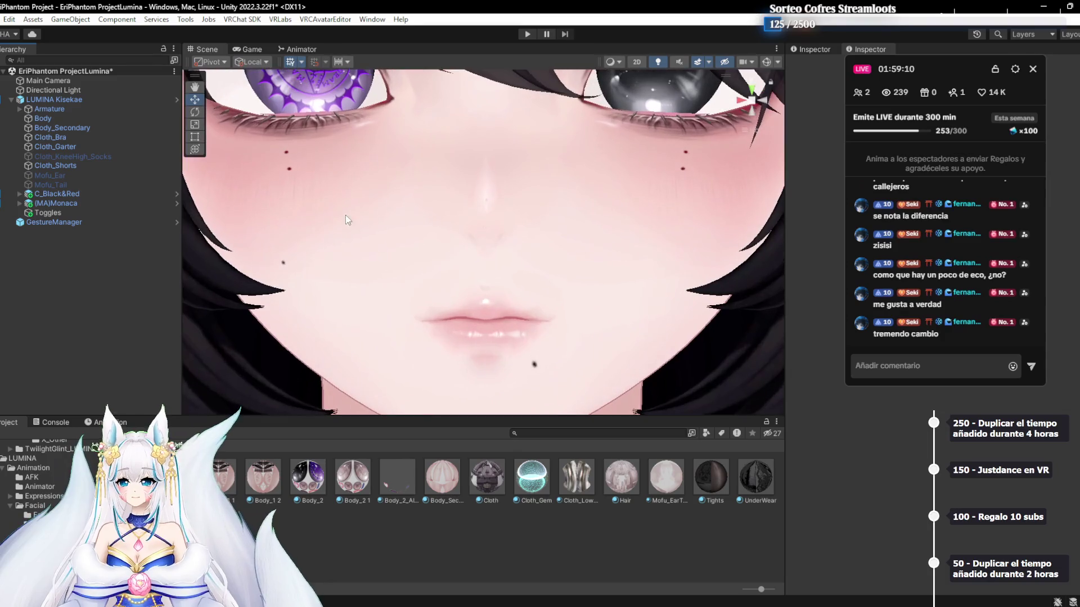
scroll("down", 3)
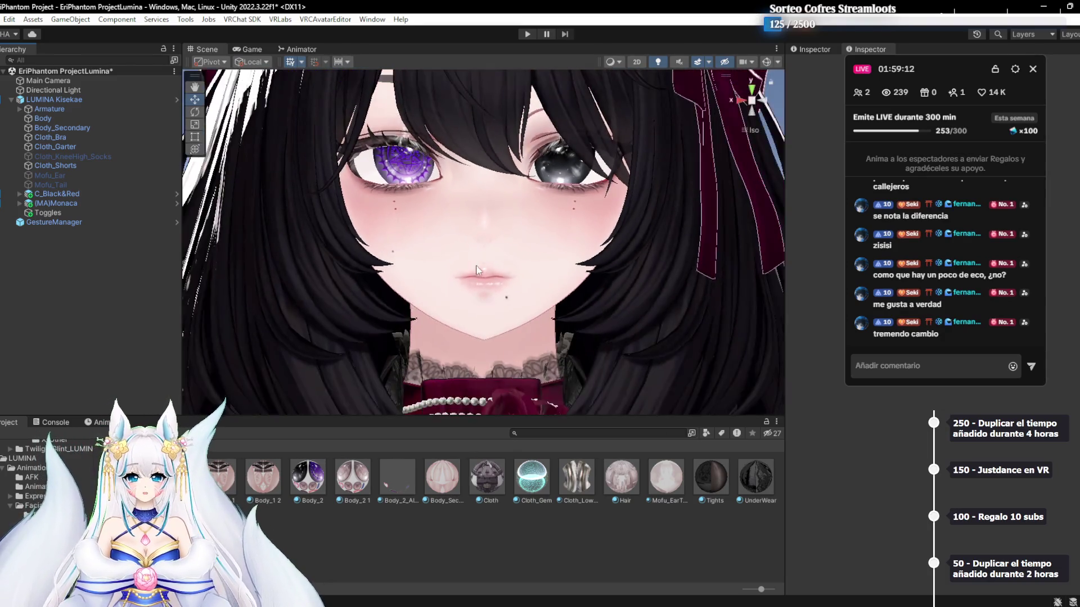
scroll("down", 3)
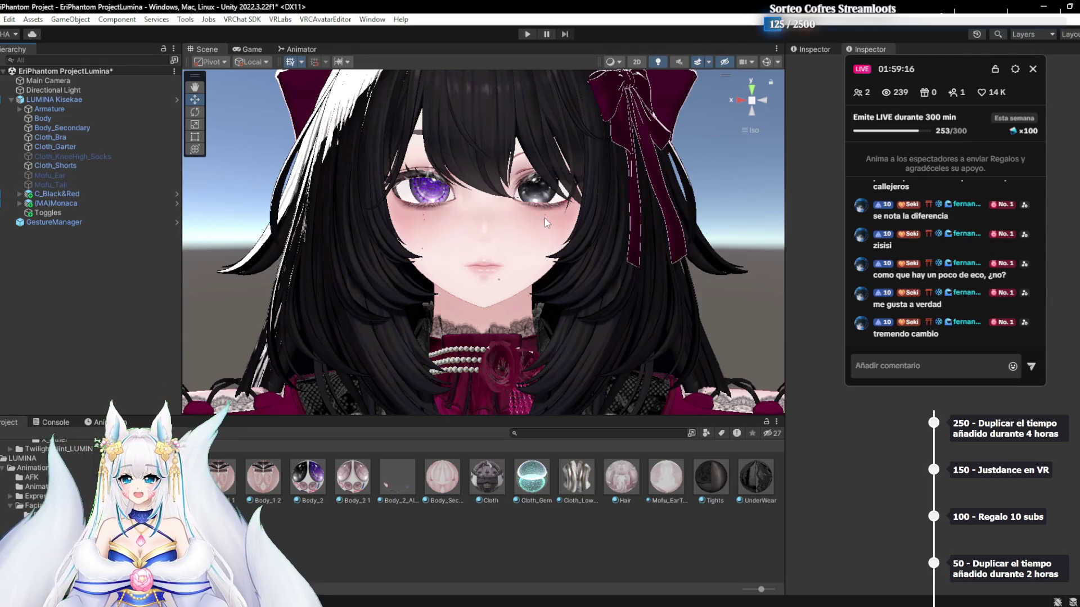
scroll("down", 3)
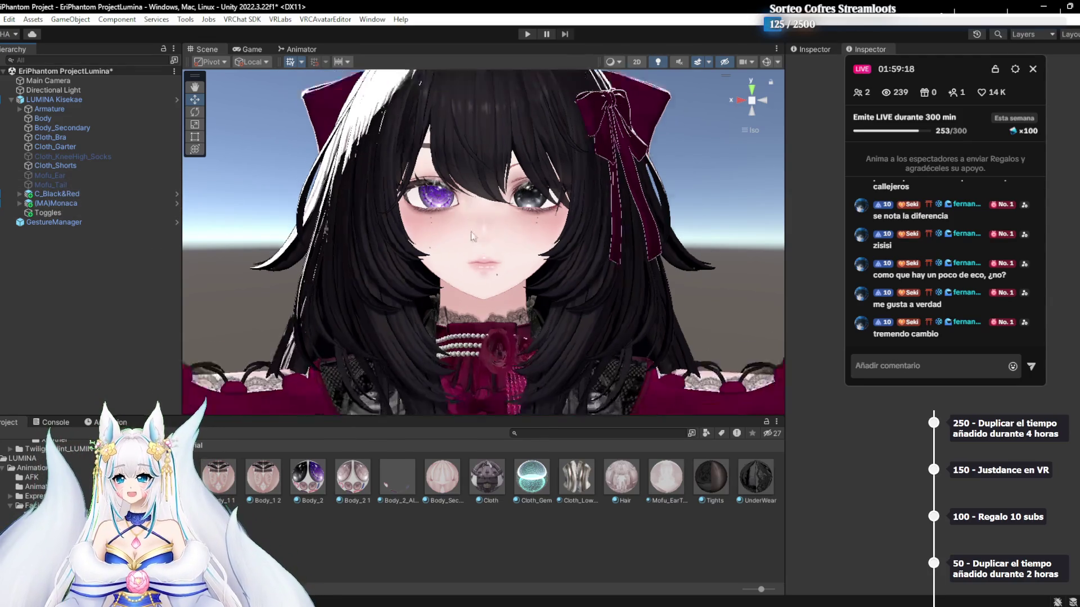
left_click_drag(438, 268, 548, 266)
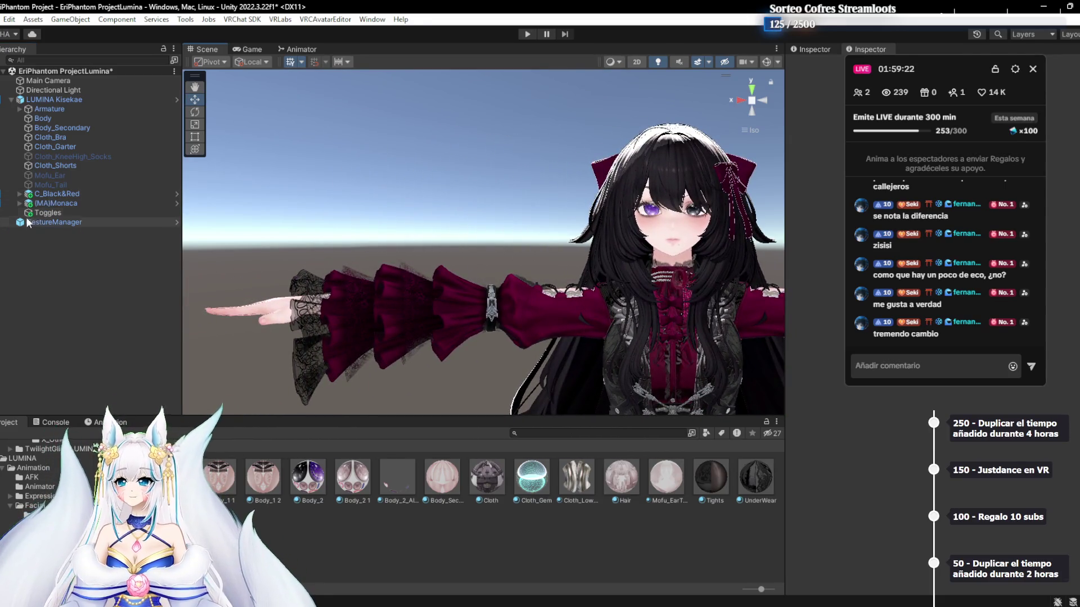
left_click(19, 203)
Expand C_Black&Red and delete the TwilightGlint Toggles object
left_click(20, 203)
left_click(19, 194)
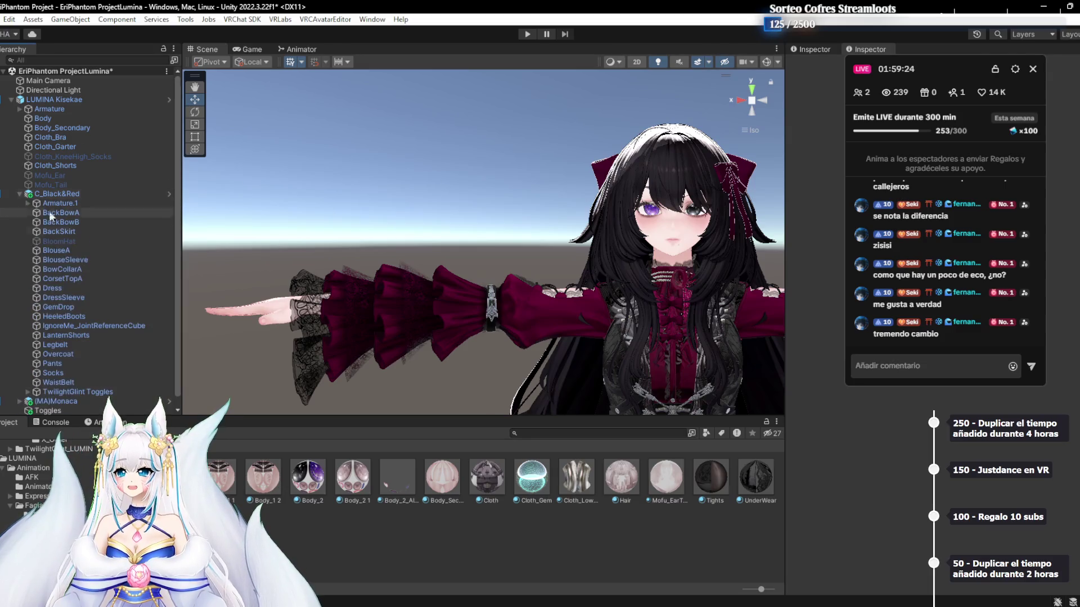
scroll("down", 3)
left_click(20, 392)
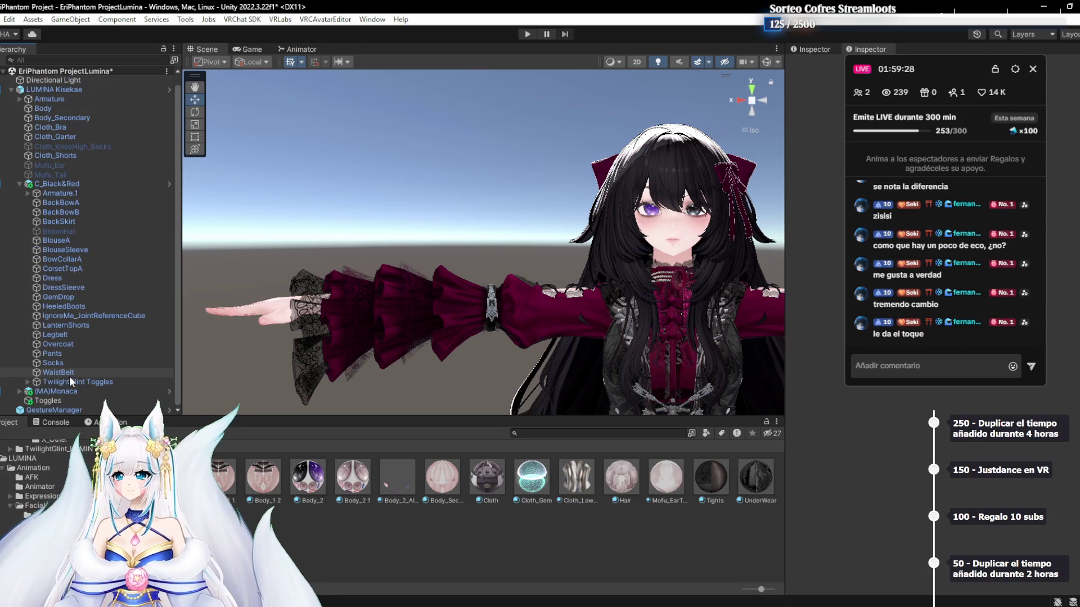
left_click(70, 383)
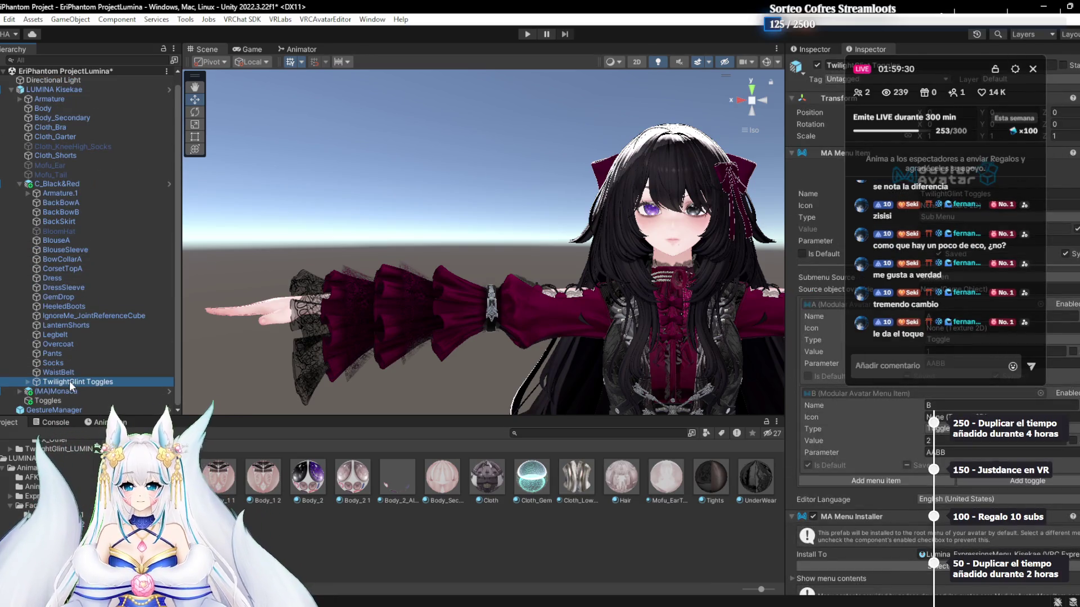
key("Delete")
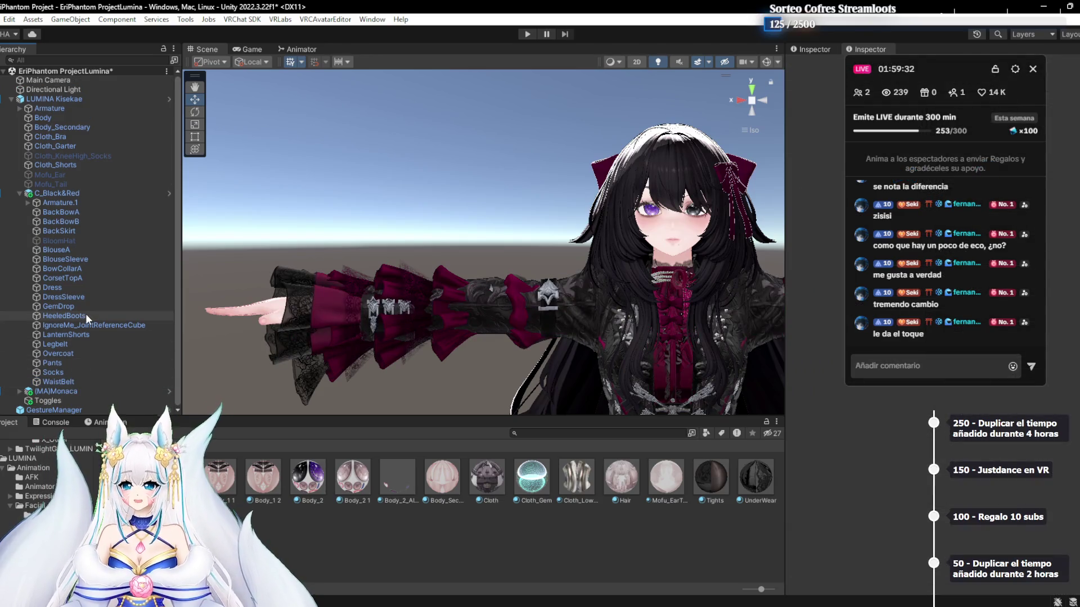
Check BlouseA and Socks, then delete the WaistBelt part
left_click(85, 251)
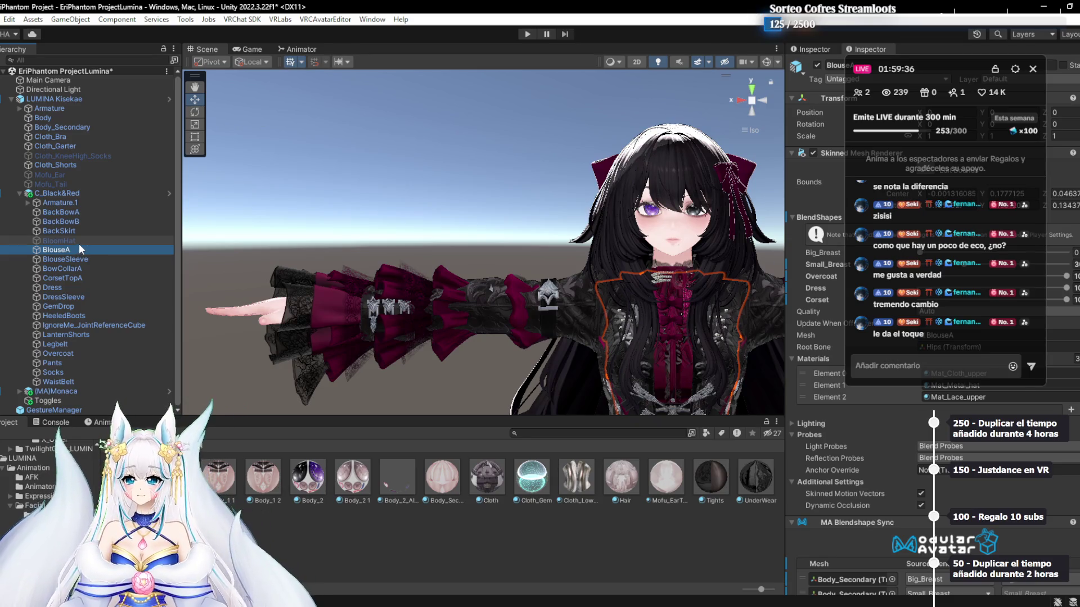
left_click(69, 374)
scroll("down", 3)
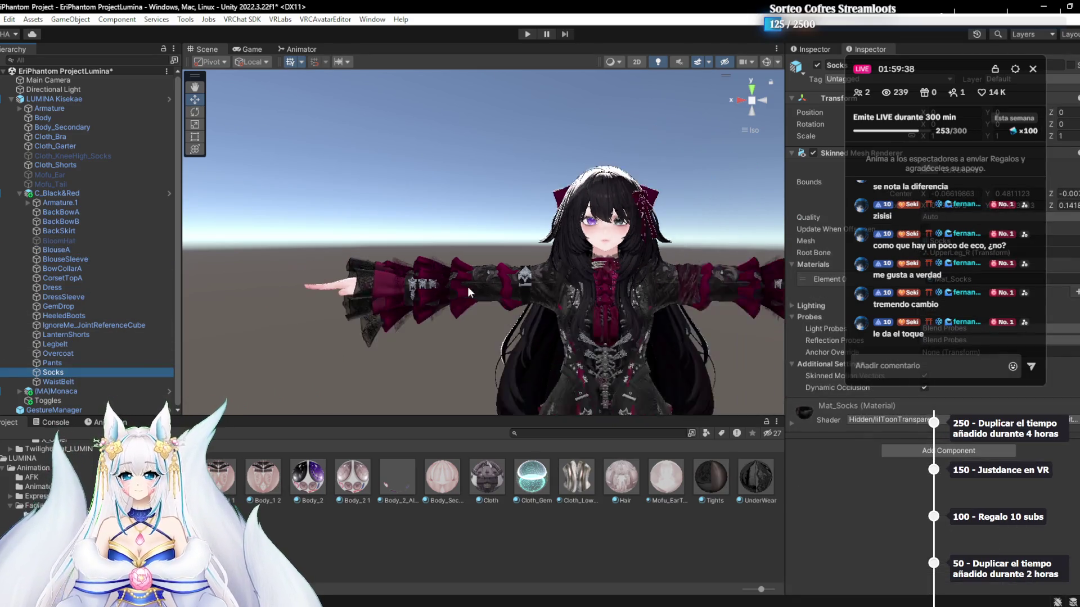
key("f")
left_click(47, 382)
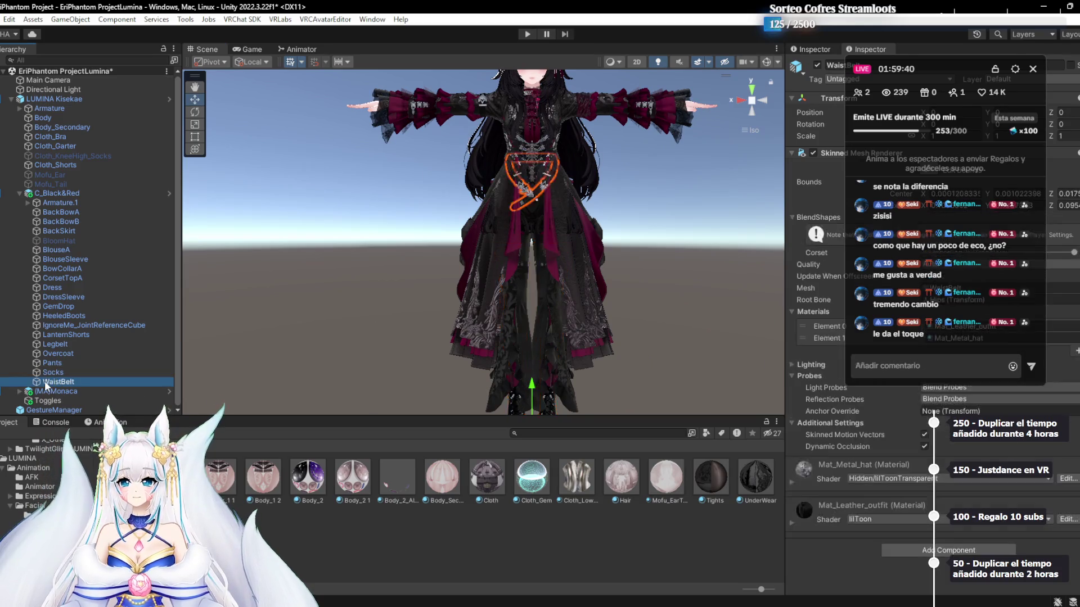
scroll("down", 3)
key("Delete")
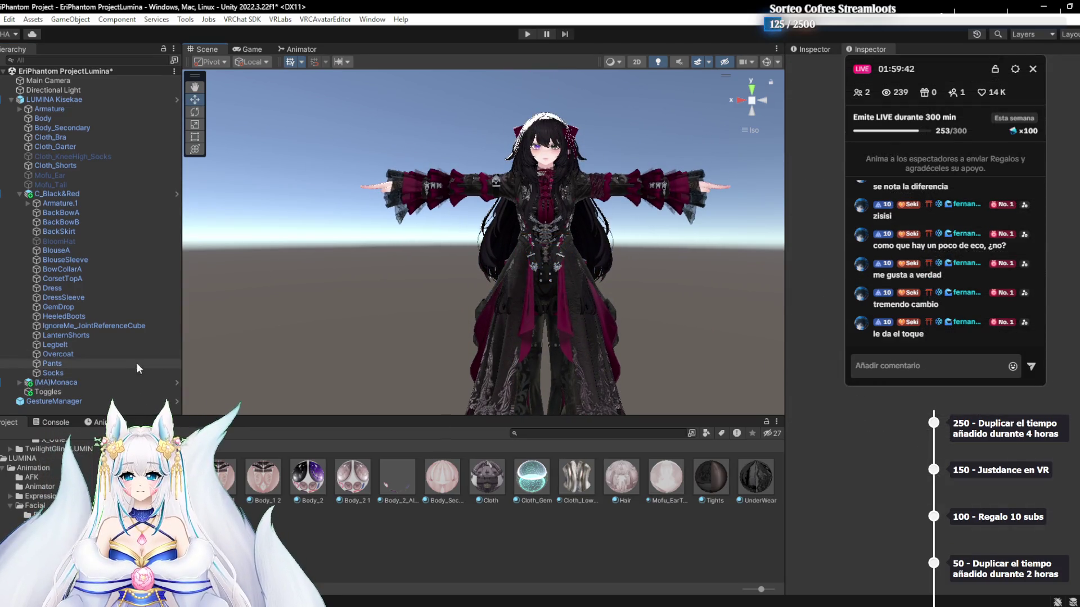
Undo both deletions to bring back WaistBelt and TwilightGlint Toggles
key("ctrl+z")
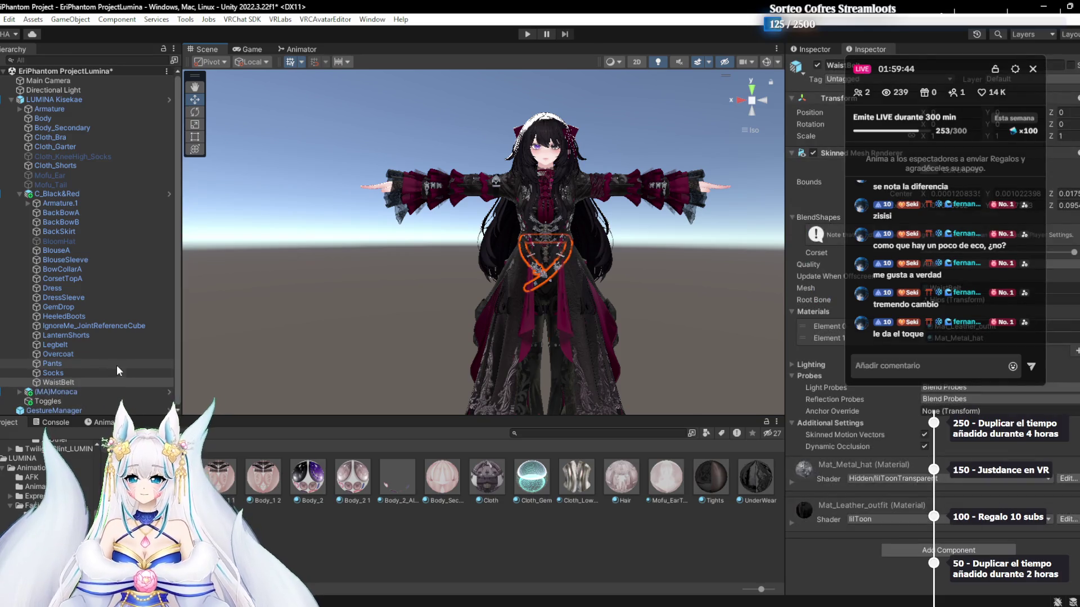
key("ctrl+z")
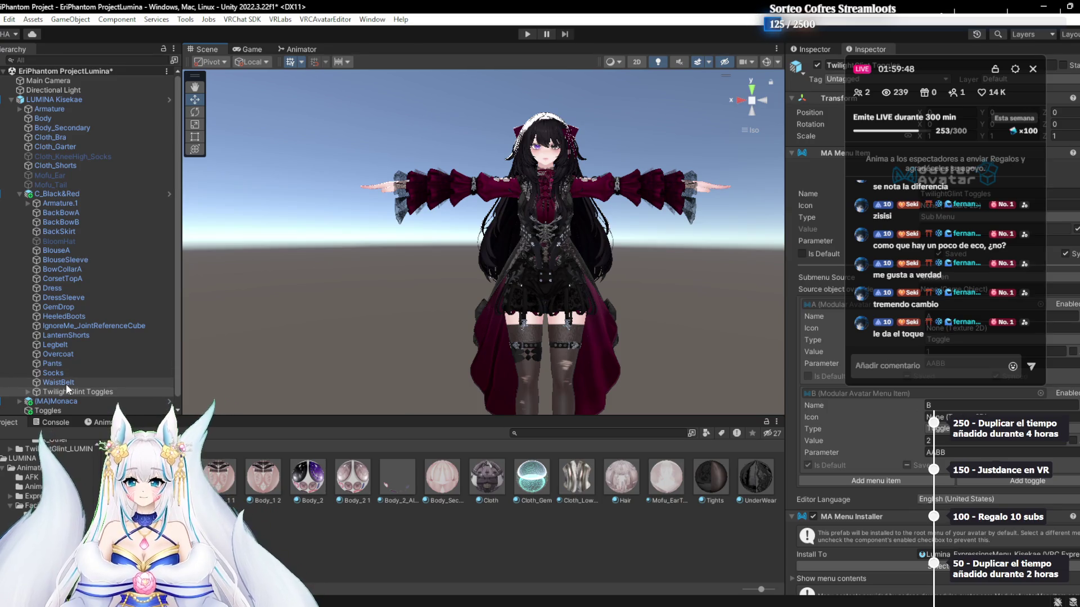
left_click_drag(898, 89, 643, 192)
Review toggle A's MA Object Toggle list, which targets BackBowA
scroll("down", 3)
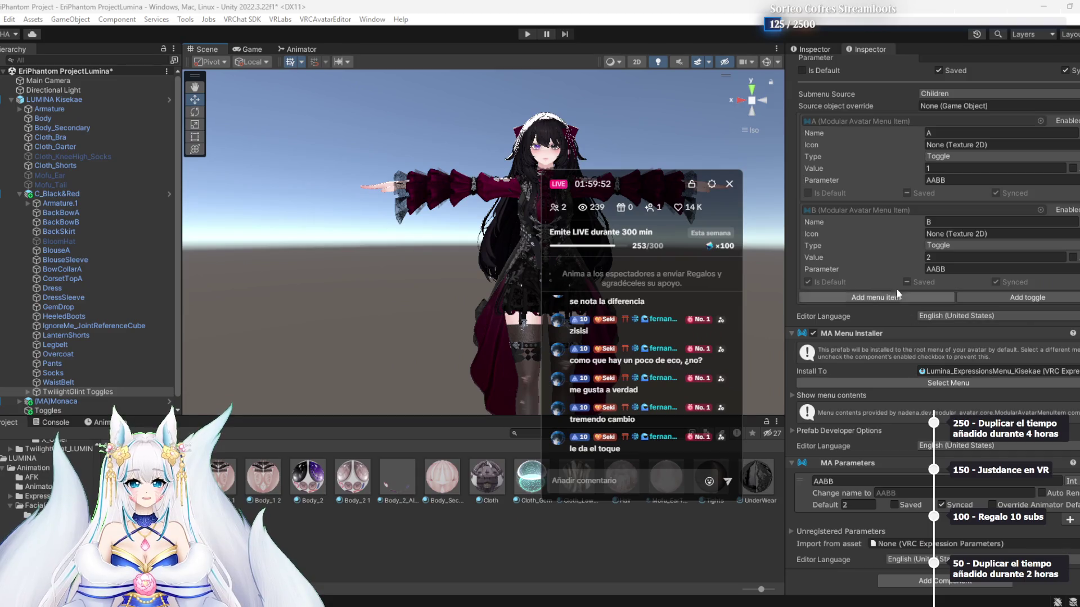
scroll("up", 3)
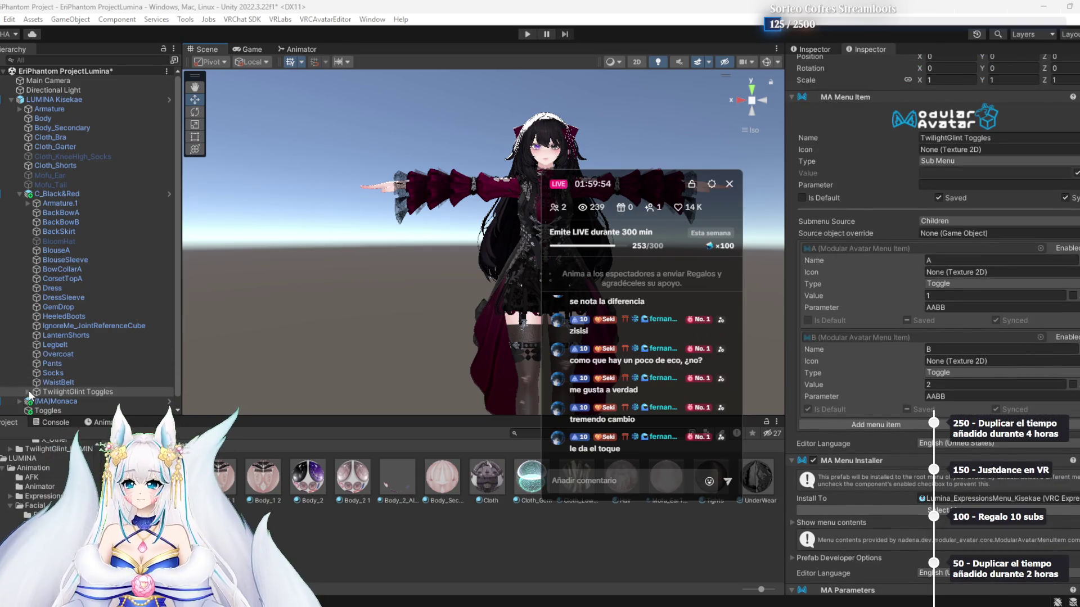
left_click(27, 392)
left_click(53, 401)
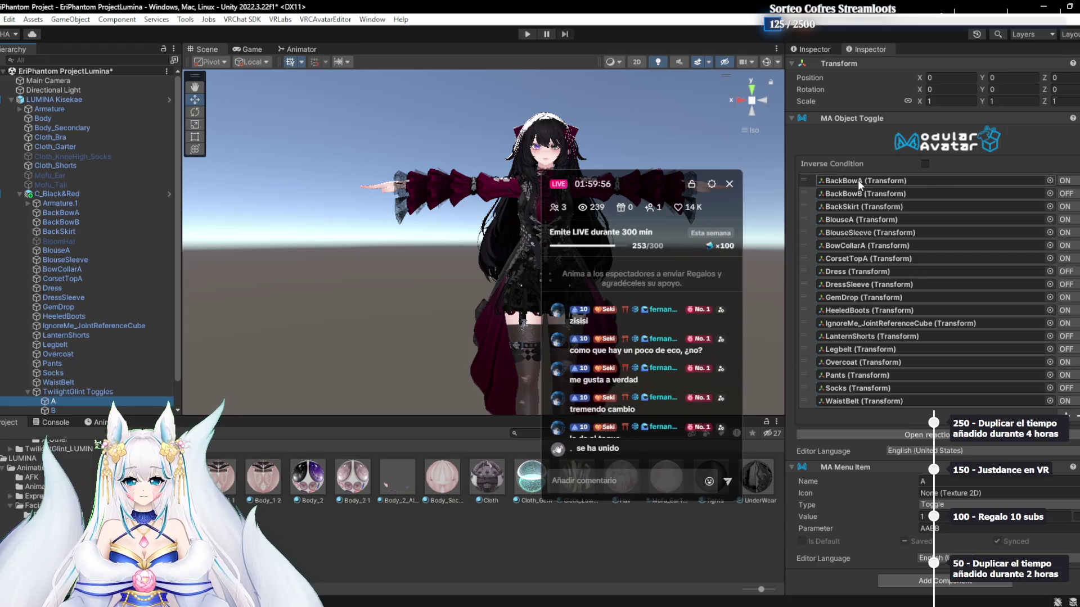
left_click(858, 180)
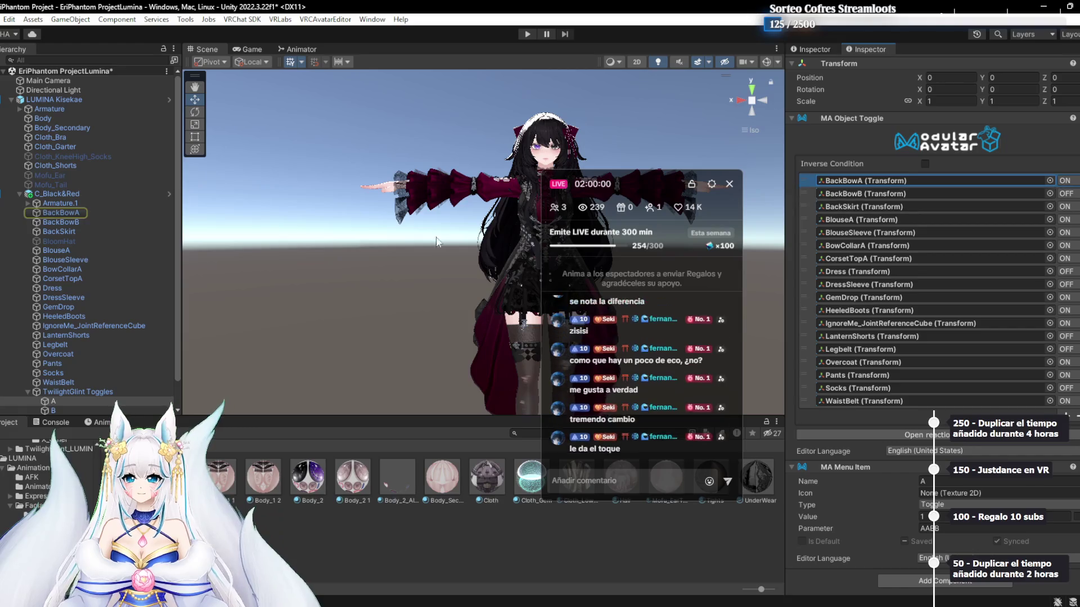
scroll("down", 3)
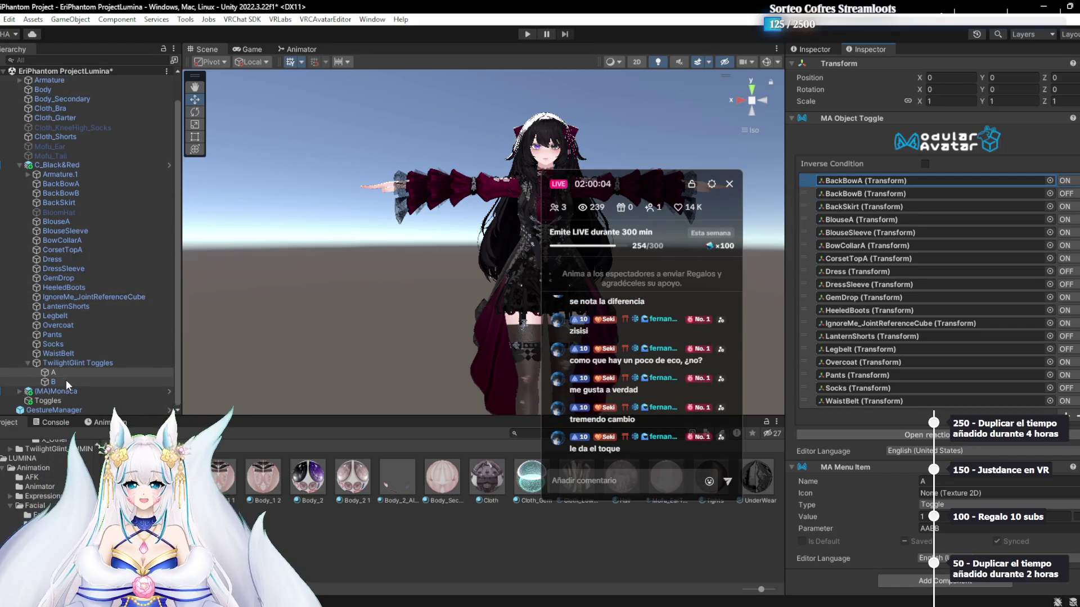
Review toggle B's list, then delete TwilightGlint Toggles with both variants
left_click(66, 381)
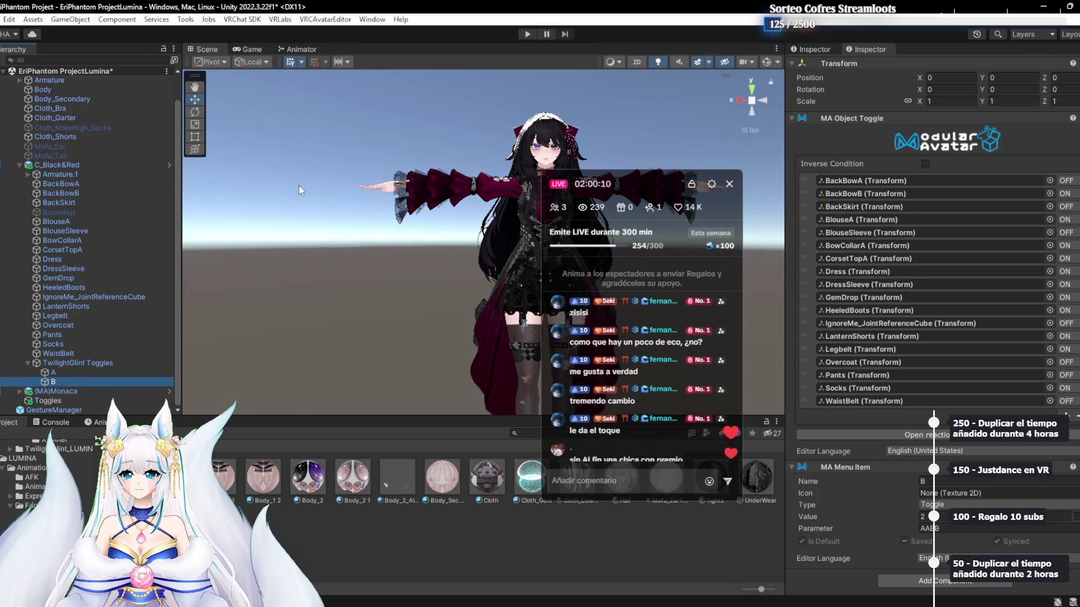
left_click(63, 194)
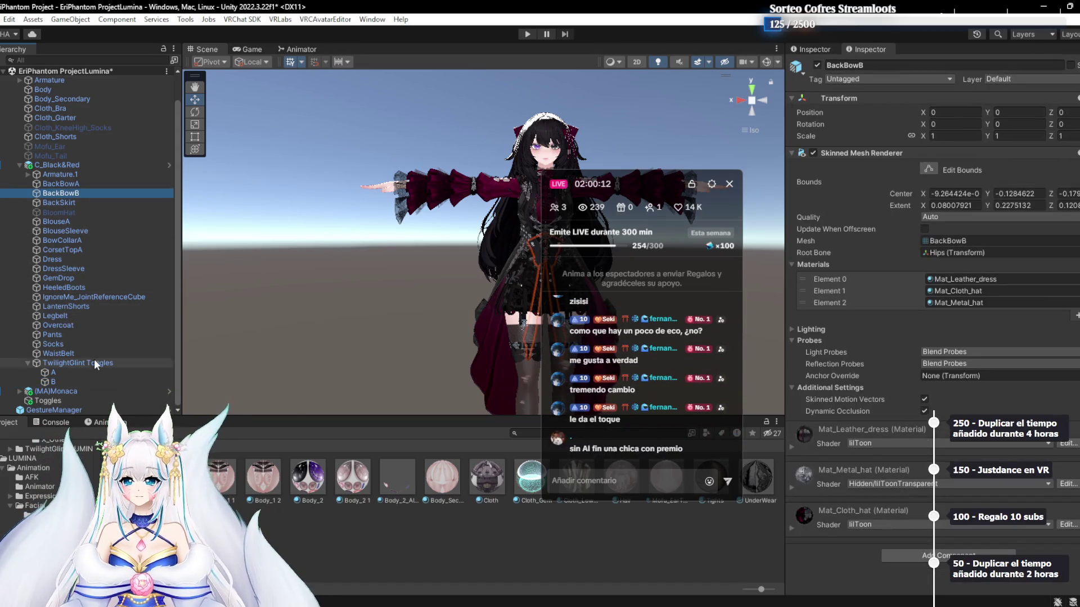
left_click(93, 363)
key("Delete")
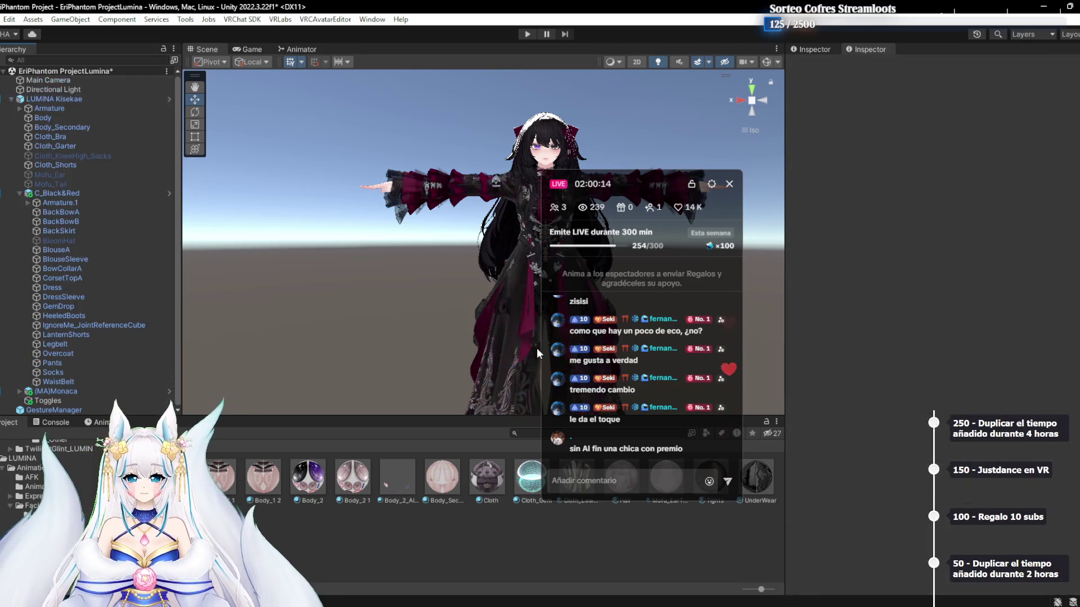
Inspect BackBowA and BackBowB from behind and disable BackBowB
left_click(57, 213)
left_click_drag(641, 183, 697, 457)
scroll("up", 3)
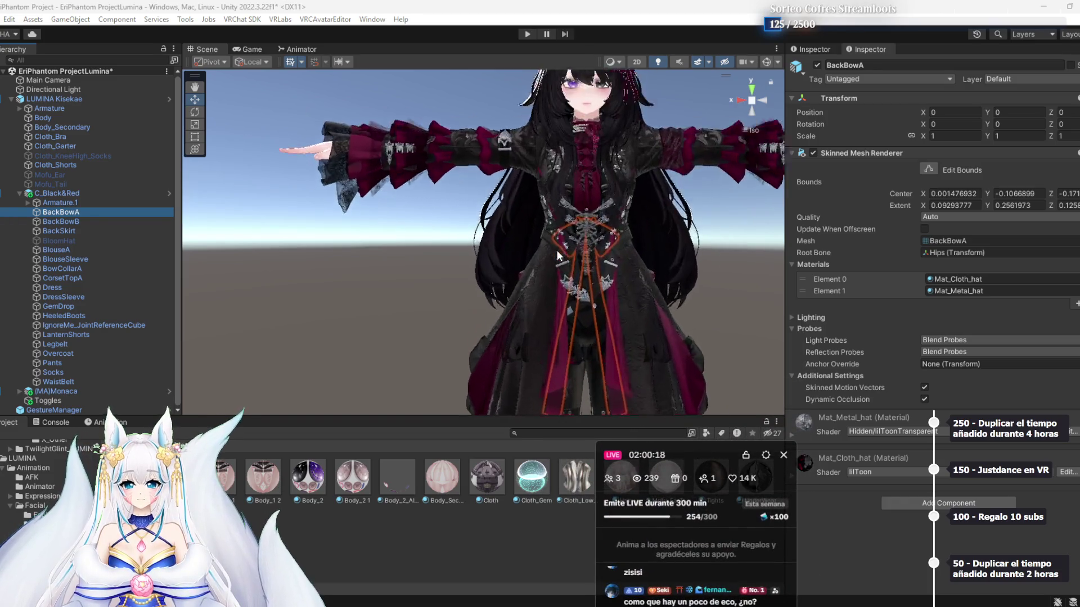
left_click(112, 221)
left_click_drag(522, 226, 619, 248)
left_click(817, 65)
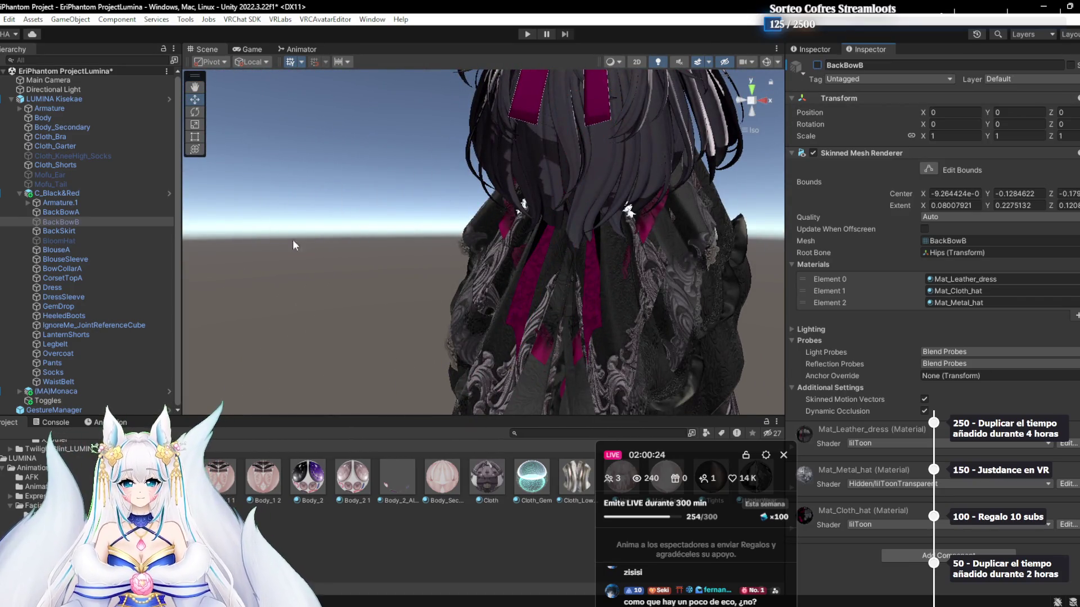
Inspect BackSkirt and leave the BlouseSleeve part disabled
left_click(71, 231)
left_click_drag(591, 248, 425, 189)
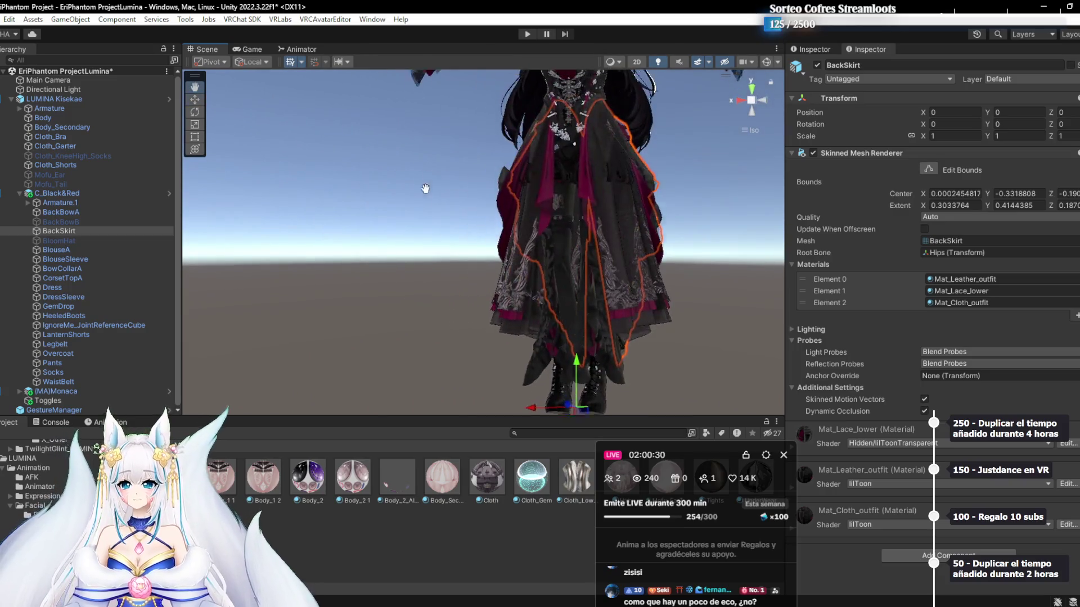
scroll("down", 3)
double_click(79, 259)
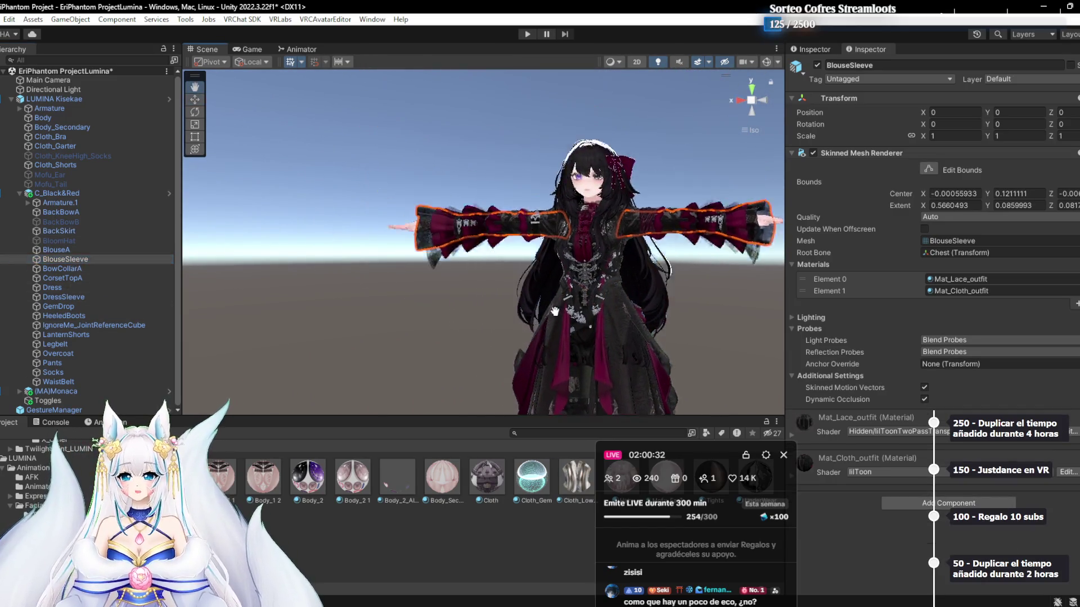
left_click(816, 65)
scroll("up", 3)
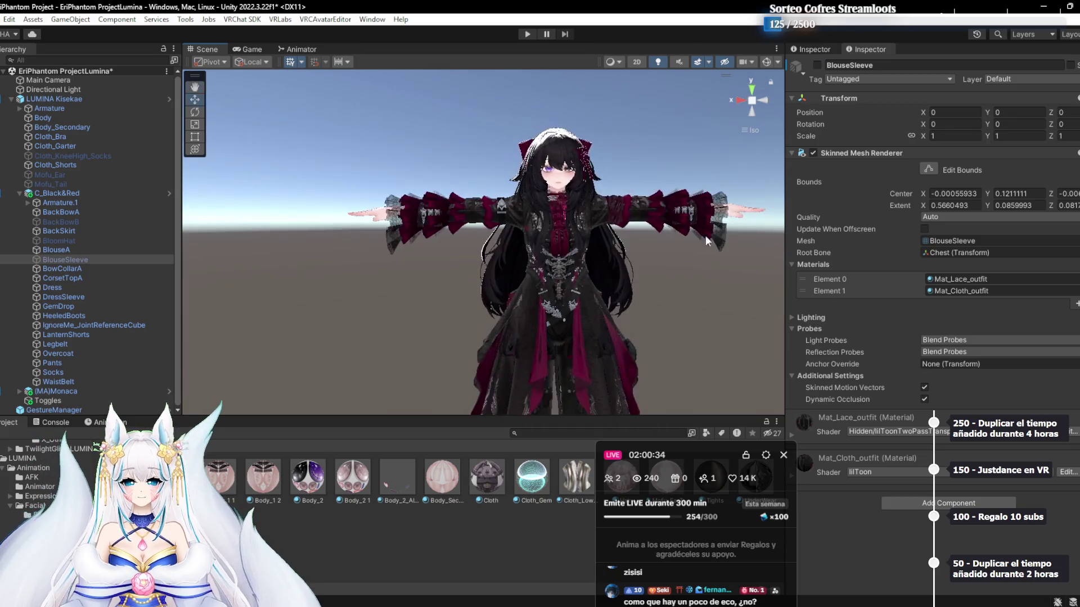
left_click_drag(525, 188, 534, 243)
key("ctrl+z")
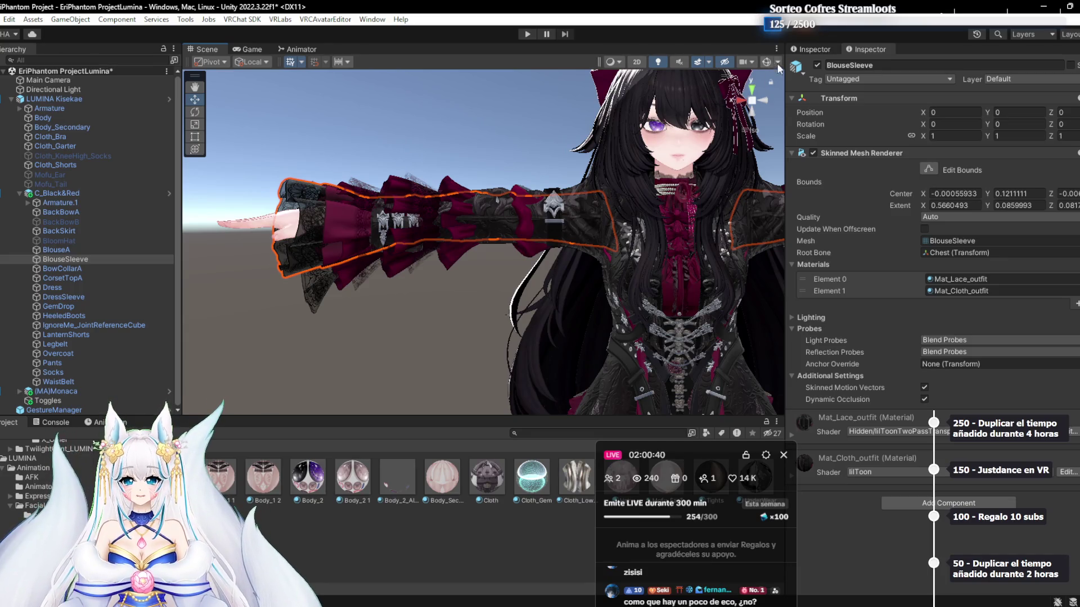
left_click(818, 65)
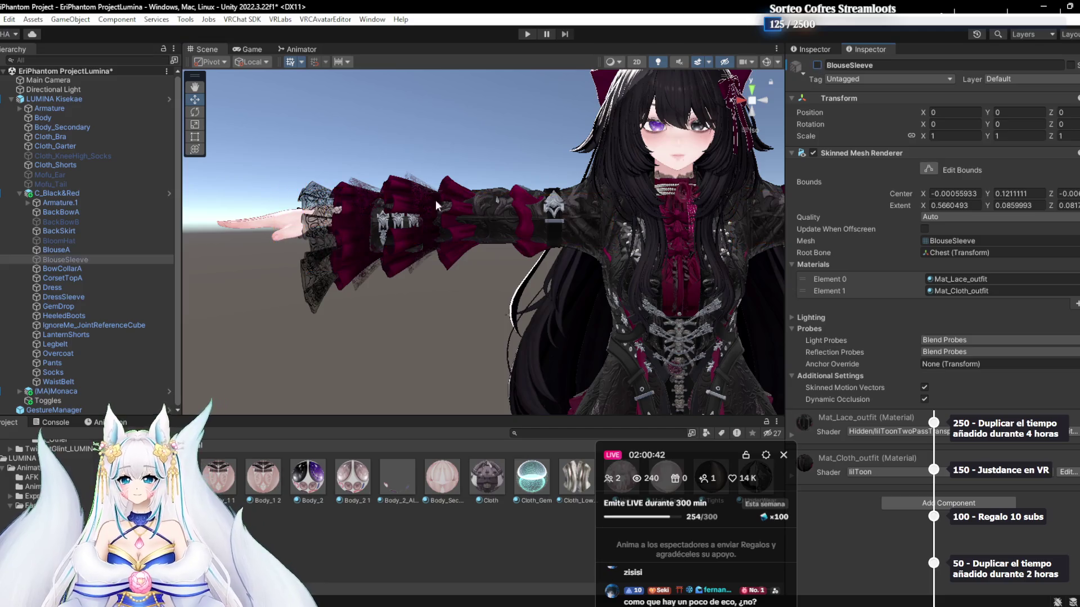
Step through BowCollarA to LanternShorts, toggling DressSleeve off and back on
left_click(86, 269)
left_click(79, 278)
left_click(76, 297)
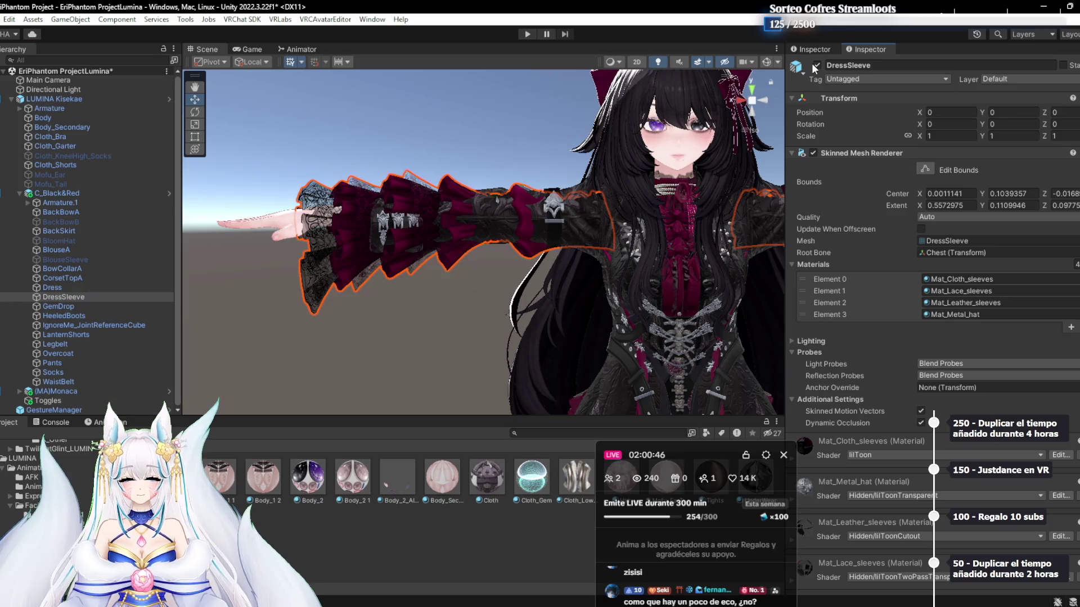
left_click(816, 66)
left_click(816, 65)
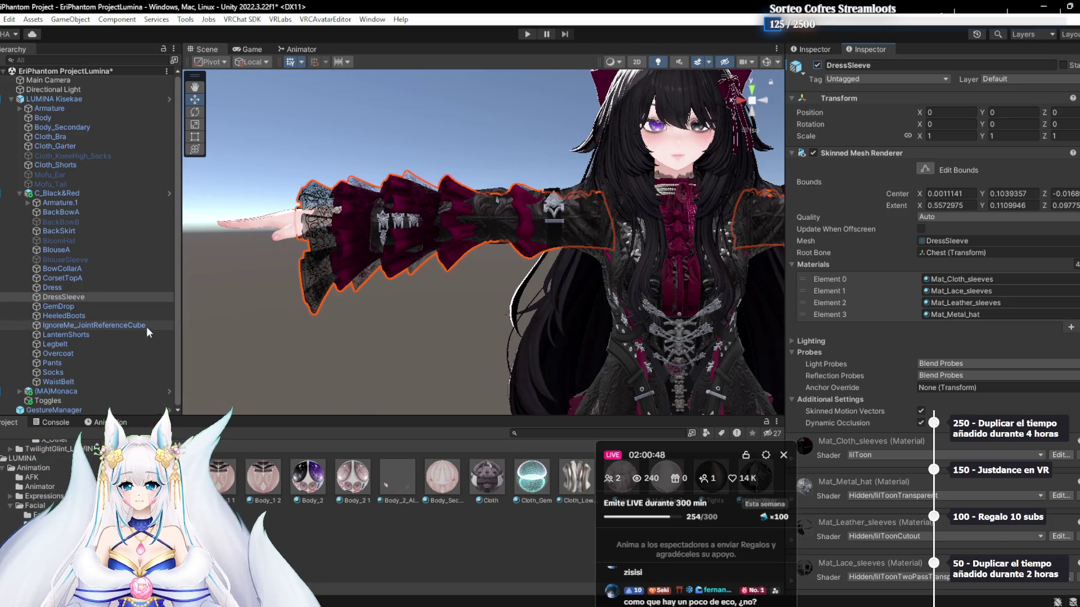
left_click(101, 315)
left_click(86, 308)
left_click(100, 323)
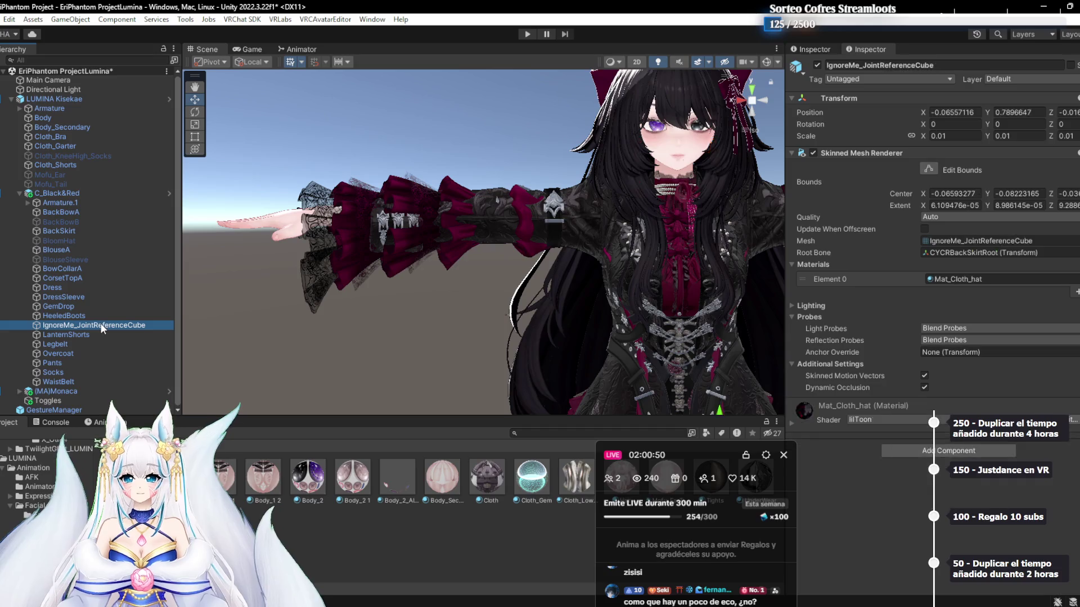
key("Down")
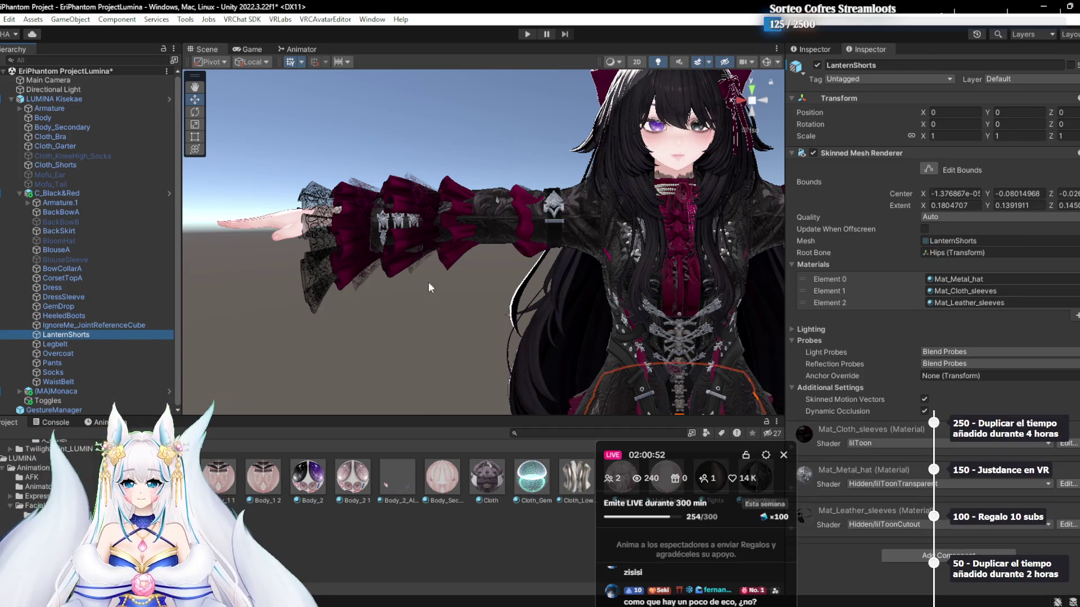
Select Legbelt, then Overcoat, and frame the outfit in the Scene view
double_click(62, 344)
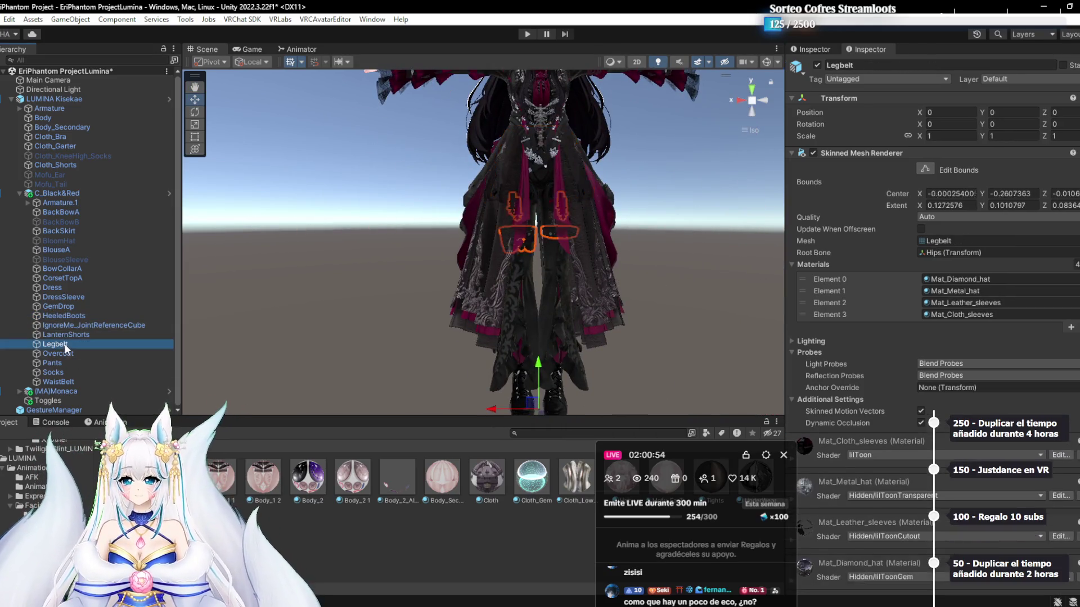
left_click(72, 354)
key("f")
left_click_drag(498, 363, 503, 384)
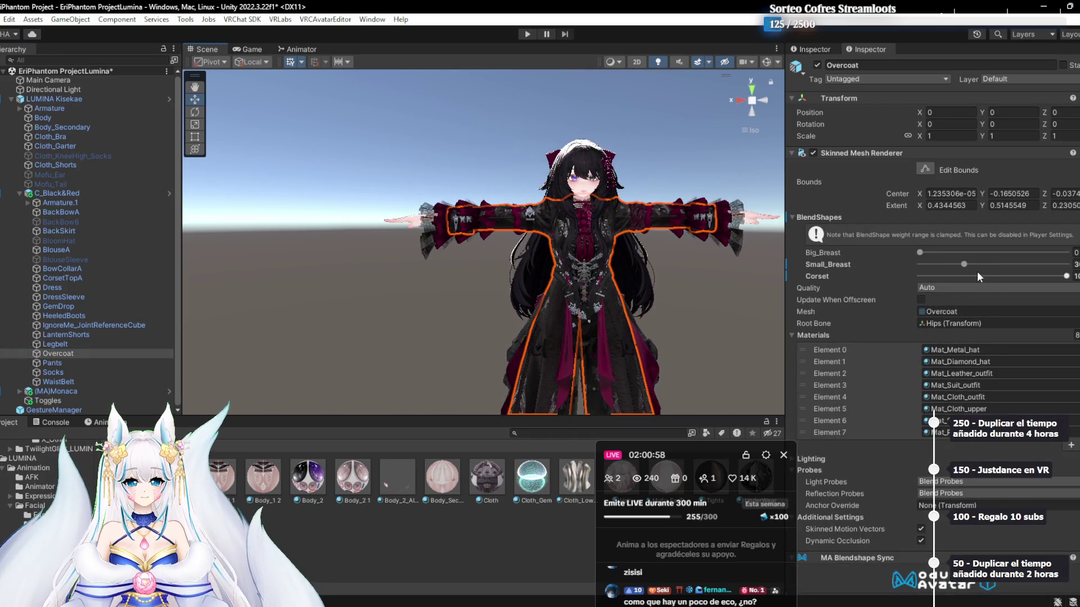
Disable the Overcoat after comparing it on and off
scroll("down", 3)
scroll("down", 3)
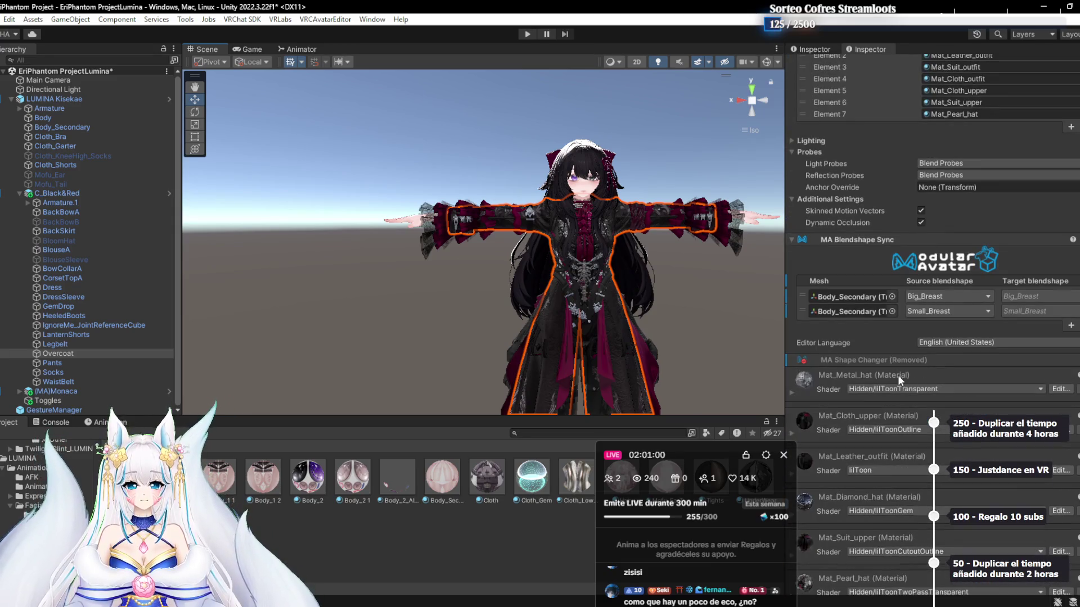
scroll("up", 3)
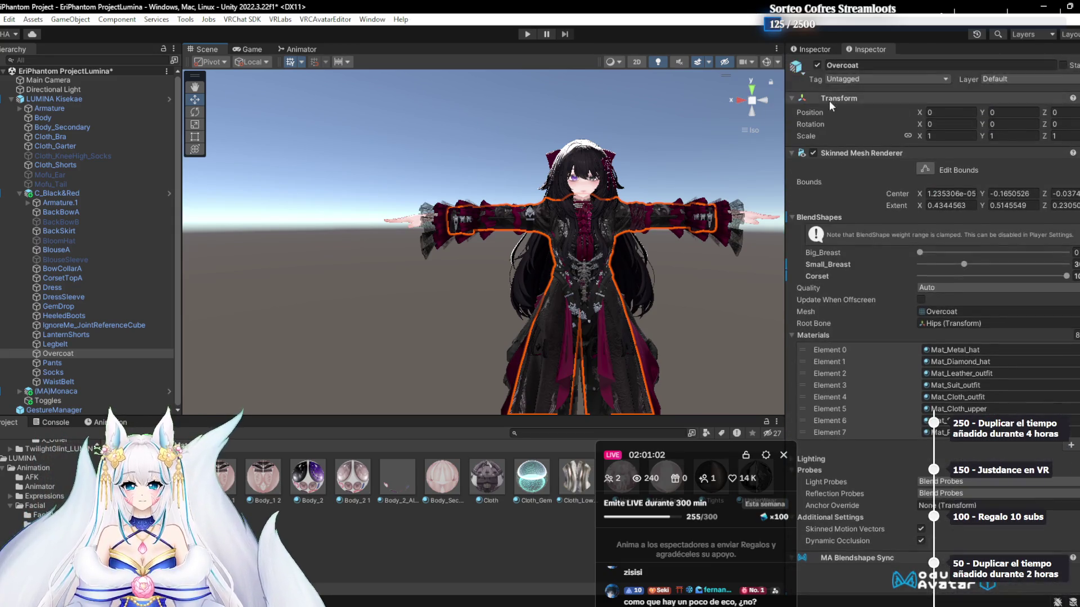
left_click(814, 67)
left_click(814, 68)
left_click(814, 67)
scroll("up", 3)
left_click_drag(646, 234, 431, 270)
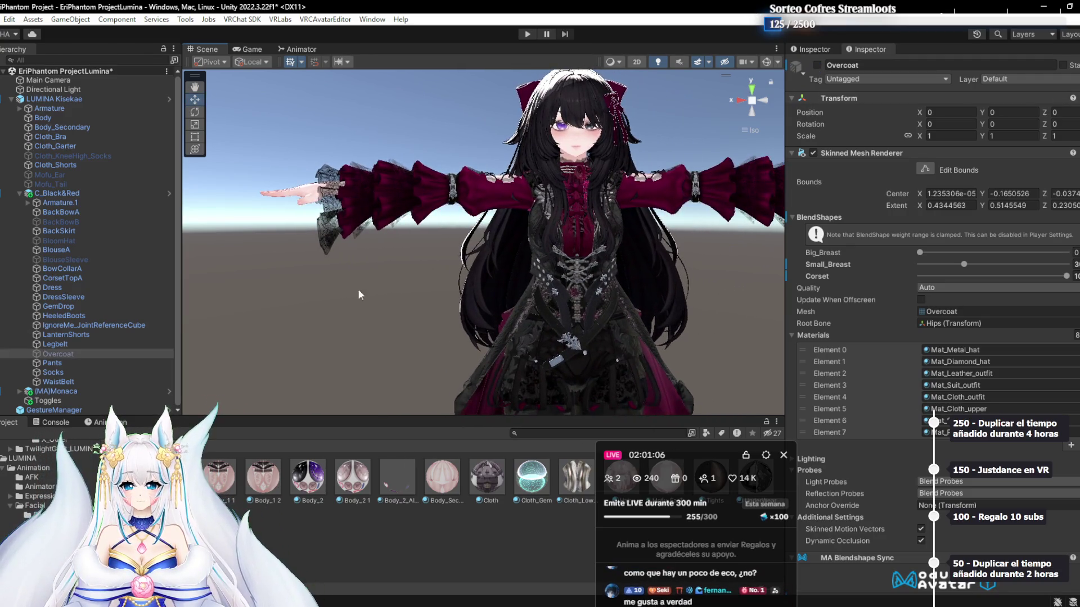
Leave BlouseSleeve disabled after toggling it to compare
left_click(76, 260)
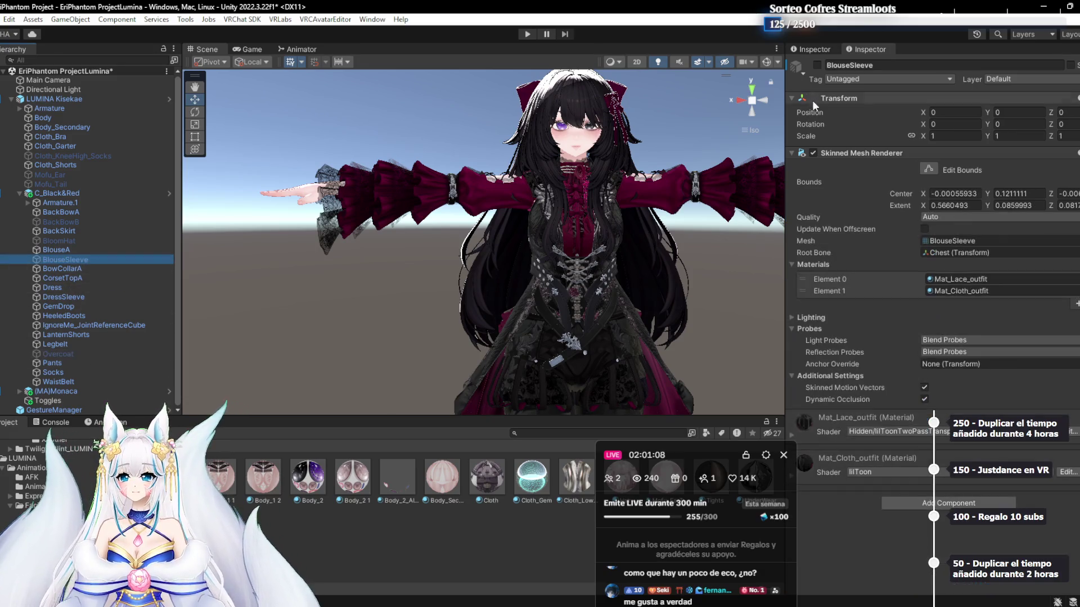
left_click(817, 66)
left_click(817, 66)
left_click(818, 67)
left_click(818, 67)
left_click(817, 67)
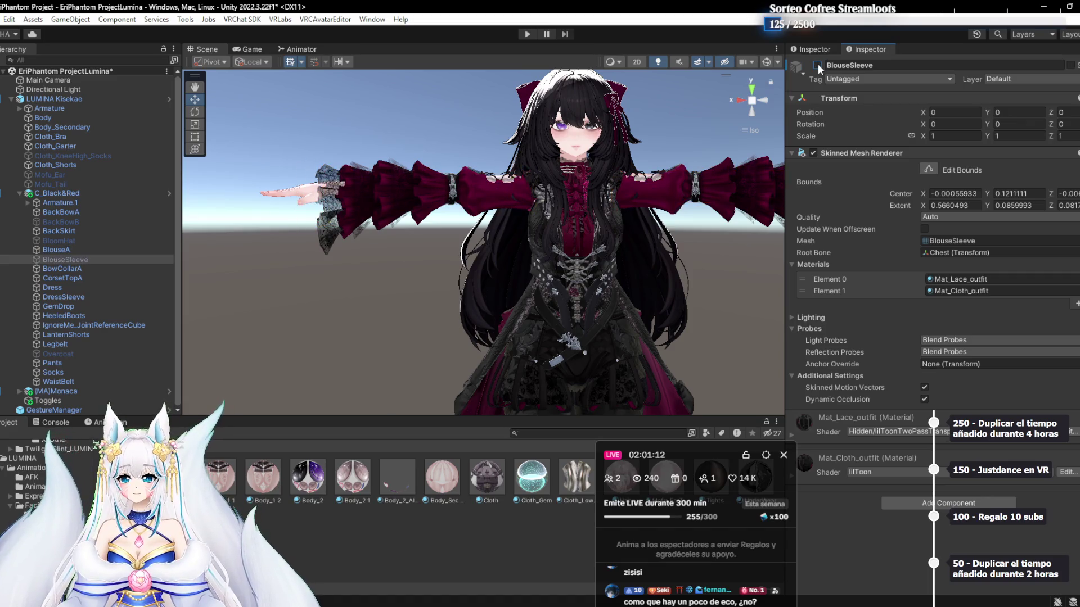
scroll("down", 3)
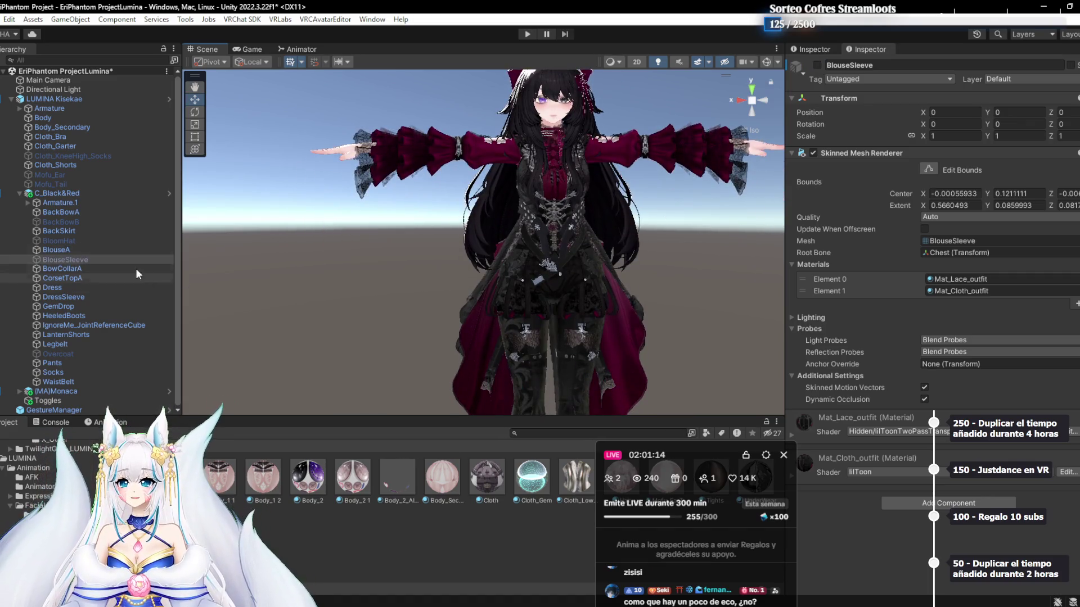
Orbit to the avatar's back and disable the BackBowB bow
left_click(79, 250)
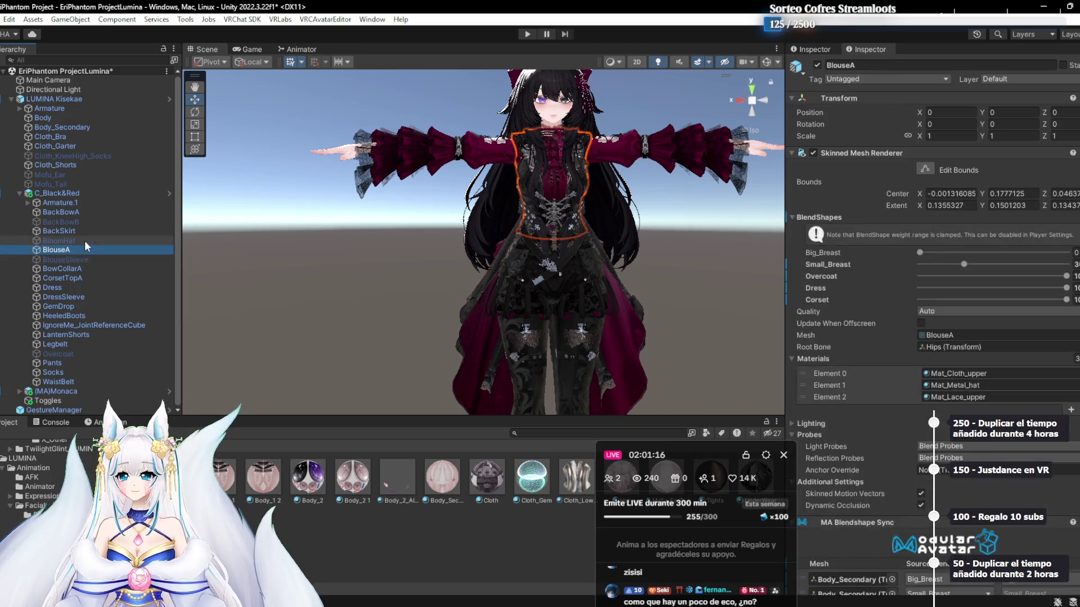
left_click(90, 231)
left_click(95, 222)
left_click_drag(465, 299, 781, 90)
left_click(817, 65)
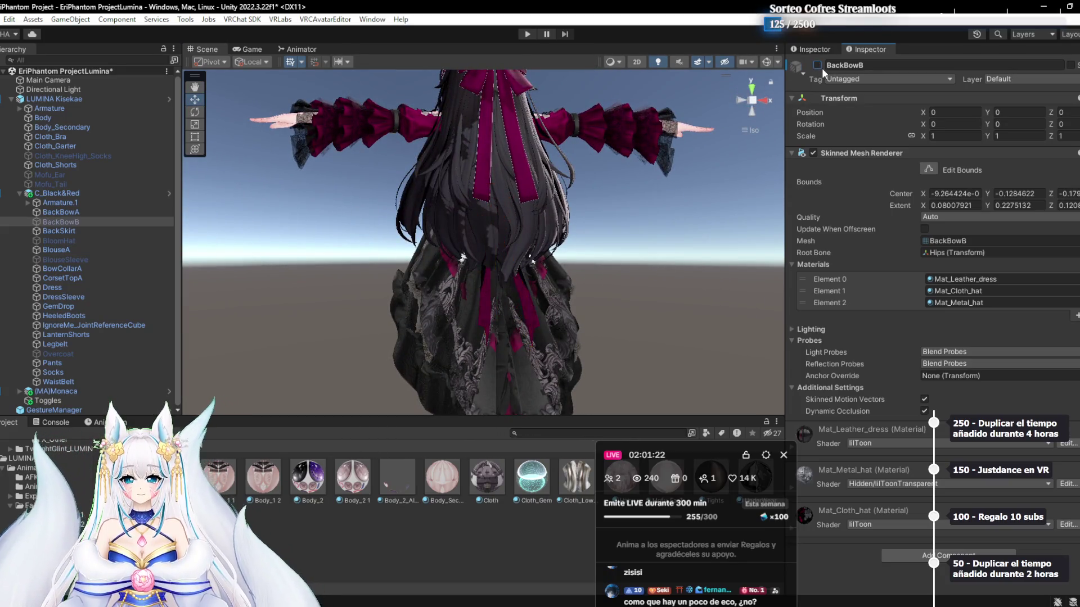
Select CorsetTopA and orbit to a front three-quarter view
left_click(64, 259)
left_click(62, 278)
left_click_drag(427, 292, 466, 298)
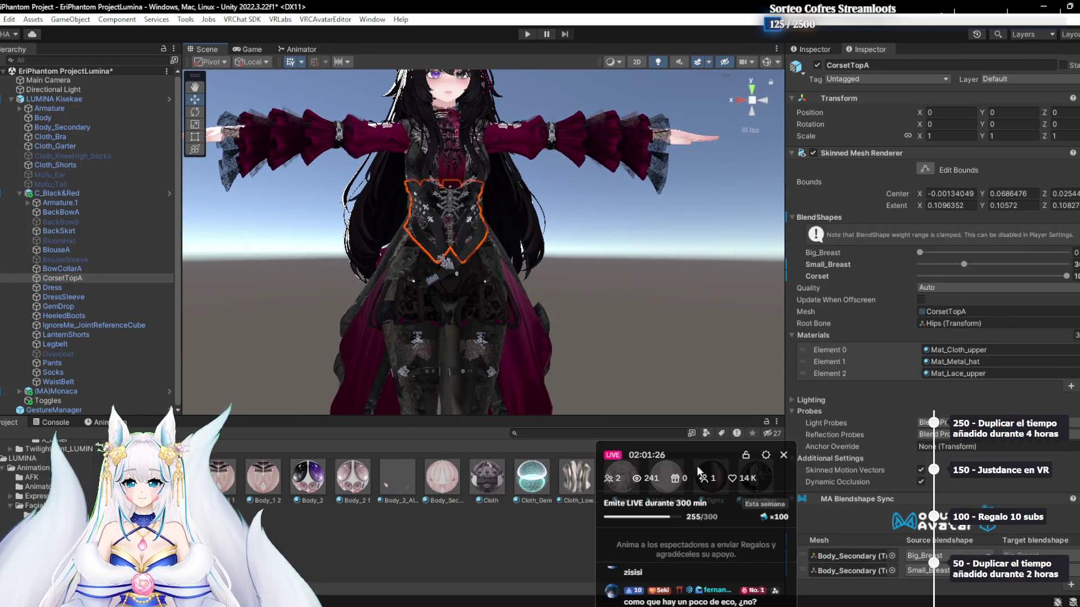
left_click_drag(713, 464, 775, 206)
left_click_drag(506, 208, 456, 240)
Check Dress, DressSleeve, HeeledBoots, LanternShorts and Legbelt, framing each in view
left_click(35, 288)
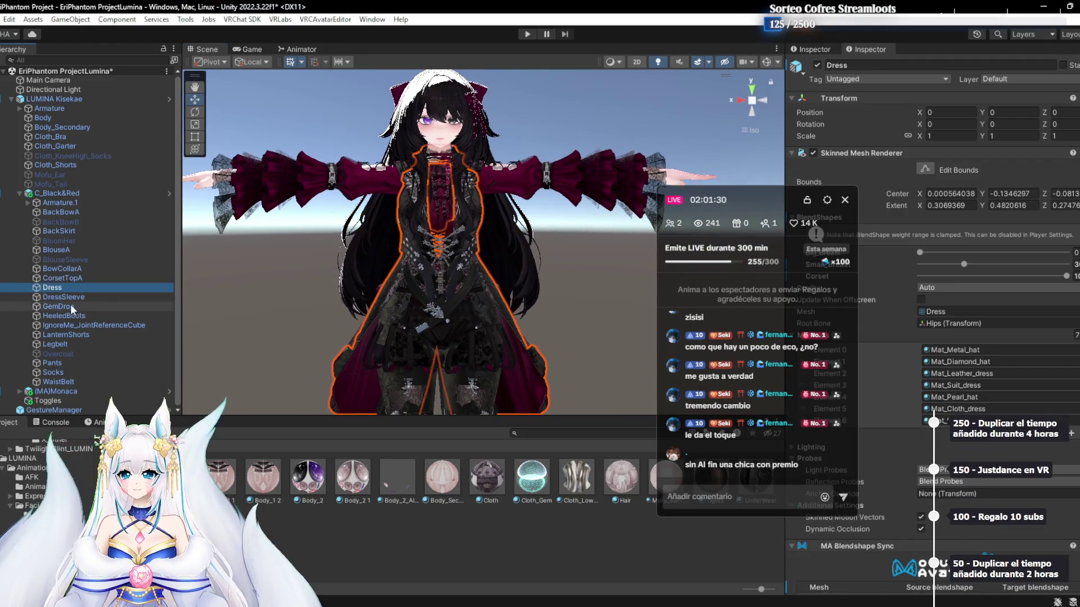
left_click_drag(480, 302, 464, 236)
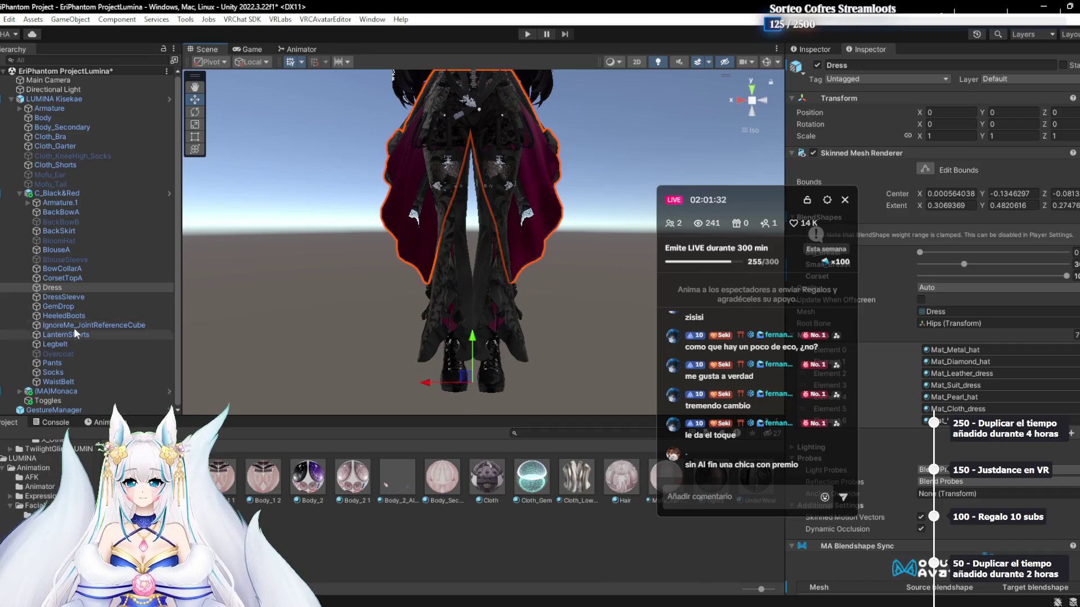
left_click(63, 297)
key("f")
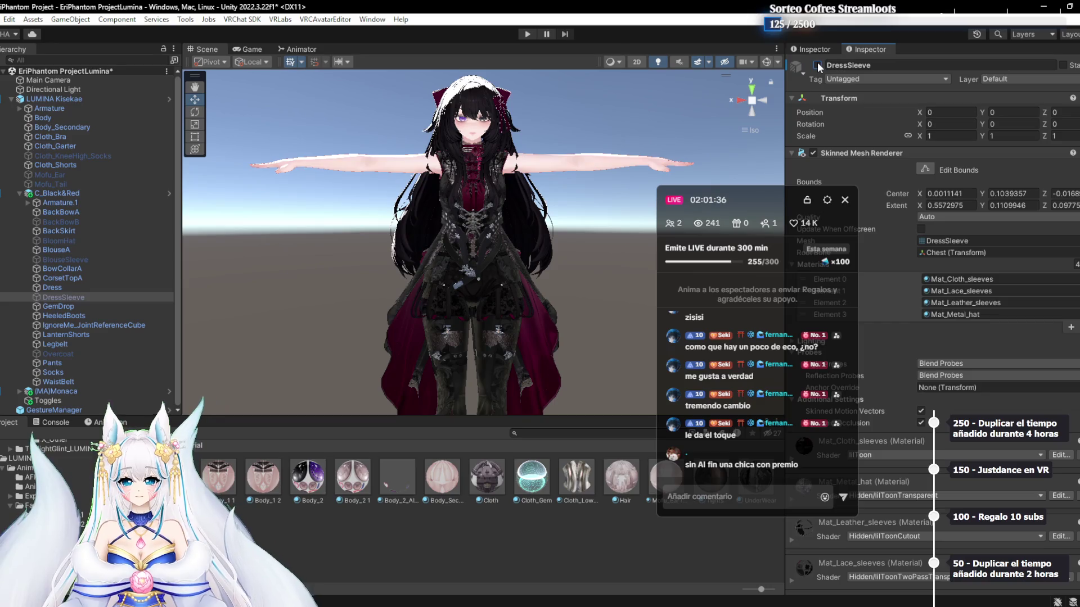
left_click(65, 319)
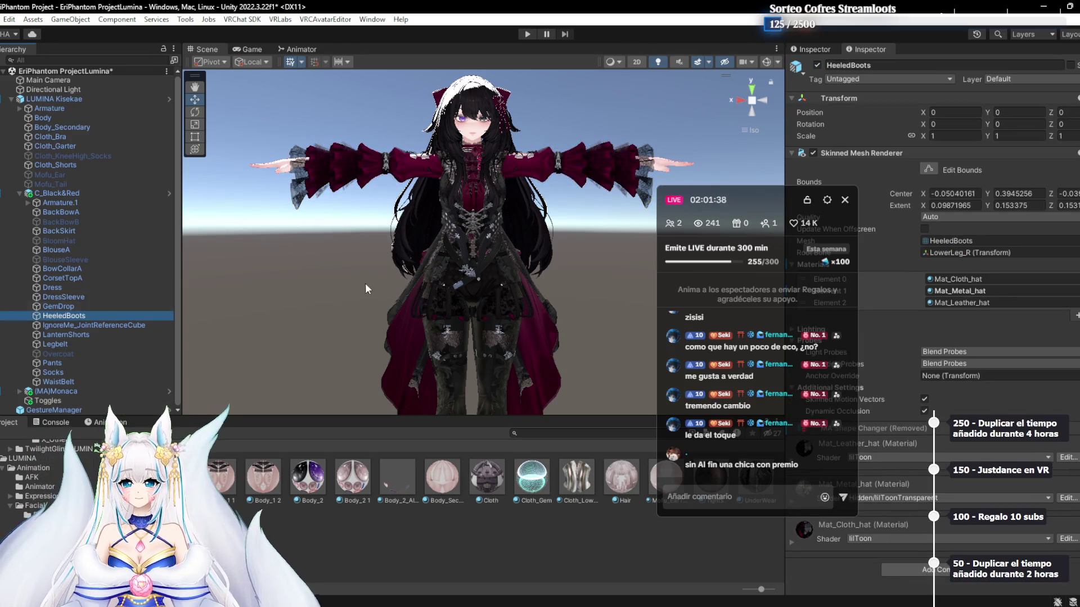
key("f")
left_click(82, 334)
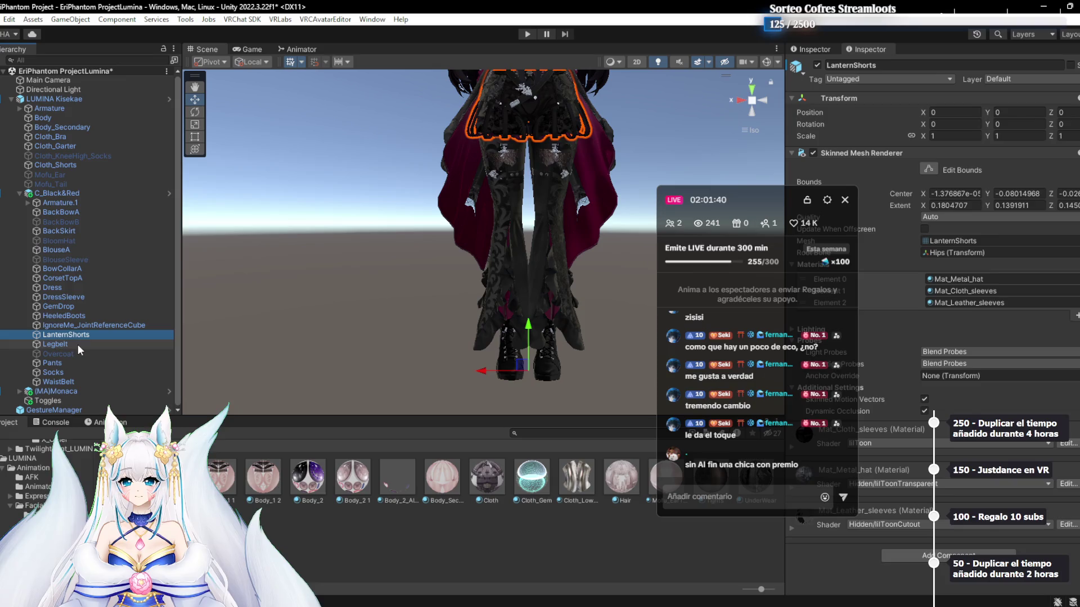
left_click(79, 346)
key("f")
Disable Pants and view the socks and legs on the whole model
left_click(102, 365)
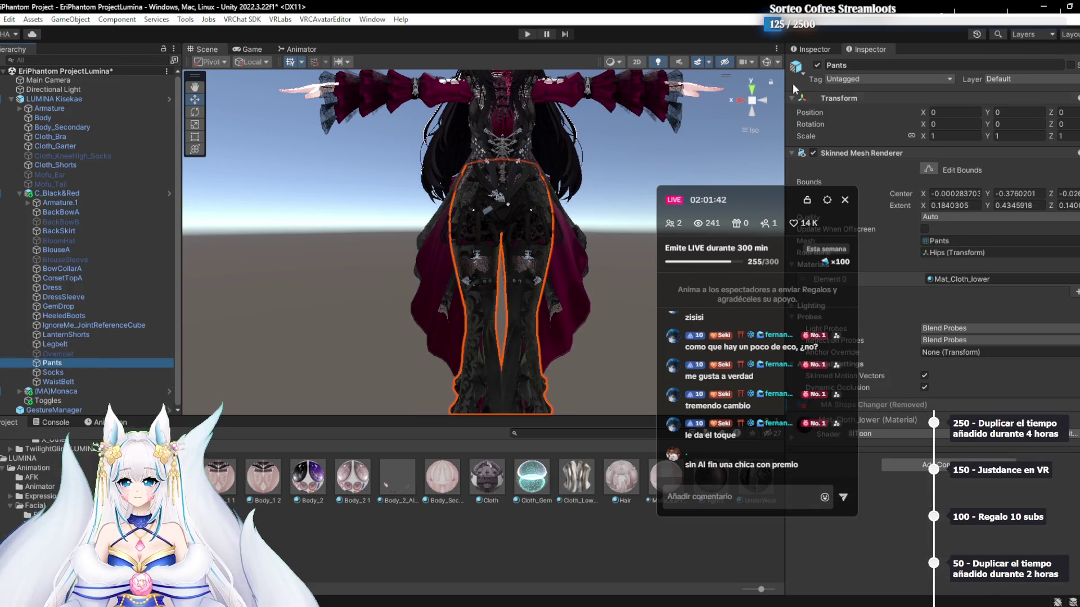
left_click(817, 65)
key("f")
scroll("up", 3)
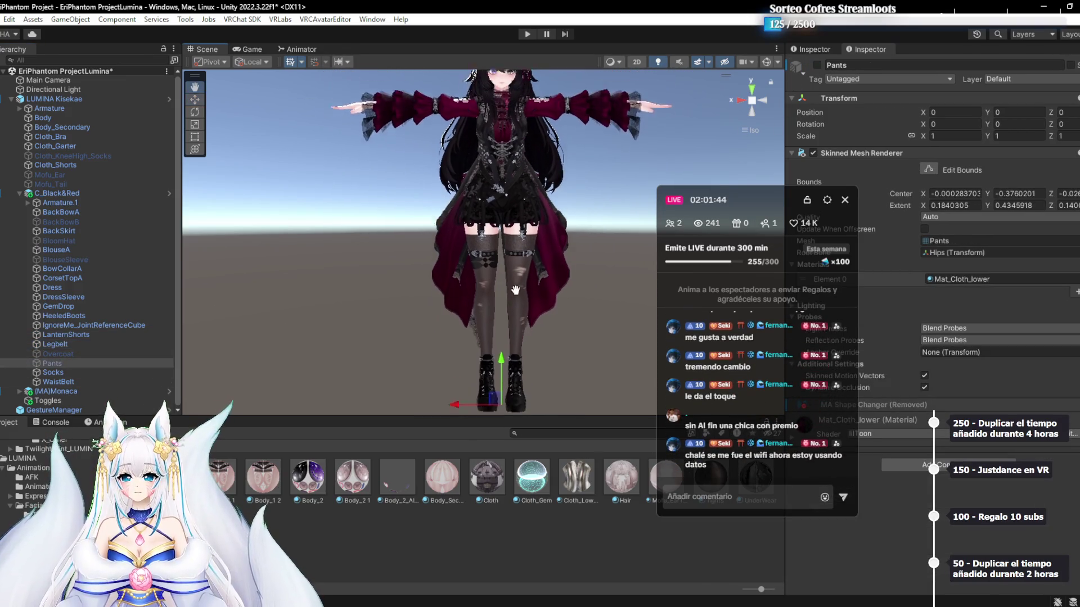
left_click(84, 373)
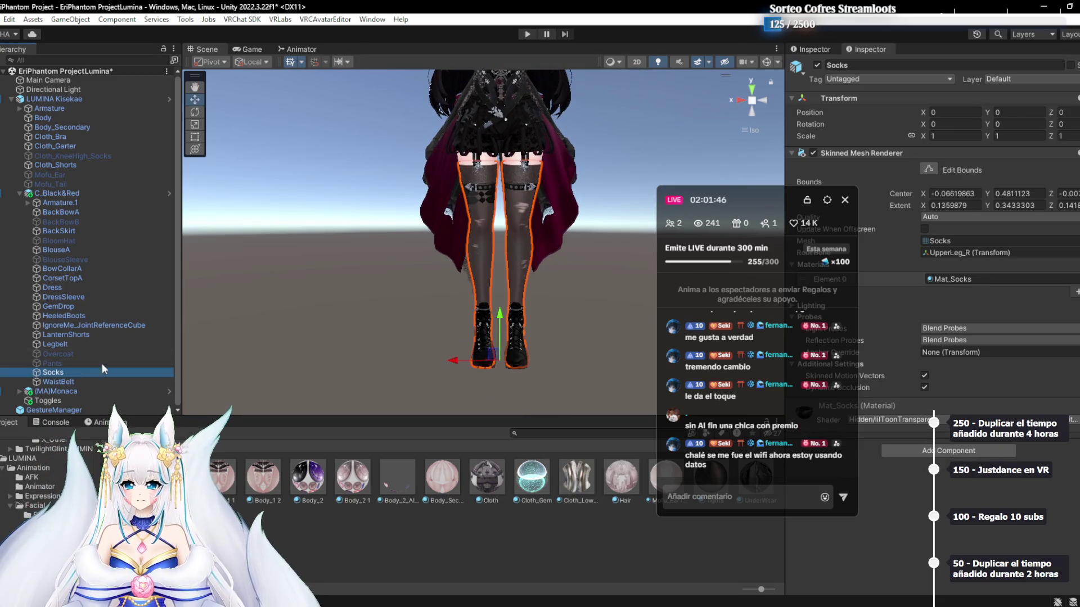
middle_click(402, 219)
left_click_drag(402, 220, 379, 376)
scroll("up", 3)
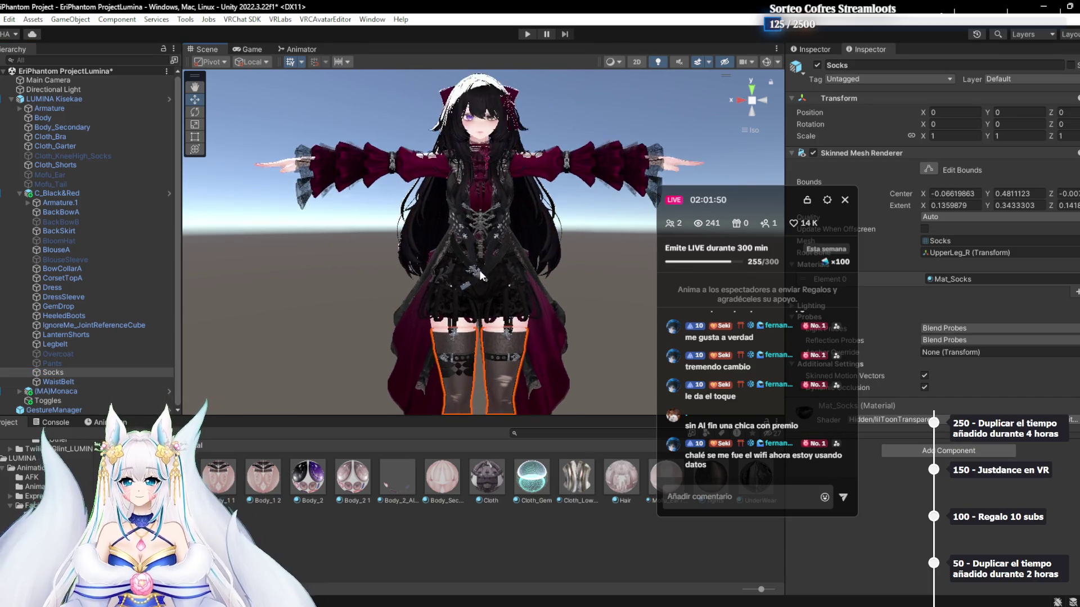
Browse the Black&Red pieces, selecting CorsetTopA, BowCollarA and BlouseSleeve in turn
scroll("down", 3)
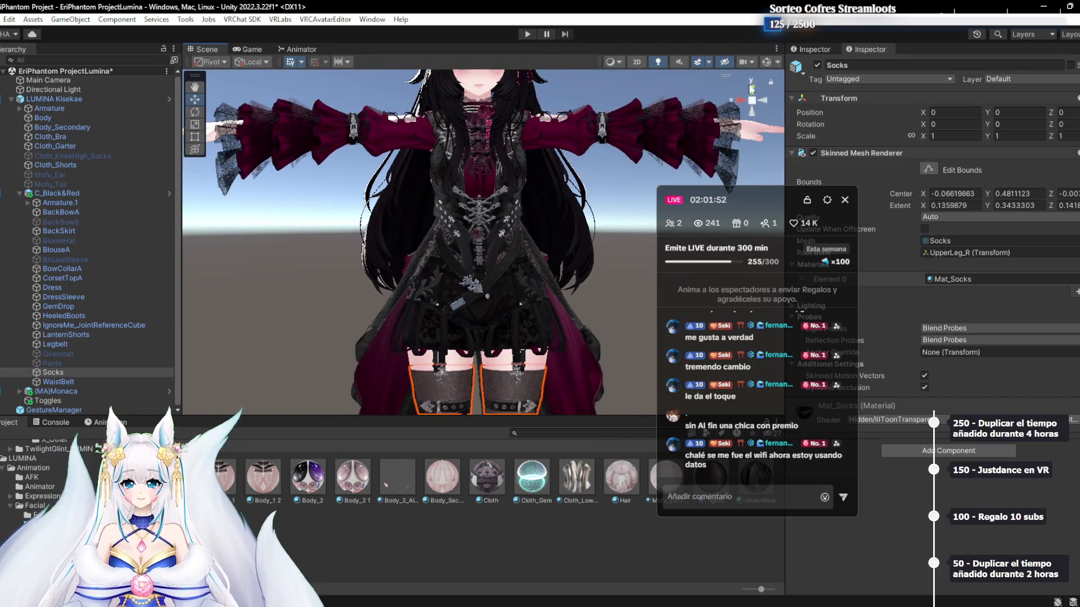
scroll("up", 3)
scroll("up", 3)
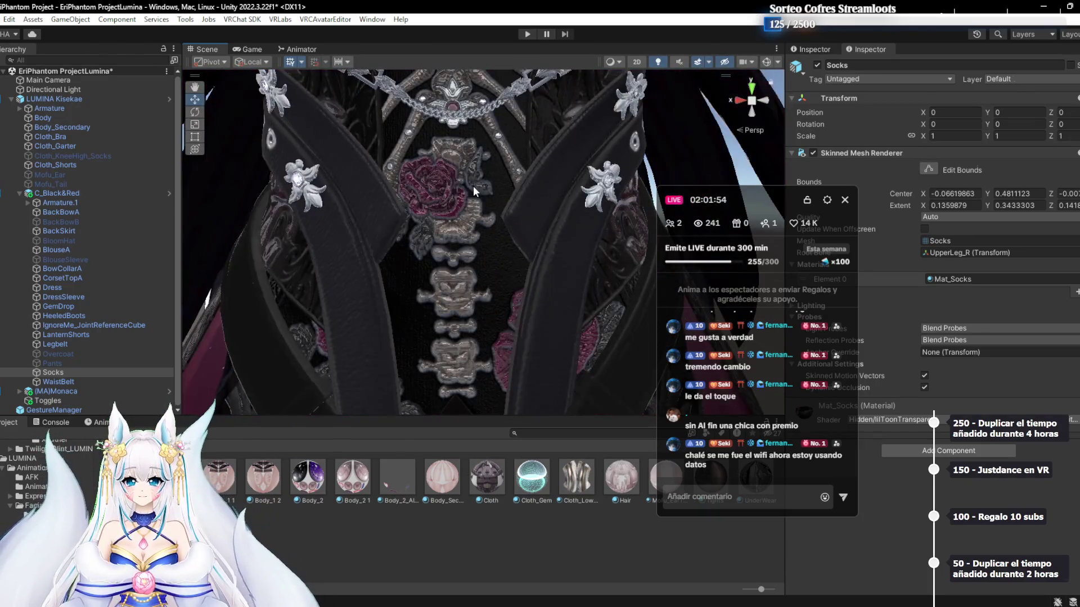
scroll("down", 3)
scroll("down", 3)
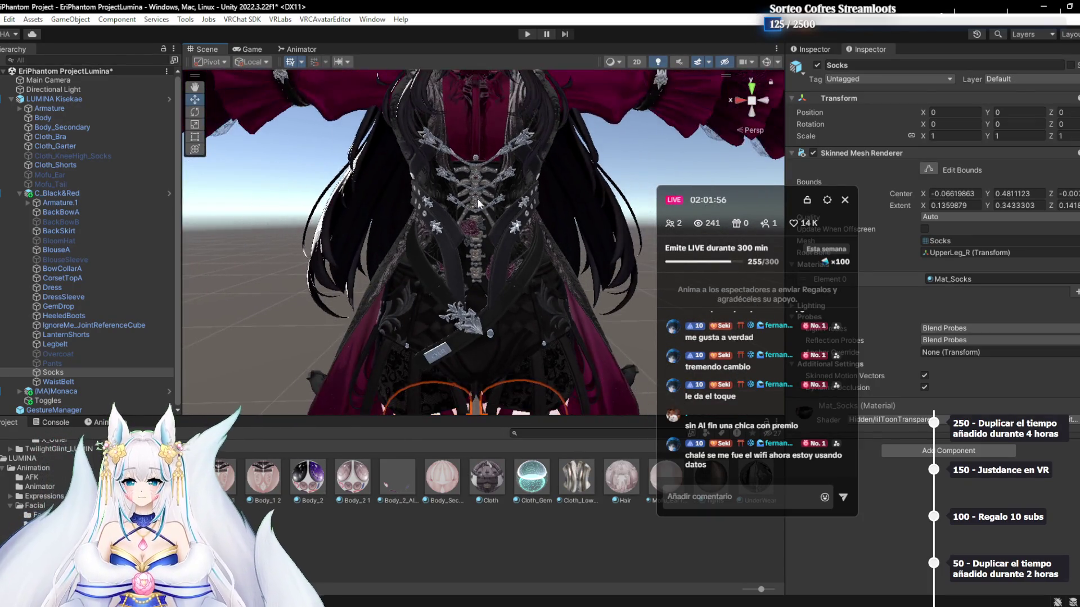
scroll("down", 3)
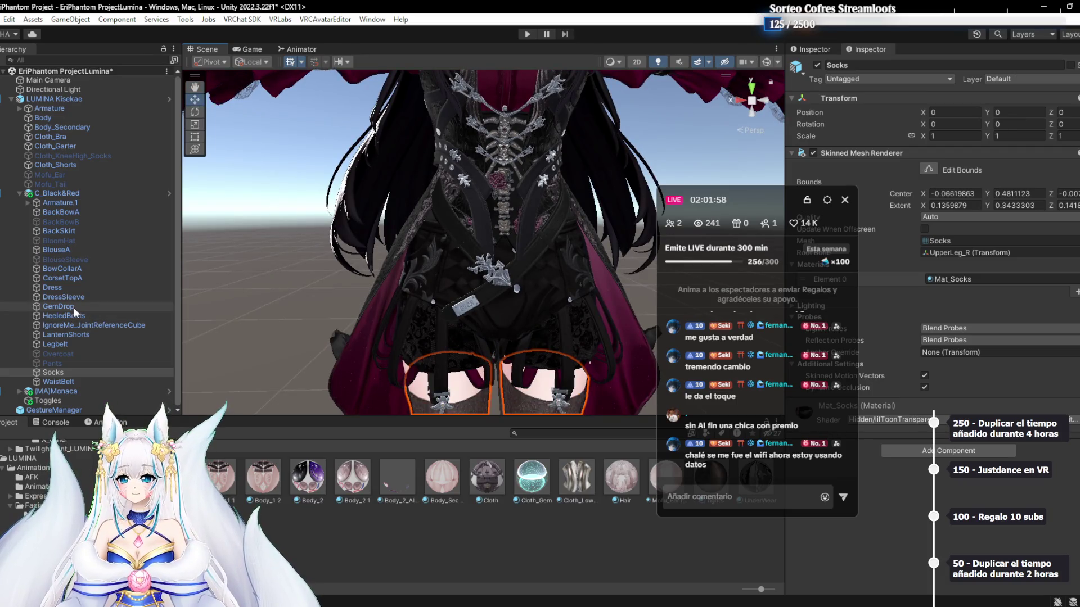
left_click(81, 277)
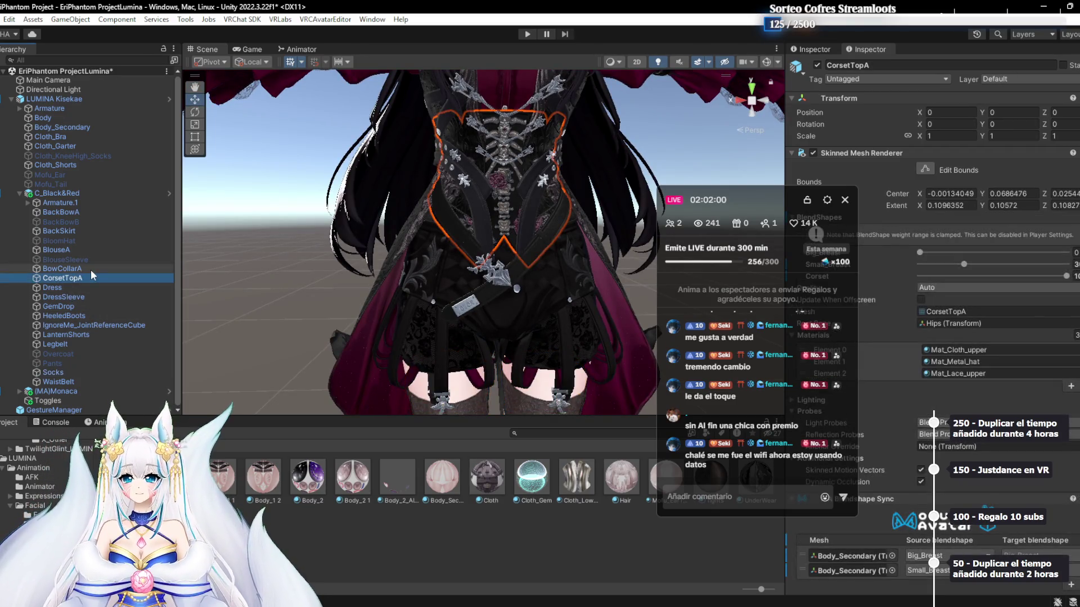
left_click(90, 269)
left_click(87, 260)
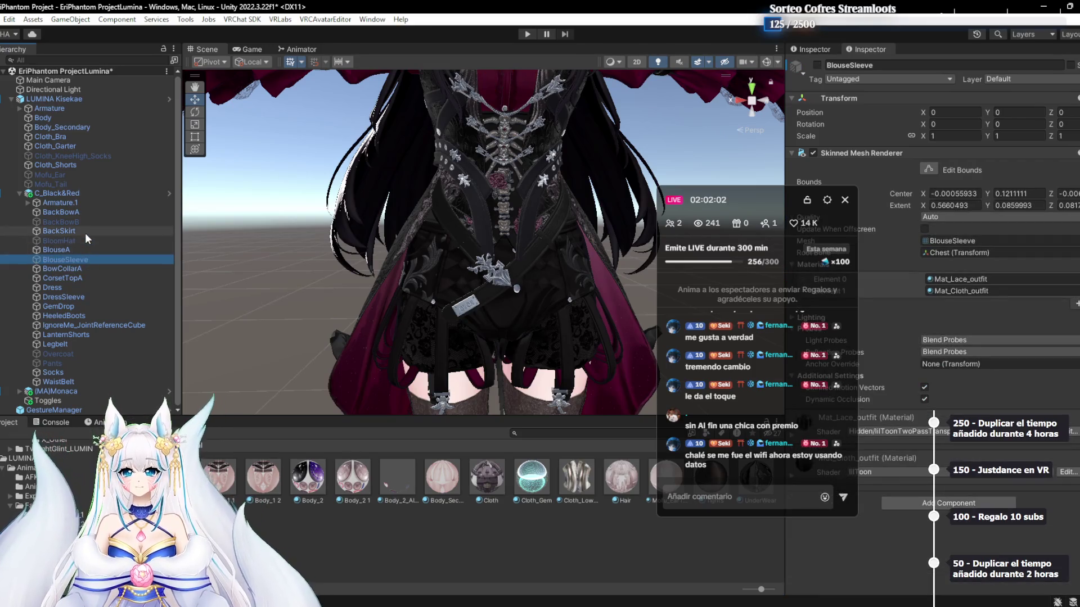
Select the Dress and briefly hide it to see what lies underneath
left_click(80, 288)
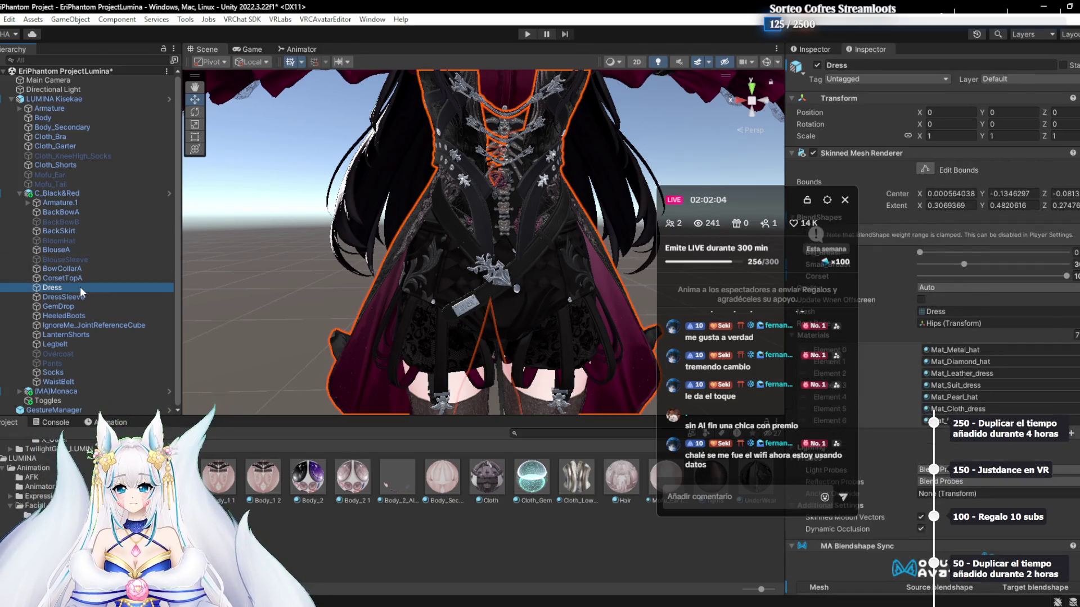
key("Up")
key("Up")
key("Up")
key("Down")
key("Down")
key("Down")
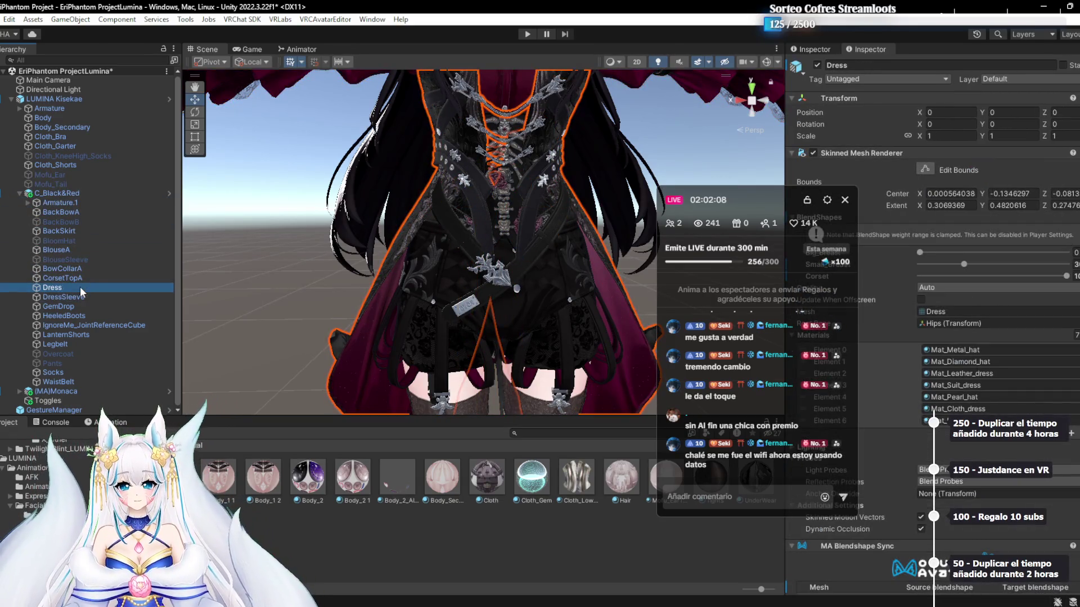
left_click(817, 66)
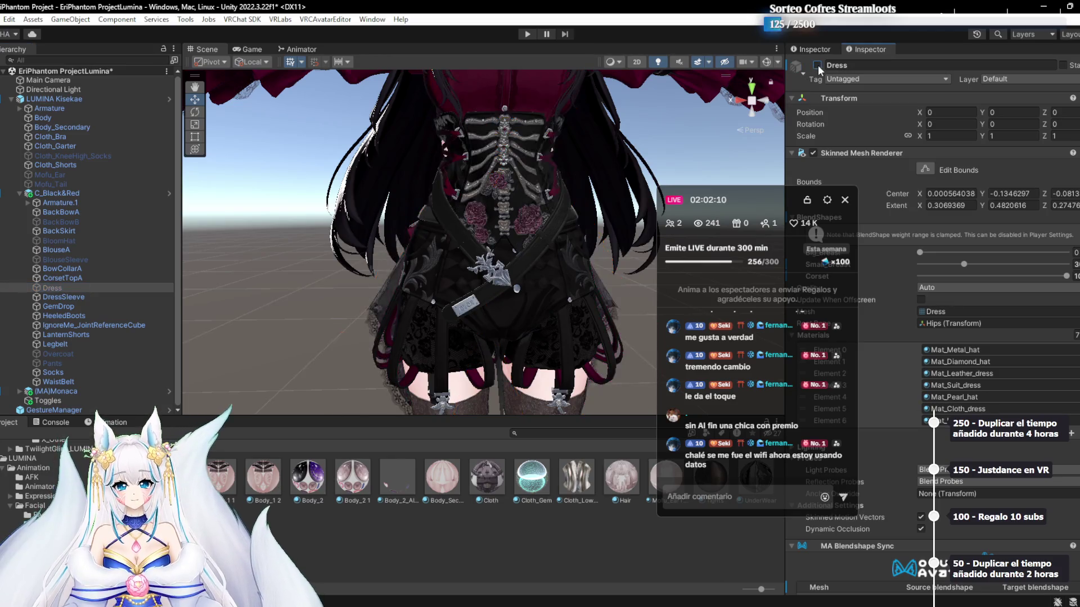
left_click(816, 66)
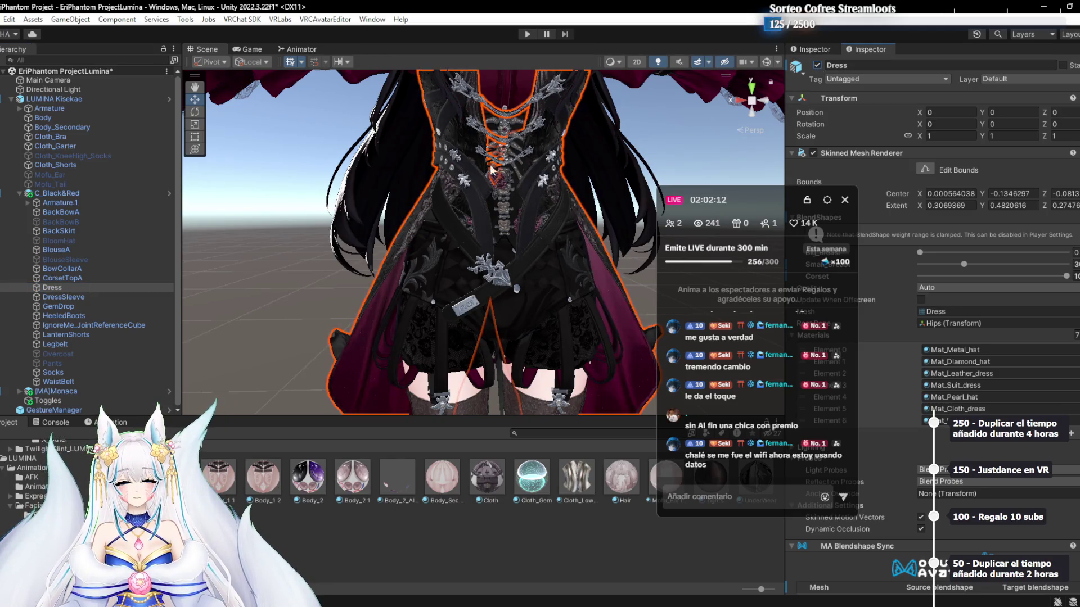
Step through the lower pieces past Legbelt and Socks, then deactivate WaistBelt
left_click(73, 298)
left_click(75, 307)
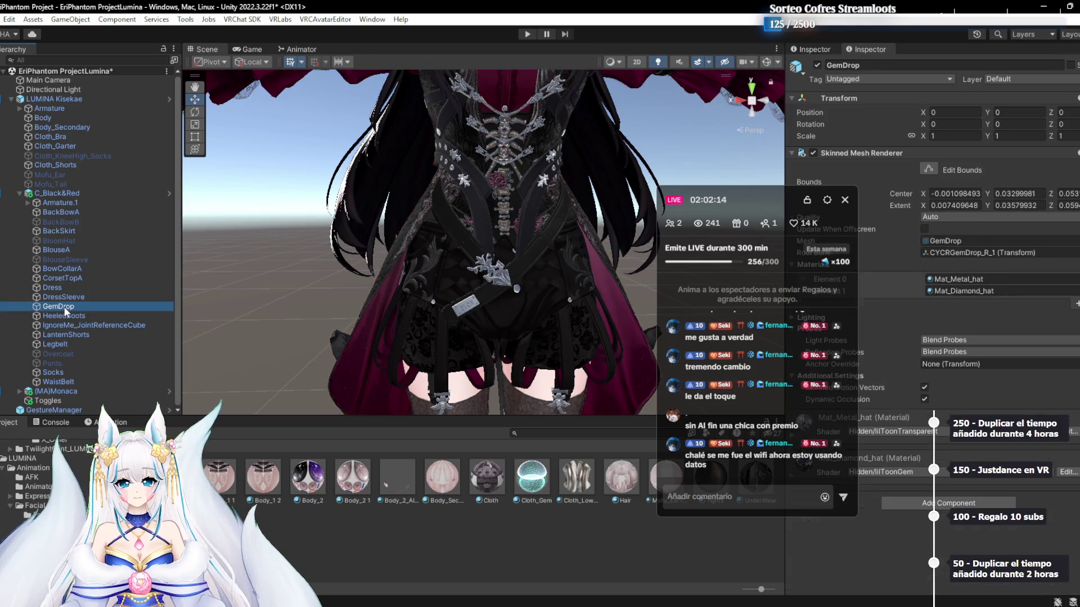
left_click(78, 316)
left_click(81, 327)
left_click(72, 343)
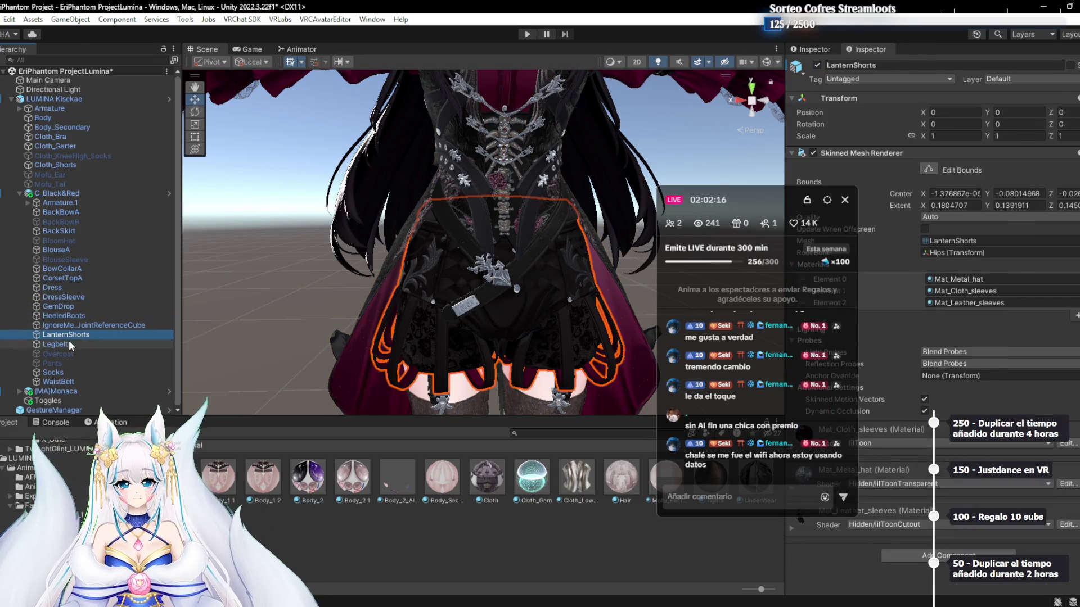
left_click(69, 372)
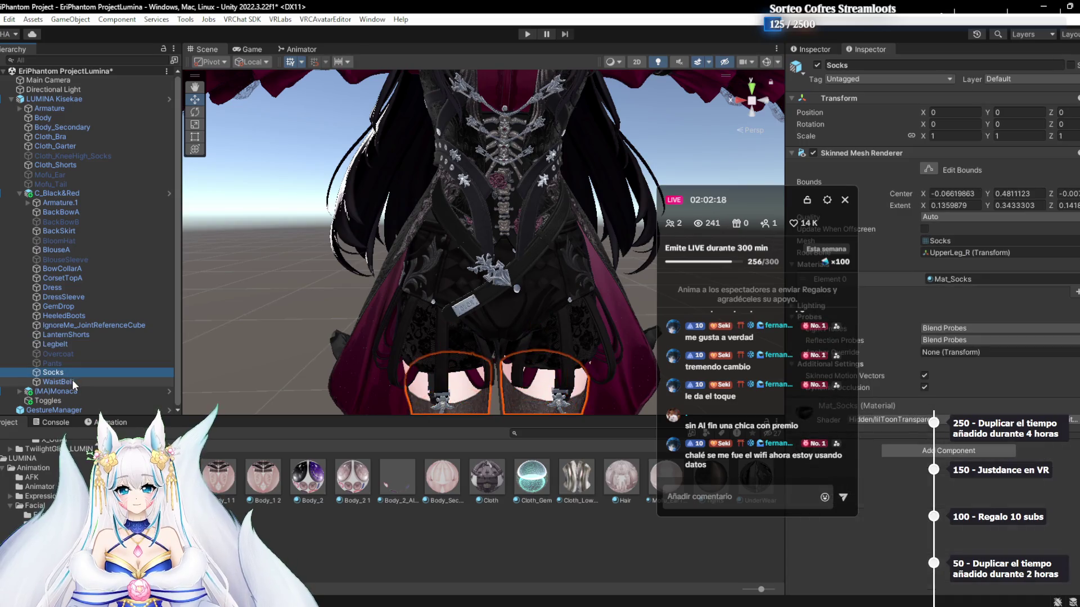
left_click(72, 381)
left_click(817, 64)
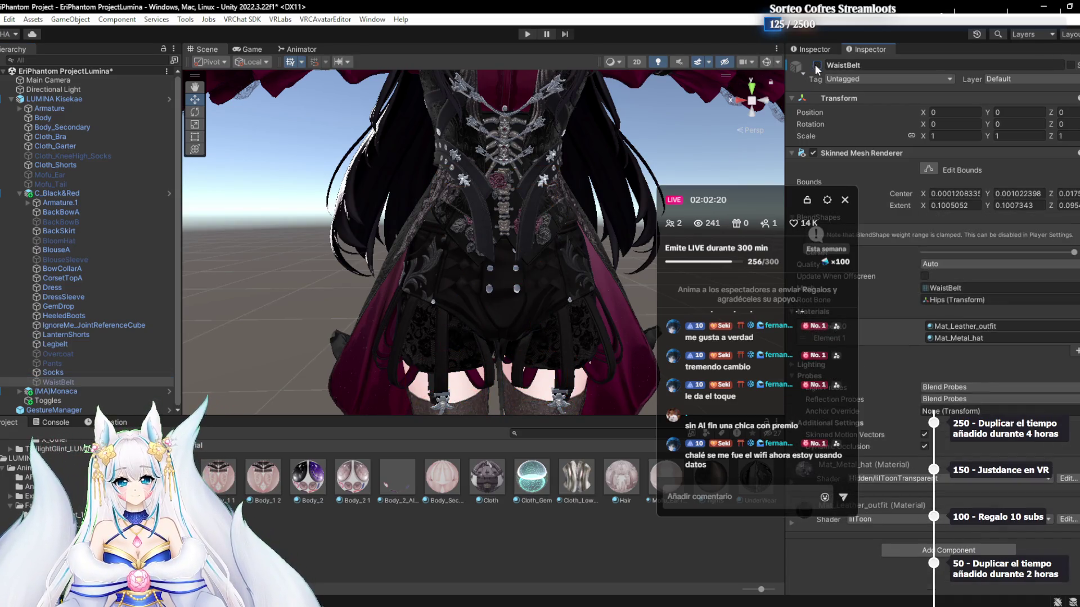
scroll("down", 3)
scroll("up", 3)
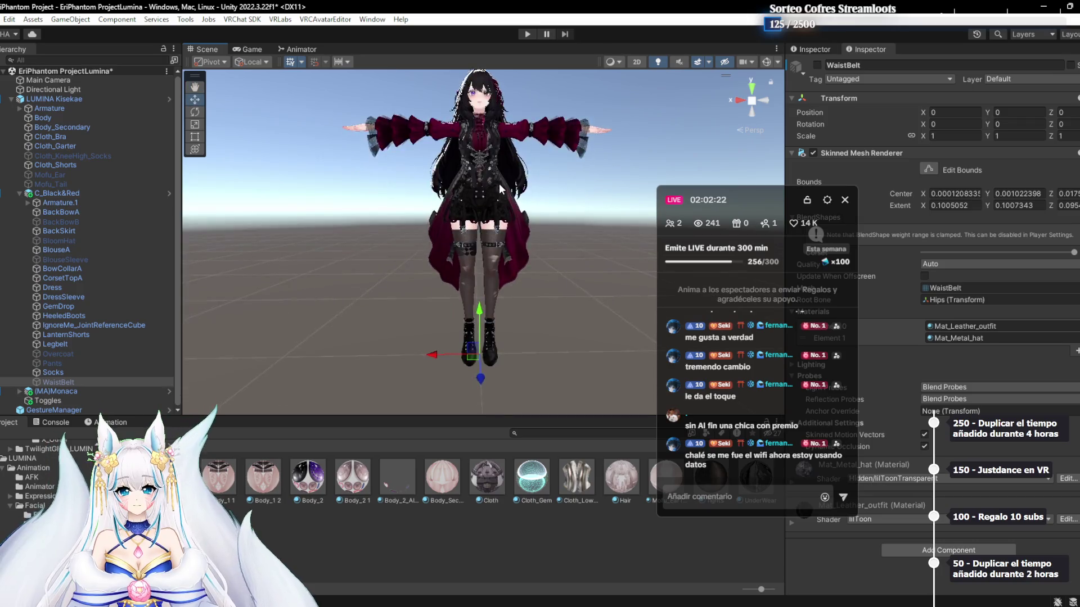
Zoom onto the dress and compare it with WaistBelt shown, then hide WaistBelt again
left_click_drag(480, 131, 512, 225)
left_click(818, 66)
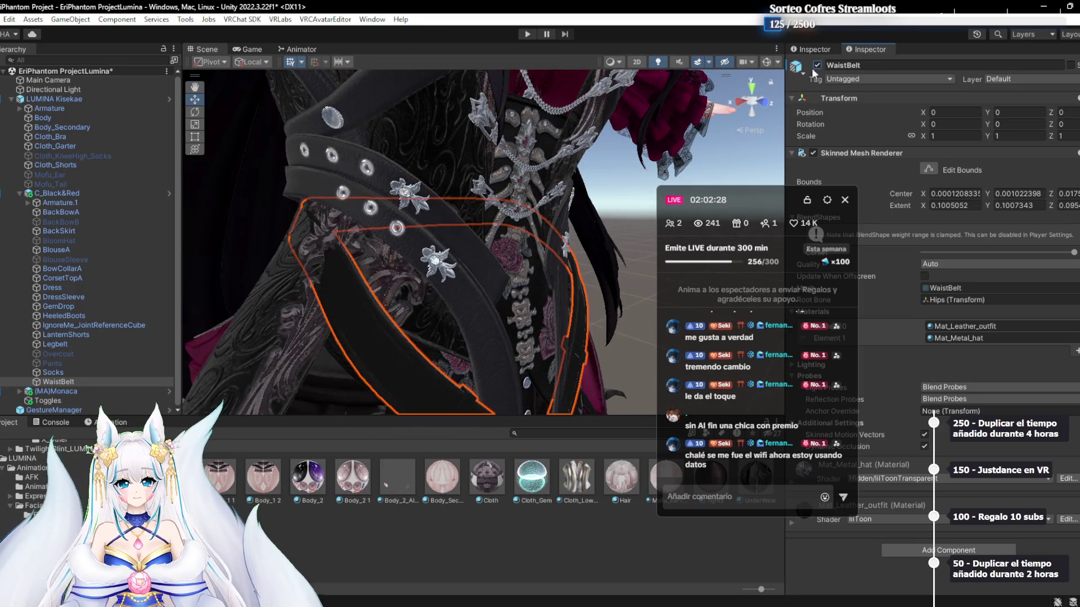
left_click(514, 201)
left_click_drag(514, 201, 536, 203)
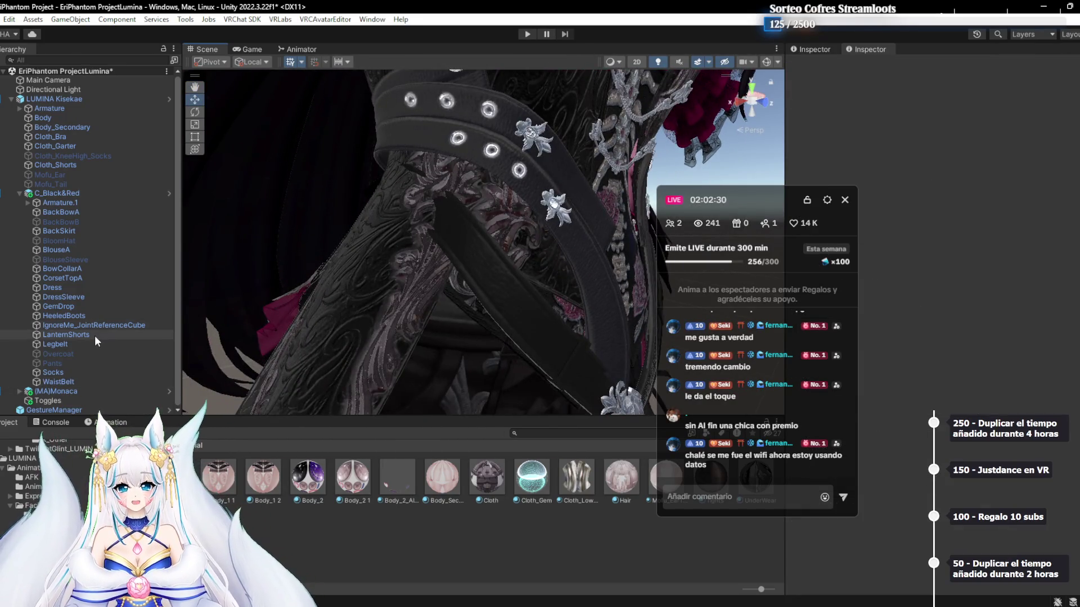
left_click(94, 336)
left_click(66, 372)
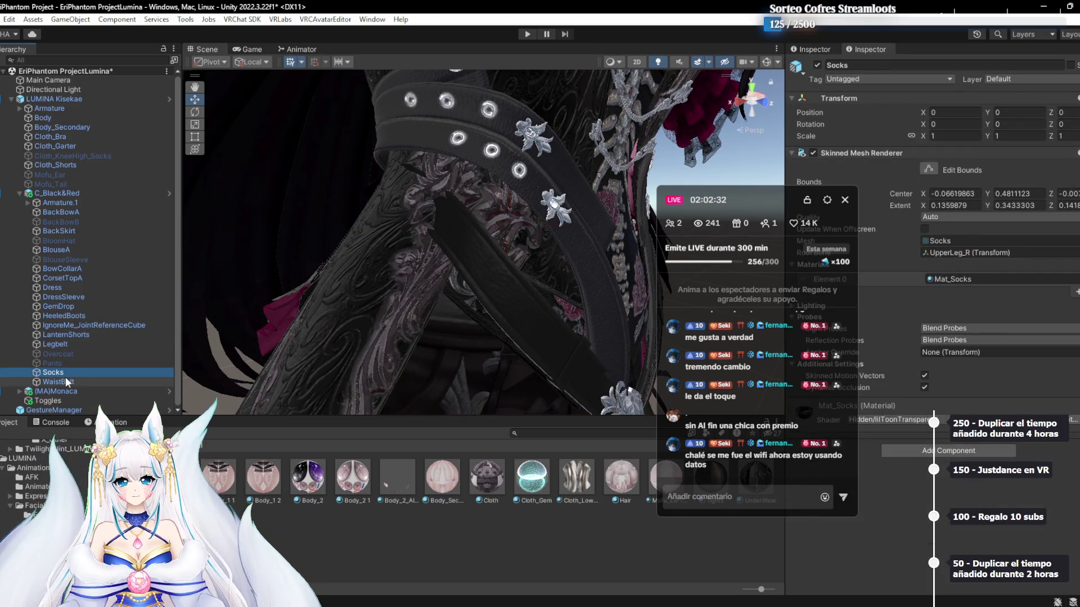
left_click(65, 381)
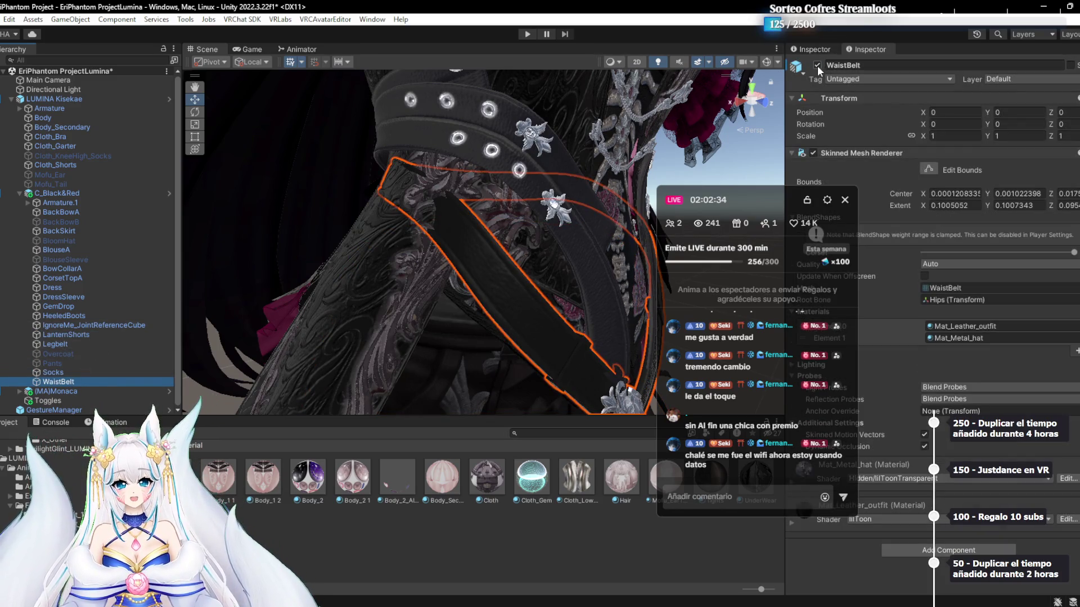
left_click(818, 66)
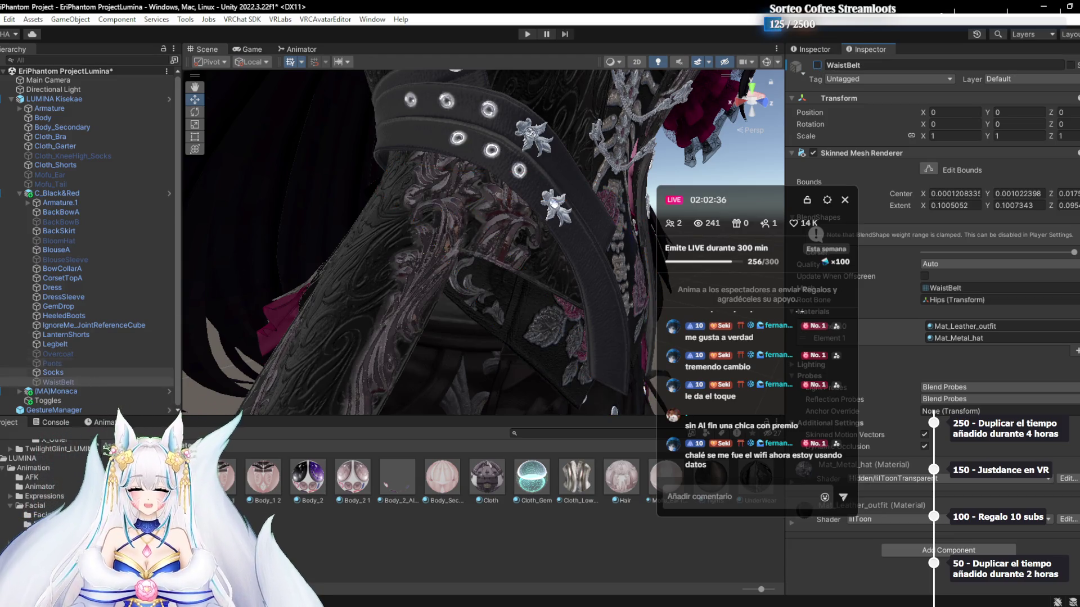
Delete the Pants, WaistBelt, Overcoat, BloomHat, BlouseSleeve and BackBowB pieces
left_click(59, 367)
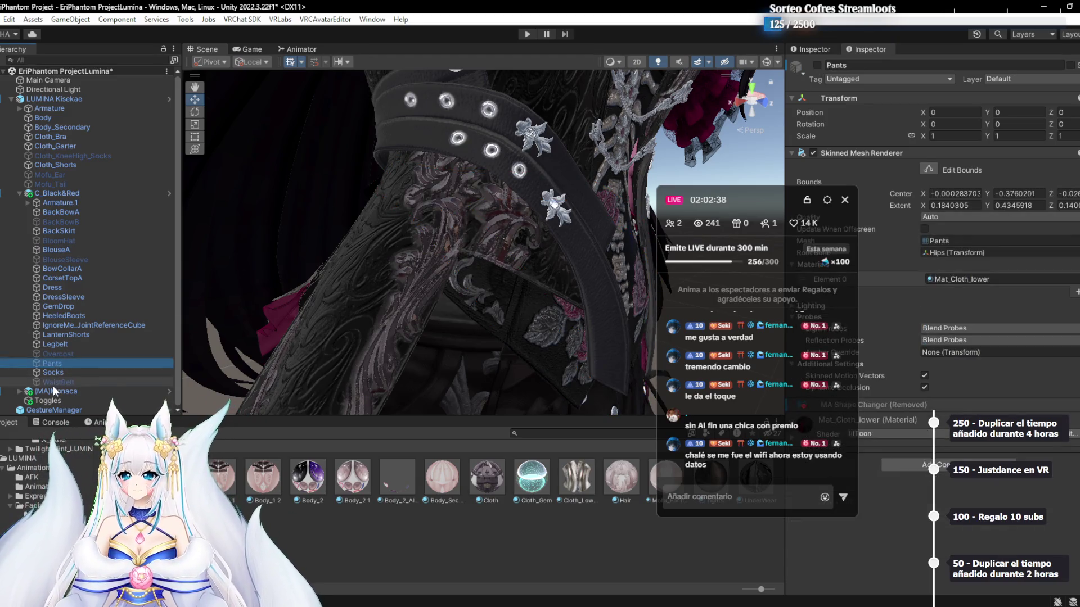
key("Delete")
left_click(69, 355)
left_click(58, 259)
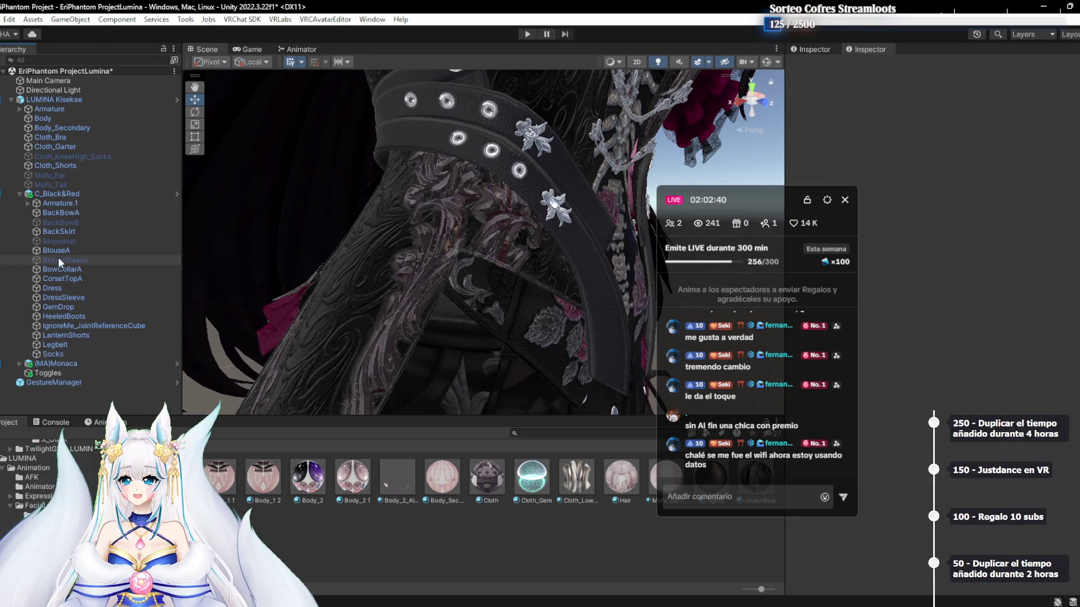
left_click(69, 241)
key("Delete")
left_click(73, 222)
key("Delete")
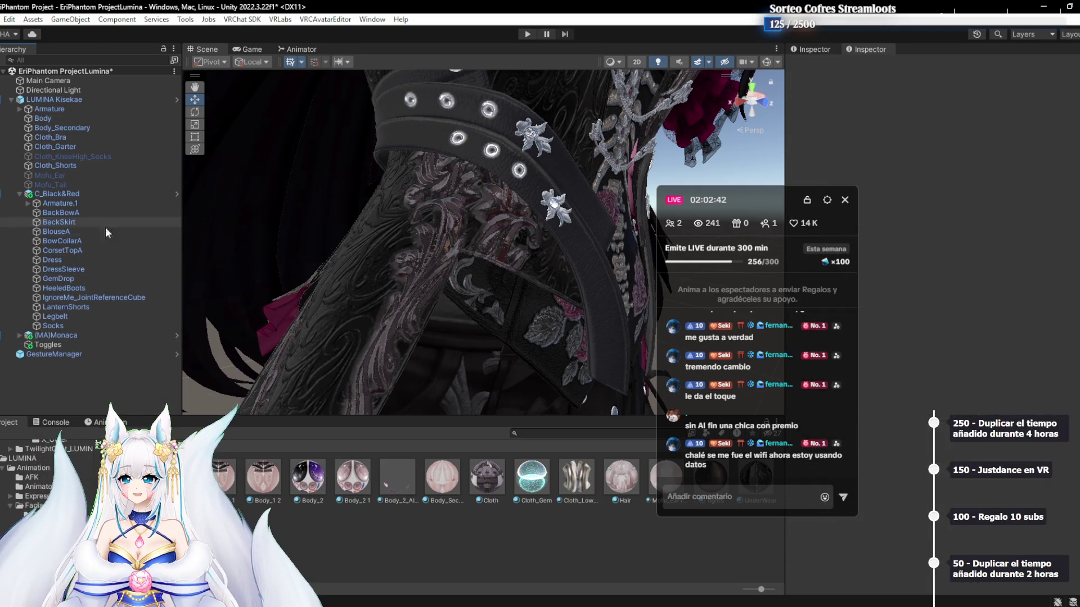
Orbit and zoom around the avatar to inspect the magenta sleeve cloth
scroll("down", 3)
left_click_drag(468, 213, 500, 212)
scroll("up", 3)
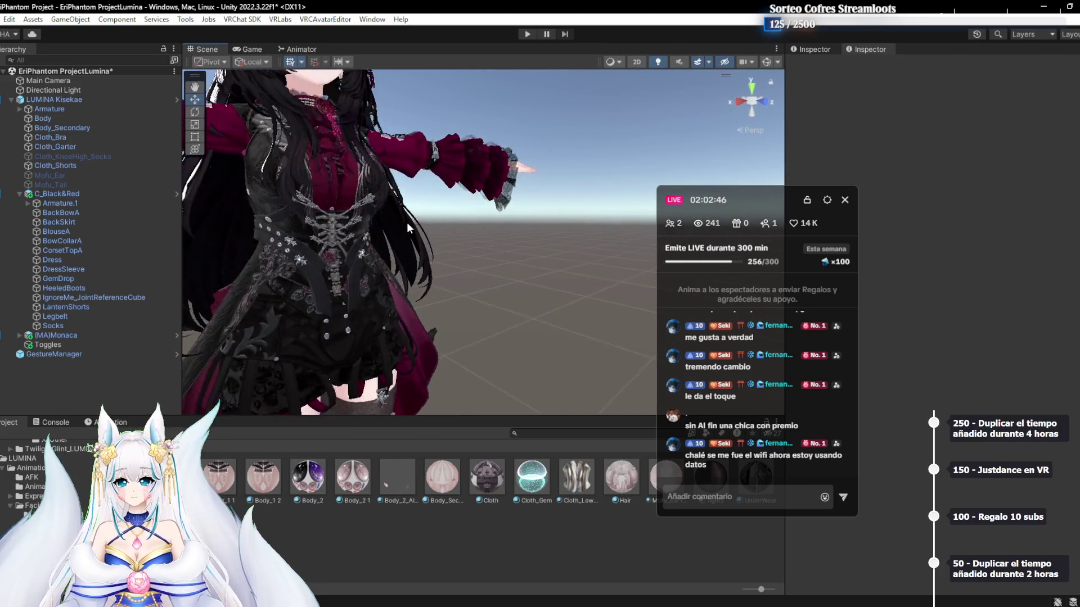
scroll("up", 3)
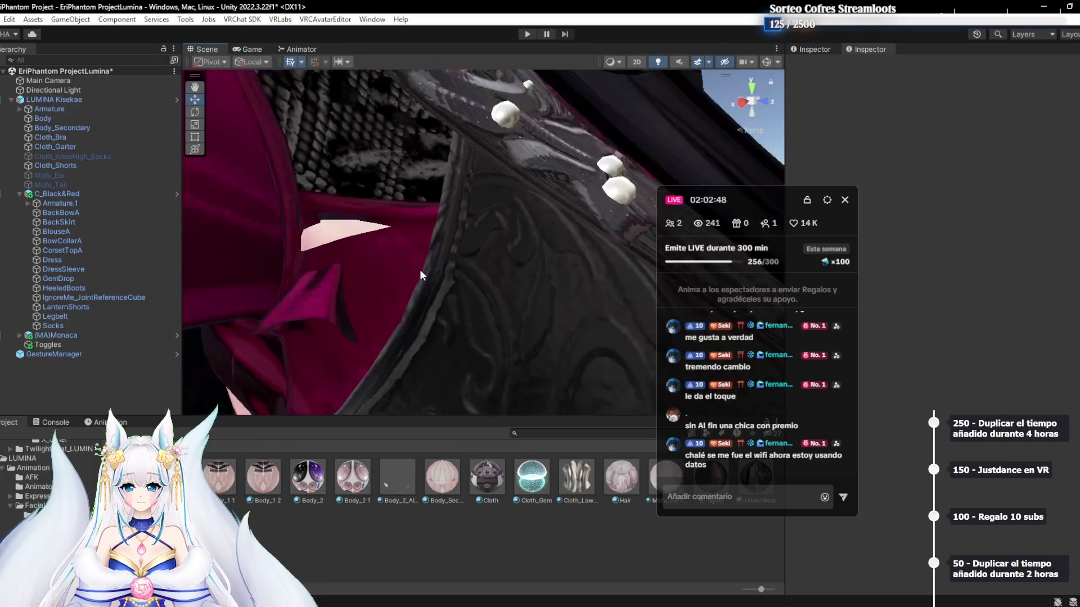
scroll("down", 3)
left_click_drag(433, 289, 428, 247)
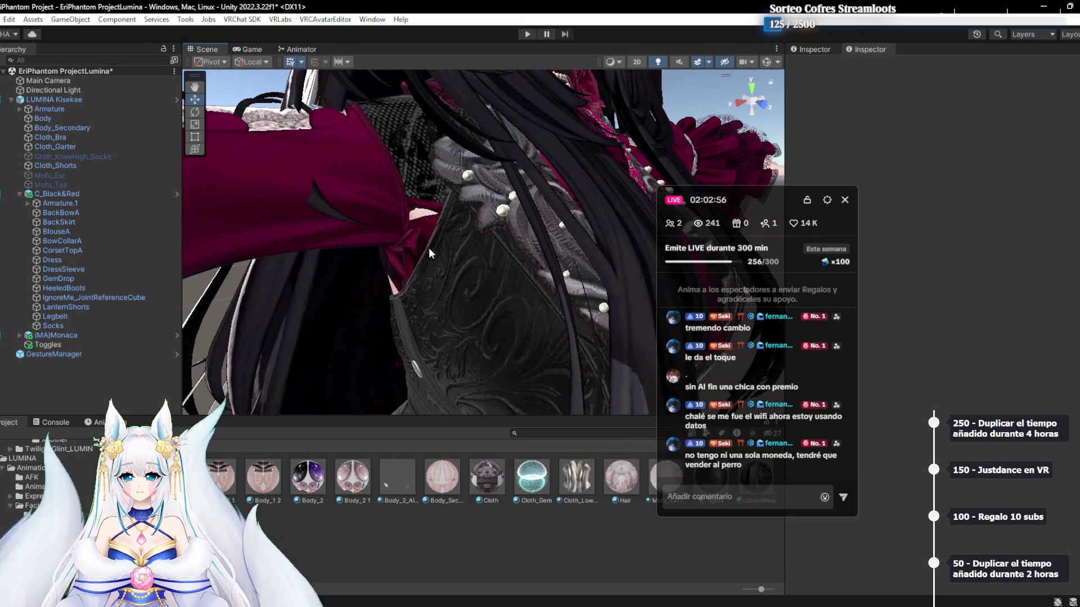
Drag BlouseA's Overcoat blendshape to 0 and orbit the blouse to check its fit
left_click(415, 245)
left_click_drag(759, 205, 619, 198)
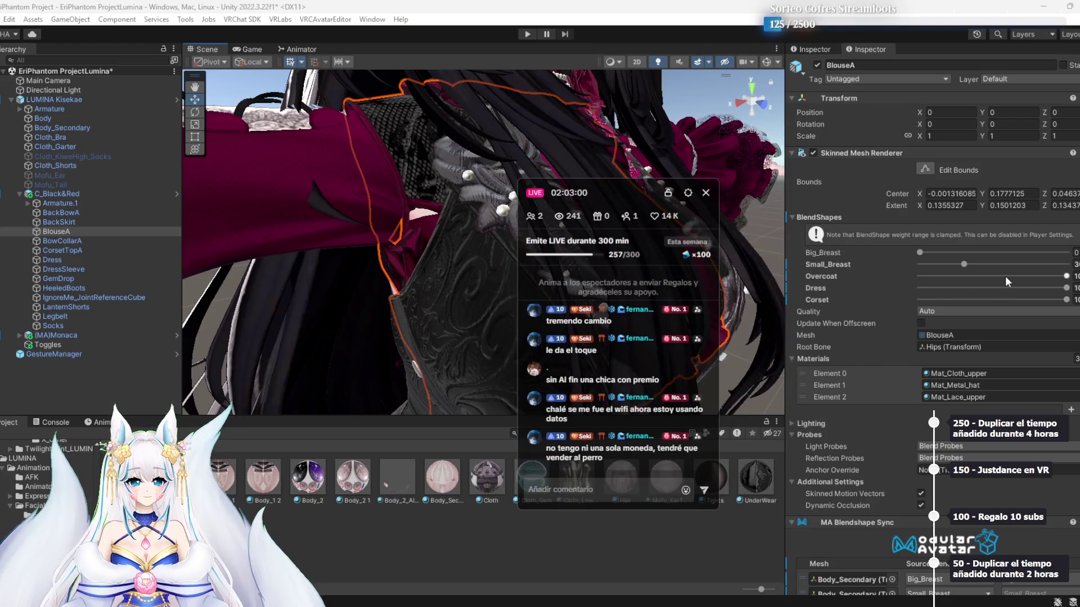
left_click_drag(1004, 275, 784, 281)
scroll("down", 3)
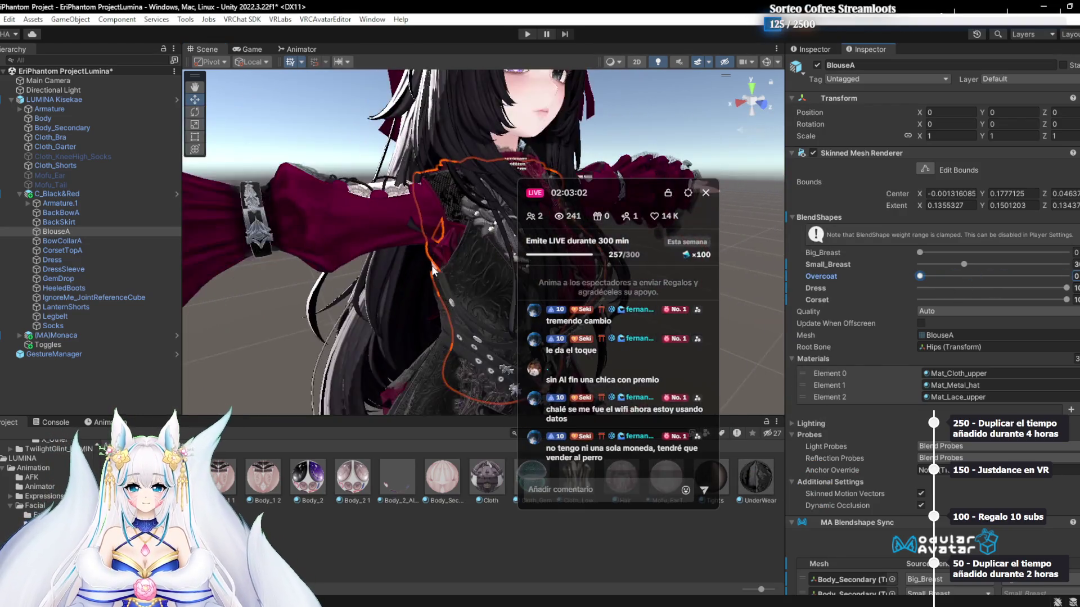
scroll("up", 3)
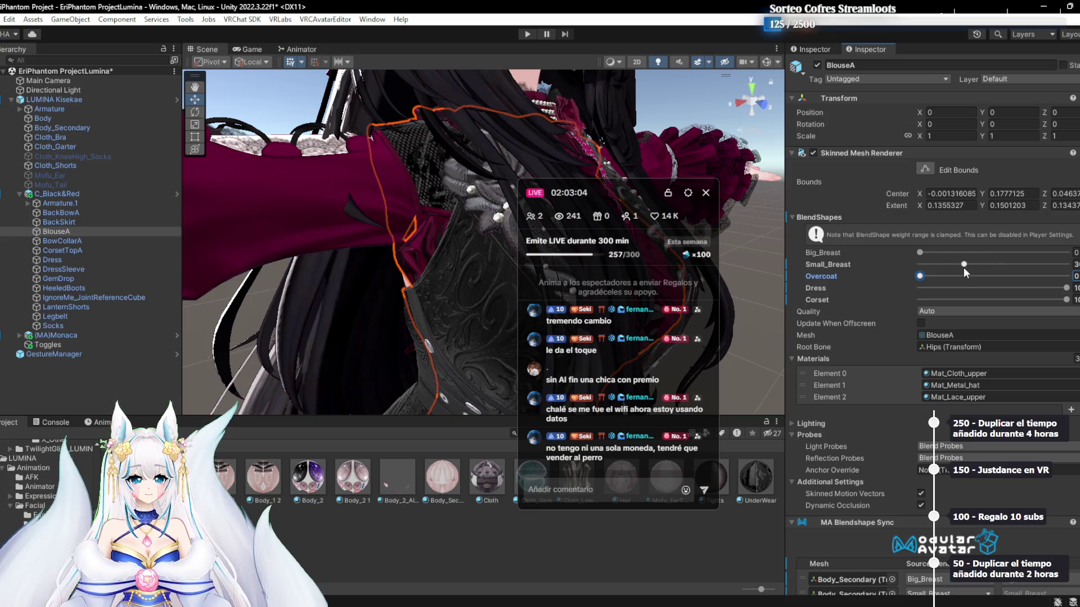
left_click_drag(444, 262, 439, 264)
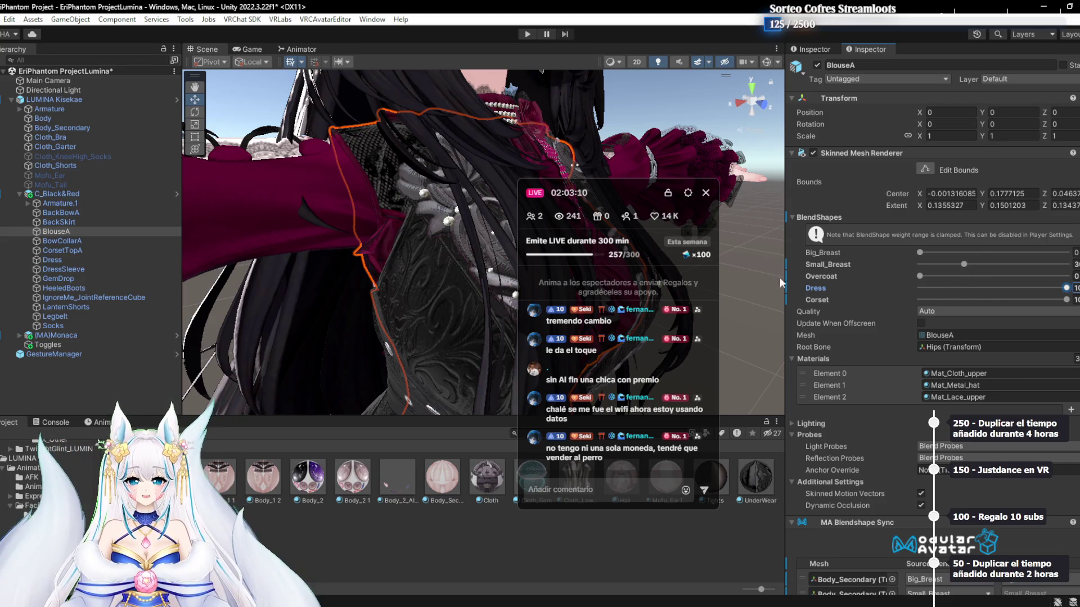
left_click_drag(319, 291, 424, 243)
Deactivate the (MA)Monaca object and bring the corset back into view
left_click(51, 335)
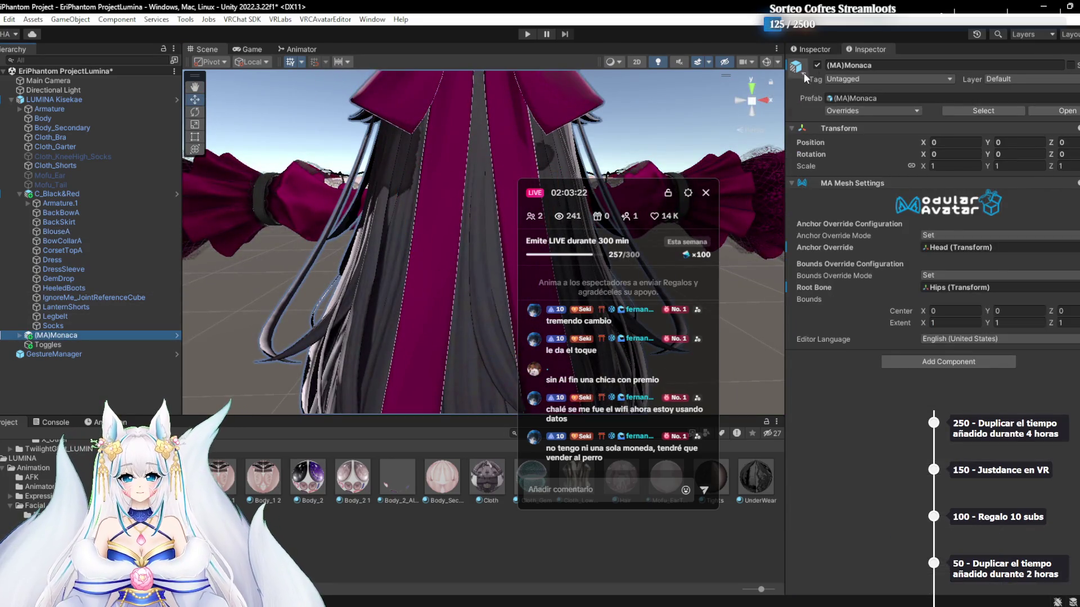
left_click(817, 65)
scroll("up", 3)
left_click_drag(418, 238, 416, 194)
Orbit and zoom to inspect the corset, the outfit's back, sleeve and skirt side
scroll("up", 3)
scroll("up", 3)
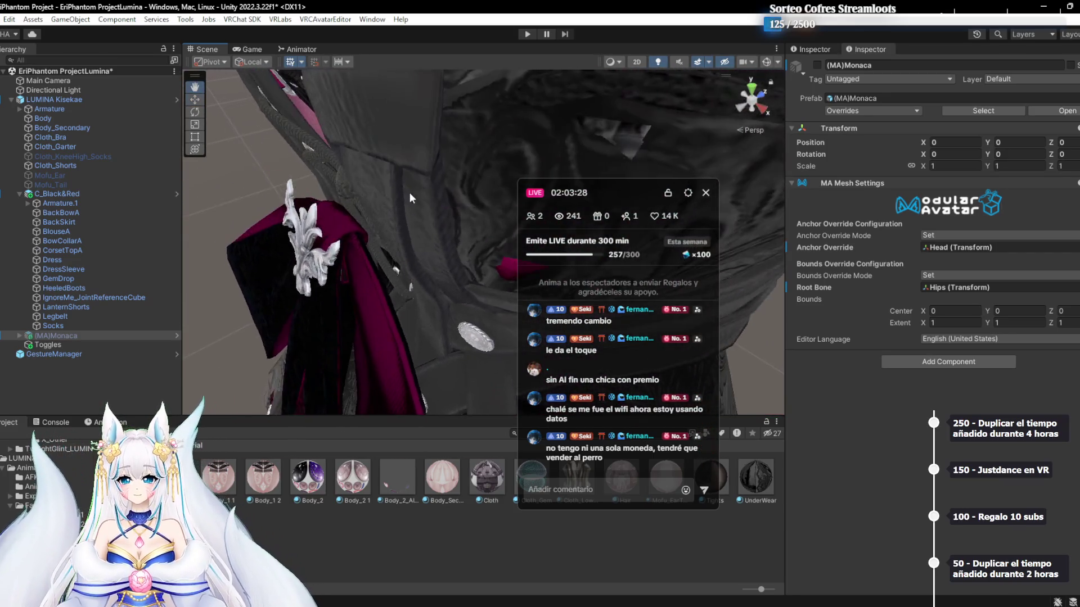
scroll("down", 3)
left_click_drag(599, 181, 942, 145)
scroll("down", 3)
left_click_drag(688, 173, 611, 205)
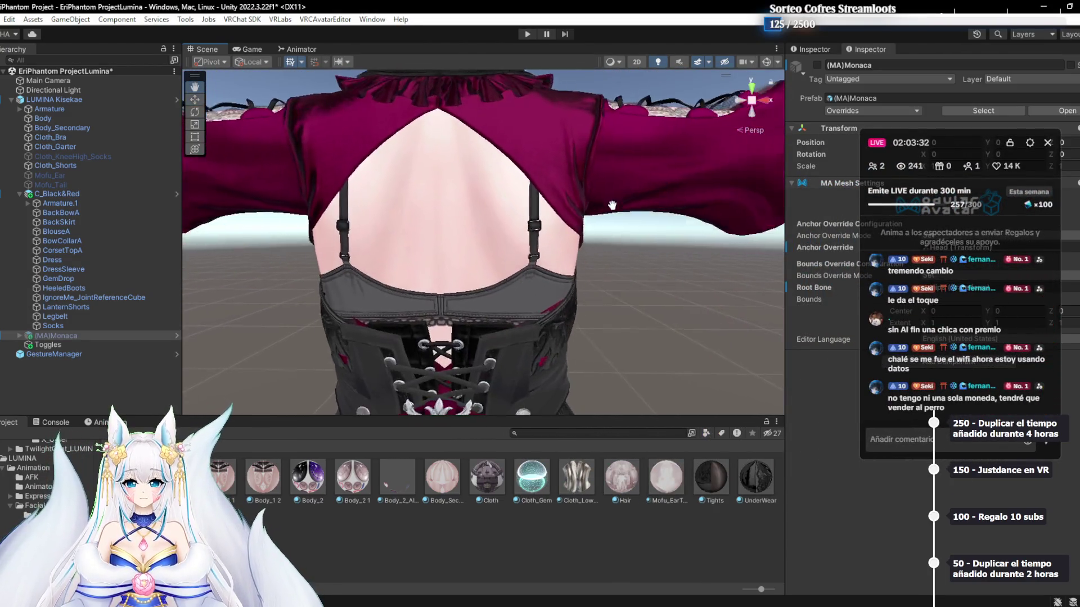
scroll("up", 3)
left_click_drag(470, 233, 539, 251)
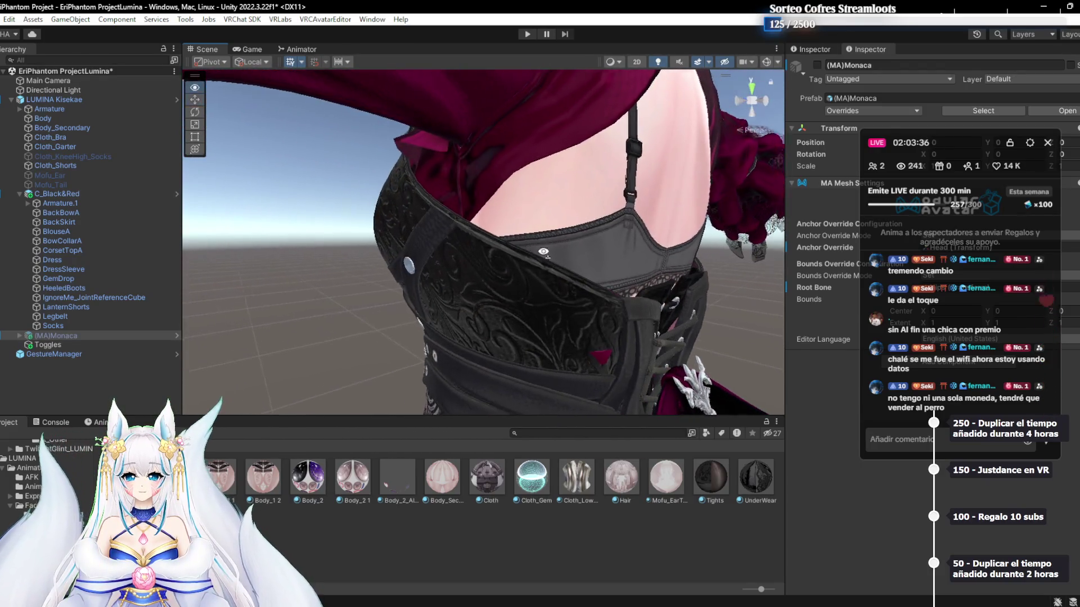
scroll("up", 3)
left_click_drag(540, 259, 493, 223)
Click through the corset top, BackSkirt, BowCollarA and BackBowA pieces to BlouseA
left_click(405, 235)
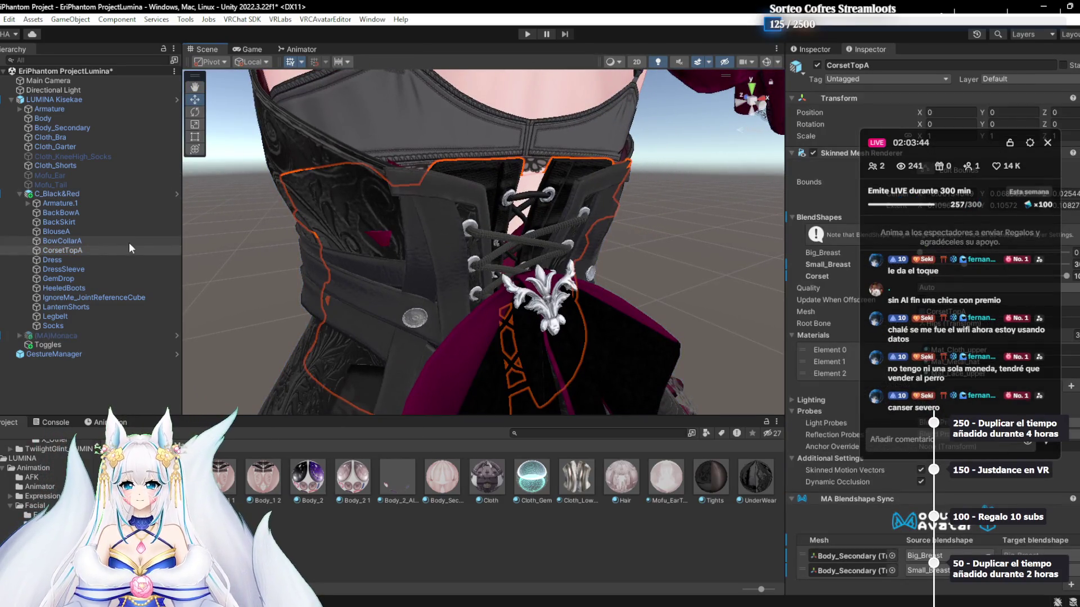
left_click_drag(912, 145, 555, 448)
left_click(57, 223)
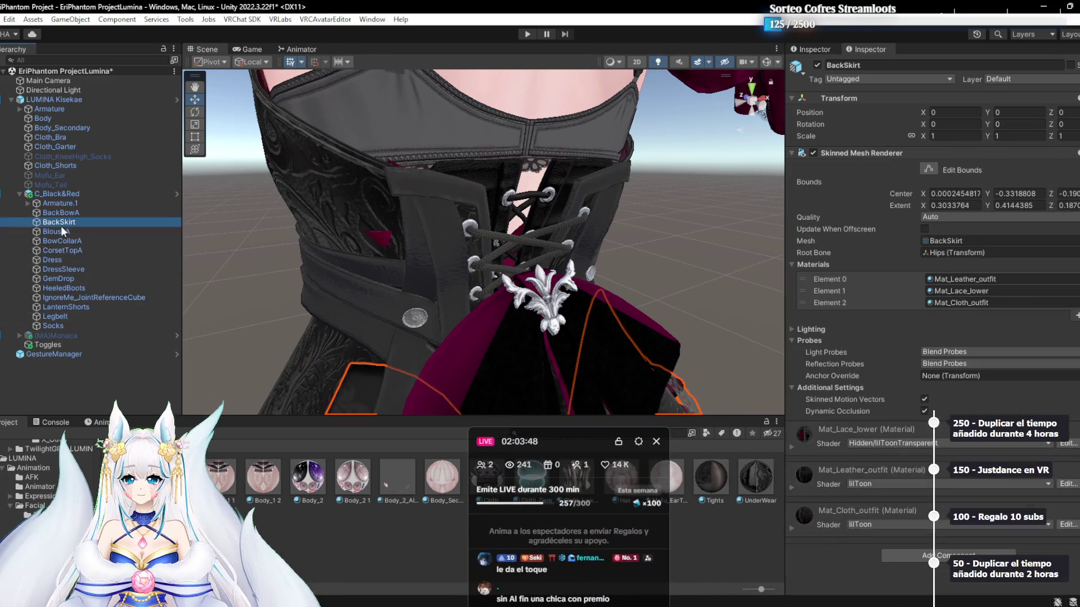
left_click(66, 241)
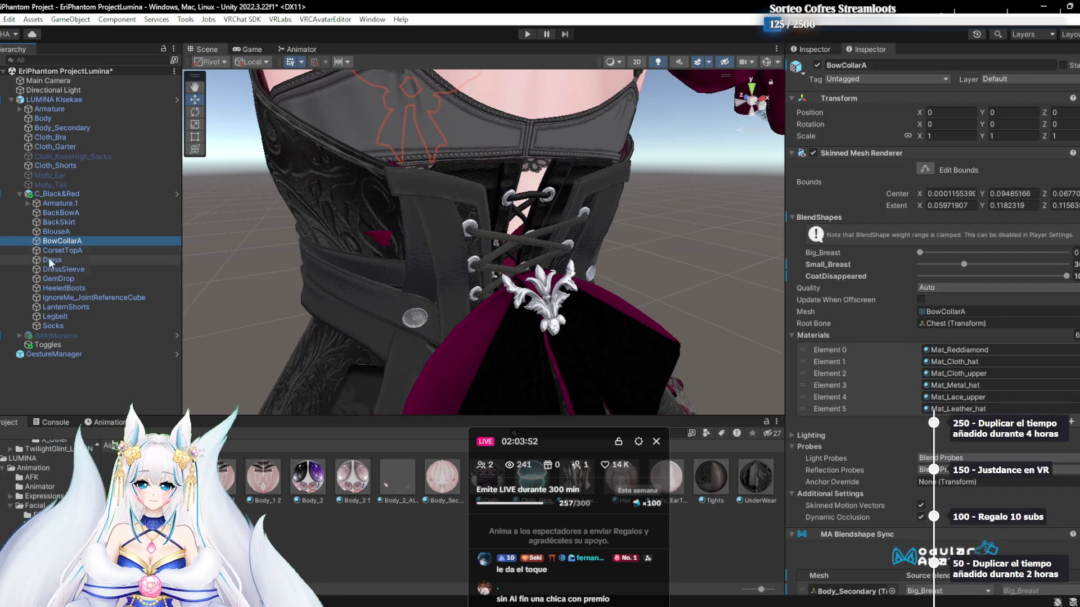
left_click(81, 222)
left_click(87, 215)
left_click(82, 230)
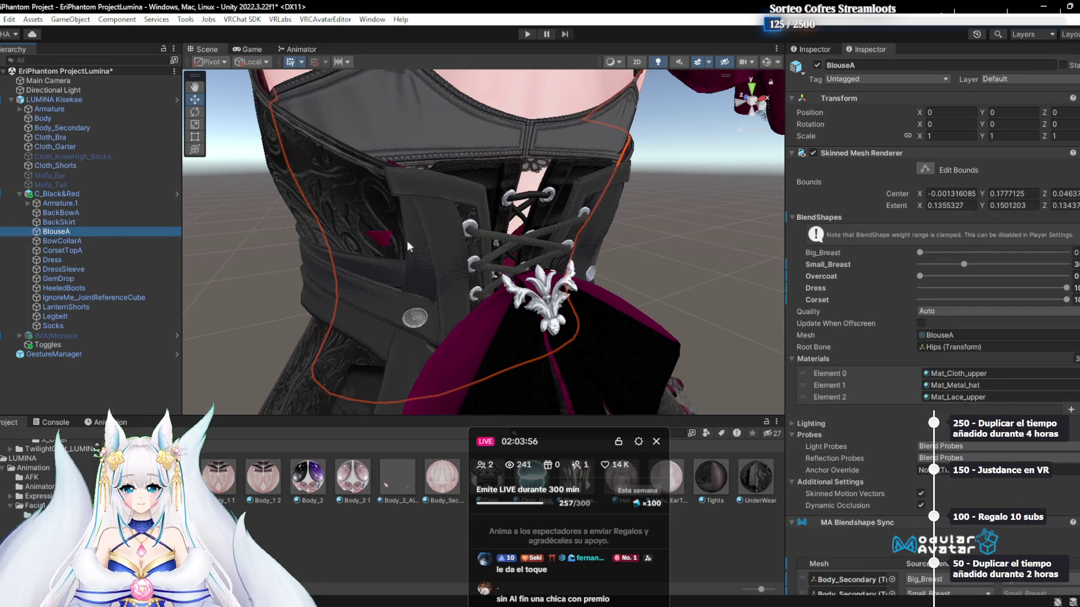
Set BlouseA's Dress blendshape to 0, undoing a trial Corset change
left_click_drag(1000, 288, 824, 303)
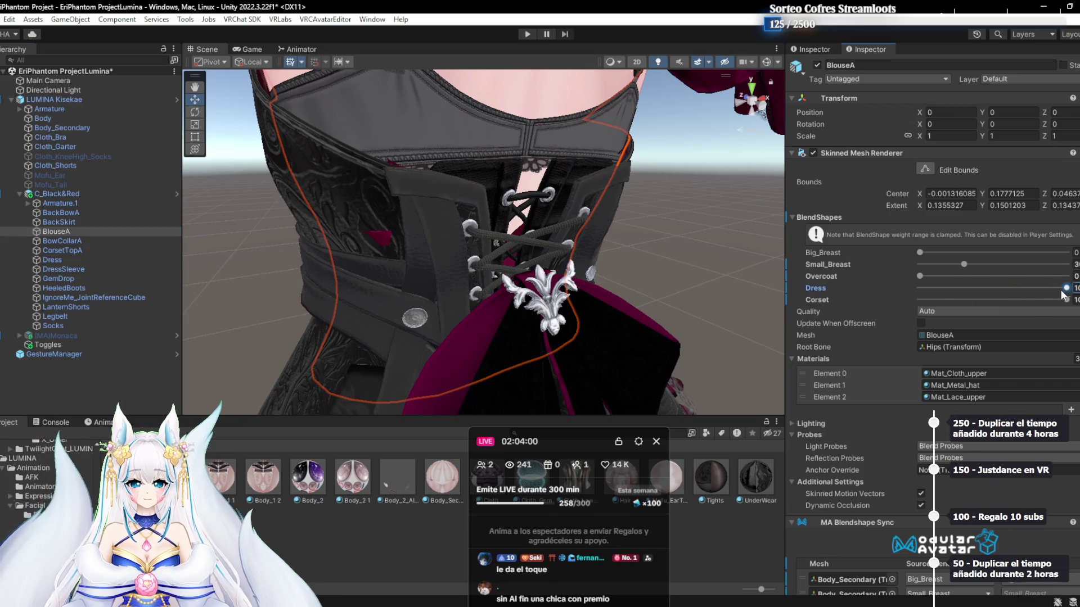
left_click_drag(1033, 299, 805, 313)
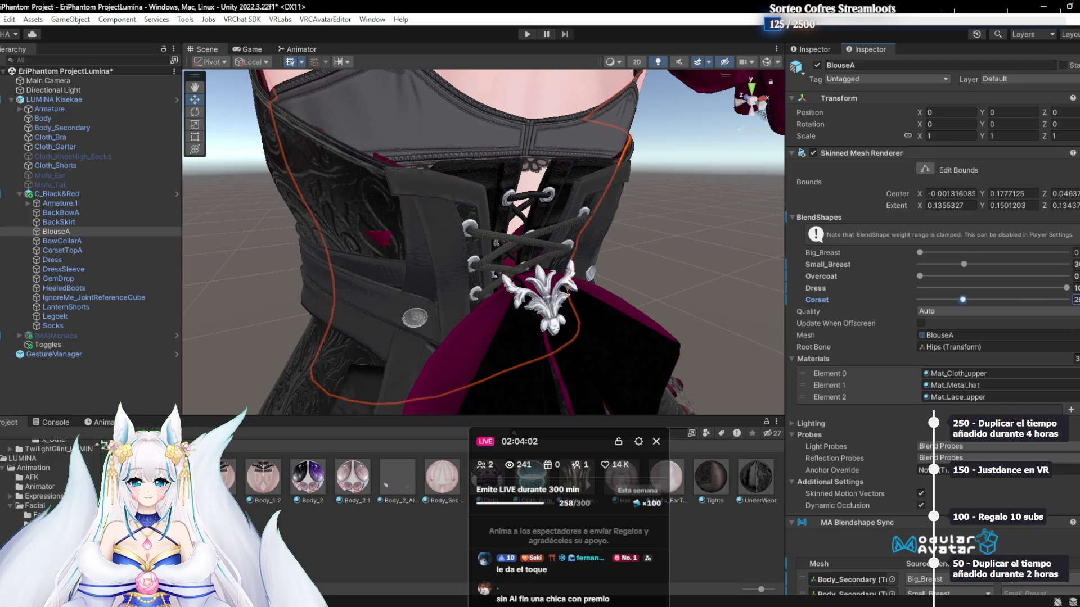
key("ctrl+z")
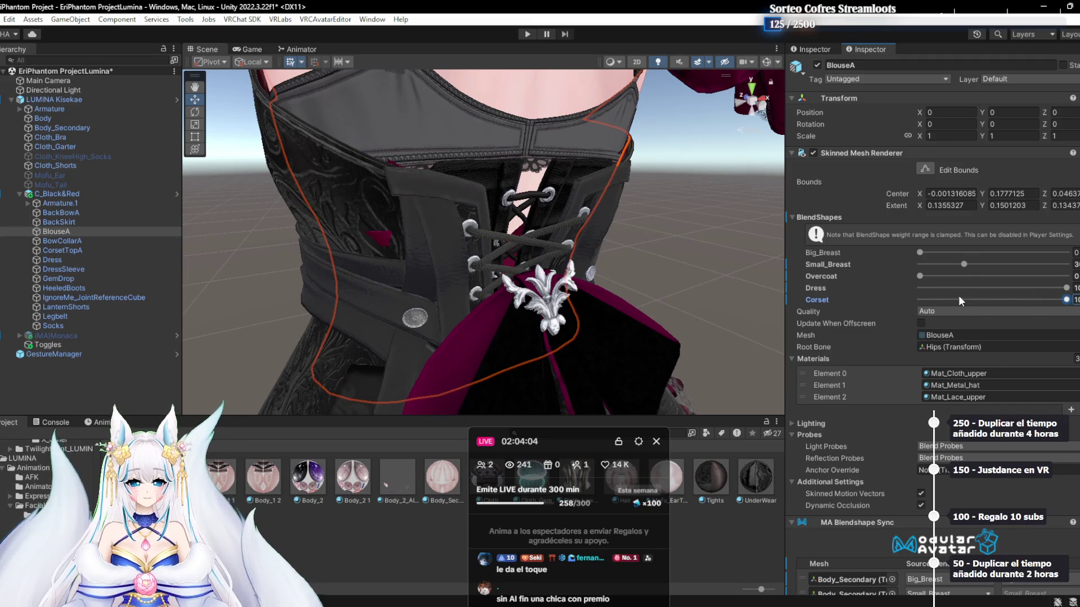
Inspect Body_Secondary's blendshapes, then step up the Hierarchy to the Dress piece
scroll("up", 3)
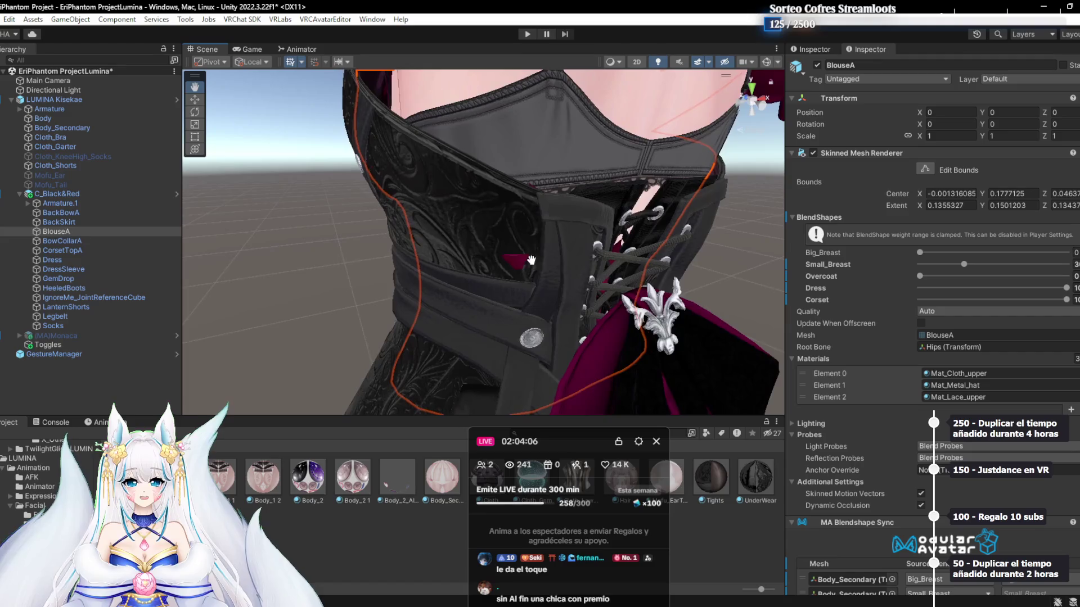
left_click(572, 272)
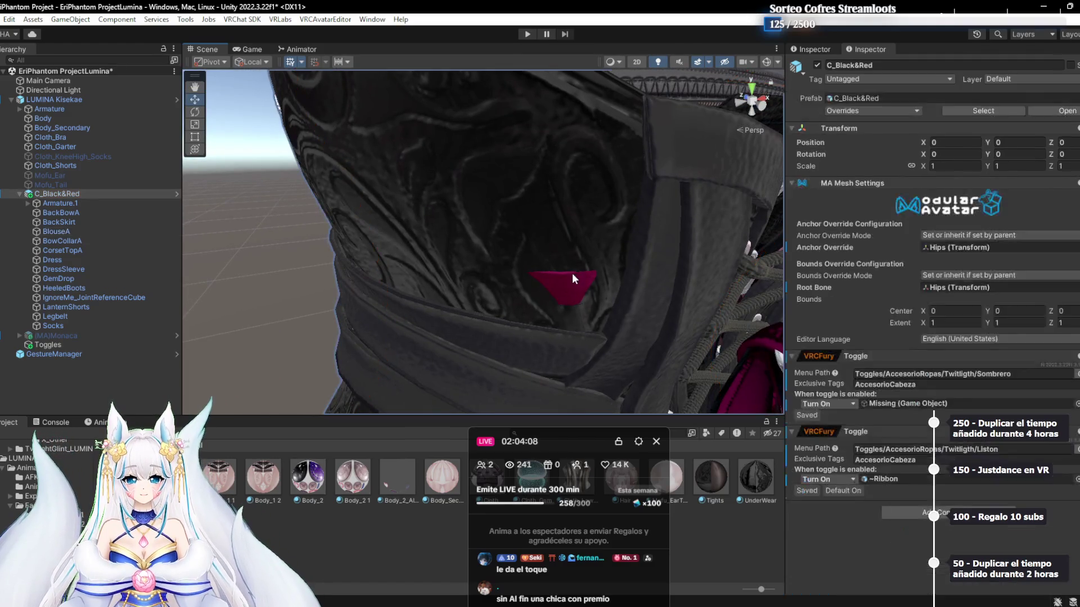
left_click(576, 282)
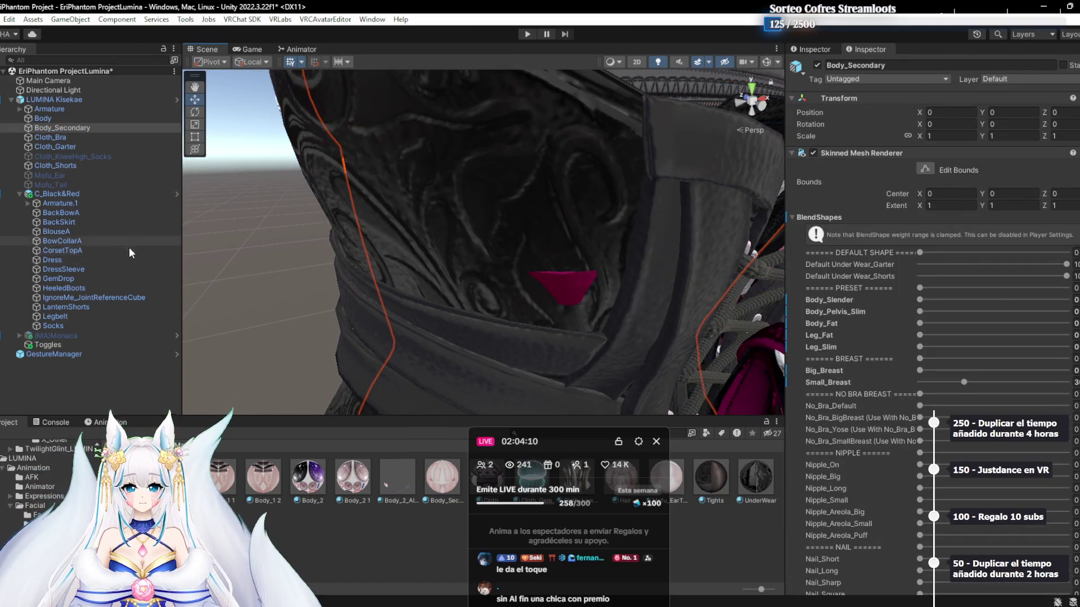
left_click(77, 325)
key("Up")
key("Up")
key("Up")
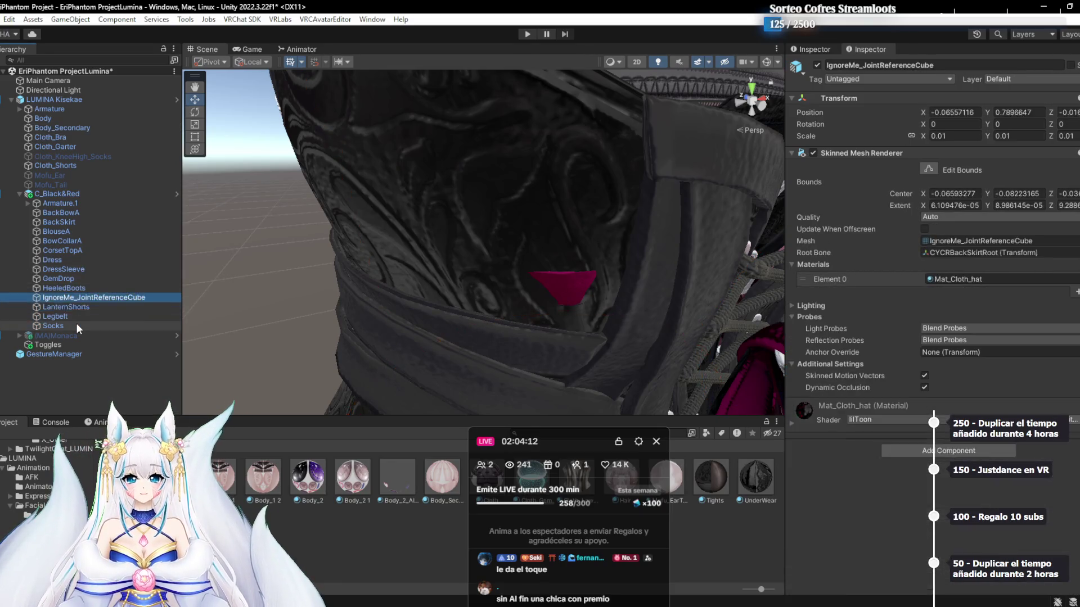
key("Up")
key("Up")
key("Up")
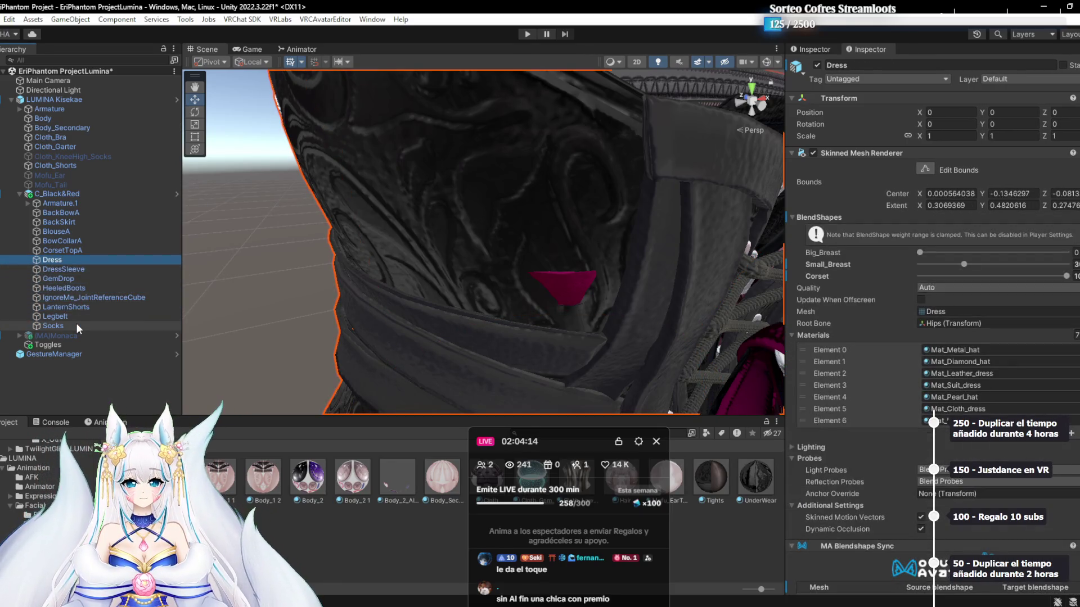
Toggle the Dress mesh off and on to compare the torso from the side
left_click(822, 66)
left_click(821, 66)
left_click(821, 66)
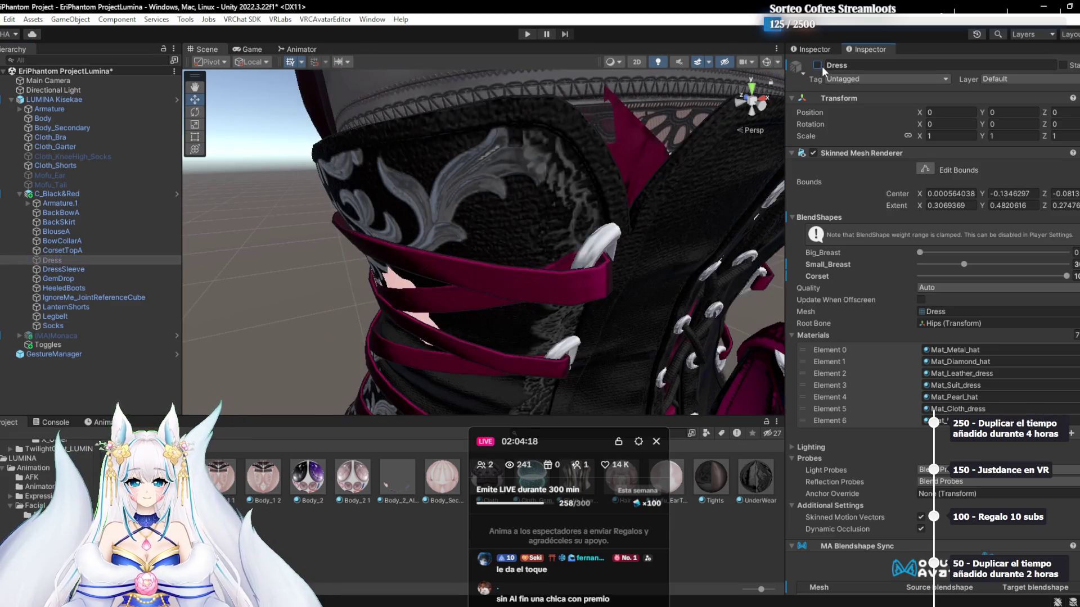
left_click_drag(495, 225, 588, 207)
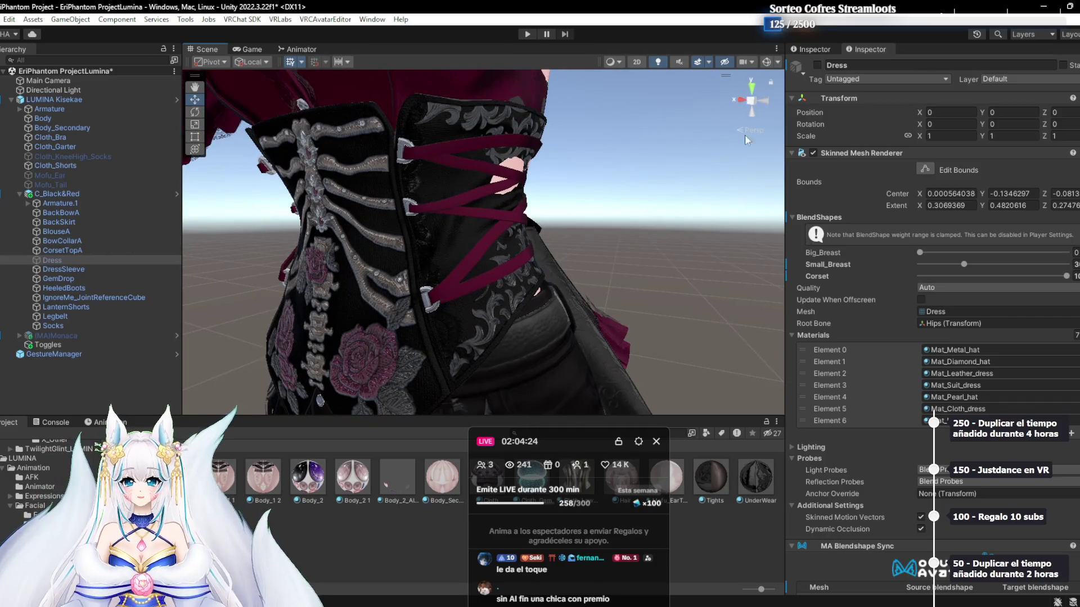
left_click(818, 66)
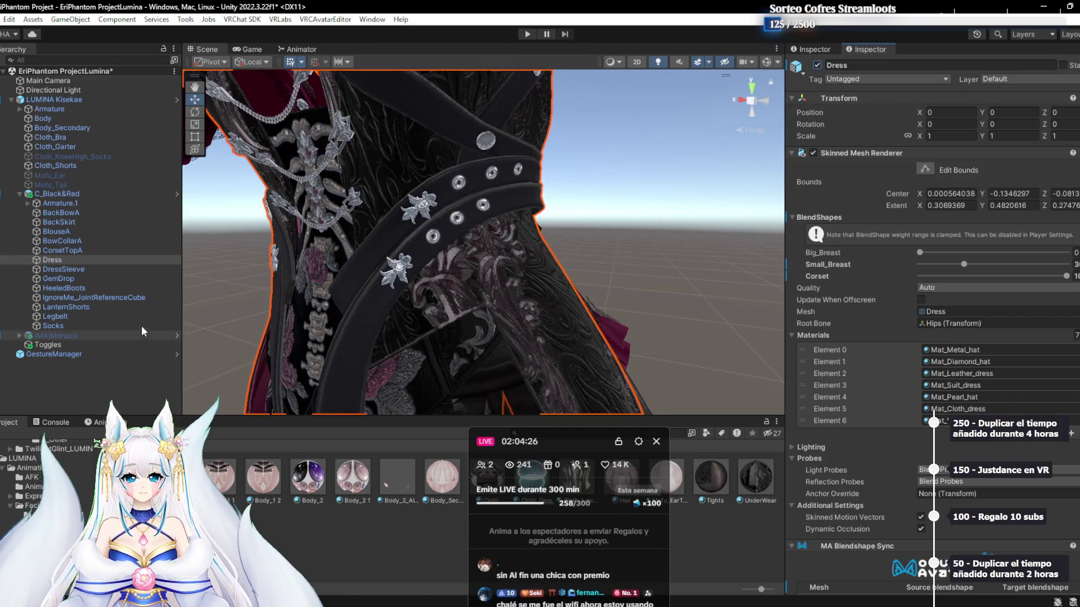
Raise CorsetTopA's Corset blendshape to 100 and check it from a close side view
left_click(107, 269)
left_click_drag(550, 185, 563, 258)
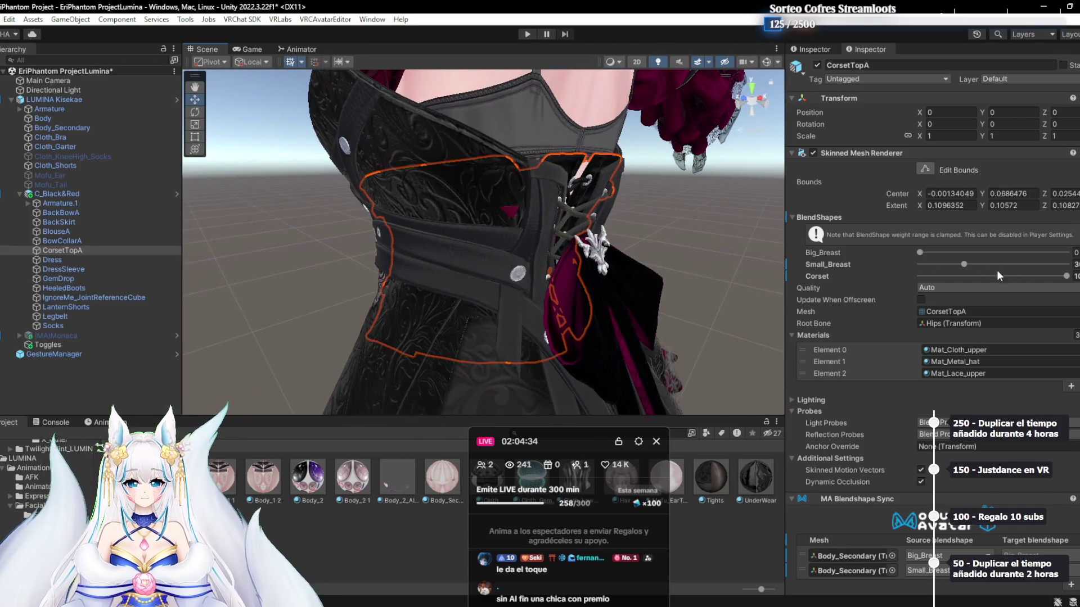
left_click_drag(1039, 279, 1077, 279)
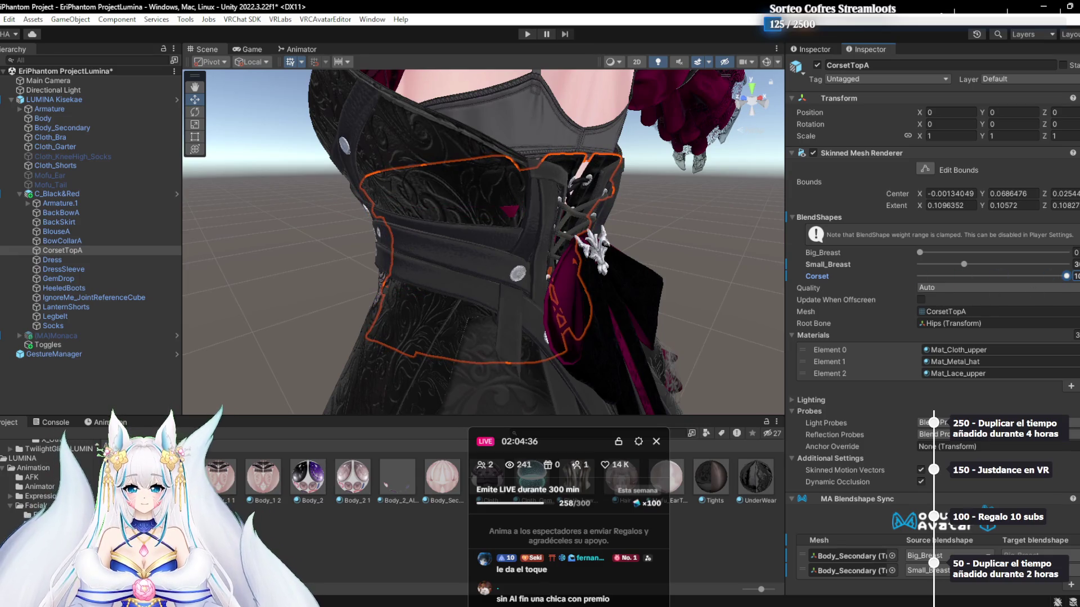
left_click_drag(507, 265, 717, 194)
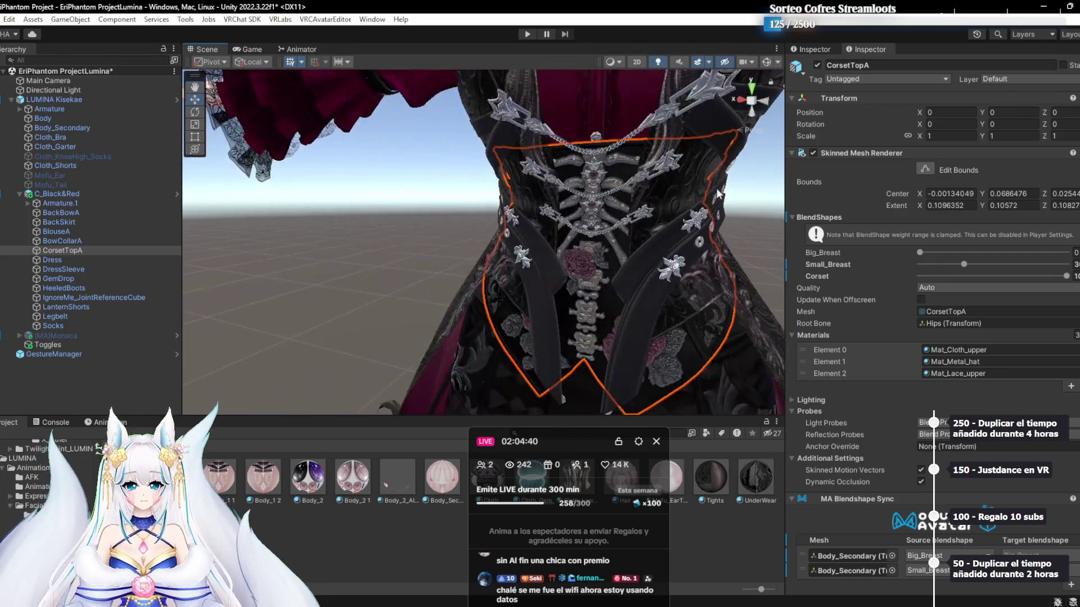
Hide CorsetTopA after comparing it on and off from the front
left_click(817, 66)
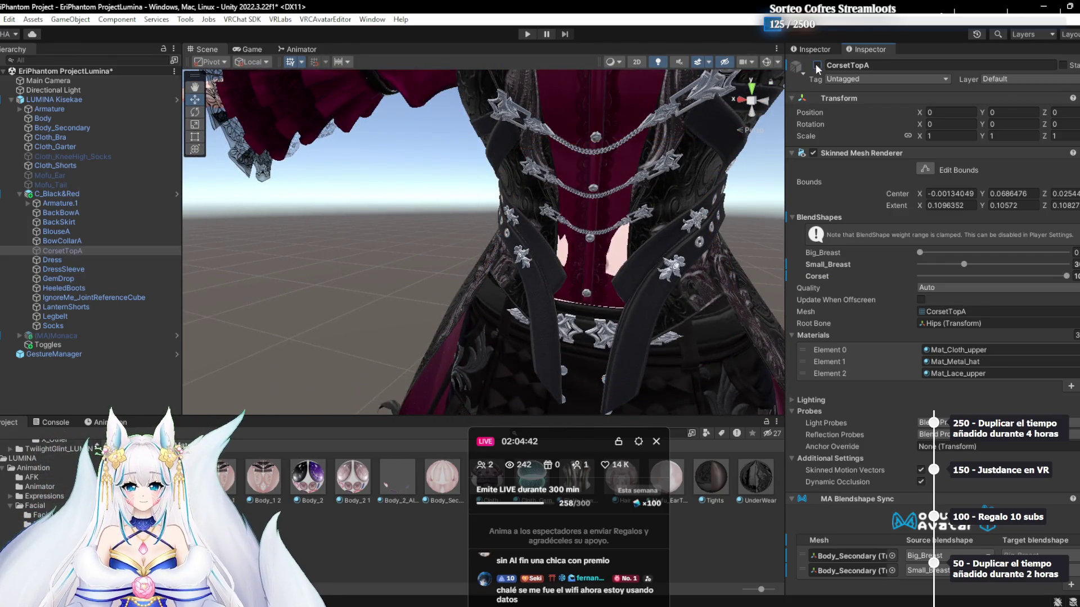
left_click(817, 66)
left_click(817, 67)
left_click_drag(613, 168, 569, 215)
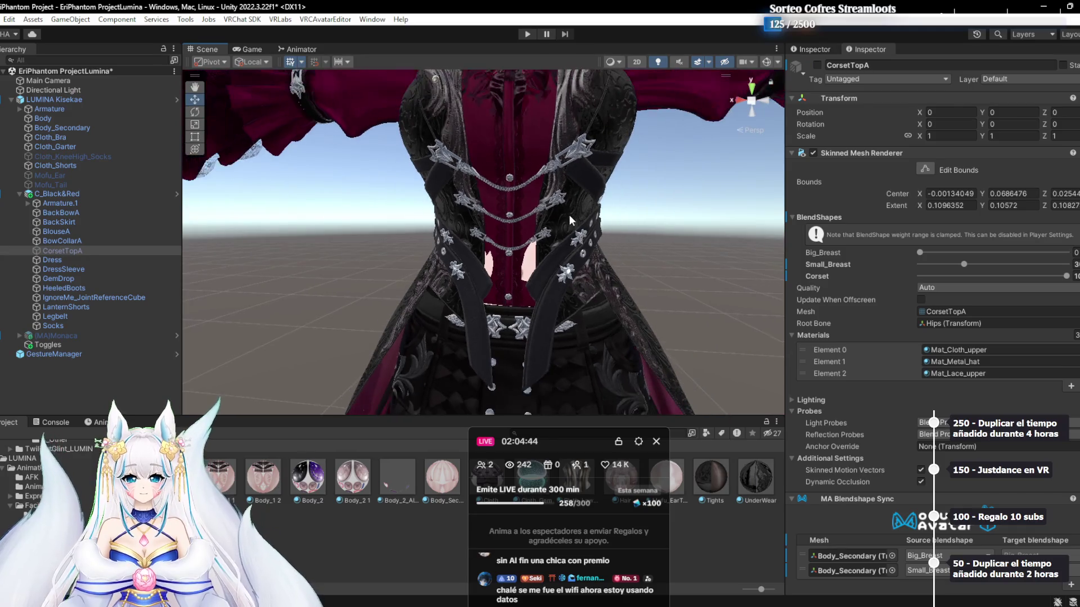
Leave the Dress's Corset blendshape at 100 and lower BlouseA's Corset blendshape to 0
left_click(73, 256)
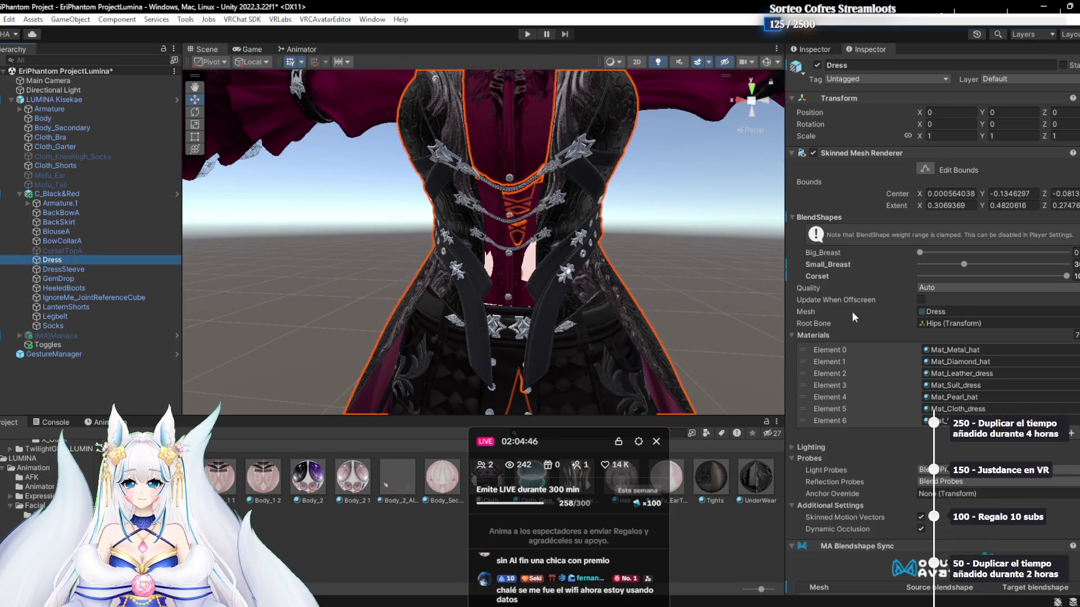
left_click_drag(967, 276, 1069, 276)
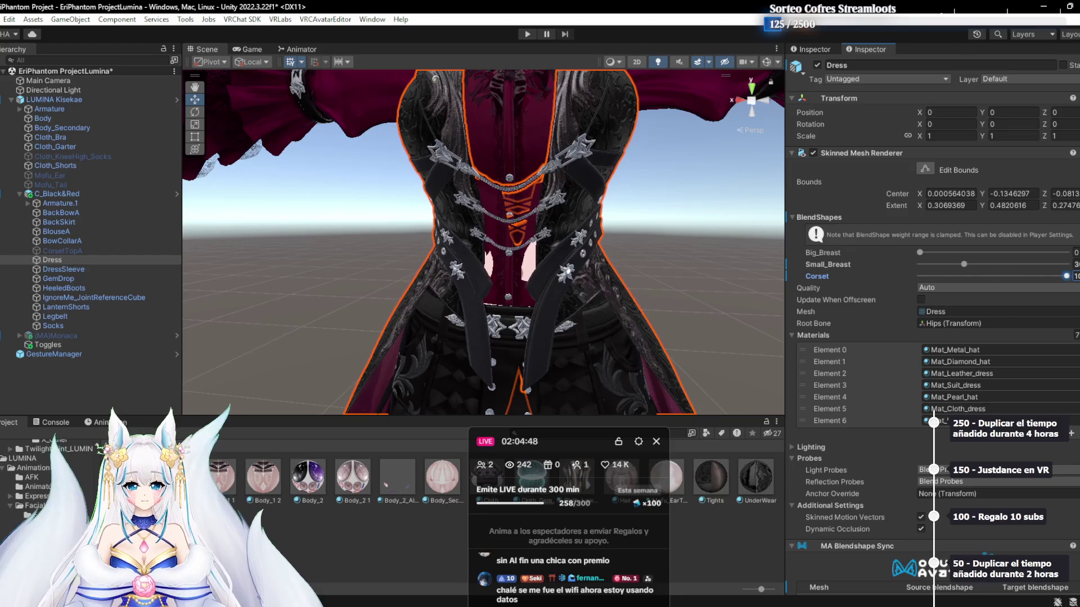
left_click(72, 251)
left_click(66, 231)
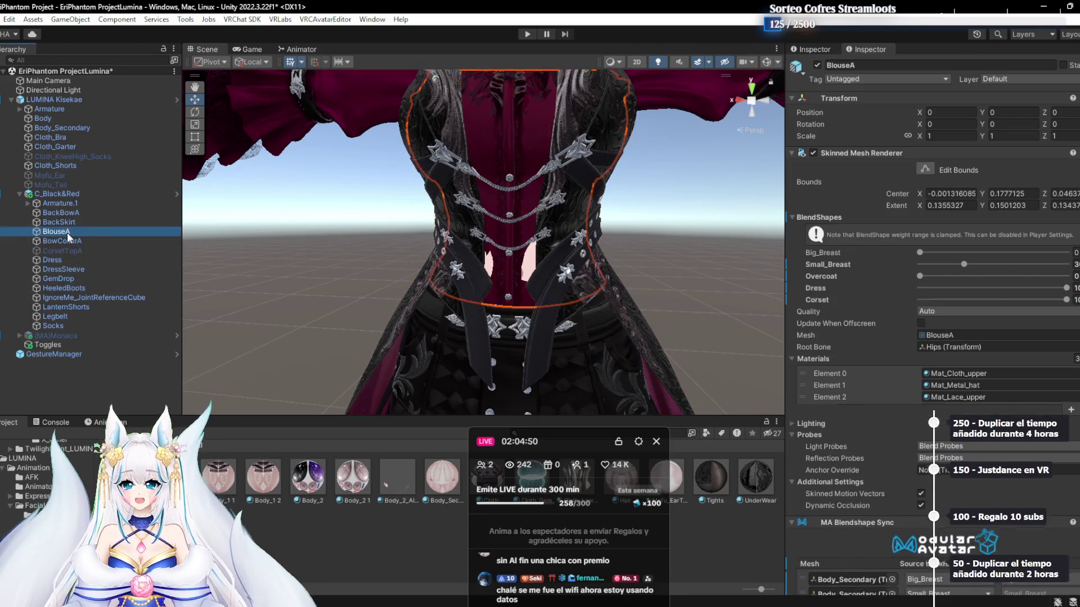
left_click(984, 287)
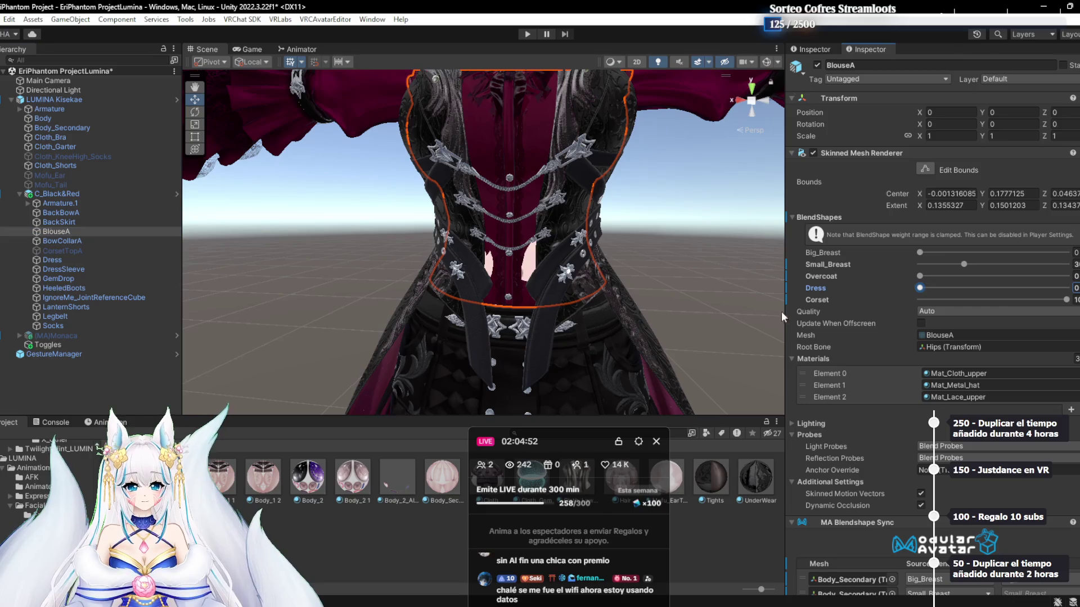
left_click_drag(1000, 301, 859, 310)
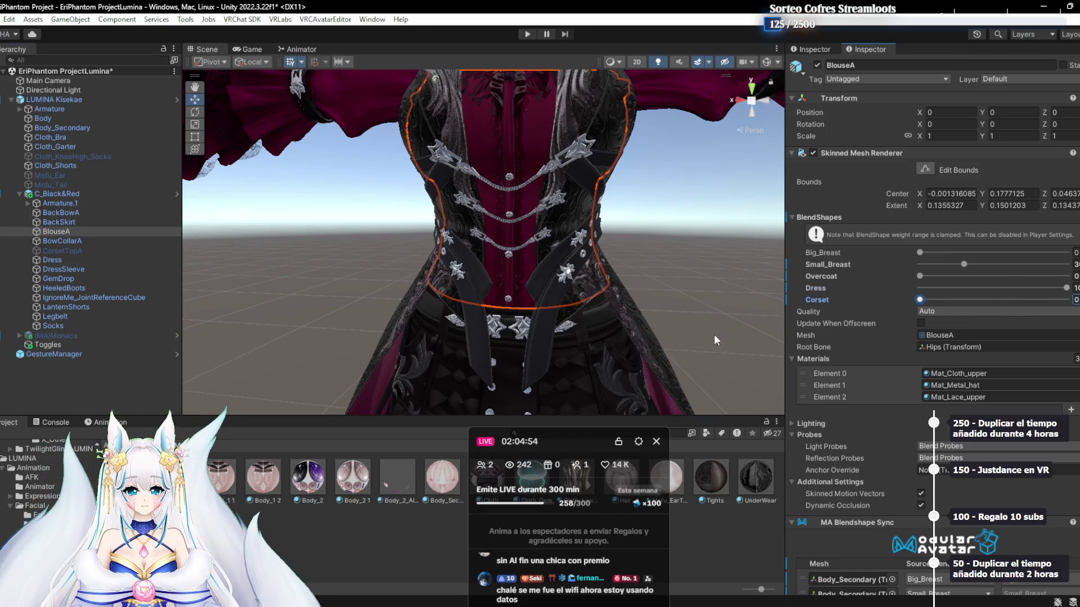
scroll("down", 3)
scroll("up", 3)
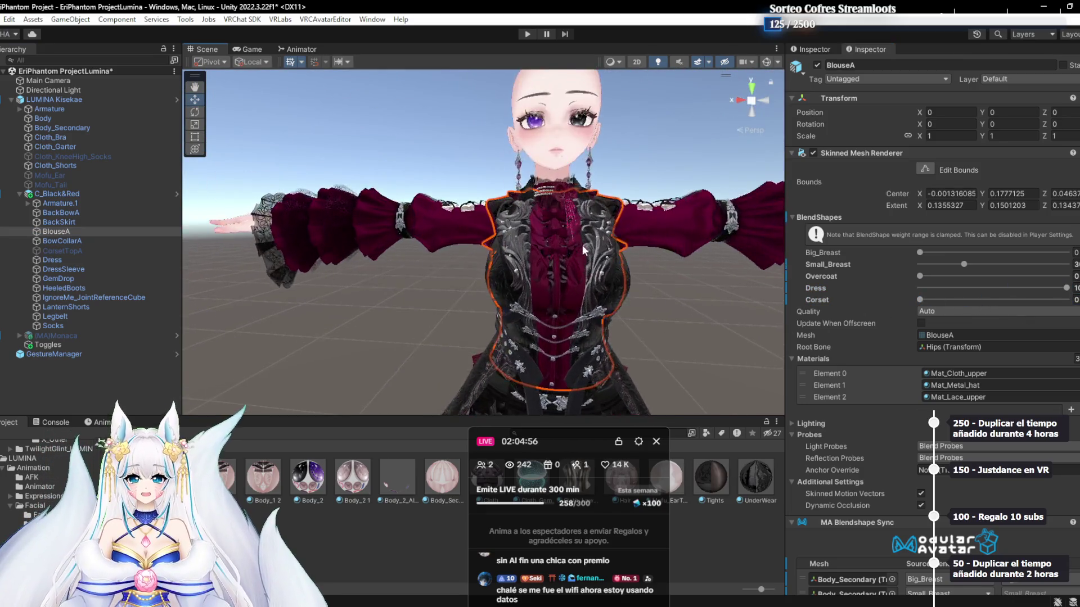
scroll("up", 3)
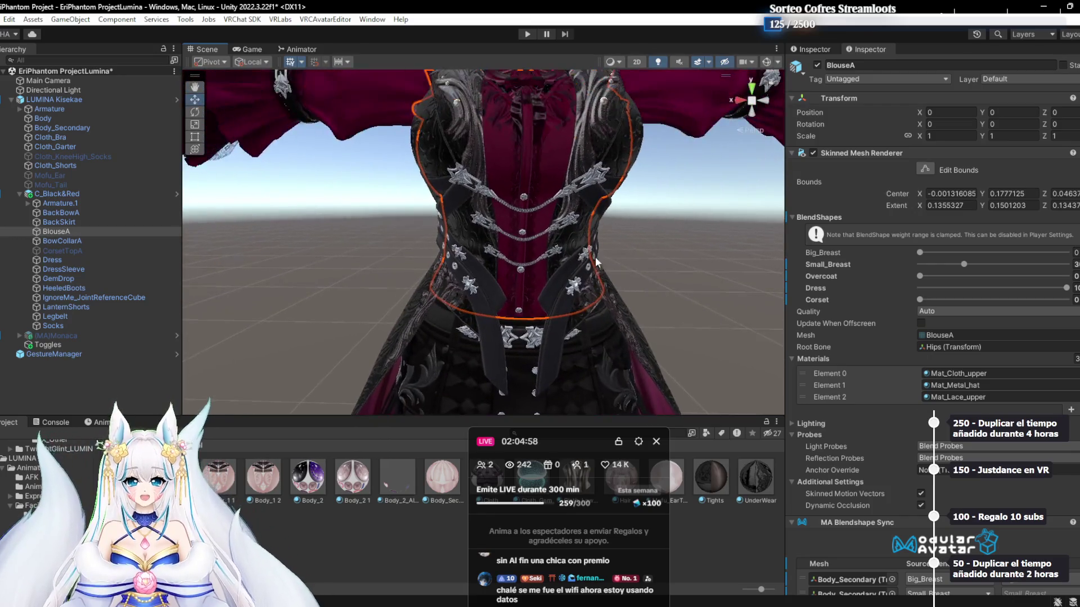
scroll("down", 3)
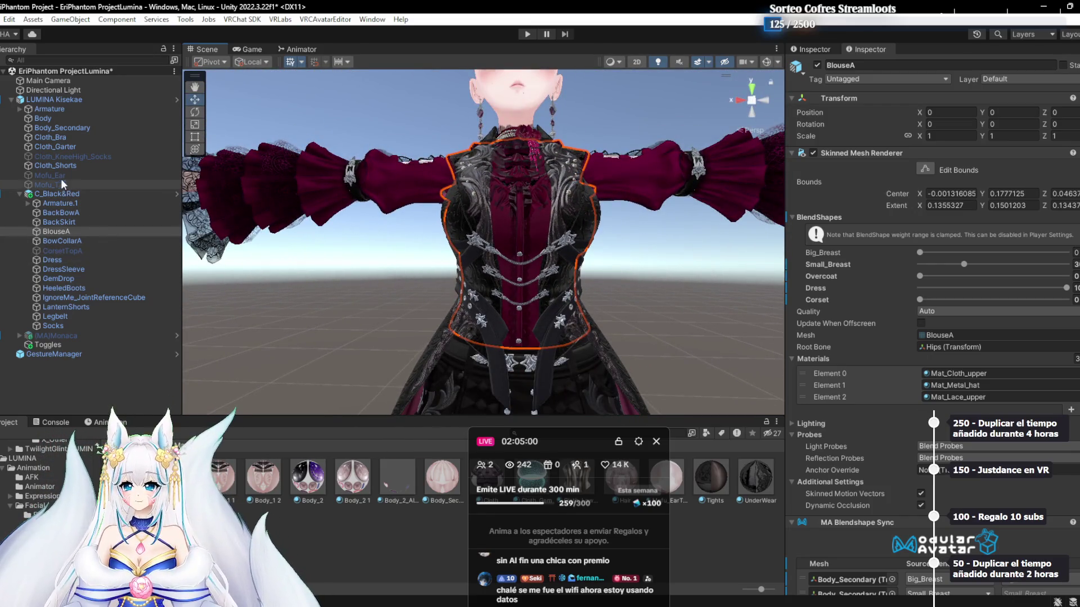
Frame the blouse and inspect its lace up close
left_click_drag(723, 249, 493, 258)
key("f")
scroll("up", 3)
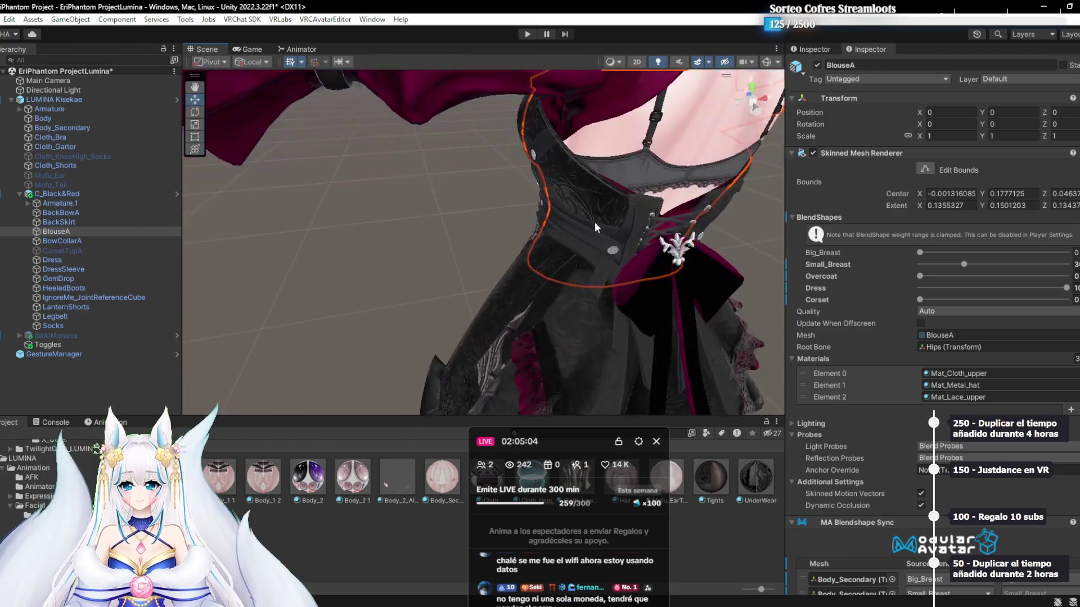
scroll("down", 3)
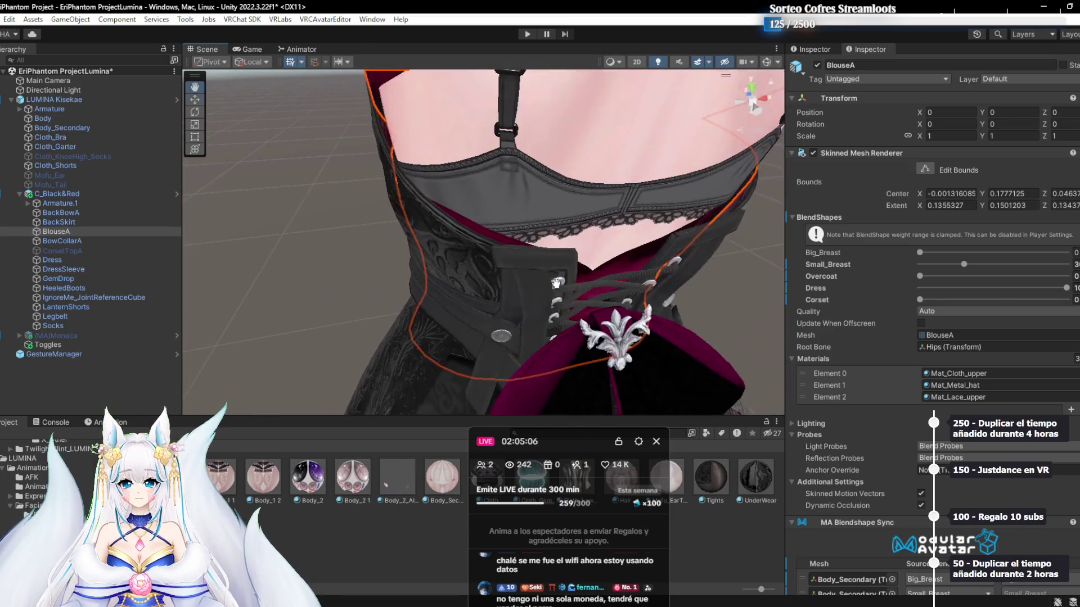
scroll("down", 3)
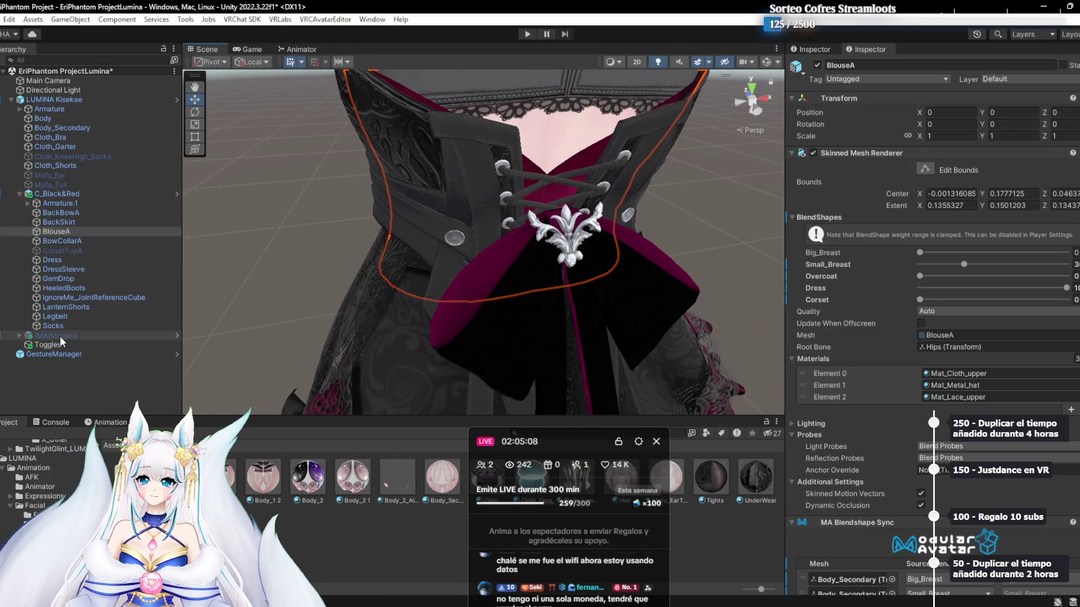
Re-enable the (MA)Monaca hair, check it from behind, and select C_Black&Red
left_click(59, 336)
left_click_drag(462, 225, 530, 189)
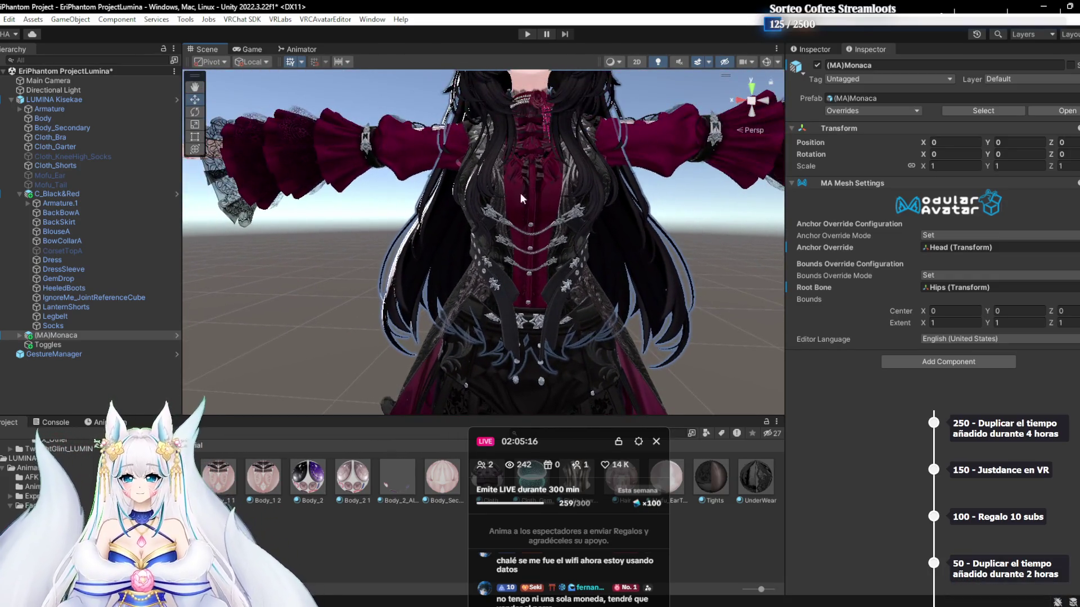
left_click(53, 193)
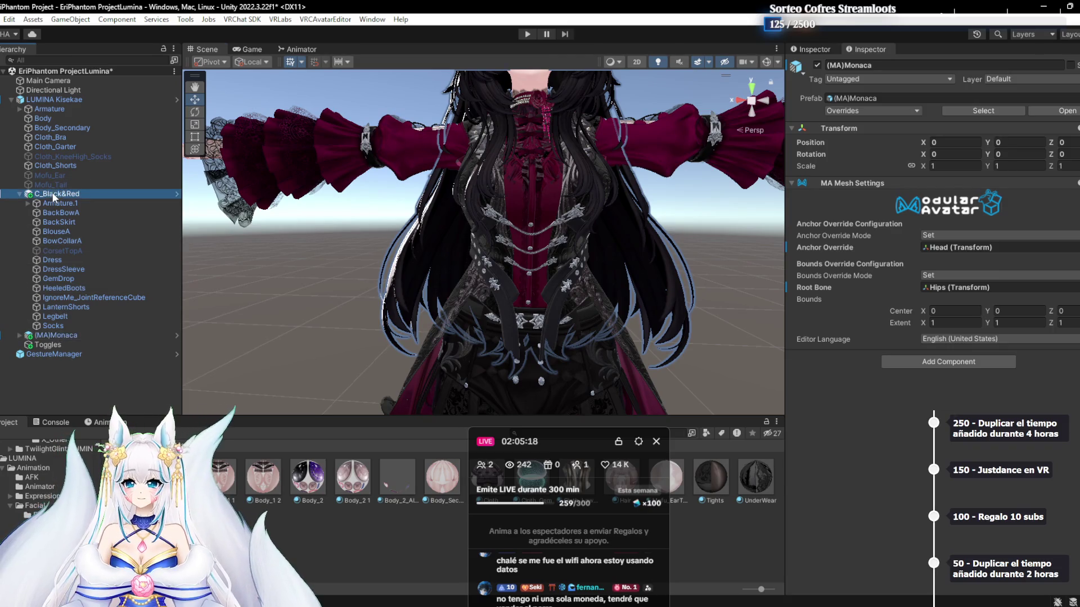
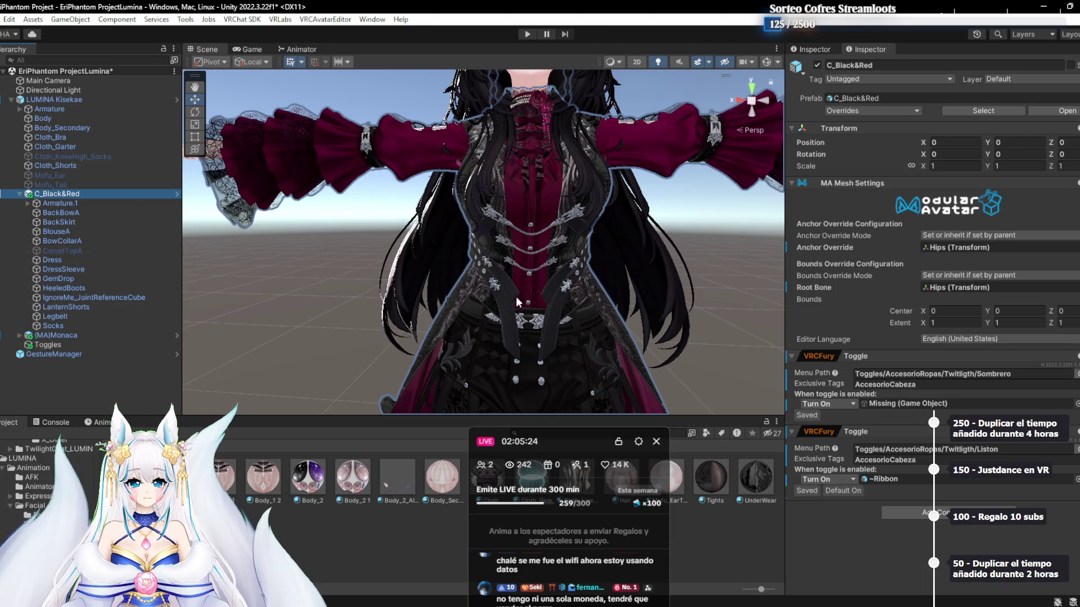
Select BlouseA and step back through recent outfit edits, restoring the Monaca hair
scroll("down", 3)
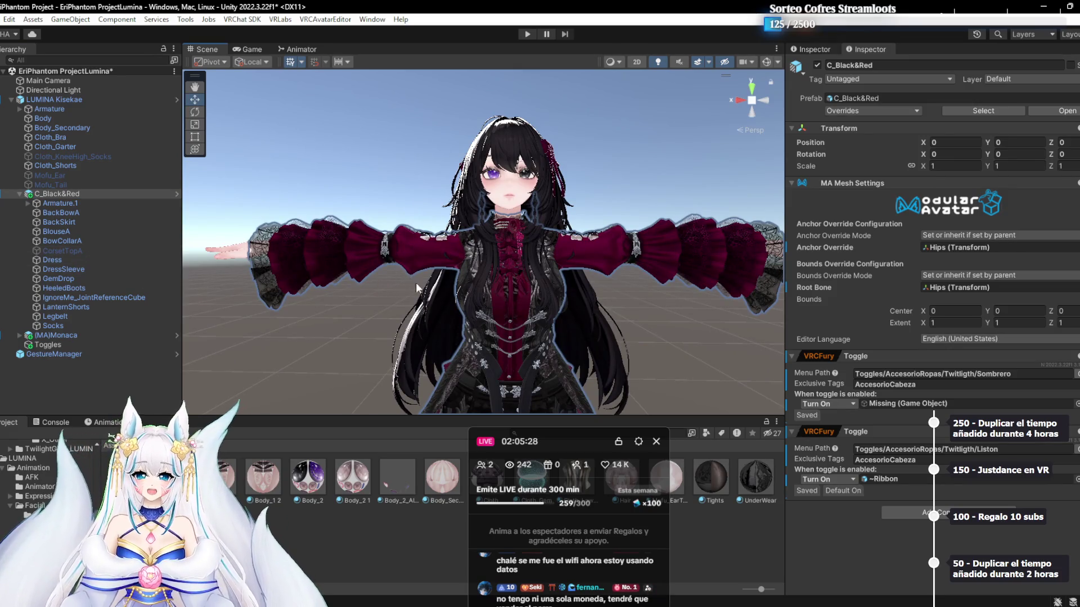
left_click(433, 295)
key("Down")
key("Down")
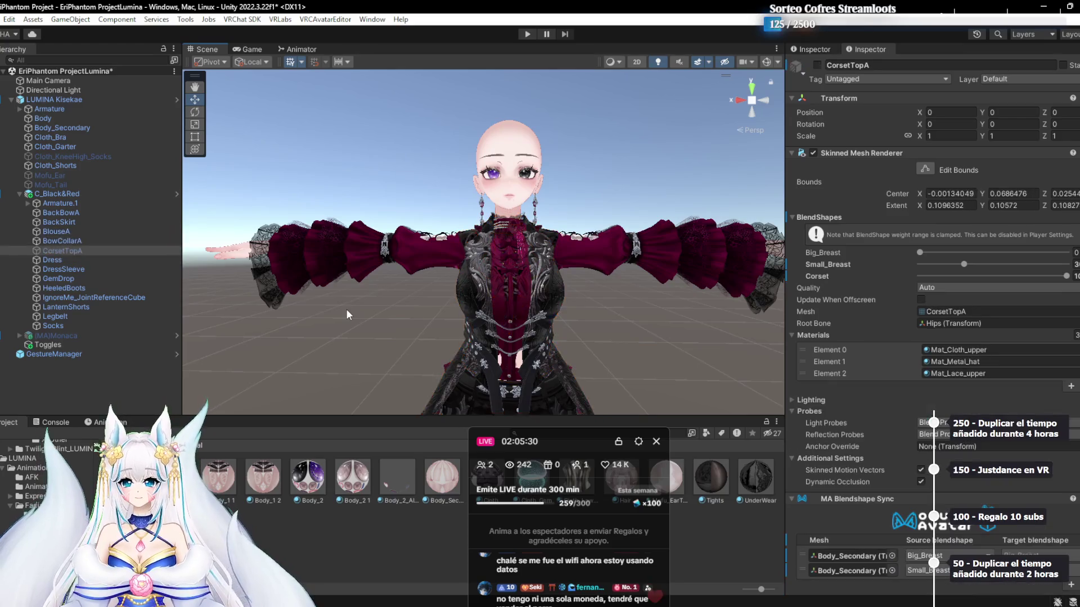
key("alt+shift+a")
key("Down")
key("Up")
key("Up")
key("Up")
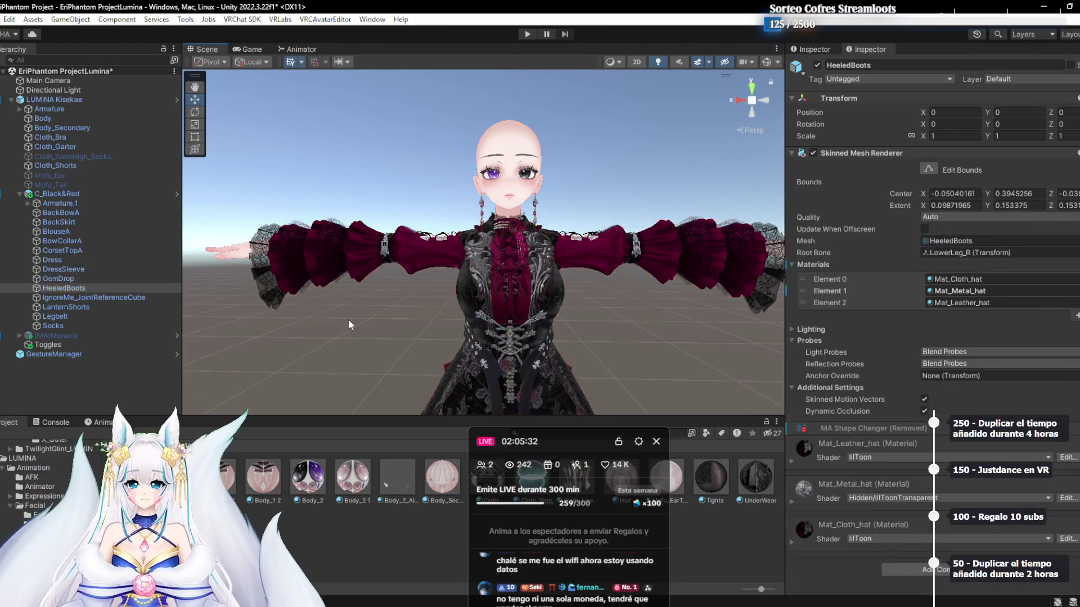
key("Down")
key("Down")
key("Down")
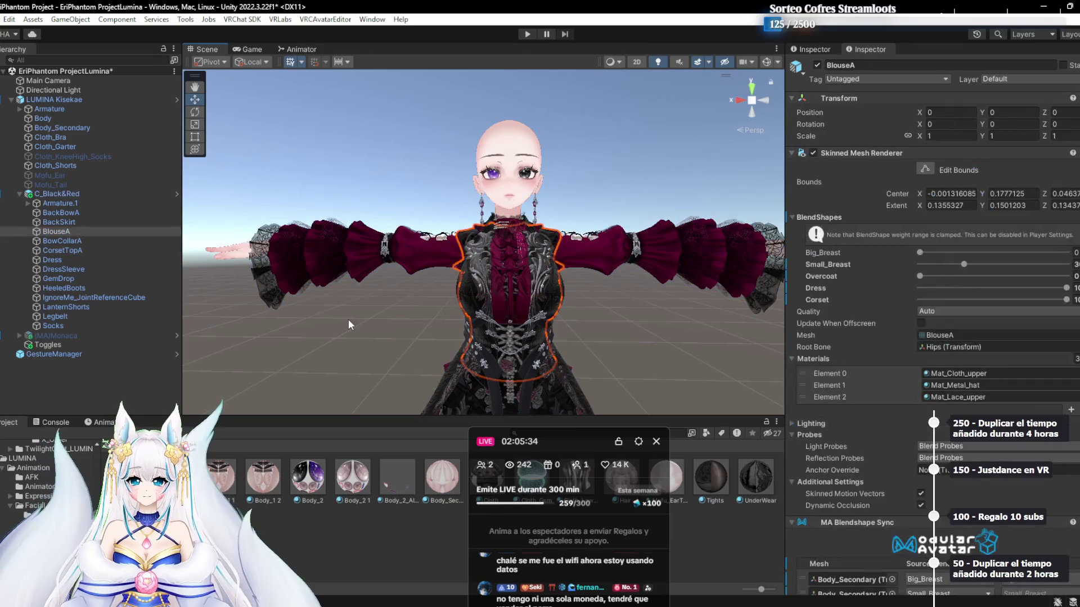
key("Down")
key("Down")
key("Down")
key("alt+shift+a")
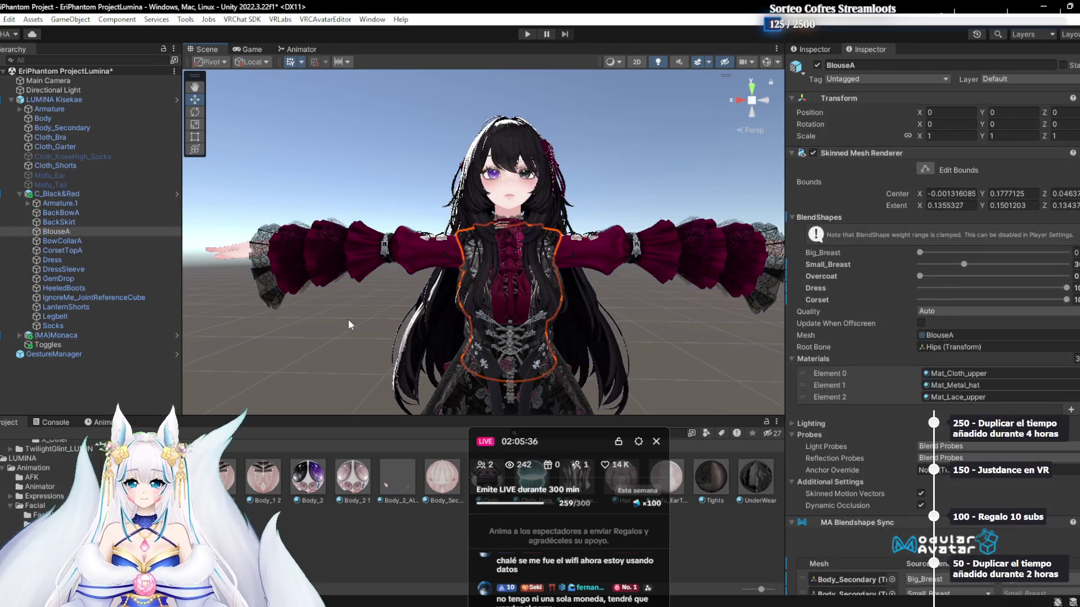
Redo to restore BackBowB and BloomHat, then delete the stray BackBowB item
key("ctrl+z")
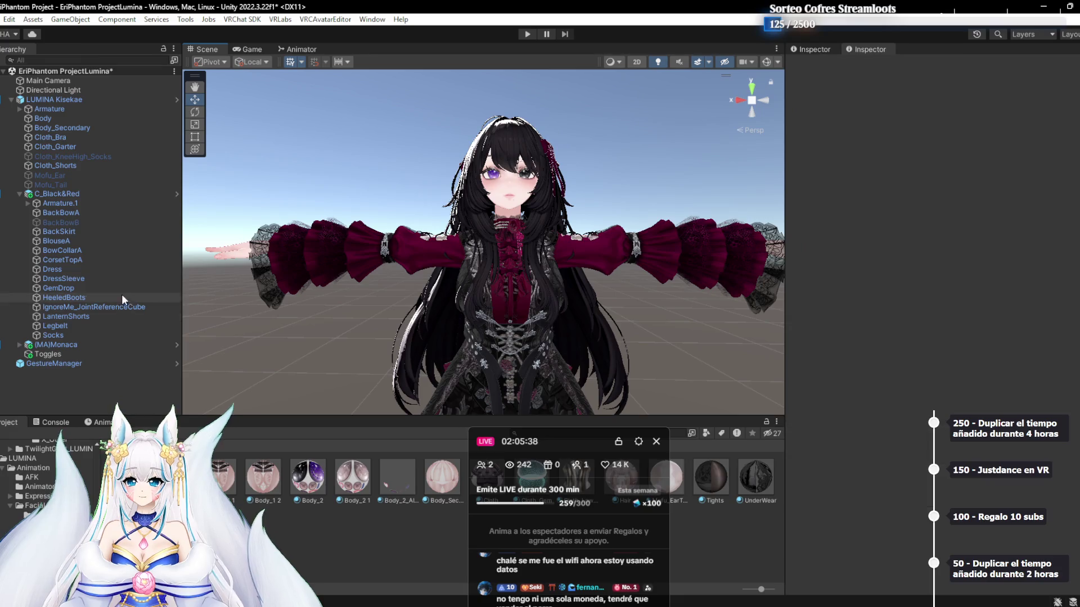
left_click(97, 225)
left_click(821, 65)
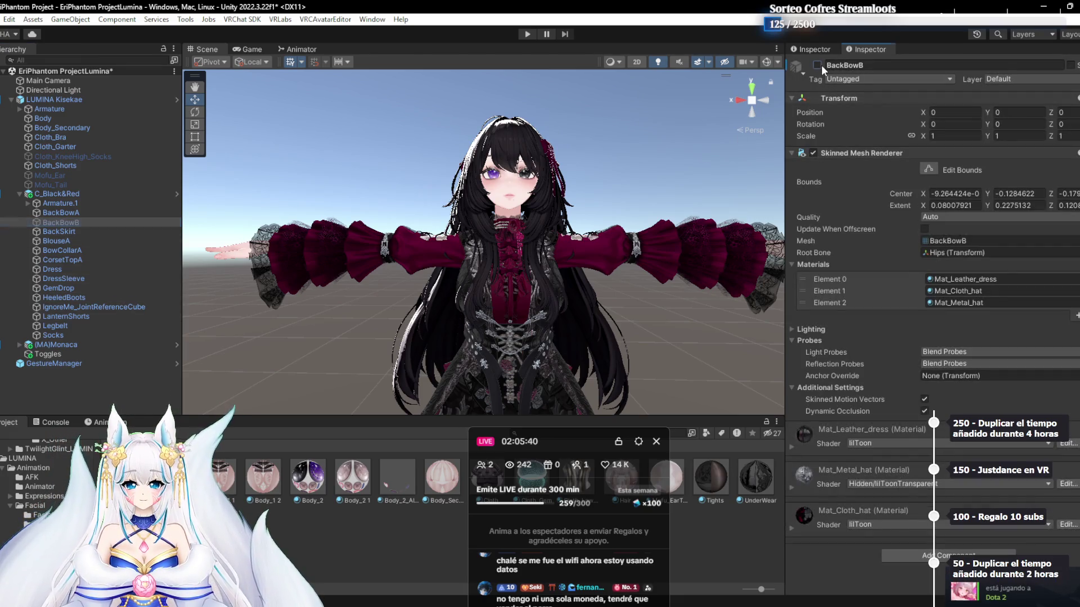
key("ctrl+z")
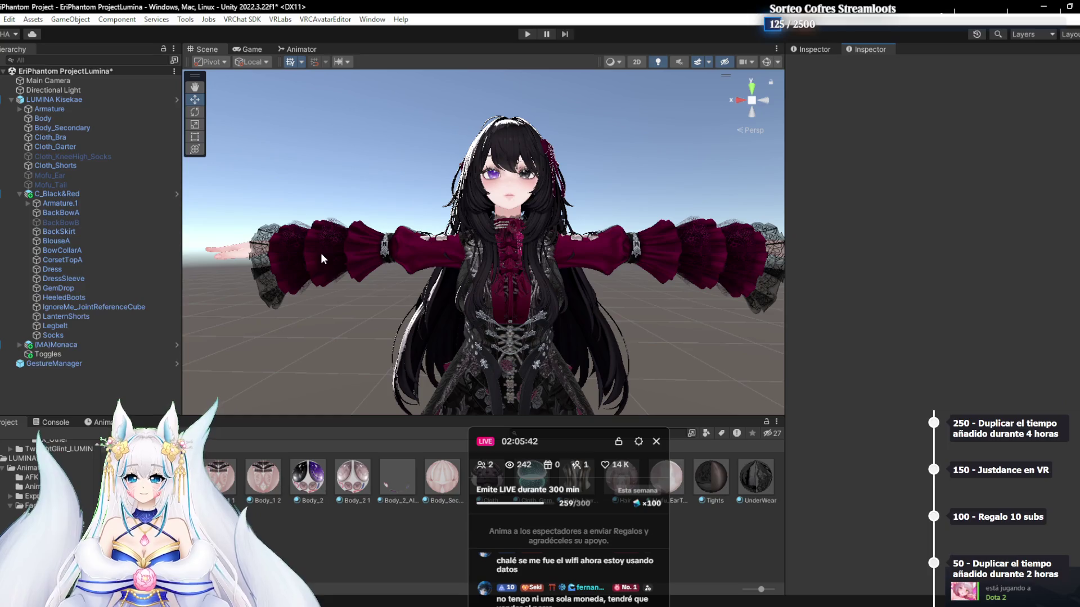
left_click(99, 223)
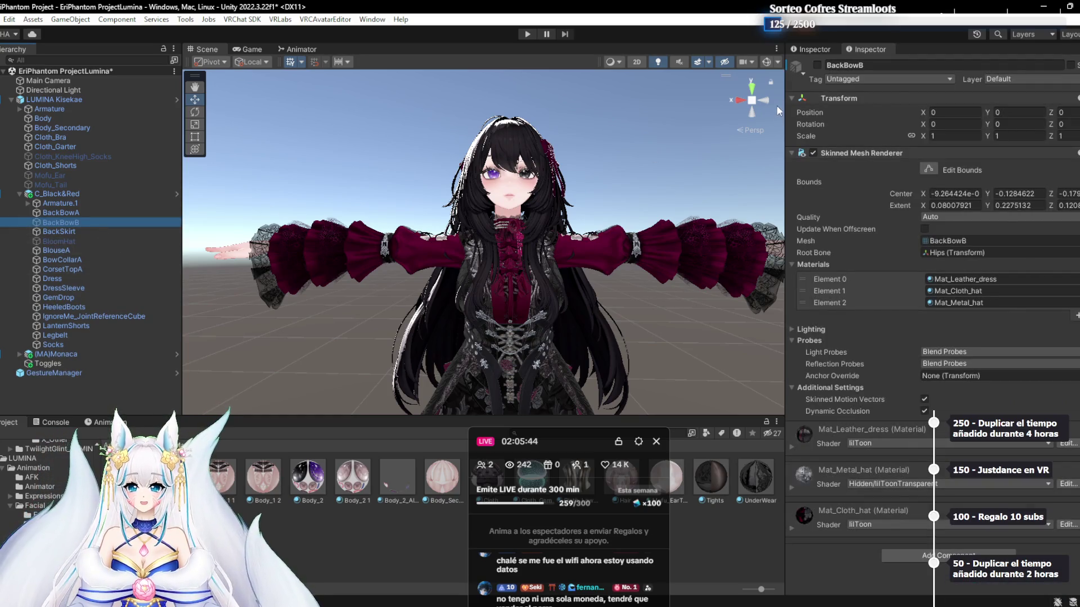
left_click(79, 221)
key("Delete")
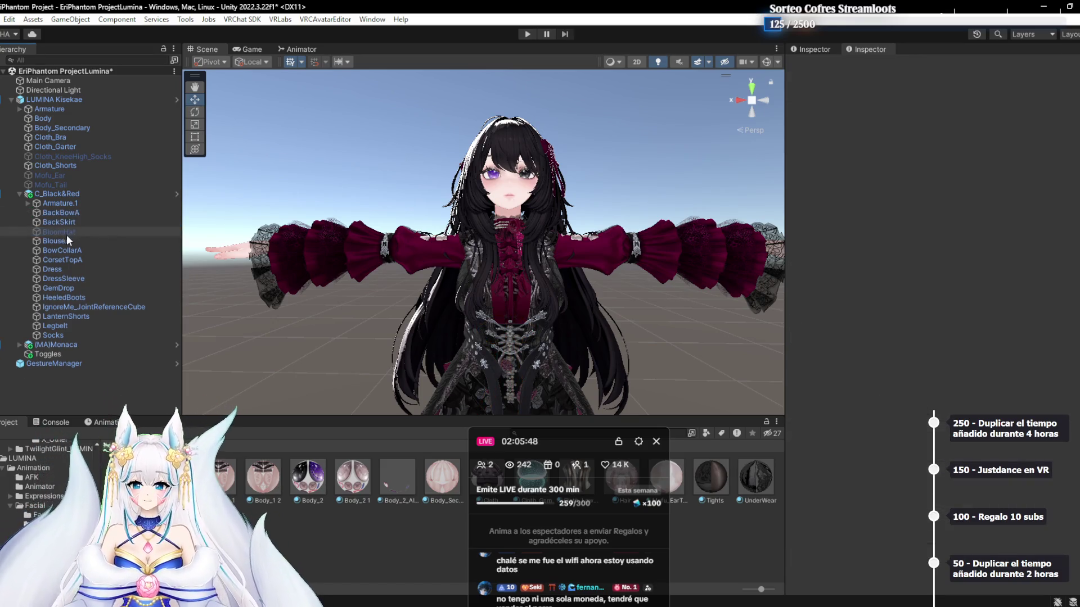
Untick CorsetTopA's active checkbox to hide the corset on the avatar
left_click(59, 268)
left_click(60, 277)
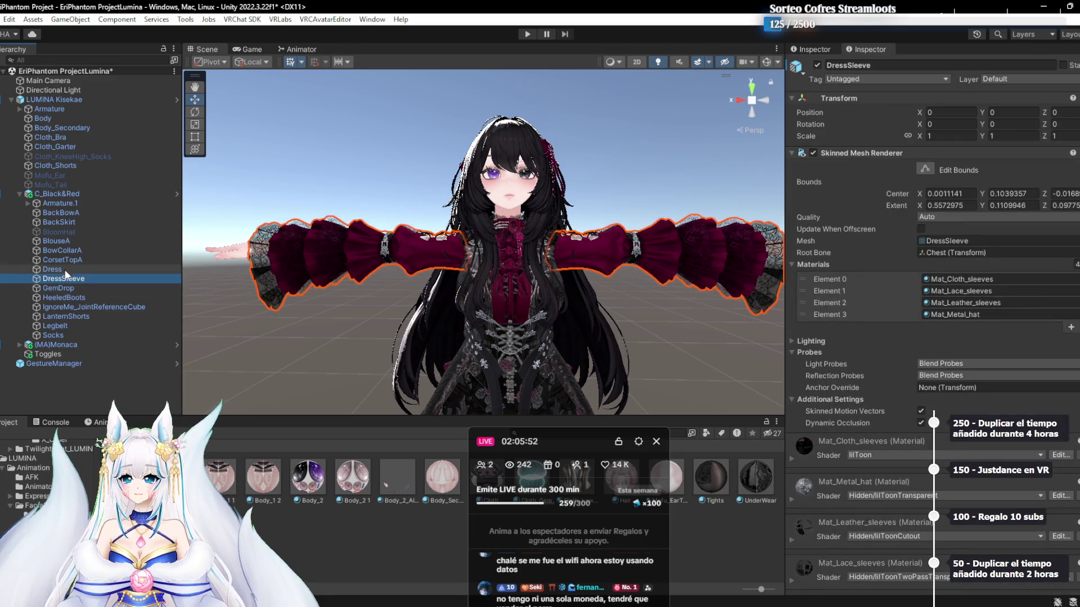
left_click(65, 260)
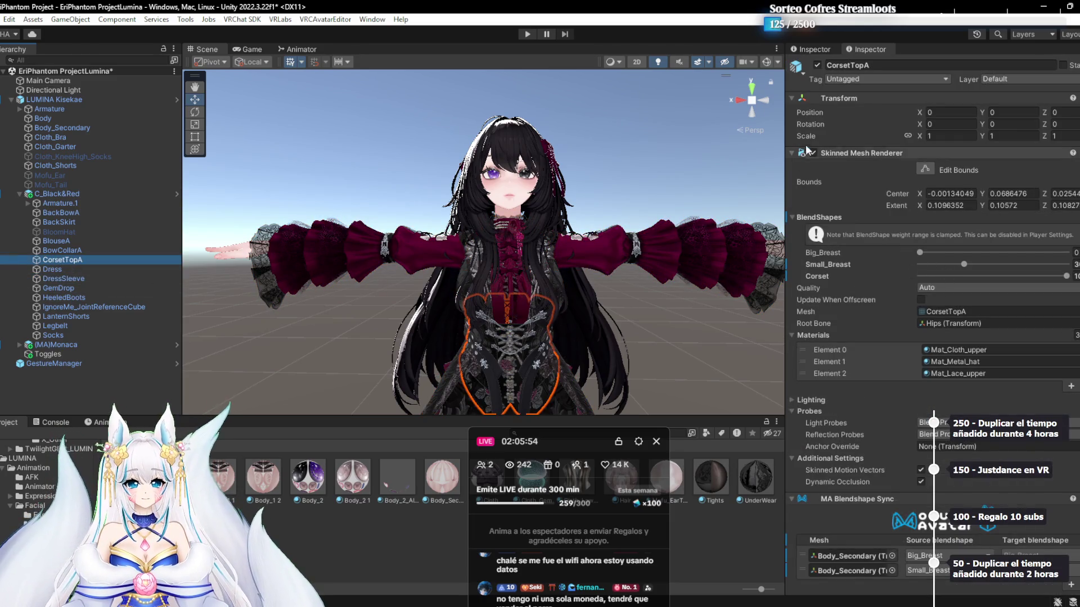
left_click(818, 65)
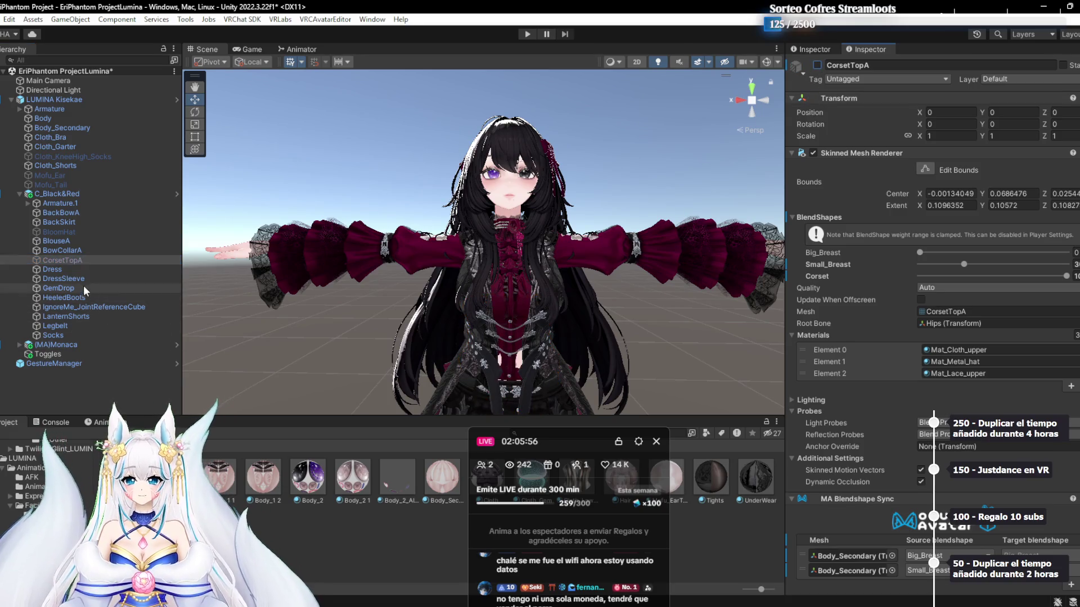
left_click(52, 269)
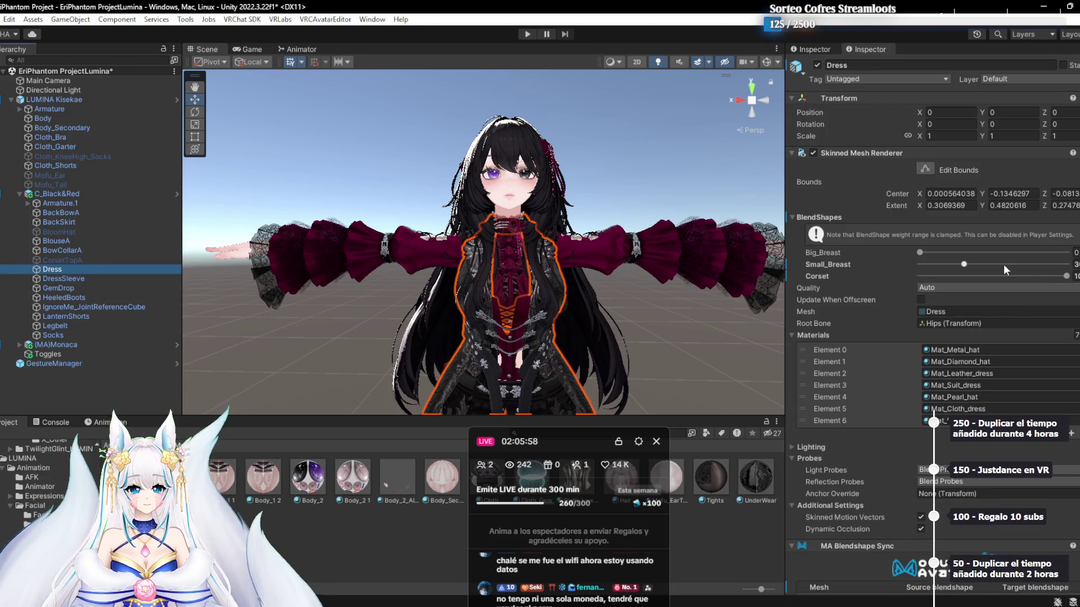
Drag the Corset shape key to 0 on both the Dress and BlouseA meshes
left_click_drag(1004, 275, 916, 277)
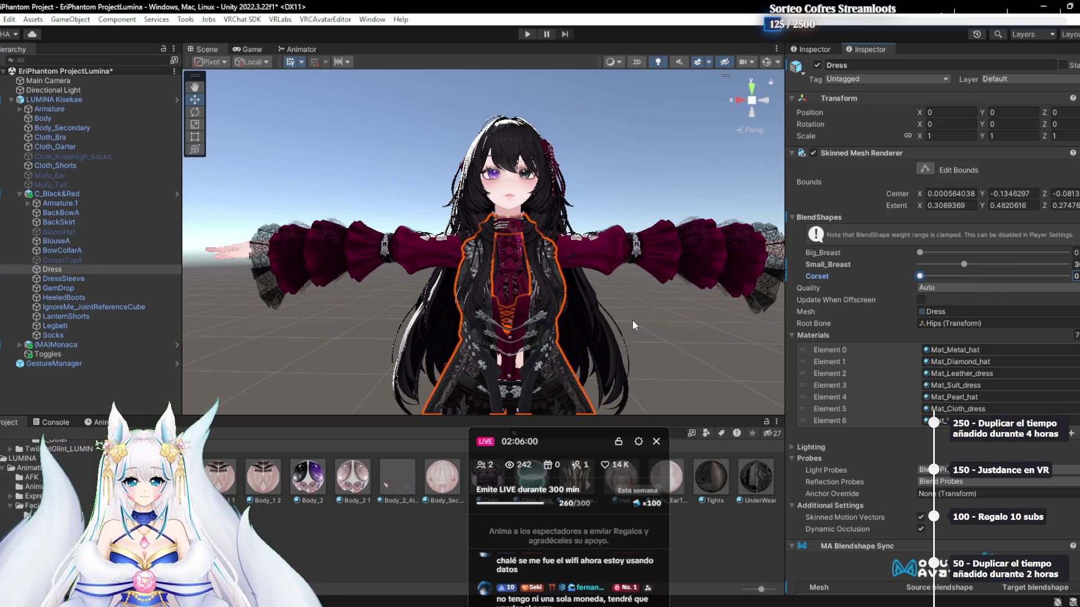
left_click(66, 279)
left_click(78, 261)
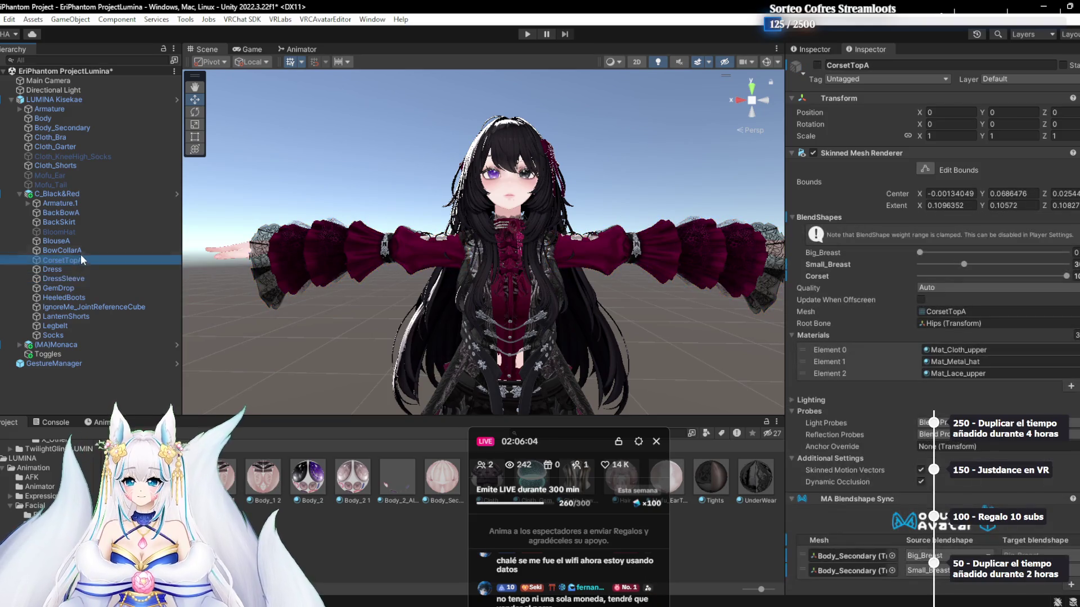
key("alt+shift+a")
left_click(92, 238)
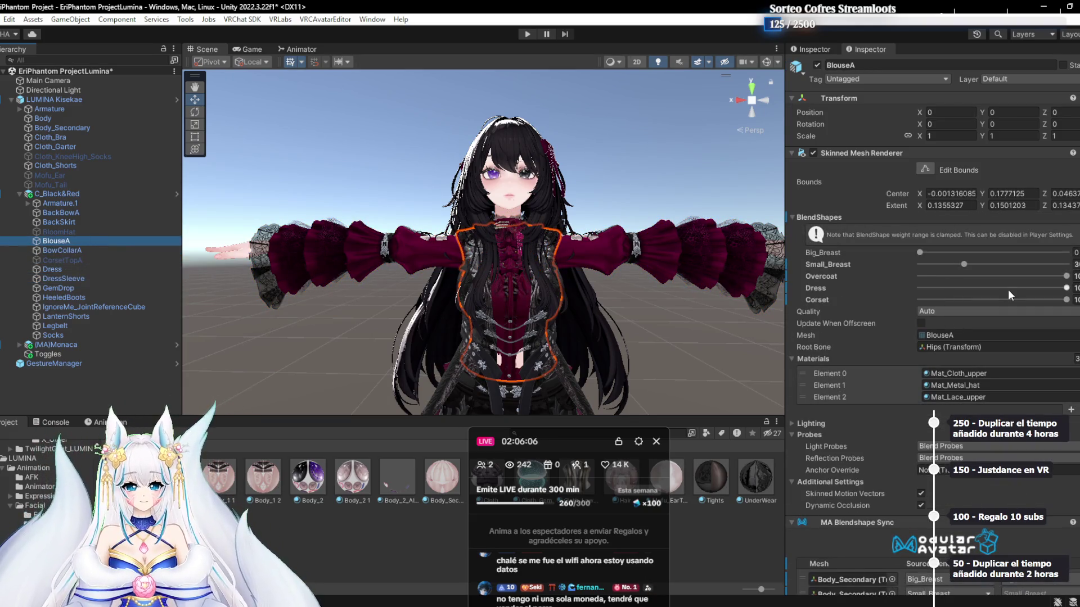
left_click_drag(1003, 298, 918, 300)
Orbit and frame the Scene view to inspect the blouse torso without the corset
scroll("up", 3)
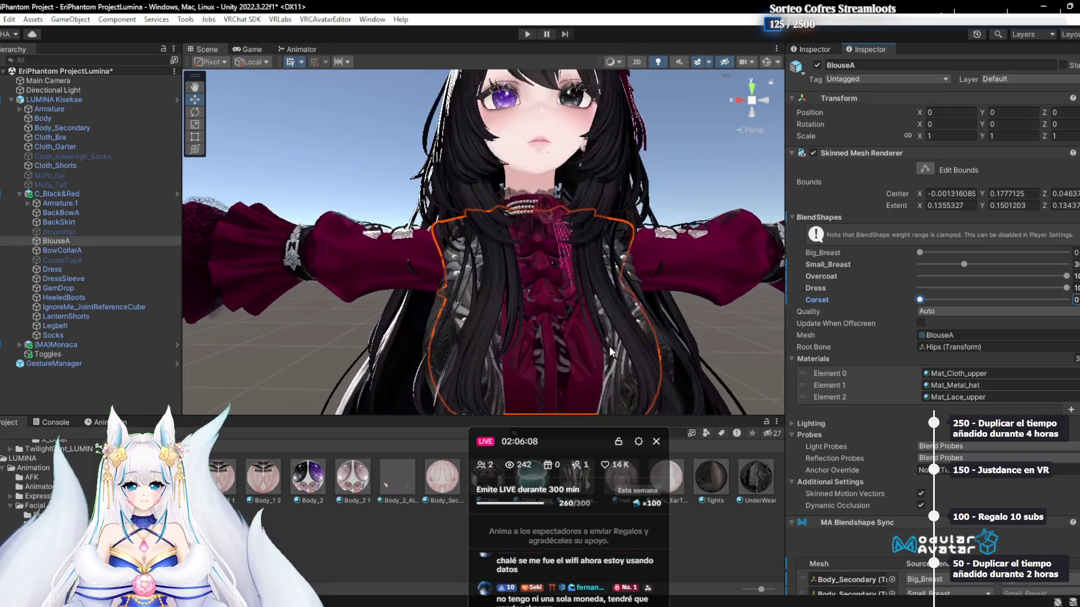
left_click_drag(581, 293, 849, 273)
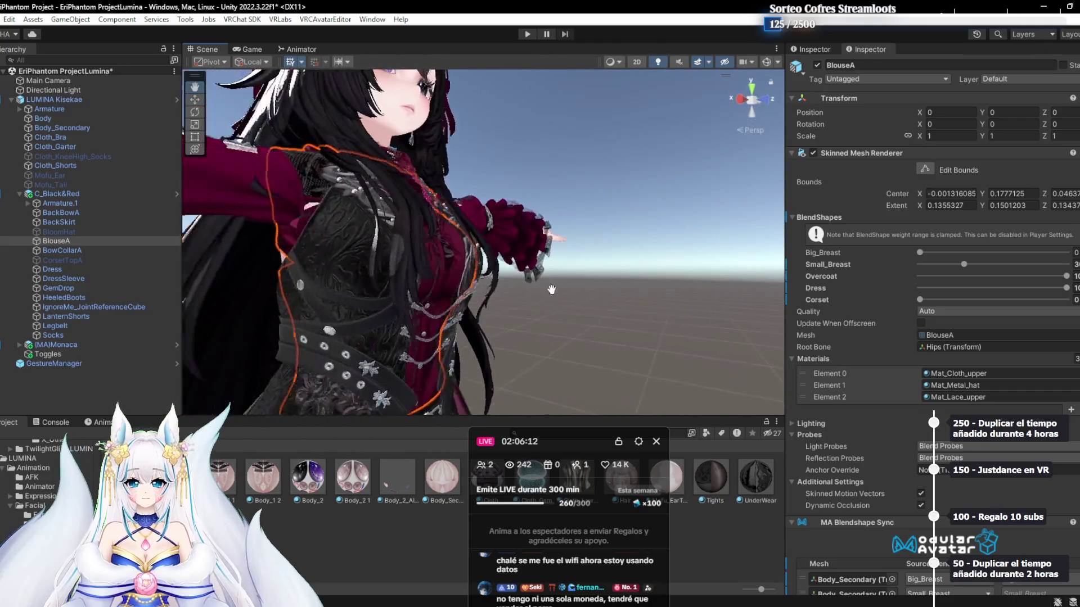
key("f")
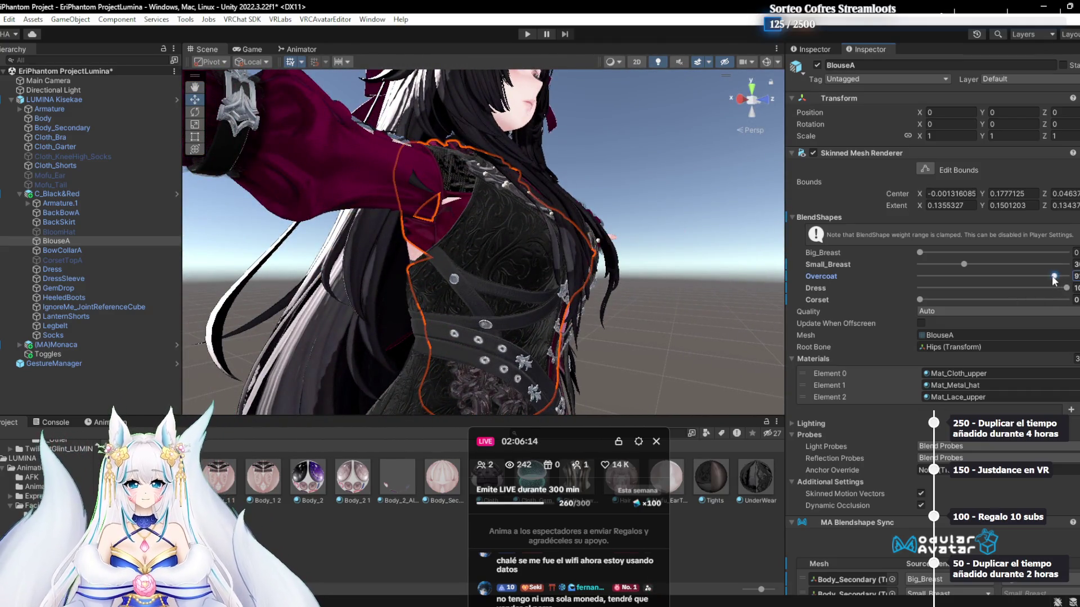
left_click_drag(640, 295, 511, 270)
scroll("up", 3)
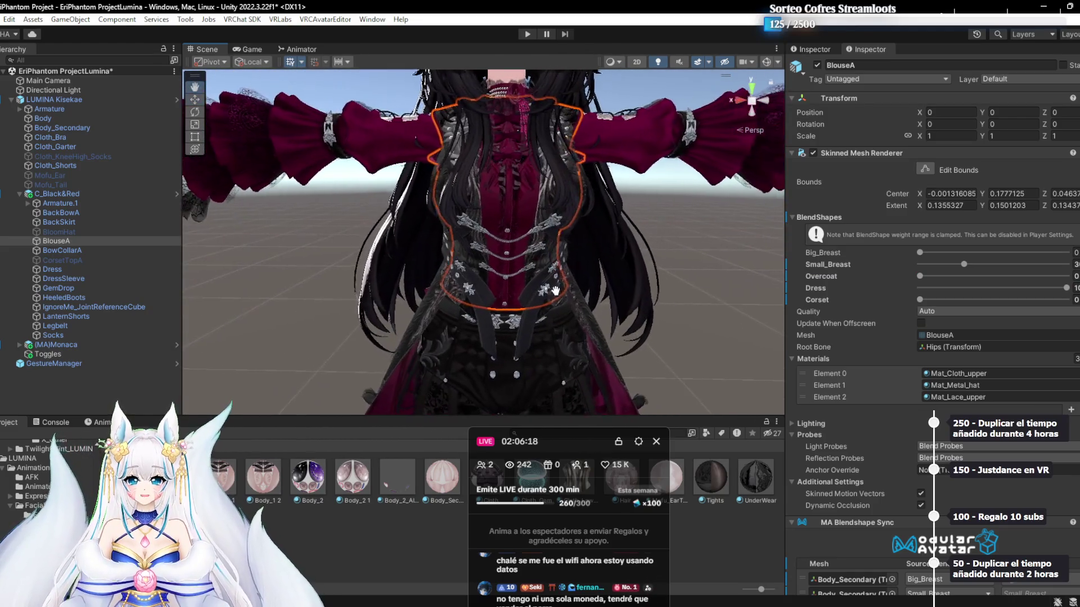
left_click_drag(577, 443, 409, 131)
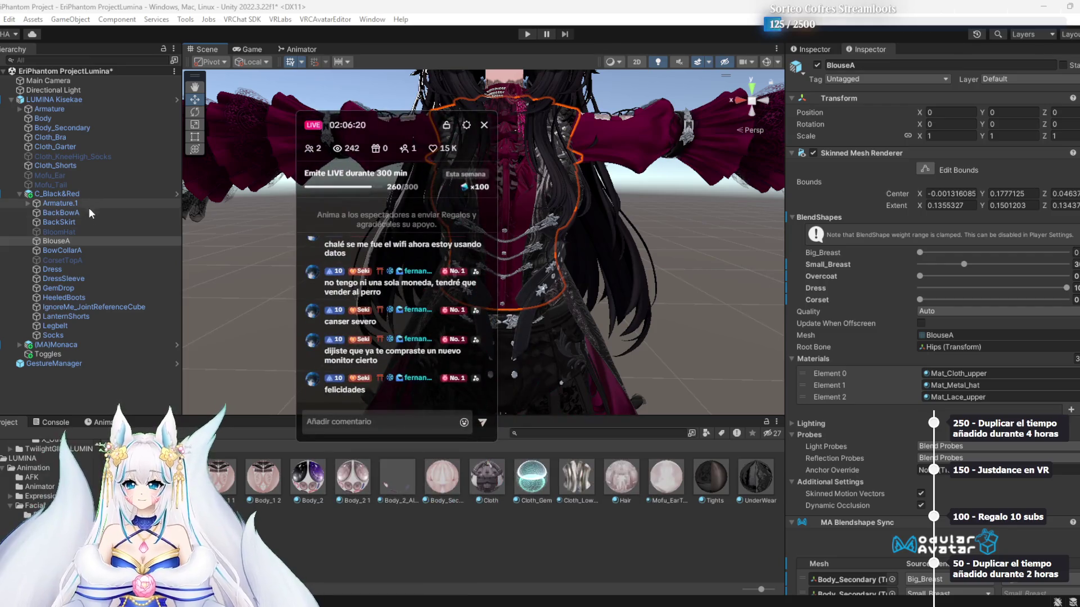
left_click(89, 195)
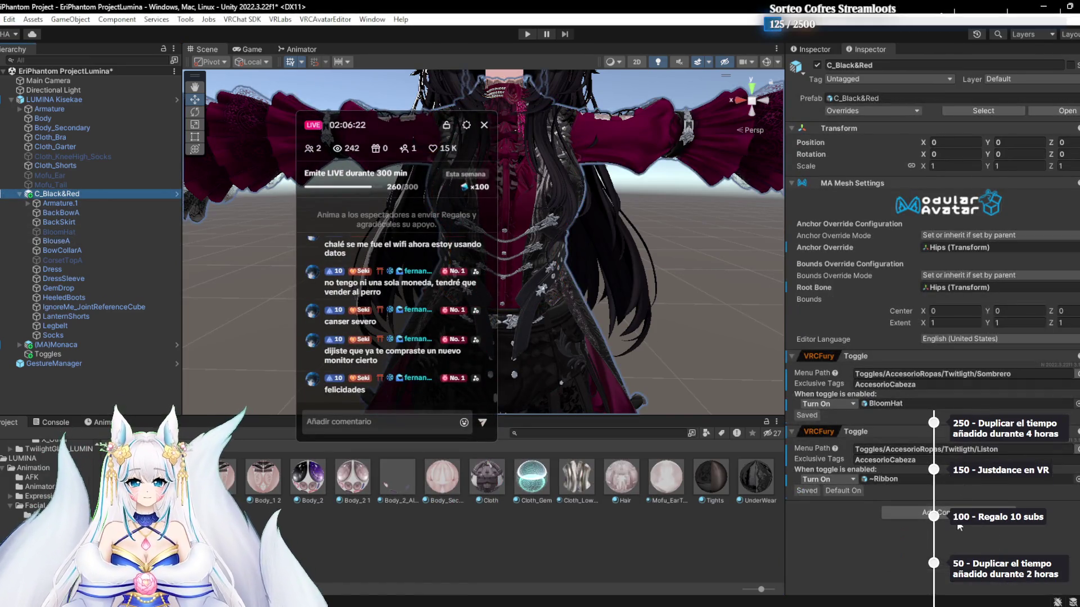
Add a third VRCFury toggle with a menu path and make it saved between worlds
left_click(1001, 450)
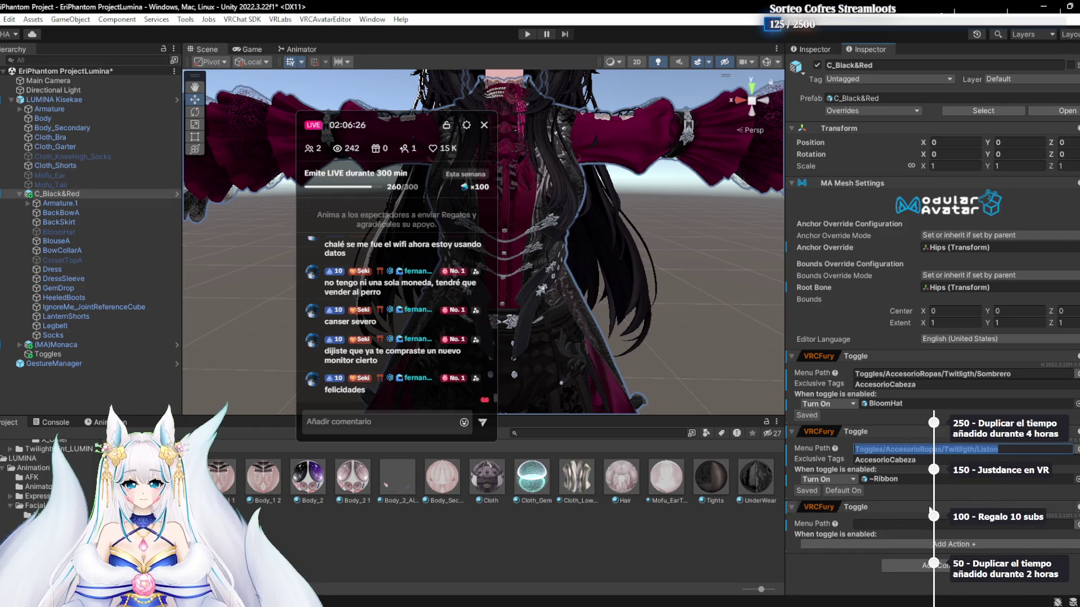
left_click(915, 525)
type("Toggles/AccesorioRopas/Twitligth/CorsetMode")
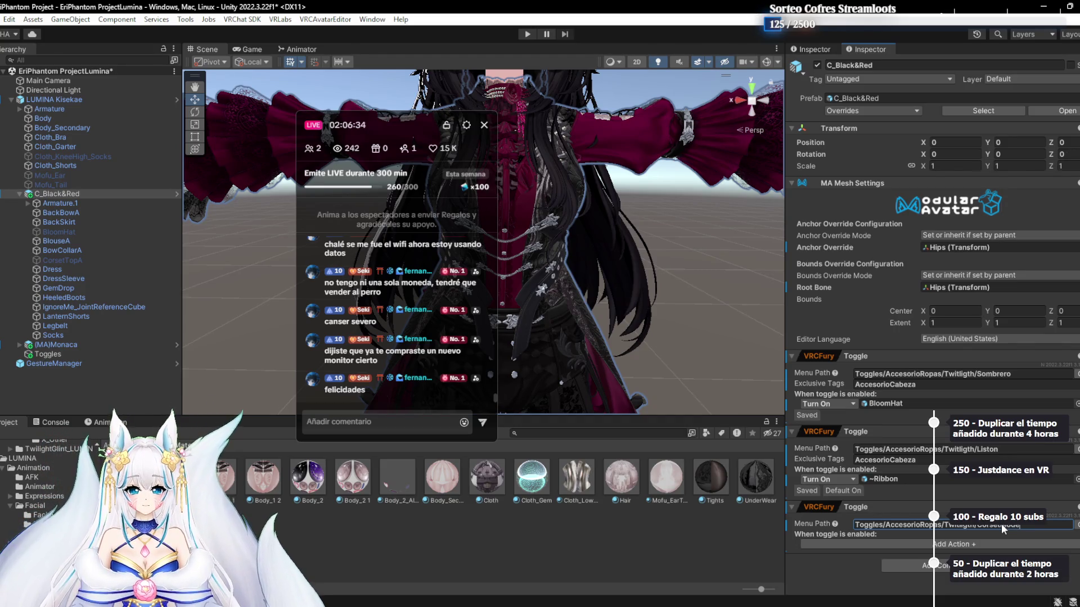
key("Return")
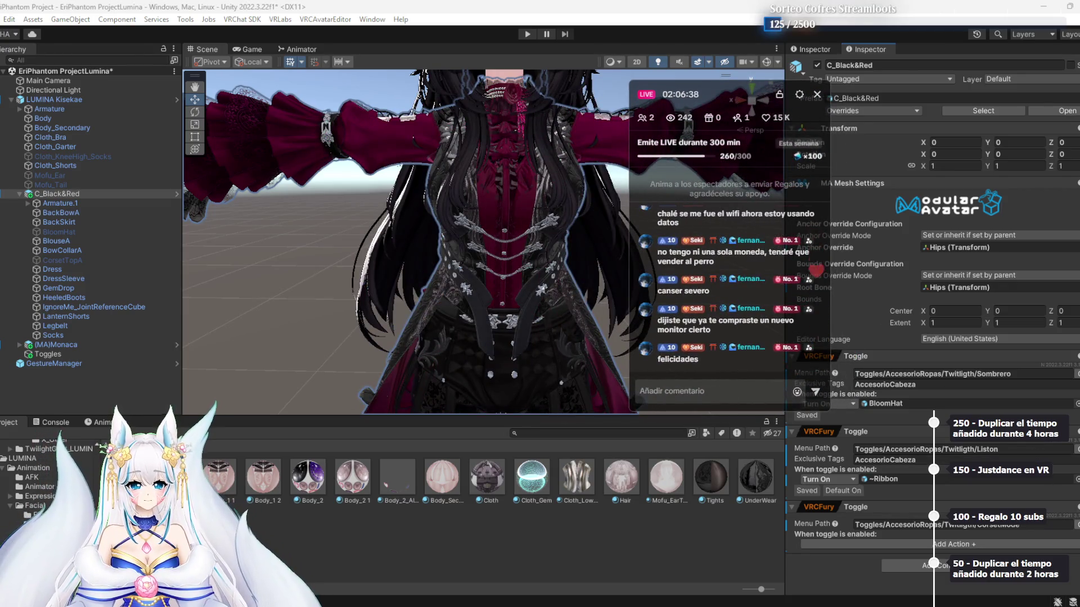
left_click(1075, 525)
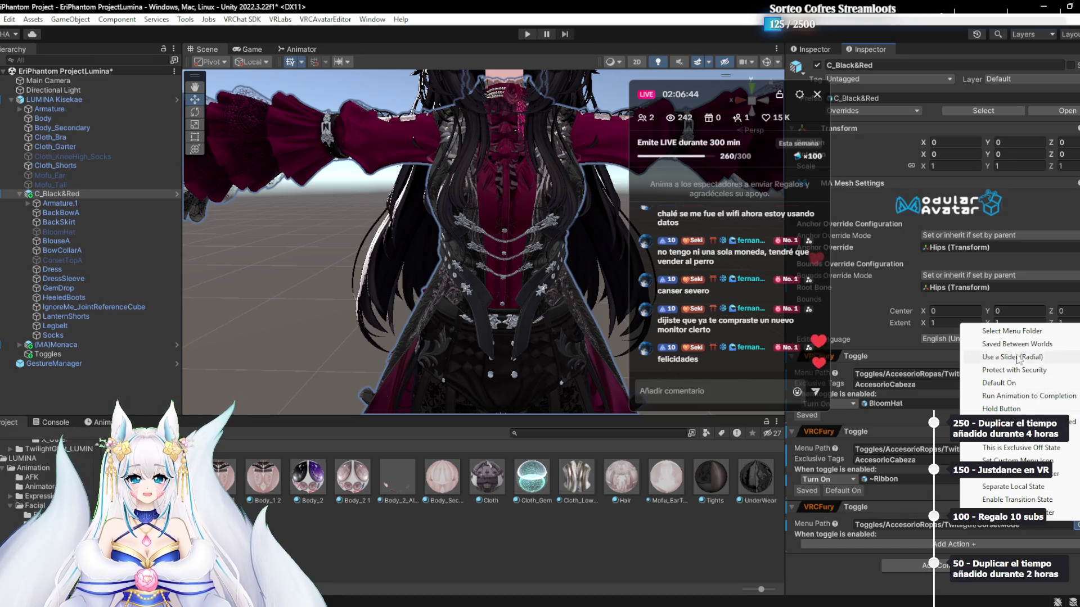
left_click(1016, 343)
Give the toggle an animation clip action and record a new clip saved as 'Corset'
left_click(937, 544)
left_click(959, 312)
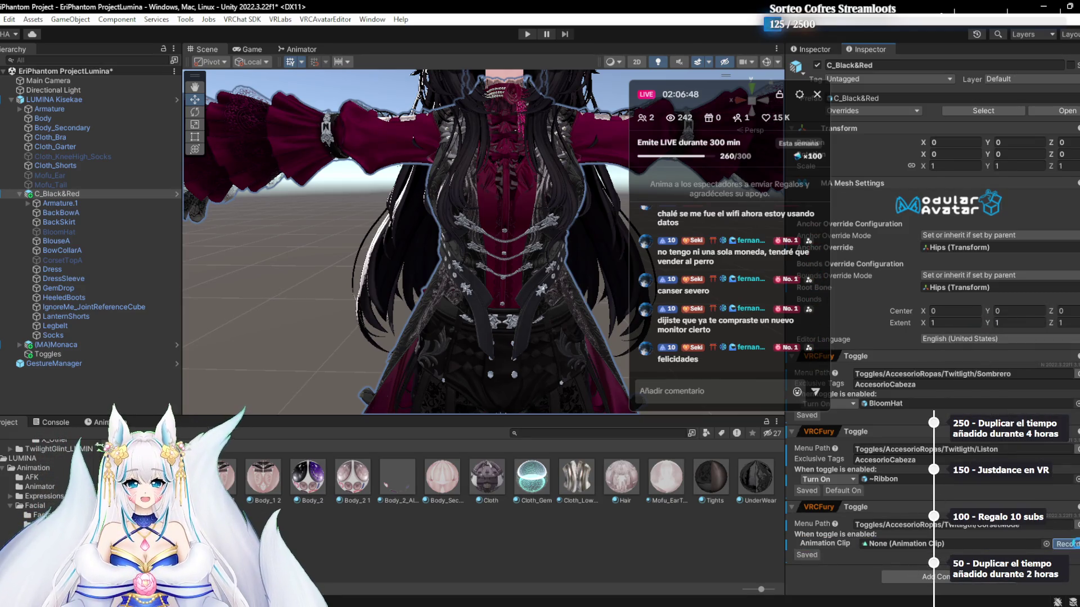
left_click(1066, 544)
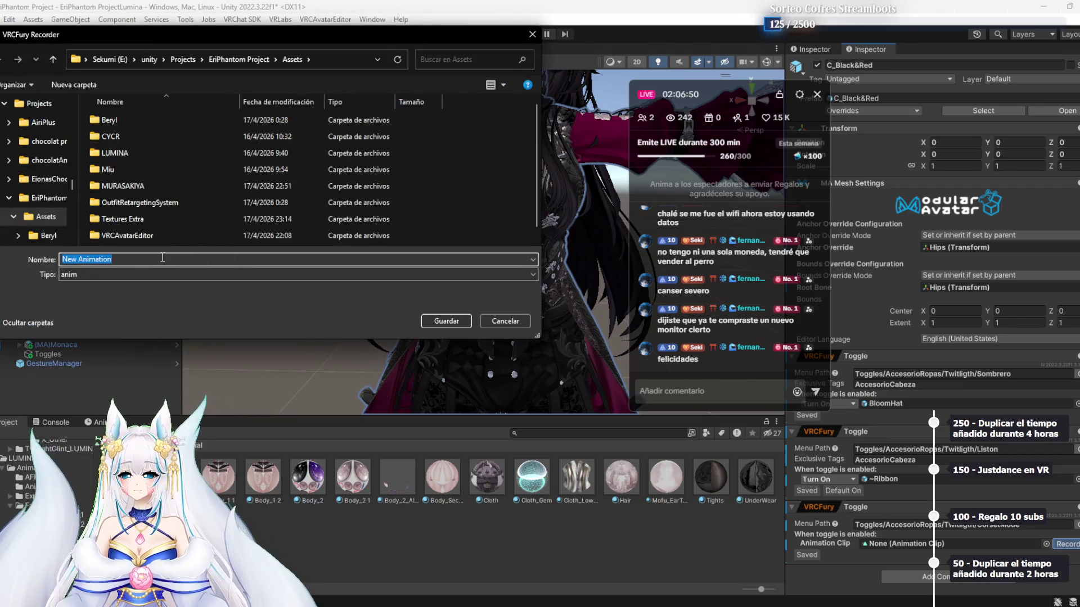
type("Corset")
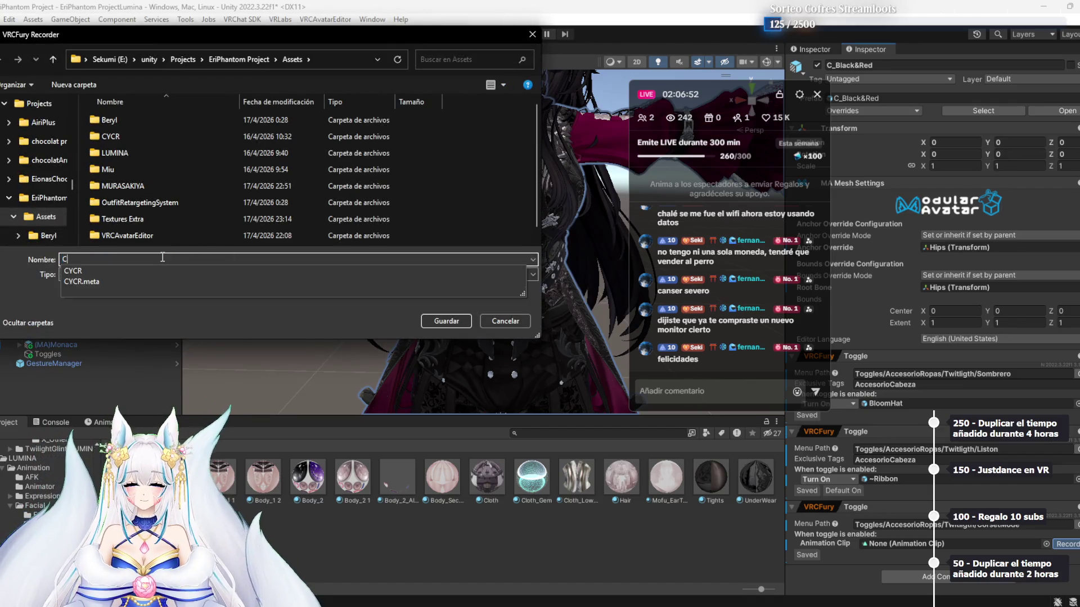
key("Return")
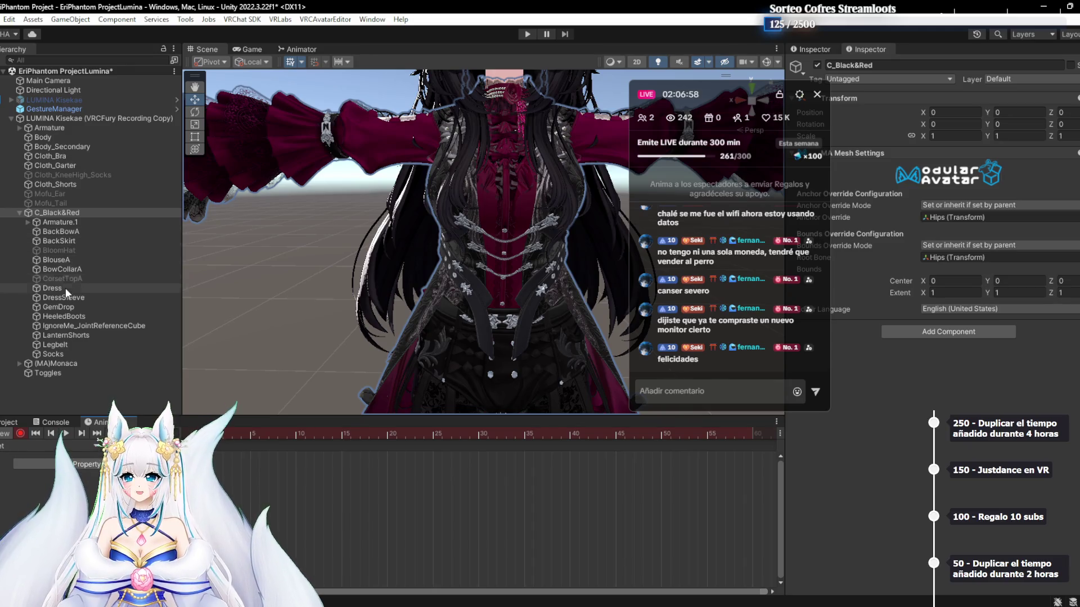
Set BlouseA's Corset blendshape to 100 and hide the Dress in the recording
left_click(79, 279)
left_click_drag(747, 108, 487, 355)
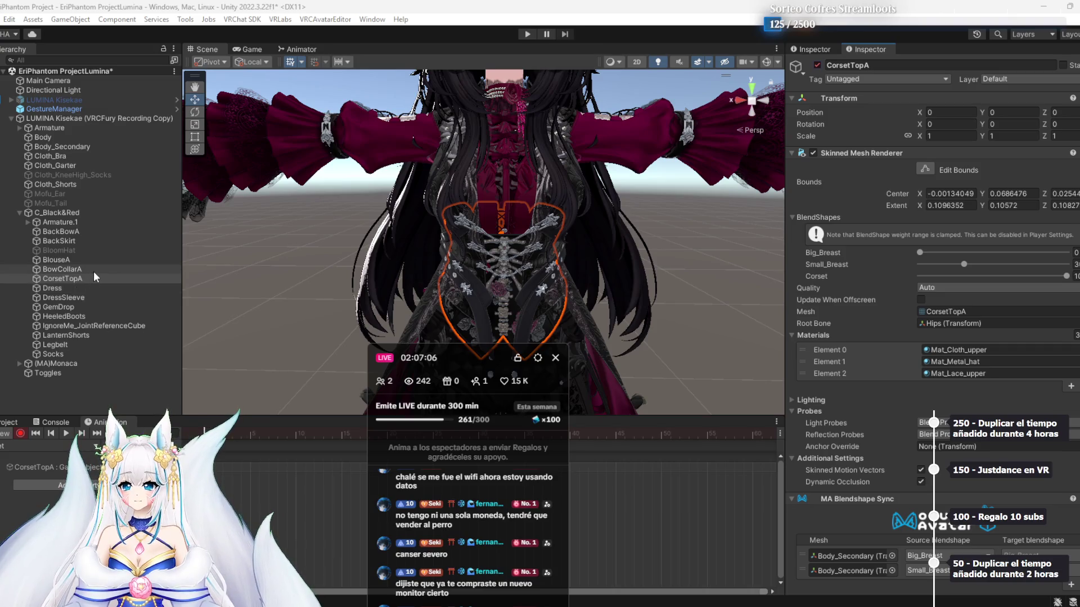
left_click(77, 260)
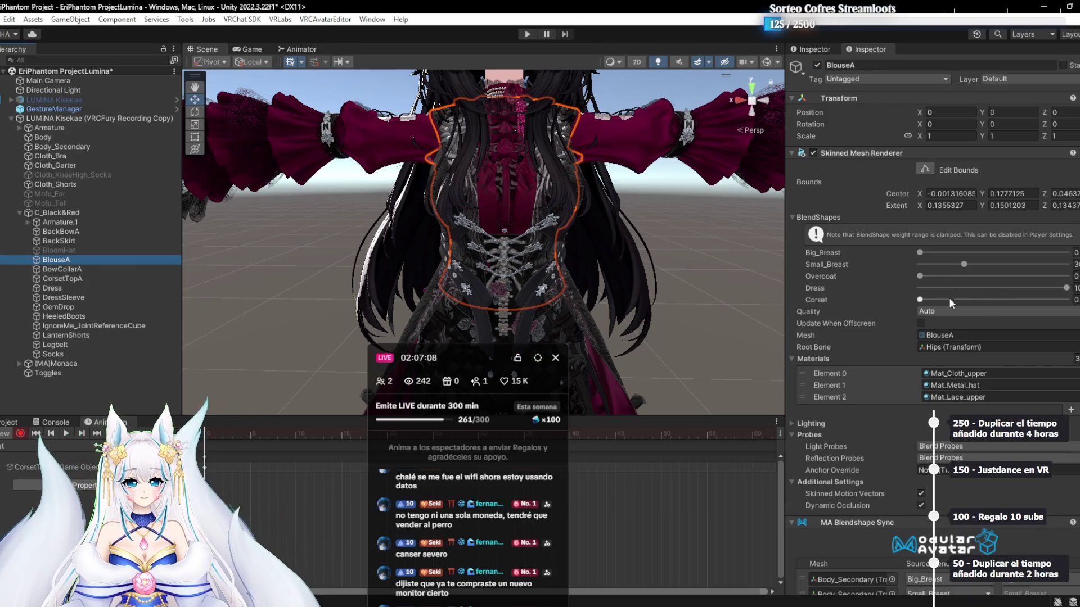
left_click_drag(920, 299, 733, 305)
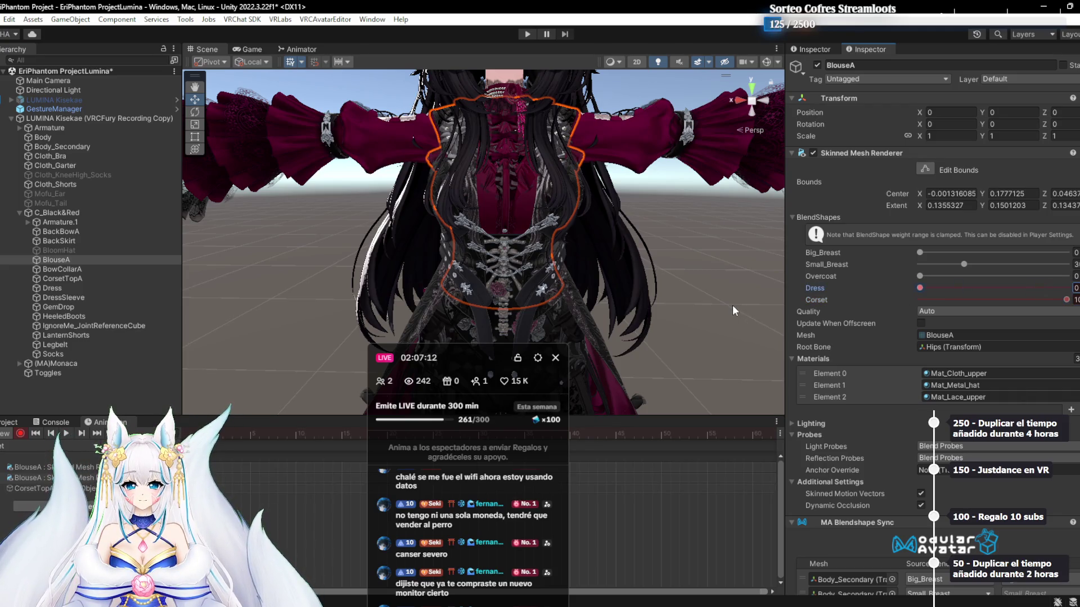
left_click(78, 297)
left_click(75, 290)
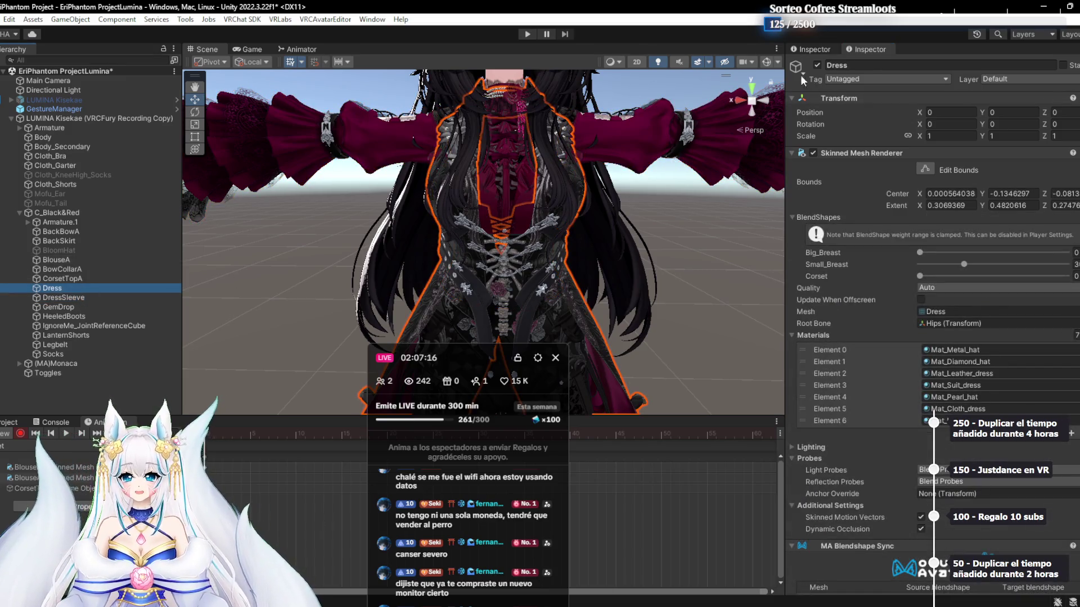
left_click(817, 66)
Test the CorsetTopA and BlouseA Corset blendshapes, leaving BlouseA's at 100
left_click_drag(599, 232, 506, 232)
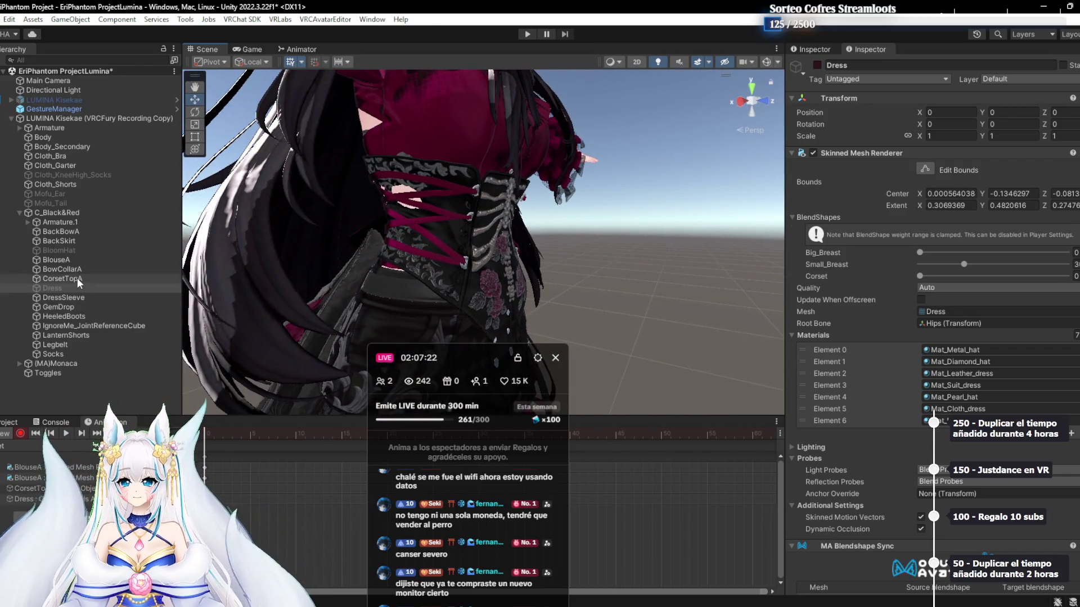
left_click(78, 279)
left_click_drag(1003, 275, 917, 276)
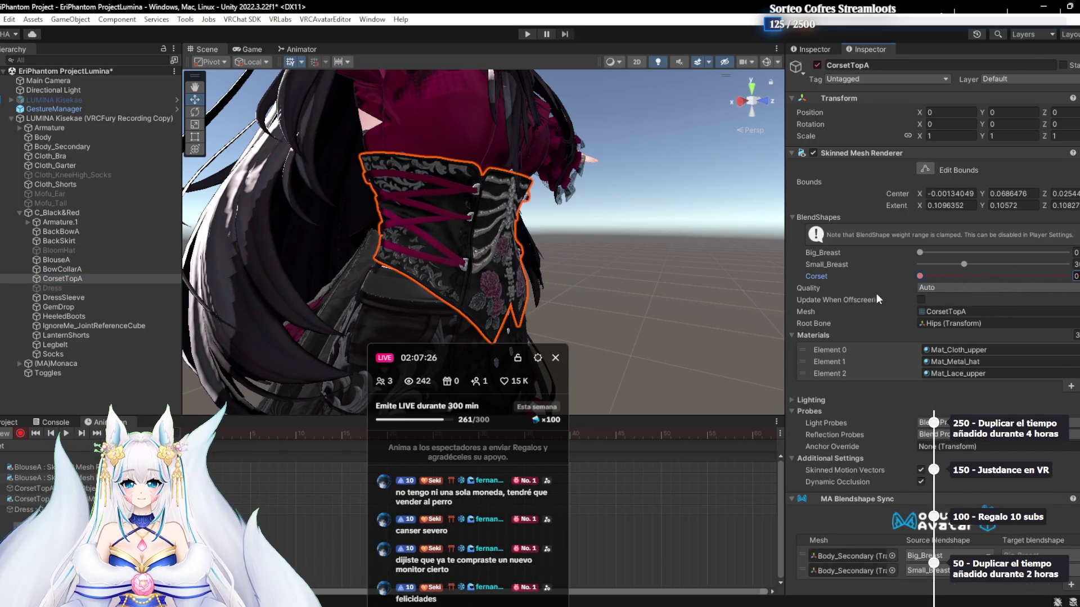
left_click_drag(629, 250, 479, 227)
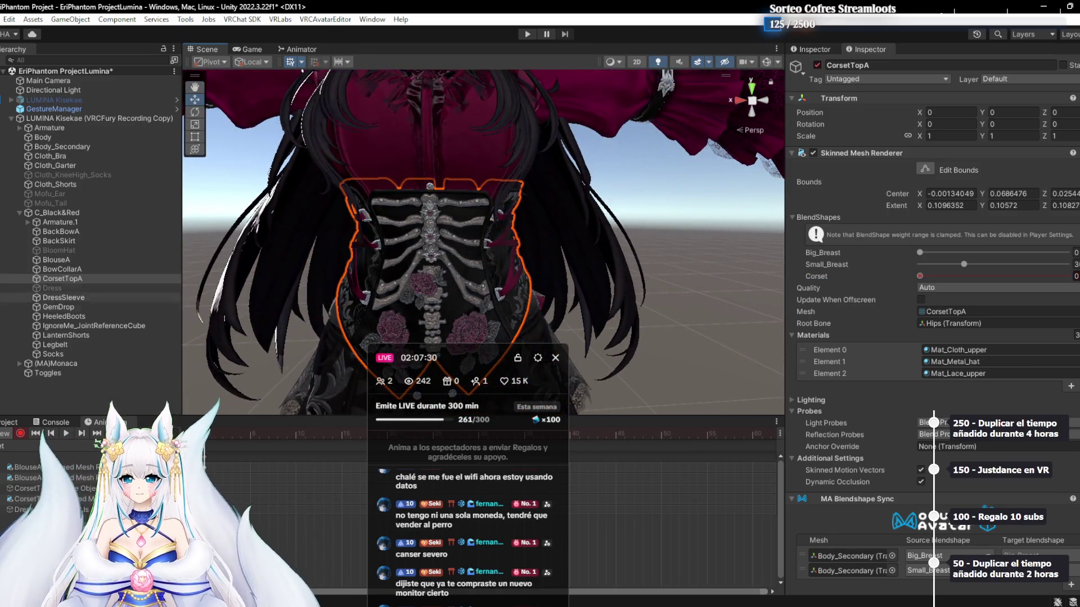
left_click_drag(433, 196, 439, 225)
left_click(59, 259)
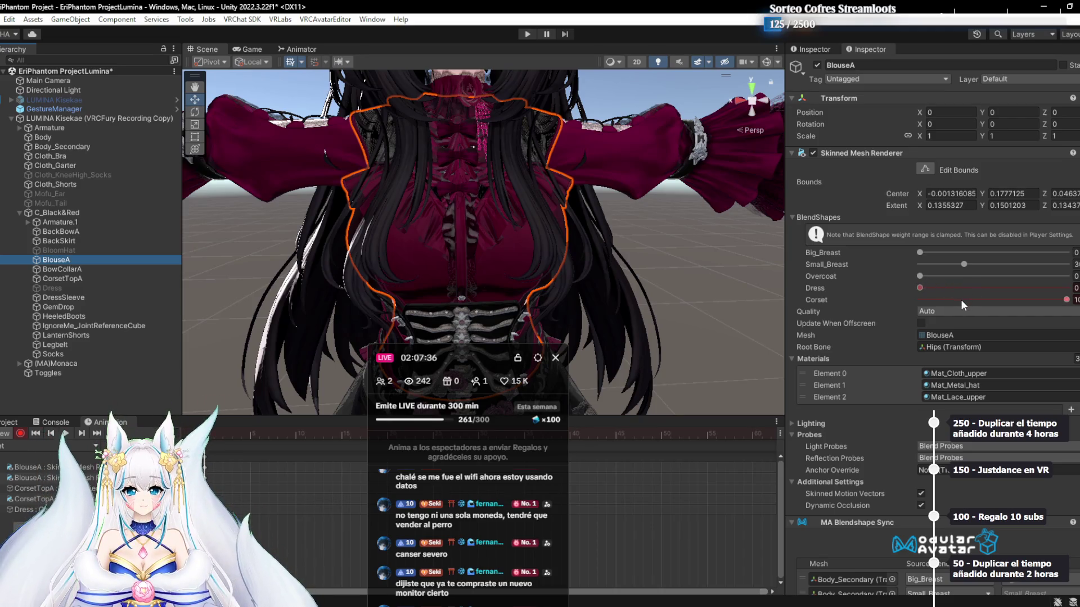
left_click_drag(981, 299, 973, 299)
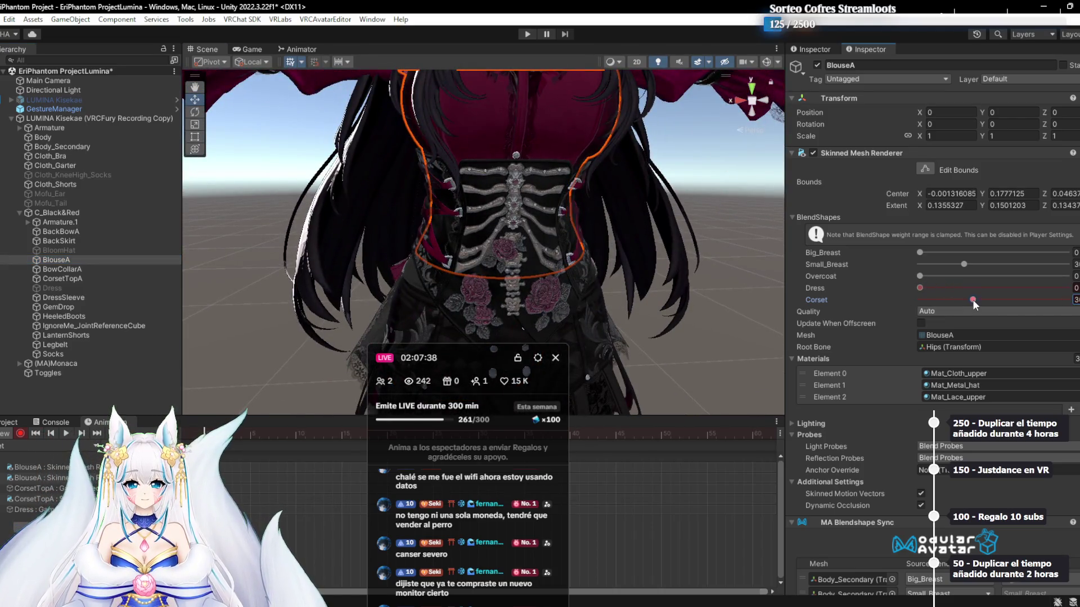
left_click_drag(688, 321, 575, 193)
left_click_drag(463, 204, 881, 242)
left_click_drag(935, 299, 1068, 300)
left_click(576, 197)
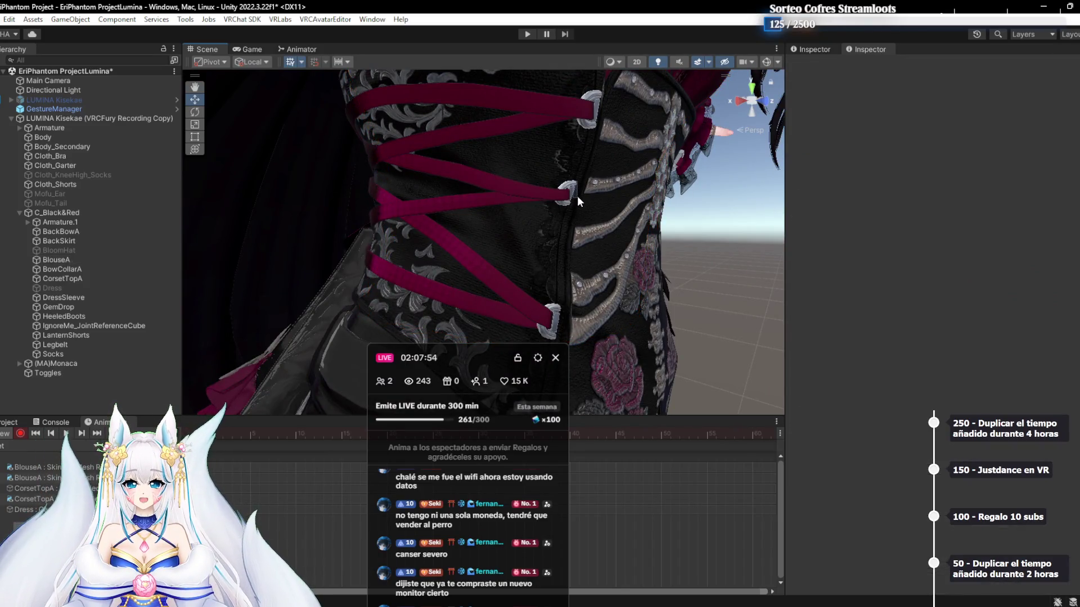
Key BowCollarA's CoatDisappeared blendshape and BlouseA's Overcoat blendshape at 0
left_click(68, 268)
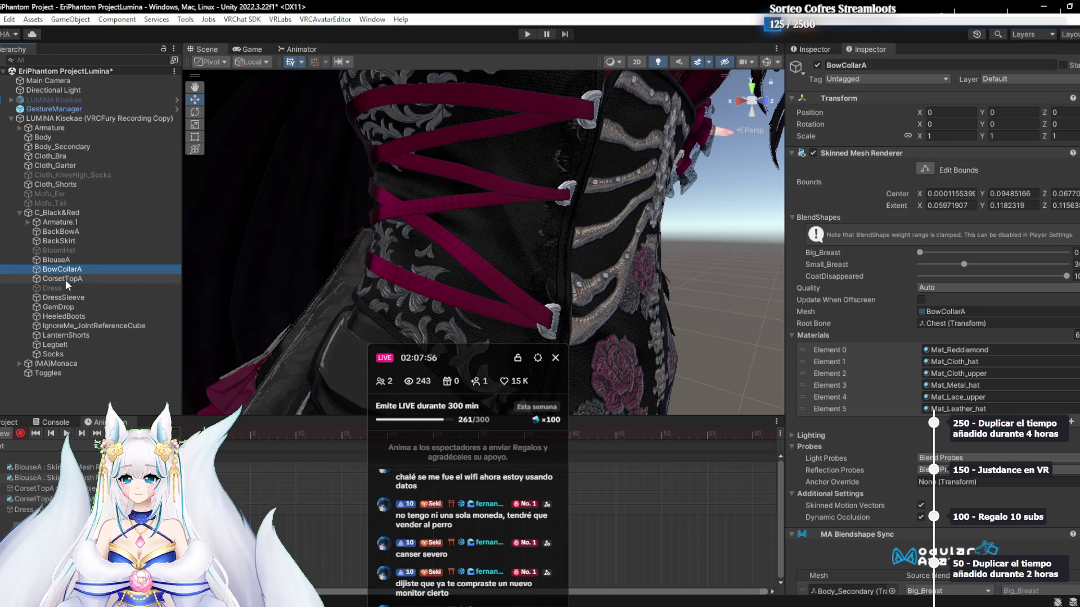
left_click_drag(346, 262, 585, 216)
left_click_drag(1052, 278, 1066, 276)
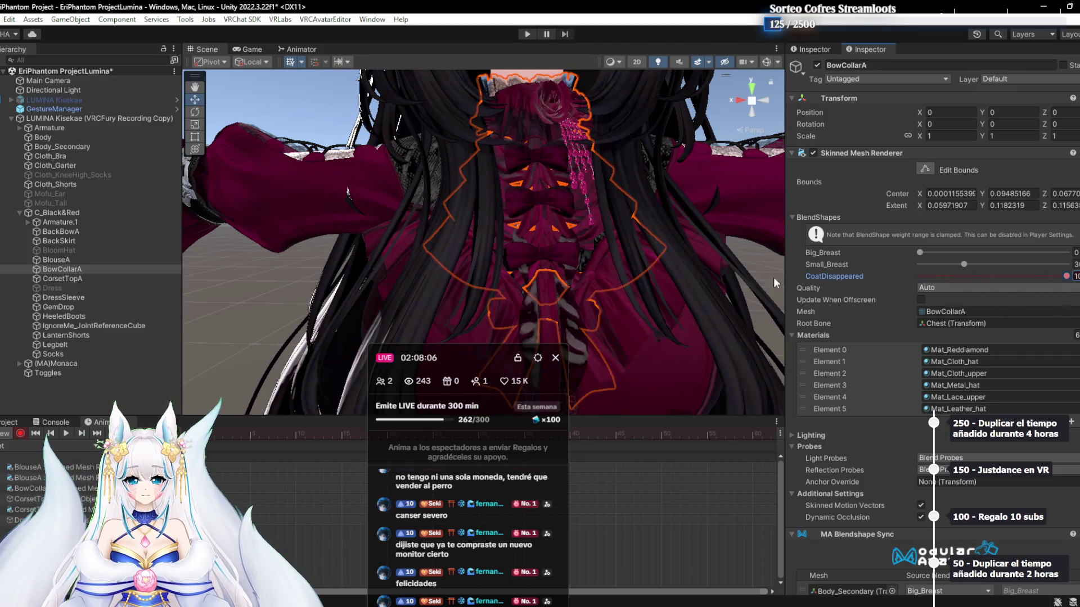
double_click(57, 260)
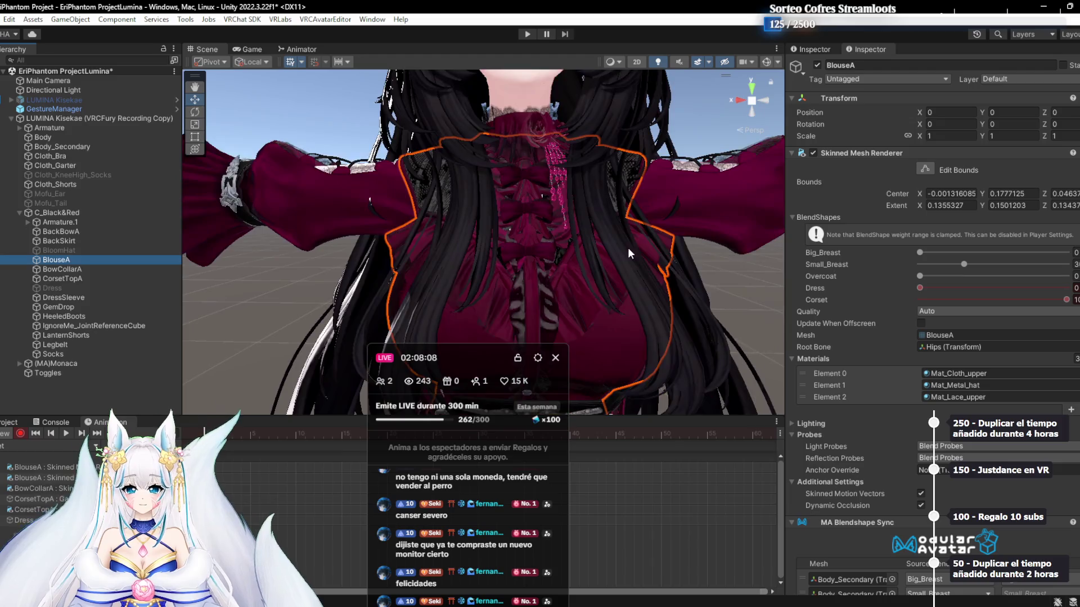
left_click(926, 276)
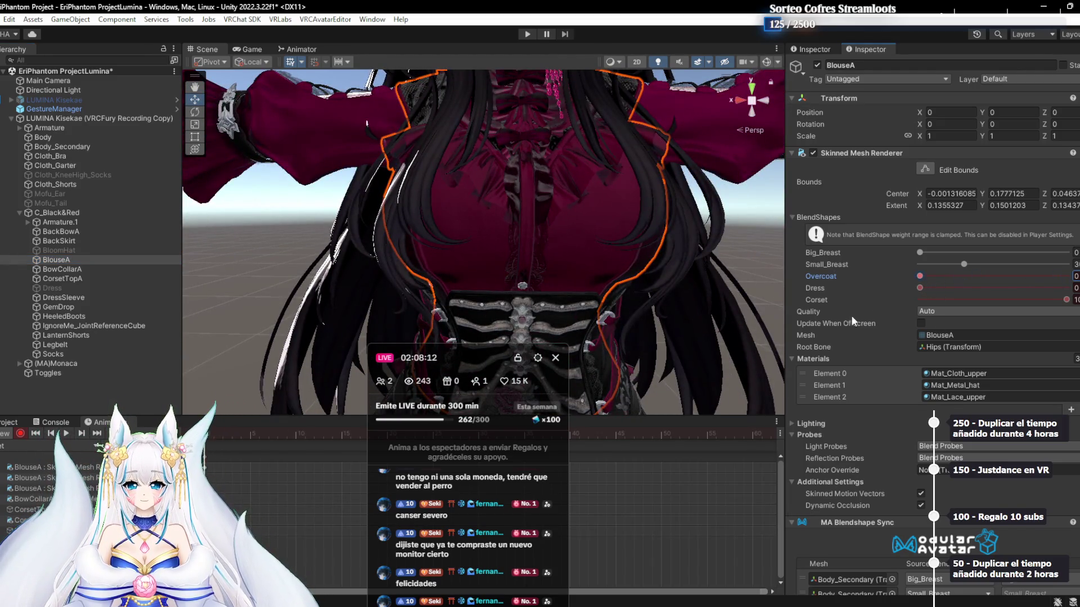
left_click(1066, 276)
key("ctrl+z")
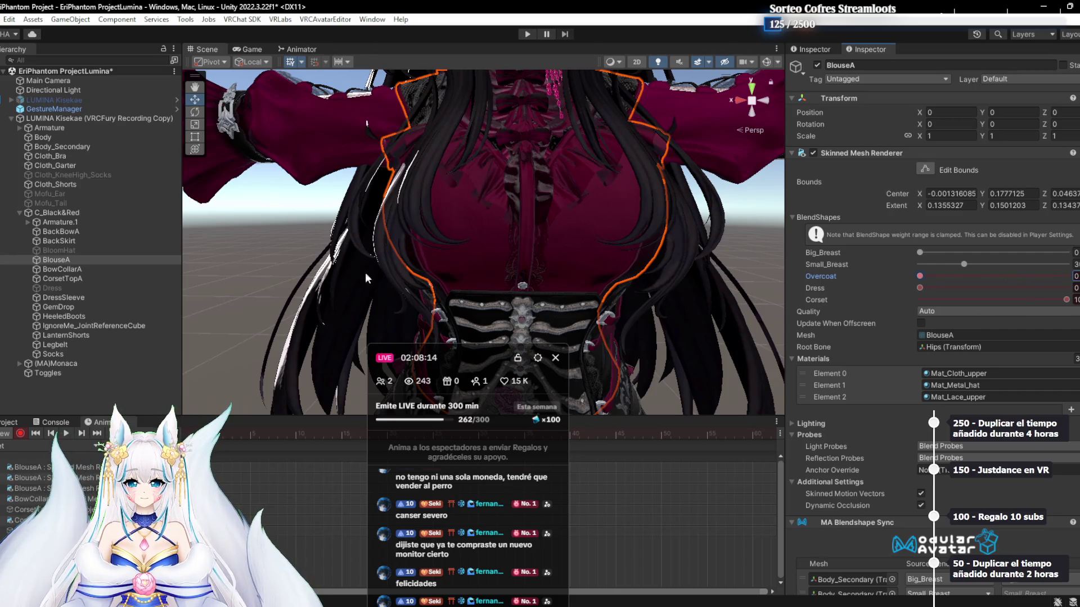
Check the corset from side and front, then stop recording the Corset animation
left_click_drag(337, 270, 540, 237)
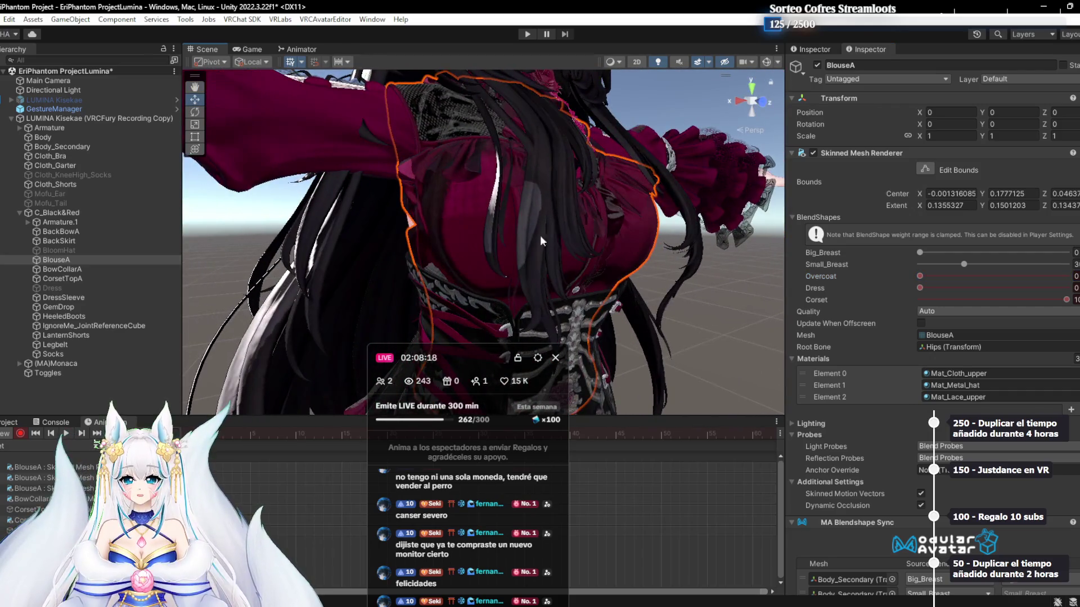
left_click(78, 271)
left_click(79, 278)
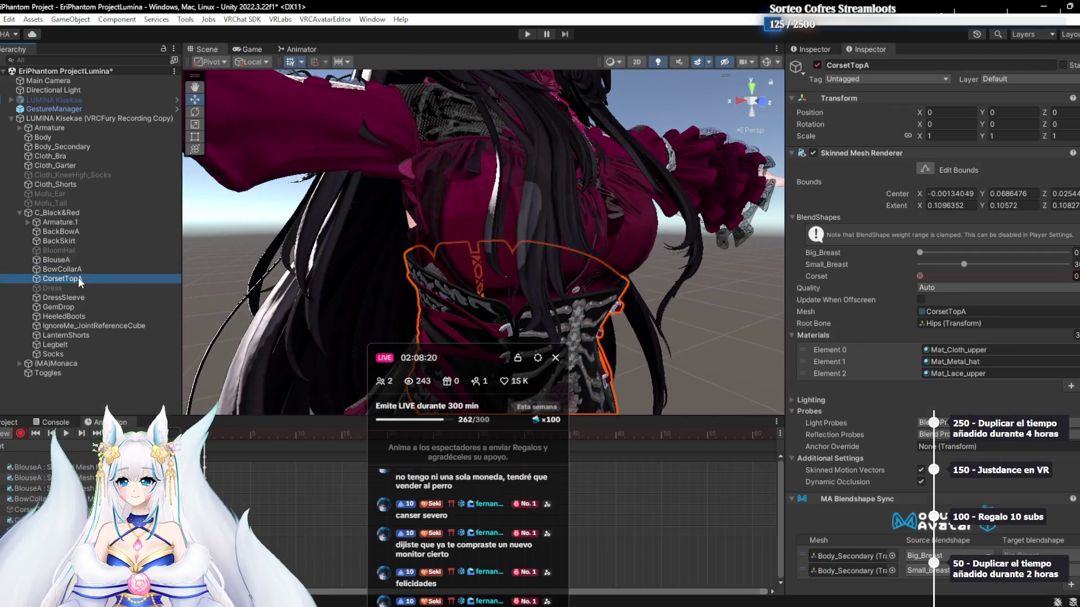
left_click_drag(506, 253, 562, 247)
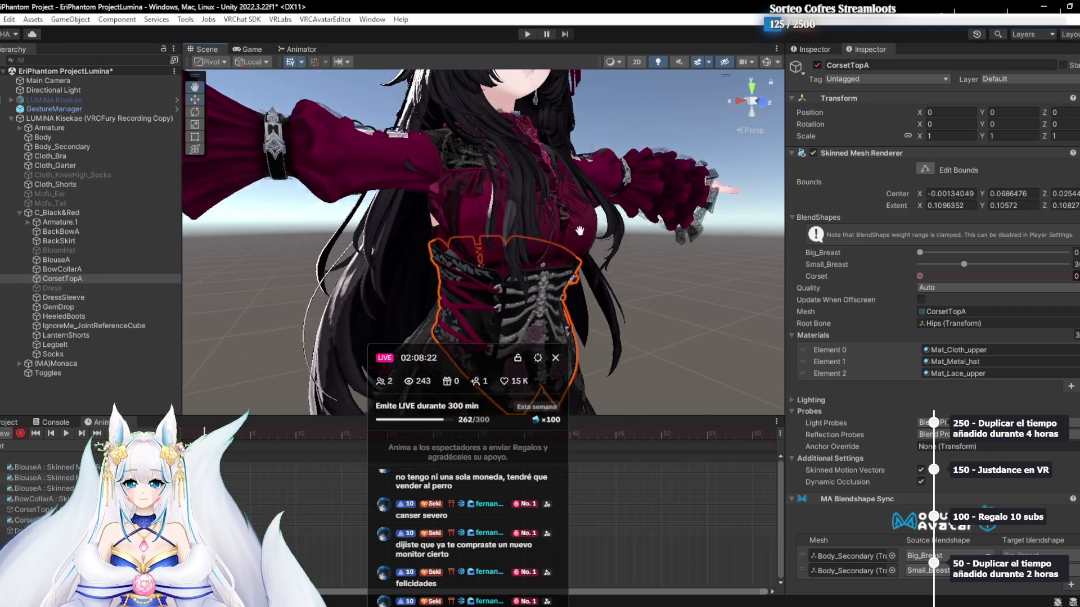
left_click(21, 433)
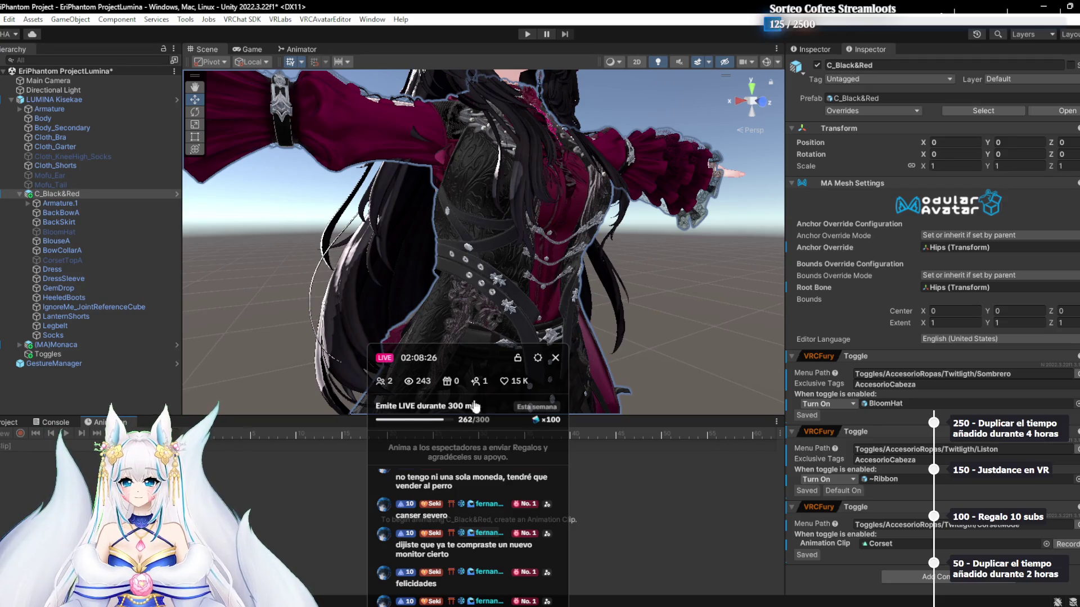
Orbit and zoom the Scene view to close in on the dressed avatar's face
left_click_drag(497, 363, 616, 396)
left_click_drag(405, 236, 391, 227)
left_click_drag(541, 207, 507, 234)
scroll("down", 3)
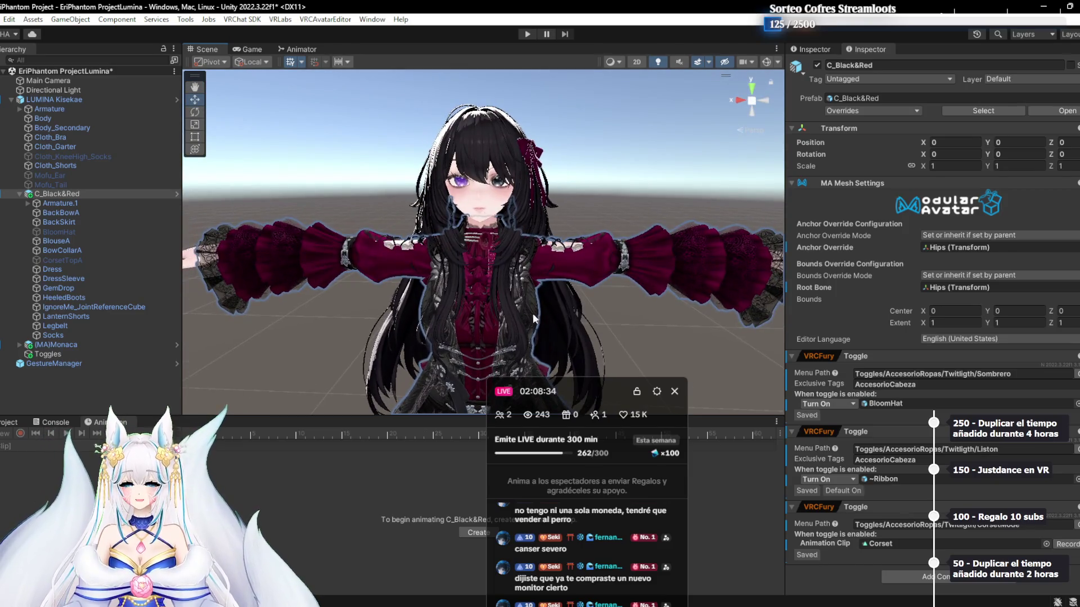
scroll("up", 3)
left_click_drag(499, 181, 513, 221)
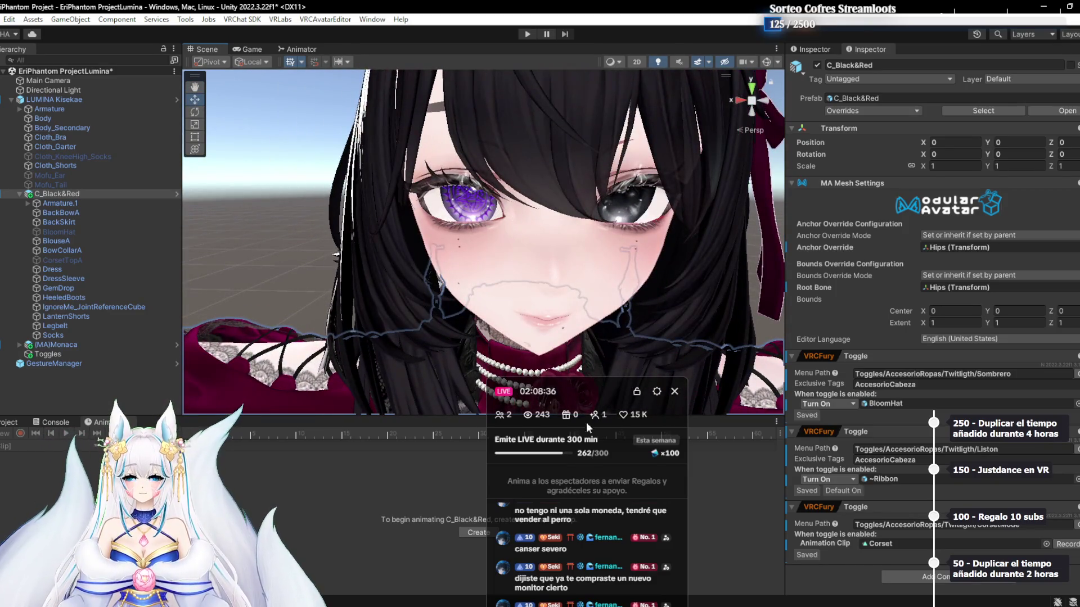
left_click_drag(586, 432, 648, 164)
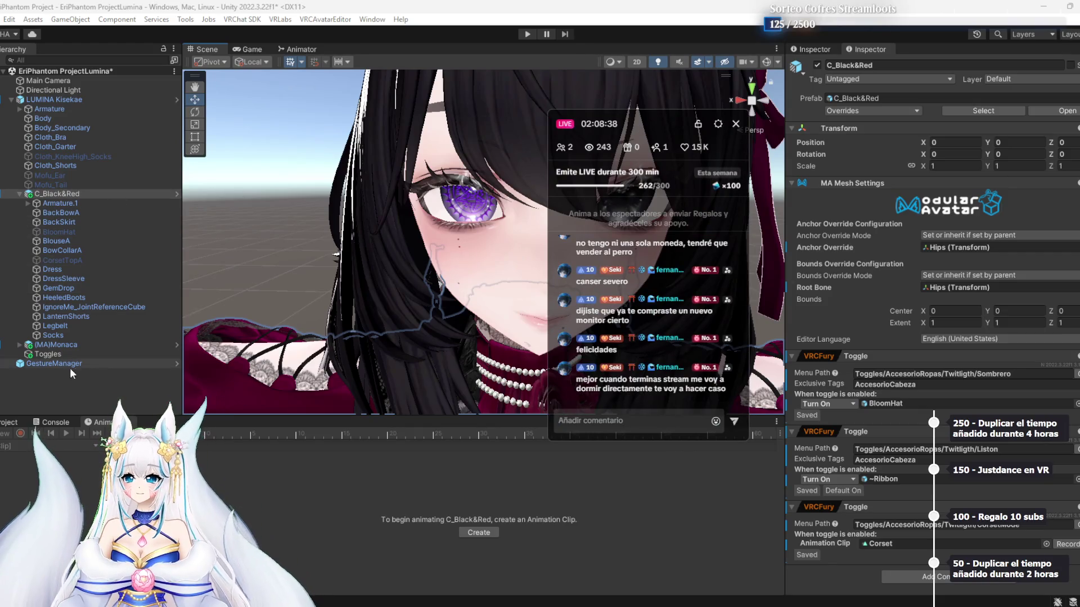
Collapse and re-expand the LUMINA Kisekae and C_Black&Red hierarchy branches, then show the Project browser
left_click(55, 378)
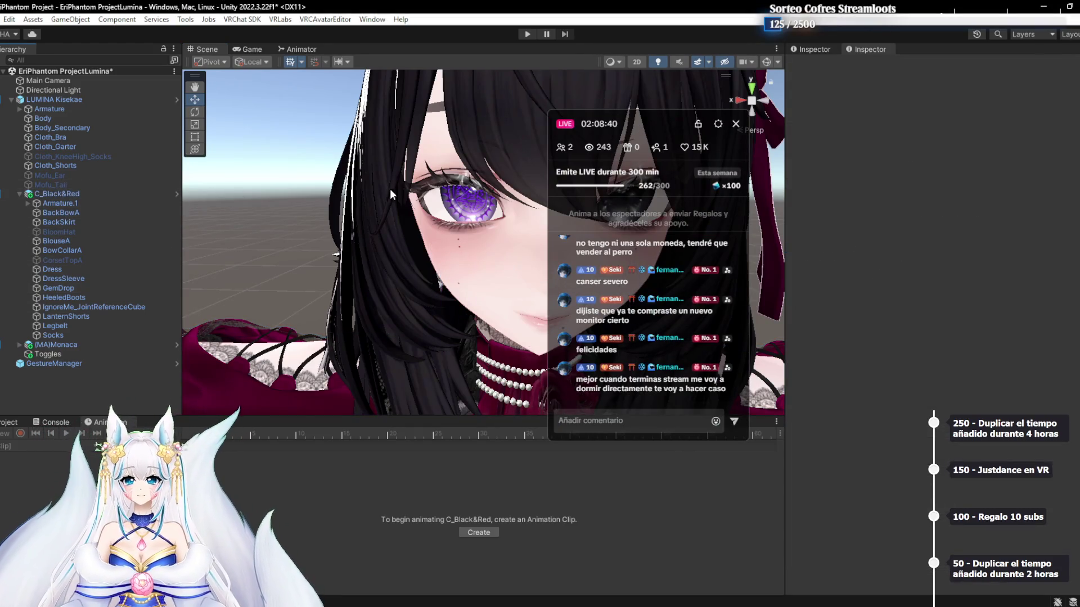
scroll("down", 3)
left_click_drag(635, 121, 618, 145)
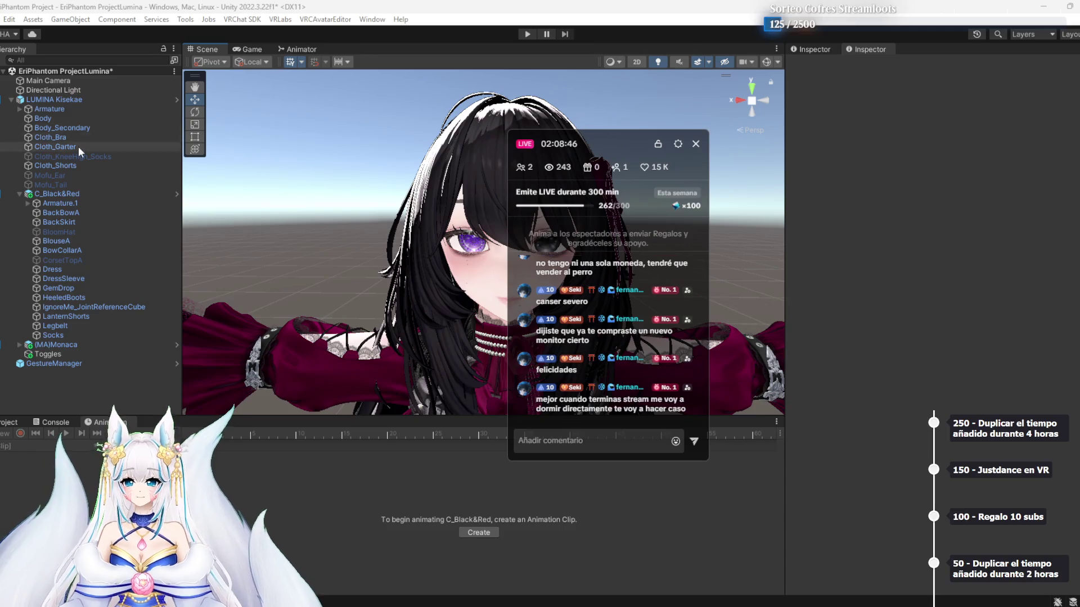
left_click(11, 99)
left_click(12, 100)
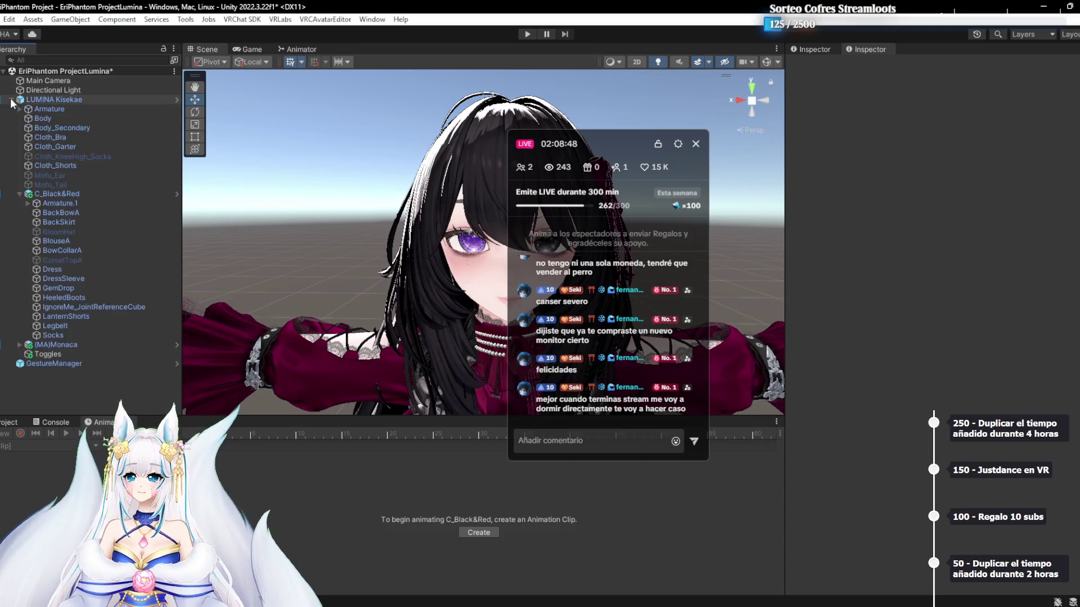
left_click(19, 193)
left_click(19, 194)
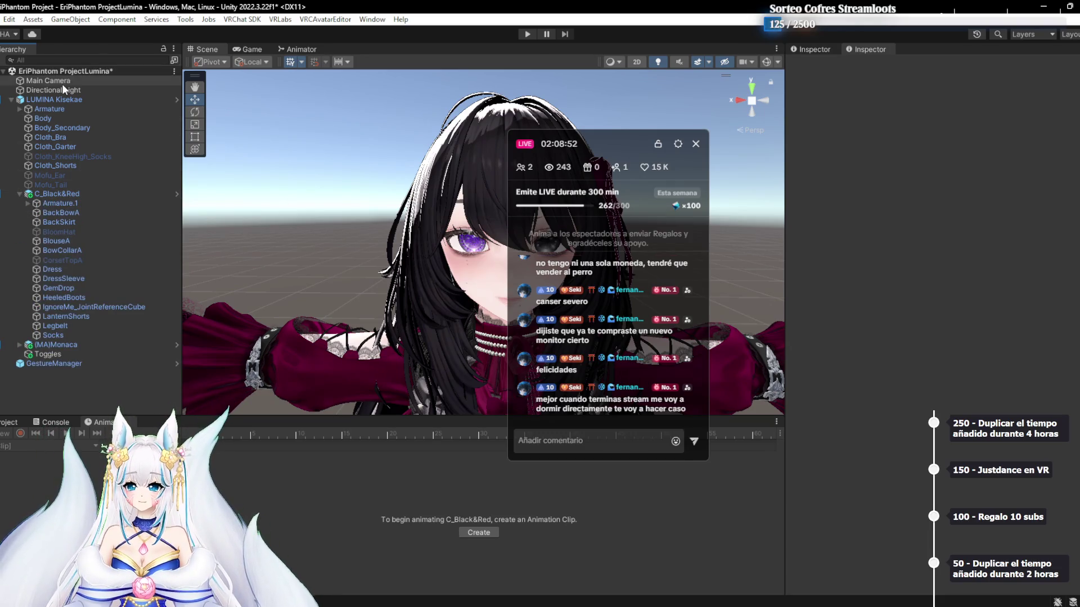
left_click(11, 422)
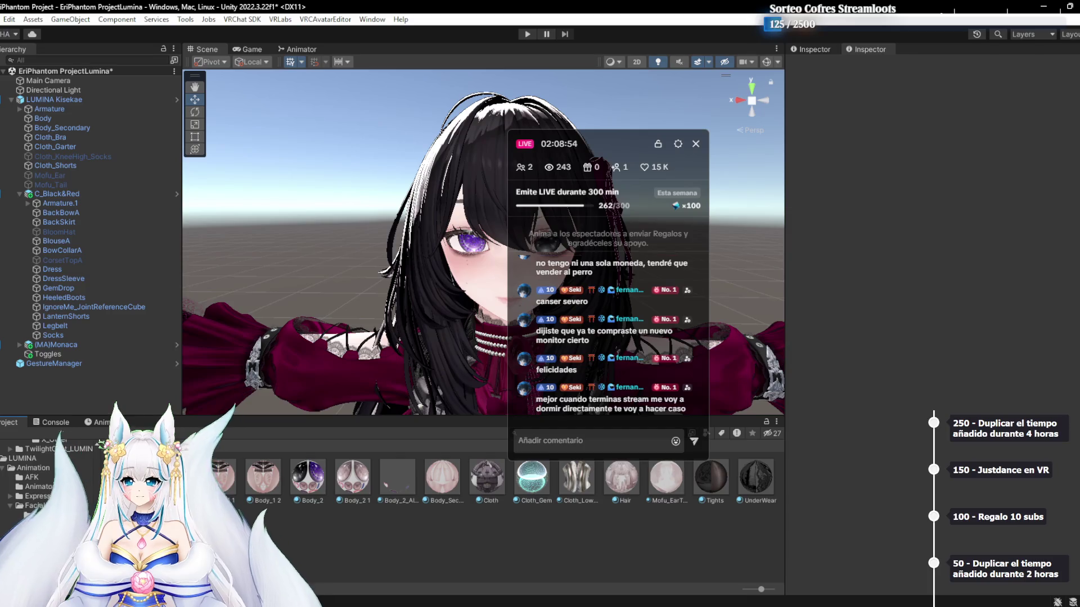
Show the top-level Assets folders and turn the view so the avatar faces forward
left_click(13, 444)
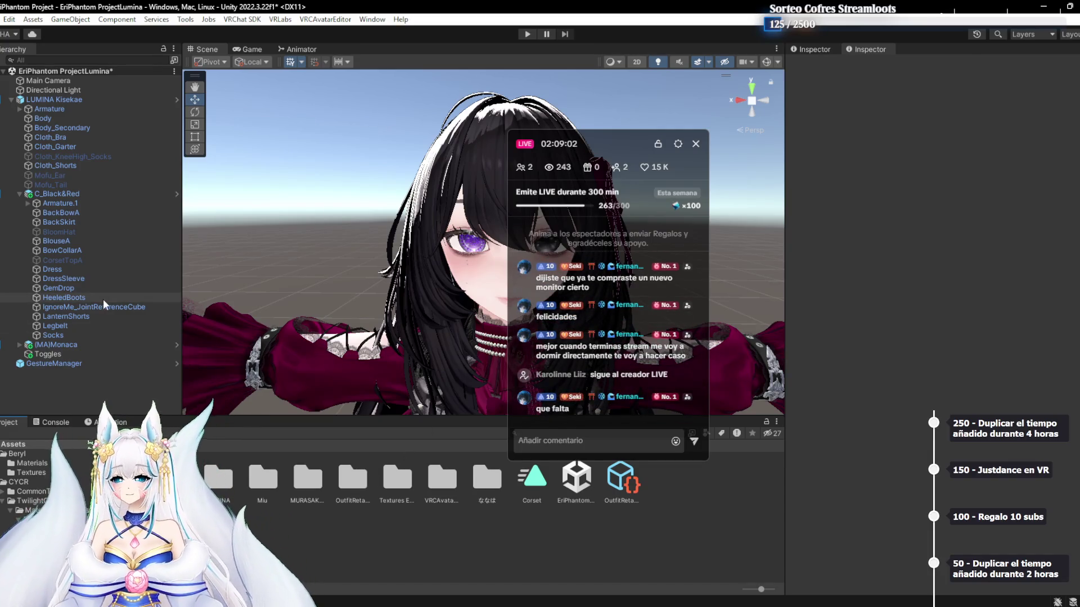
left_click_drag(214, 246, 314, 298)
left_click_drag(610, 145, 896, 162)
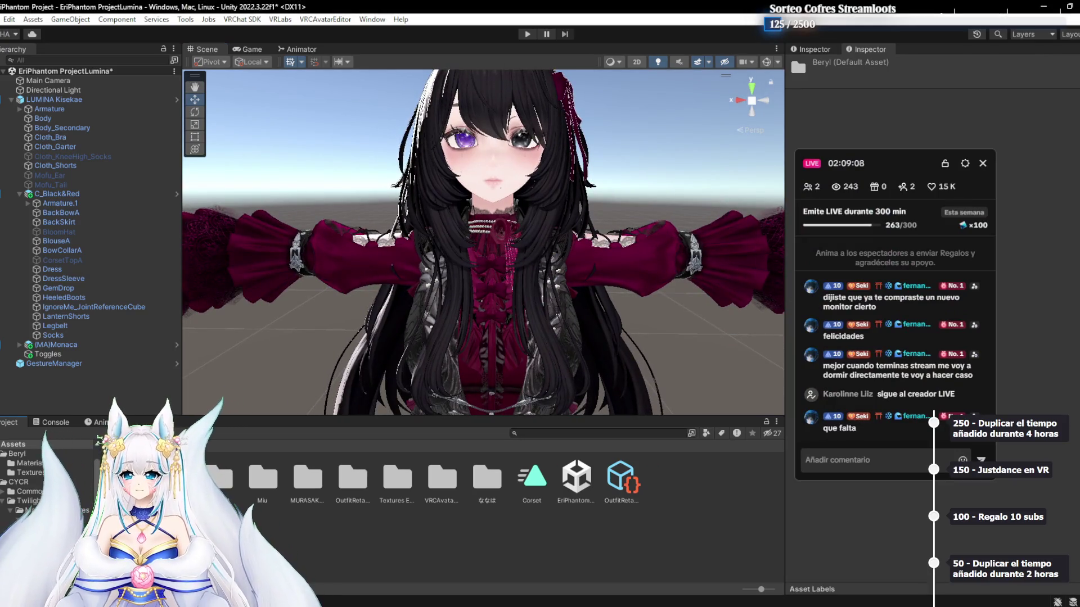
left_click(264, 481)
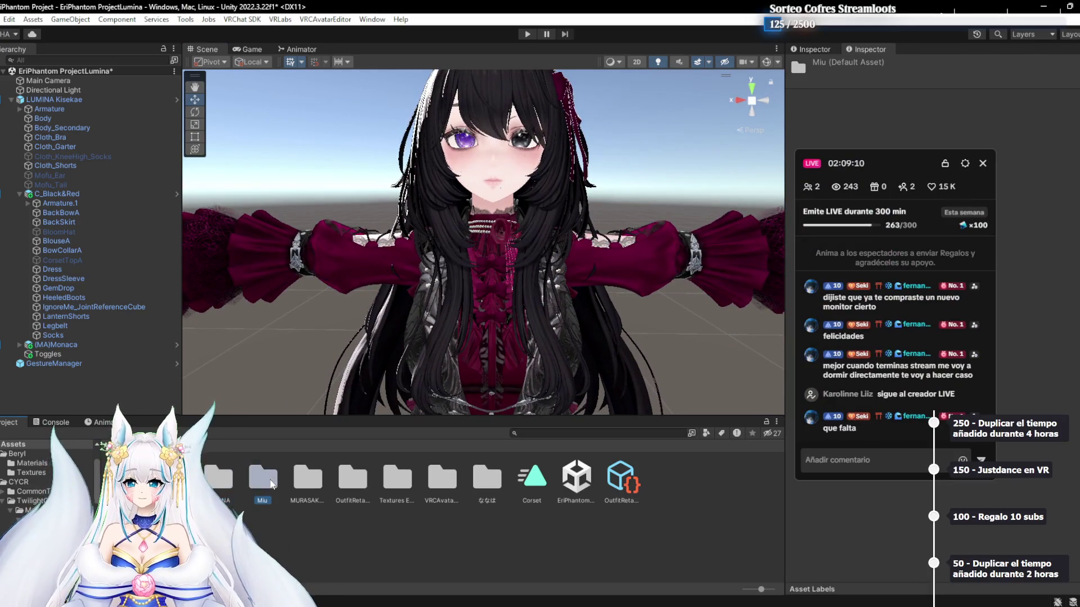
left_click(371, 528)
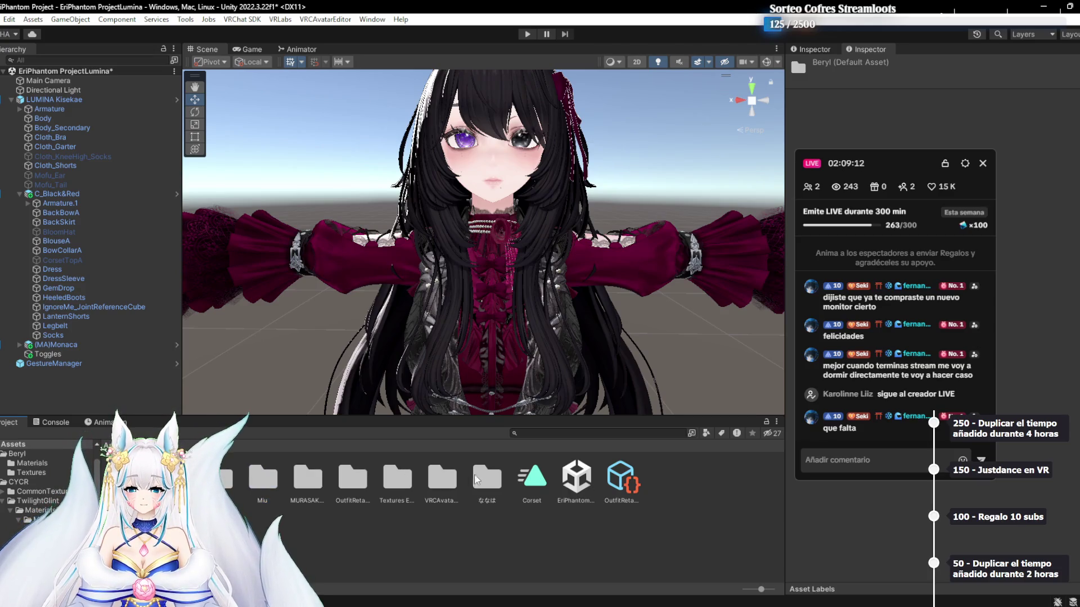
Open MURASAKIYA > Maid to view its textures, then bring up Task View
double_click(312, 487)
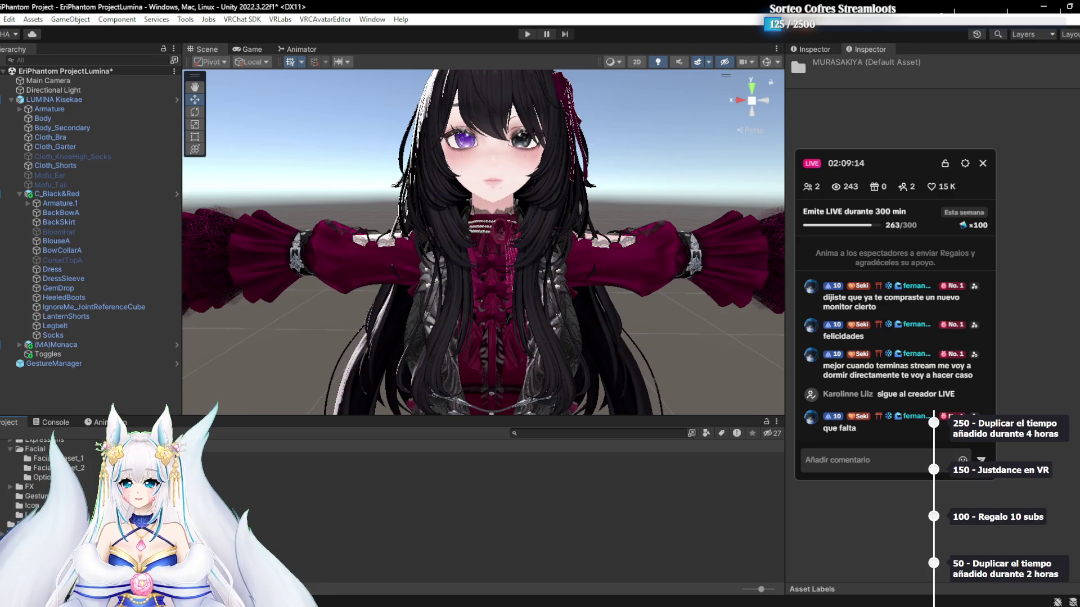
left_click(218, 478)
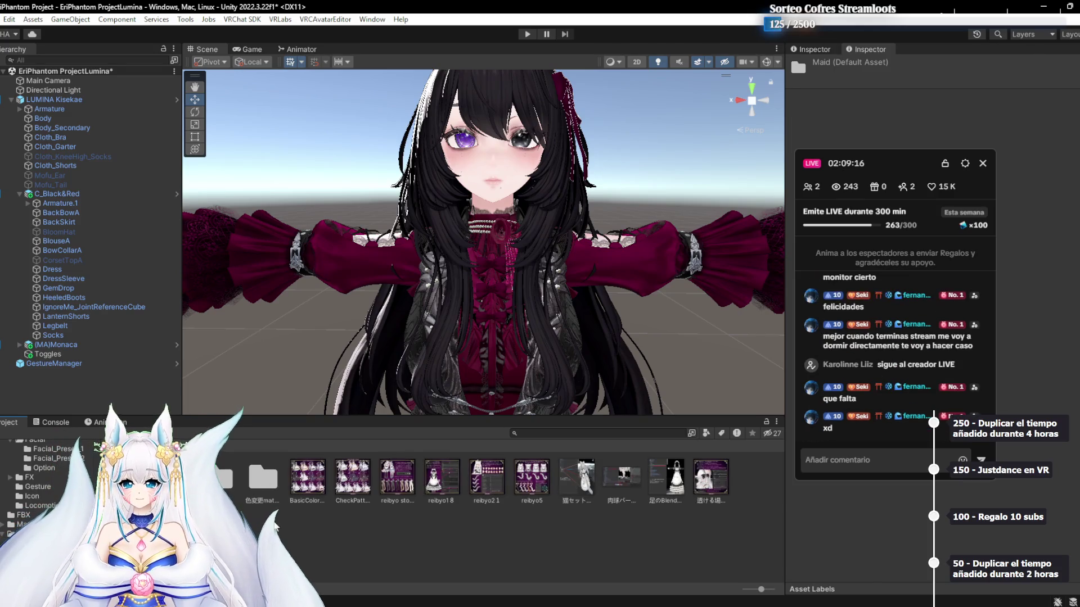
left_click(252, 496)
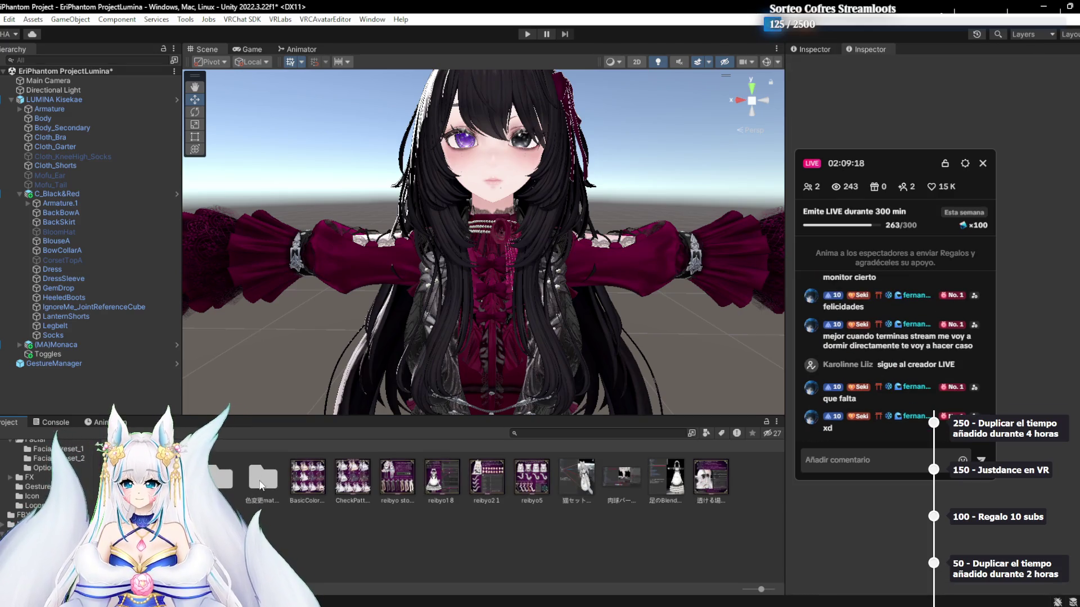
left_click(261, 485)
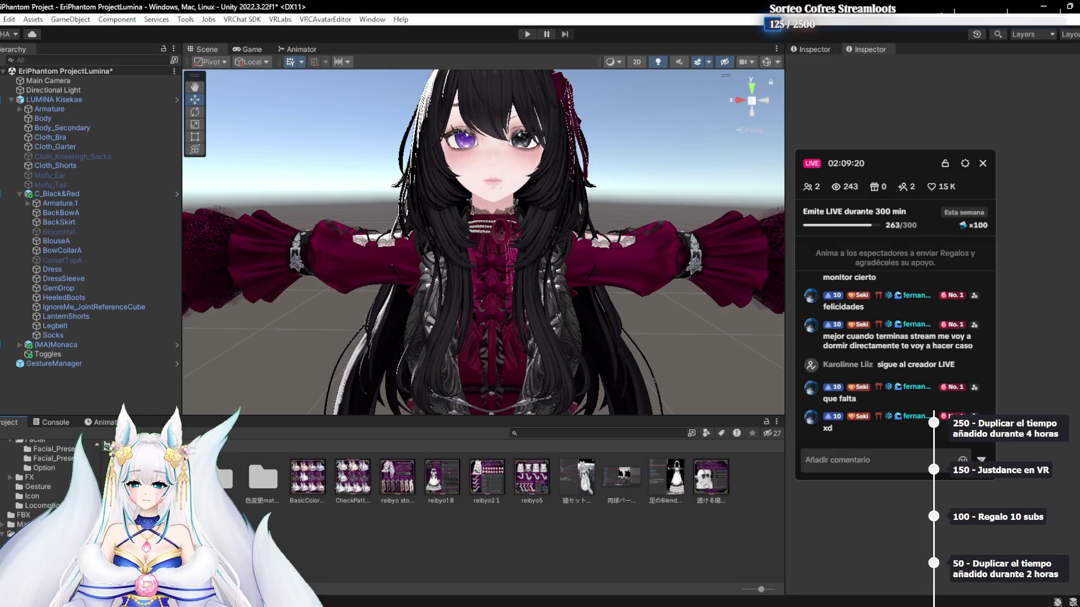
key("super+Tab")
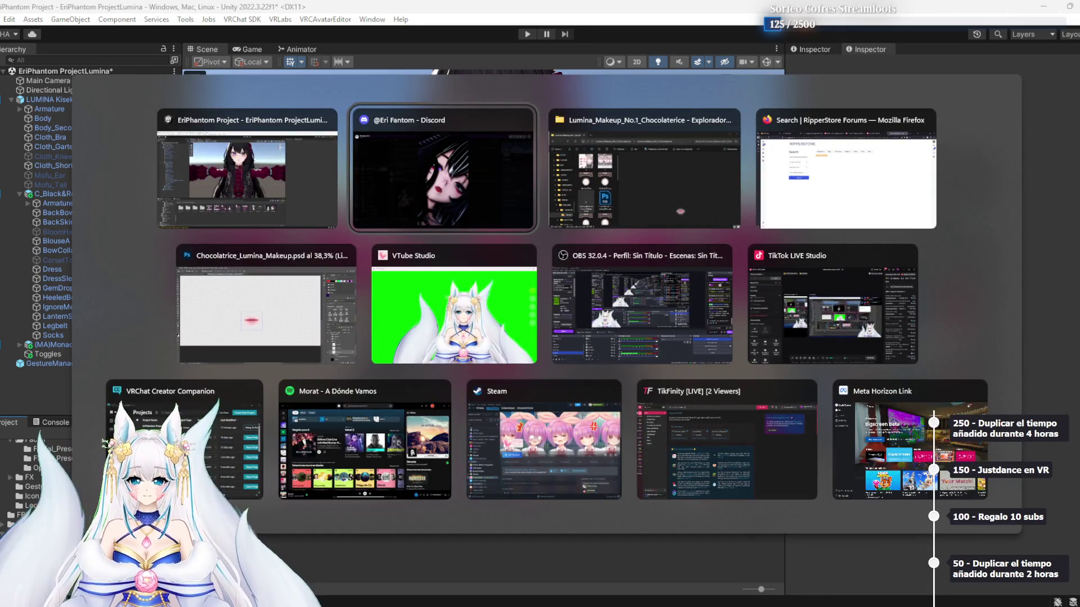
Search the RipperStore forums for 'mochifitter moe'
left_click(813, 148)
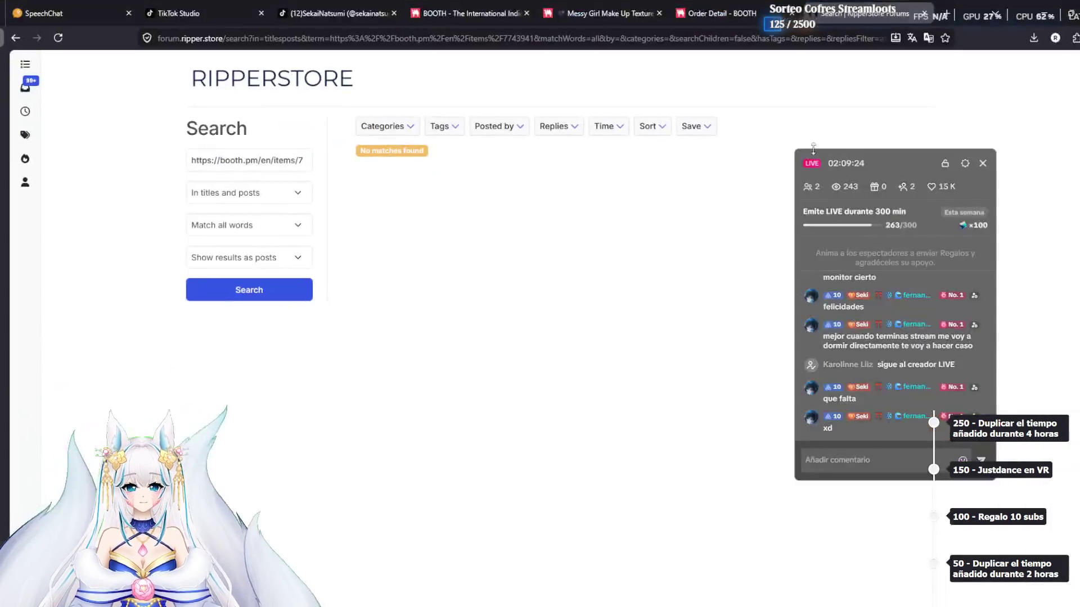
triple_click(289, 160)
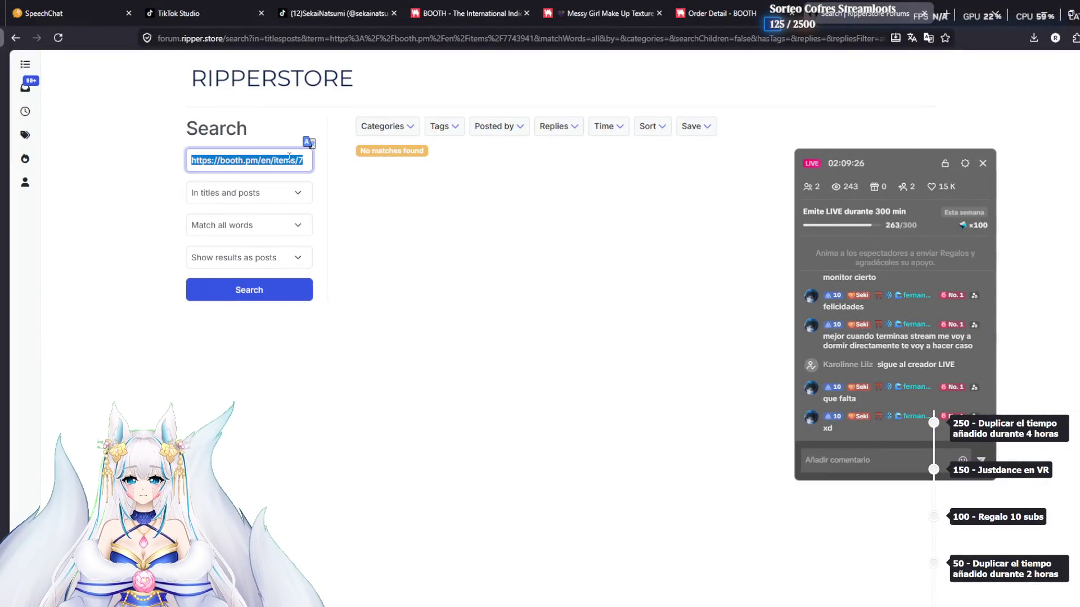
type("Mochifitt")
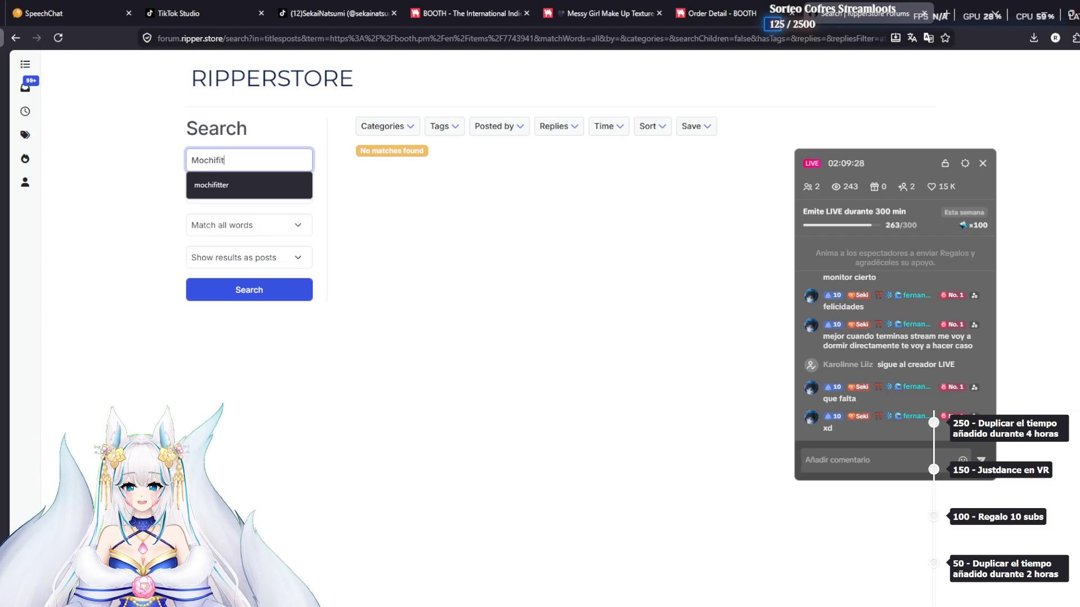
key("Tab")
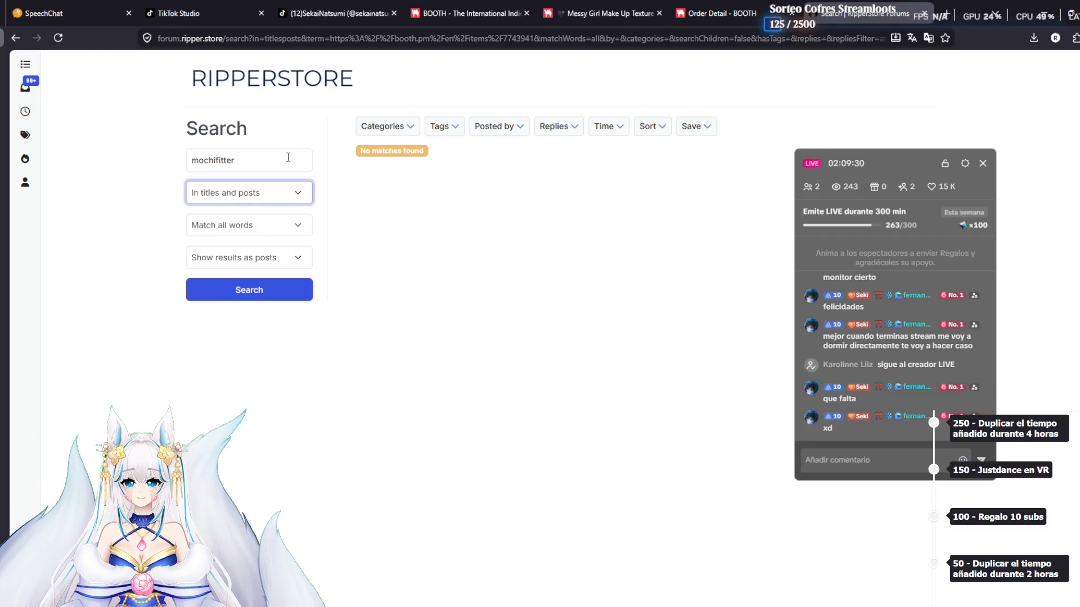
left_click(249, 162)
type("mod")
key("Return")
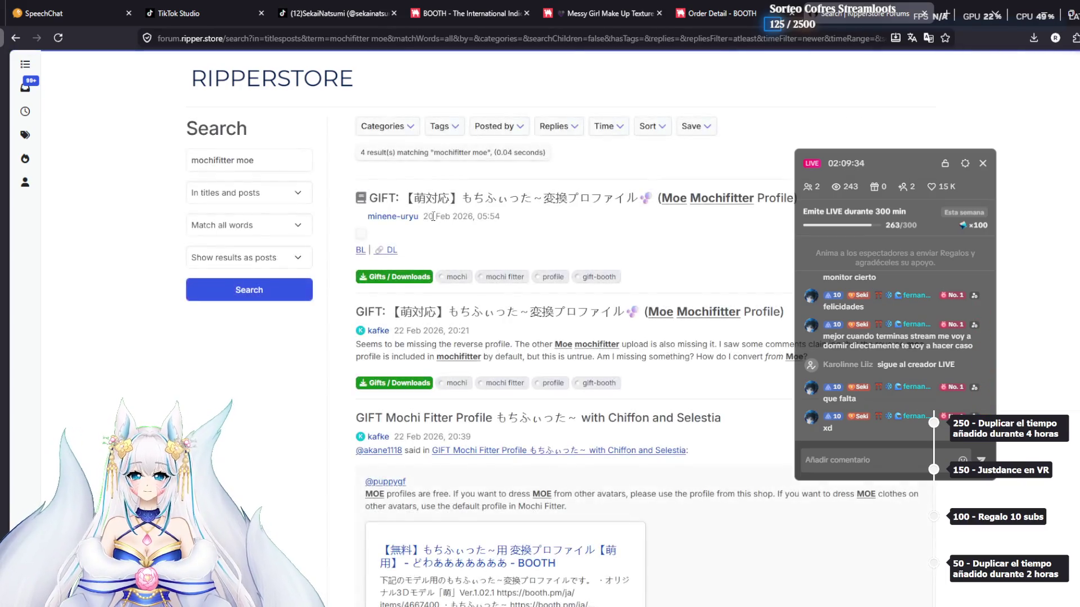
Open the Moe Mochifitter Profile topic and follow its download link
left_click(671, 199)
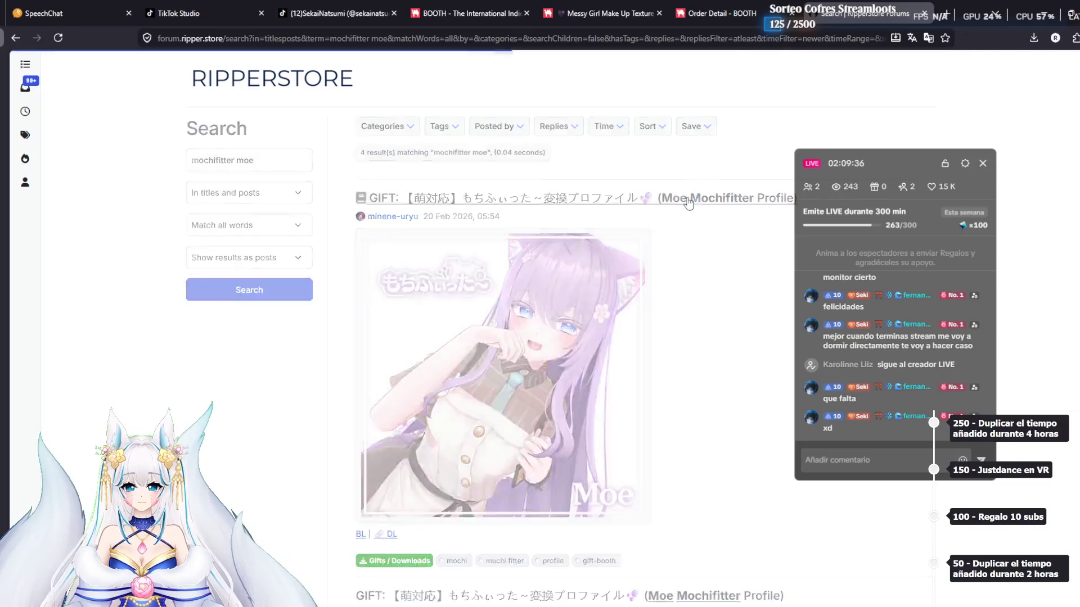
scroll("down", 3)
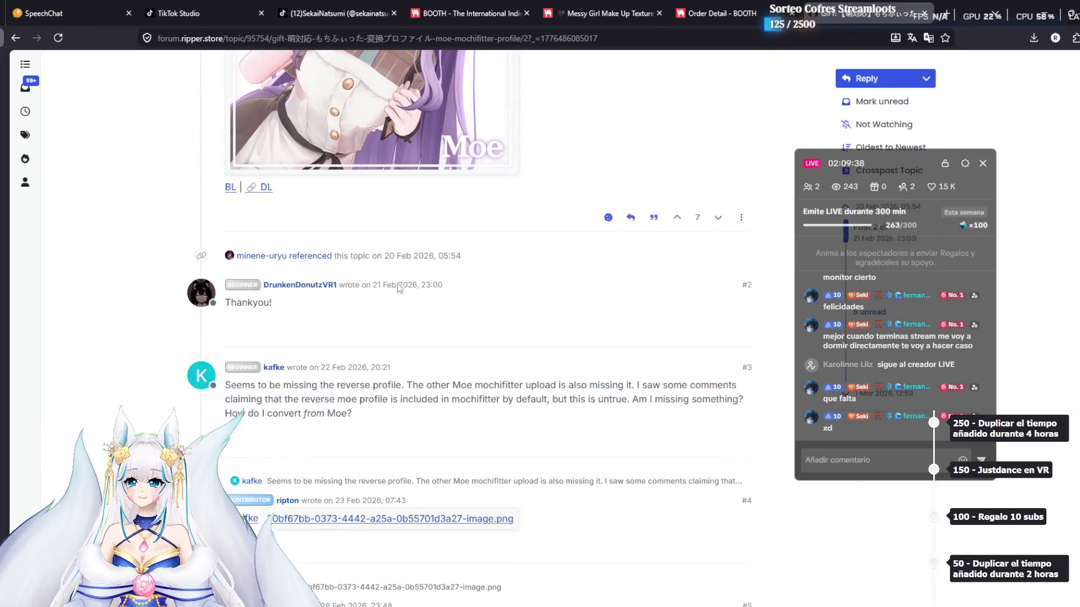
left_click(265, 187)
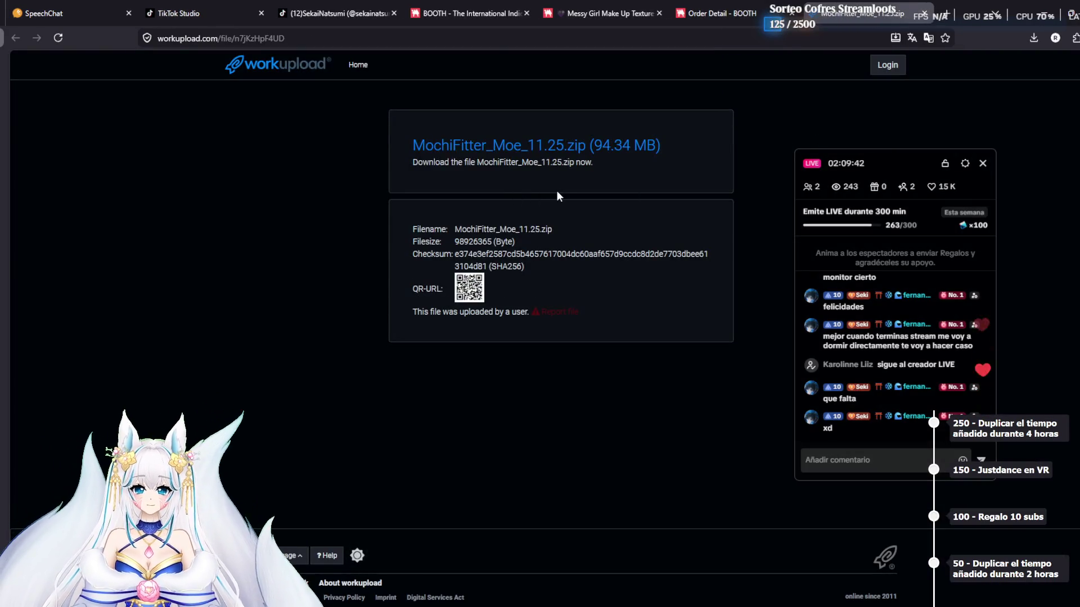
Start downloading MochiFitter_Moe_11.25.zip and close the three BOOTH-related tabs
left_click(556, 191)
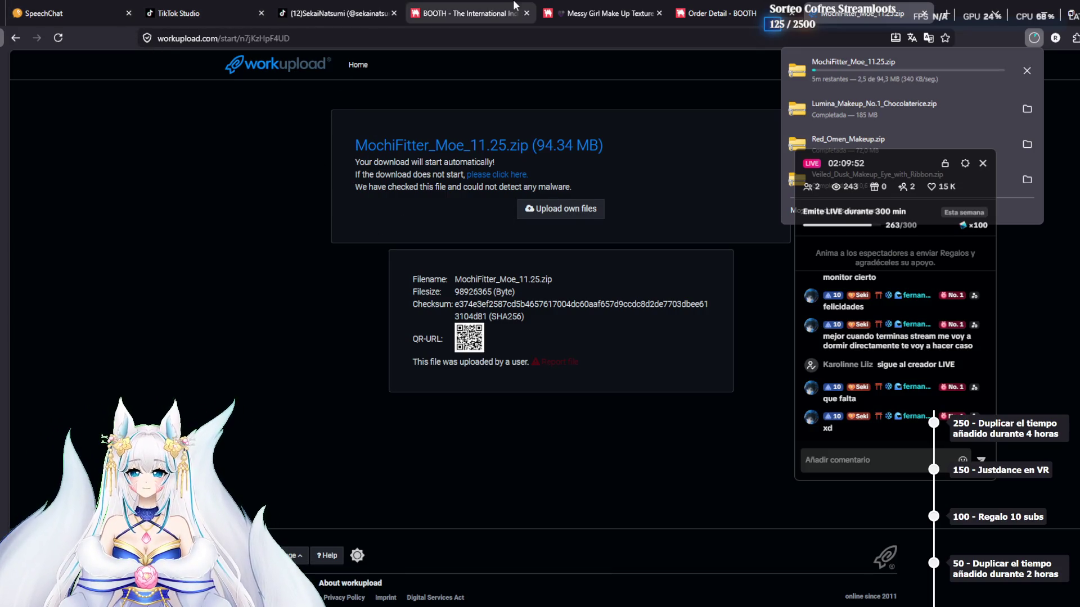
left_click(525, 12)
left_click(525, 13)
left_click(525, 13)
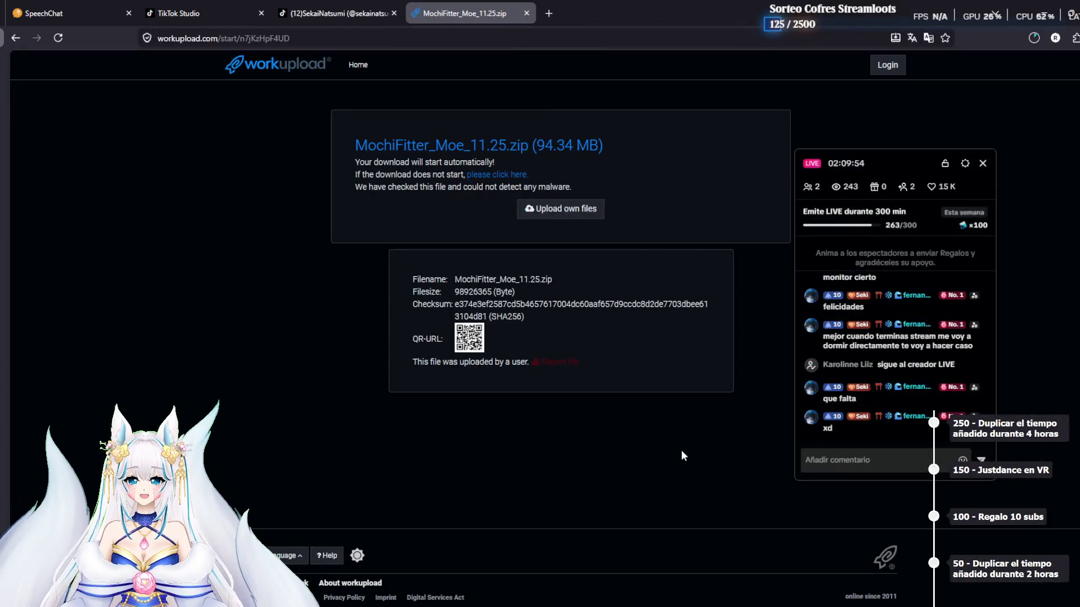
Switch over to the Discord chat and close the enlarged image
key("alt+Tab")
key("alt+Tab")
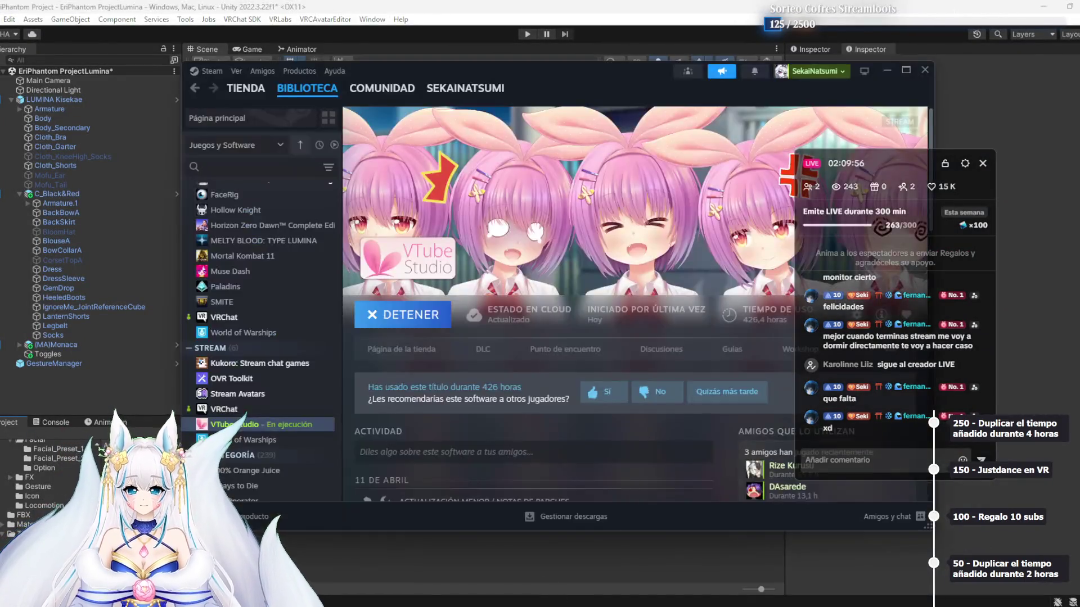
key("alt+Tab")
left_click(736, 490)
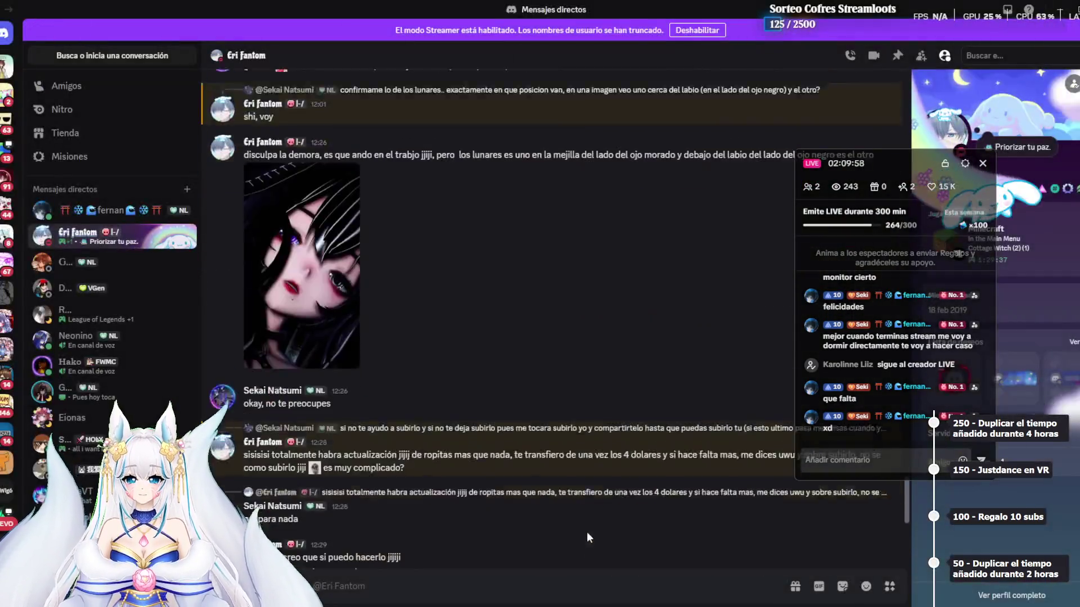
Type a Spanish reply saying the full makeup was adapted for the lips and cost 4 dolaritos
scroll("down", 3)
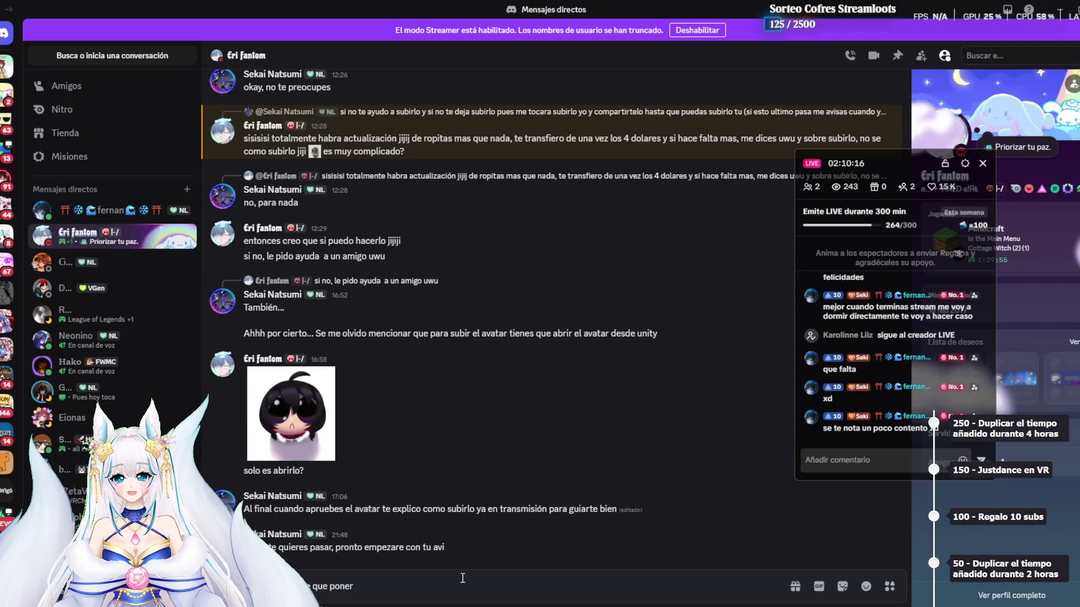
type(" de mi p")
type("arte un ")
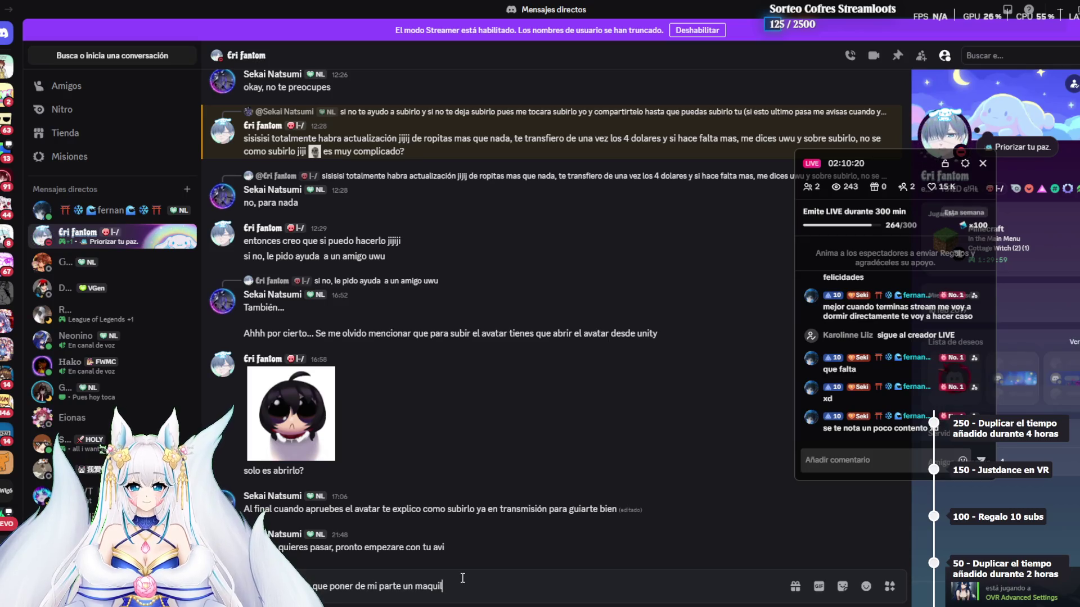
type(" ma")
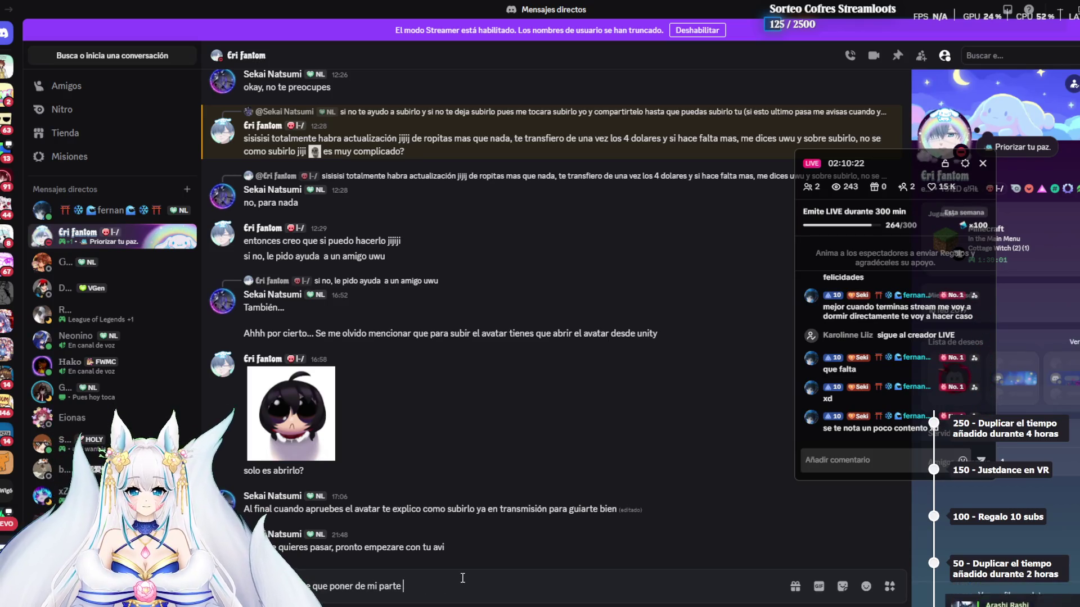
type("quillaje (es maquilla")
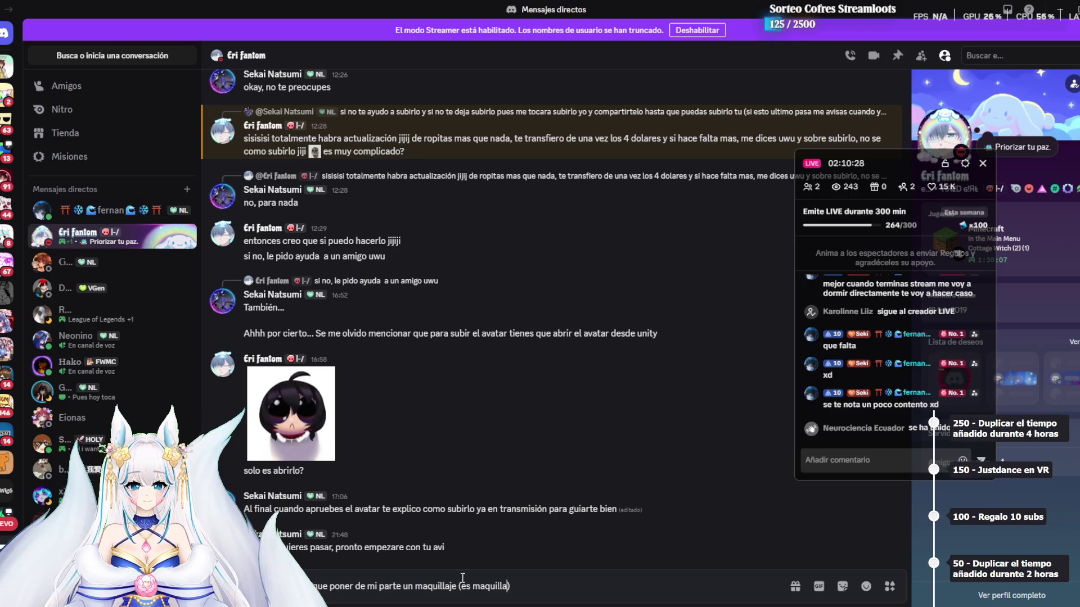
type("mpleto")
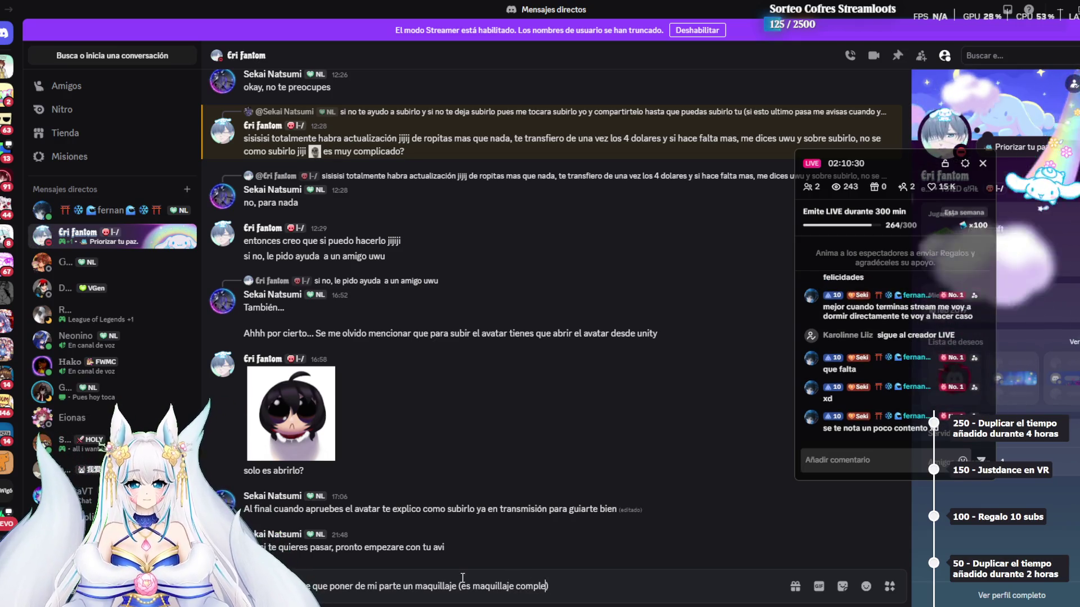
type(", y lo adapte")
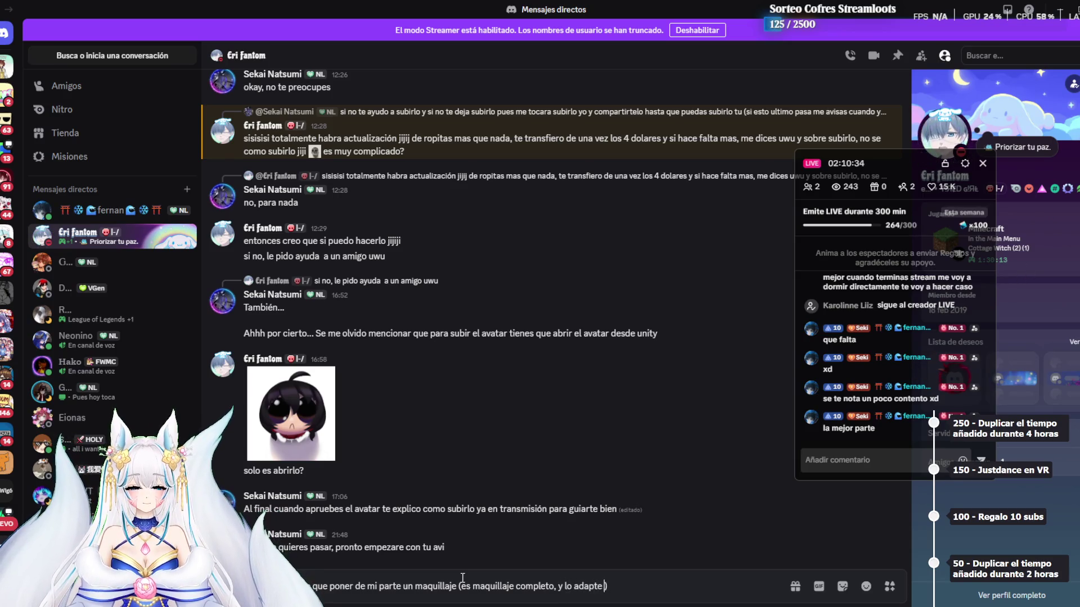
type(" los la")
type("bios ademas de da")
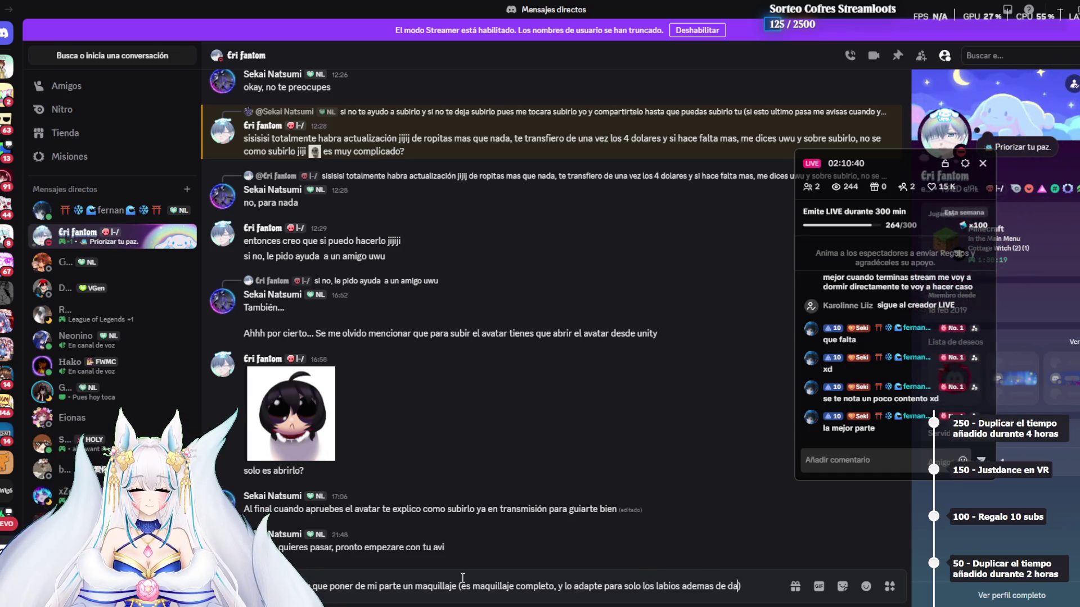
type("cion")
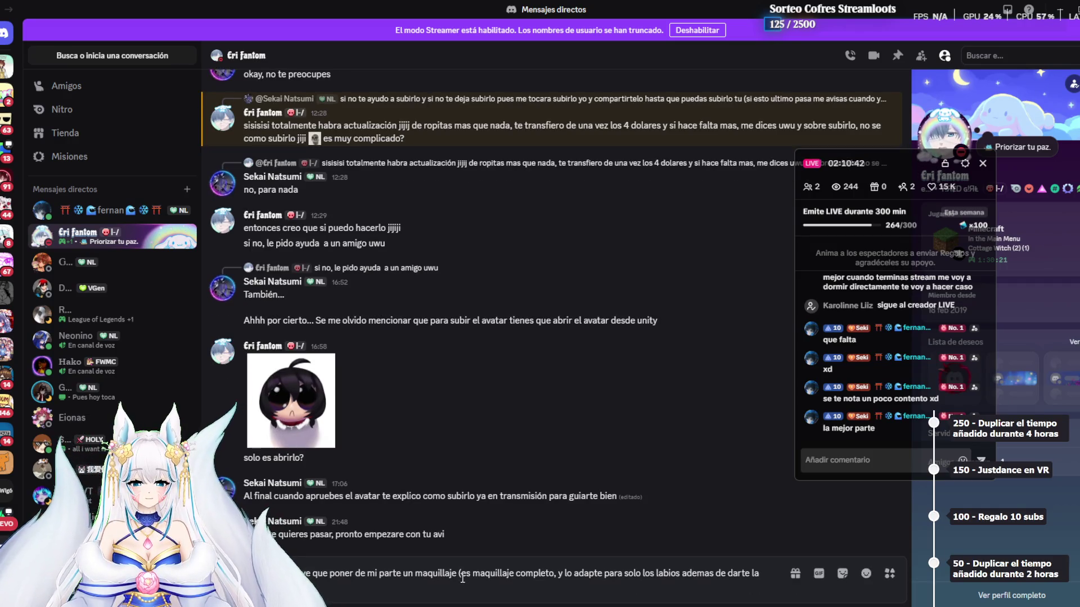
type(" de activar")
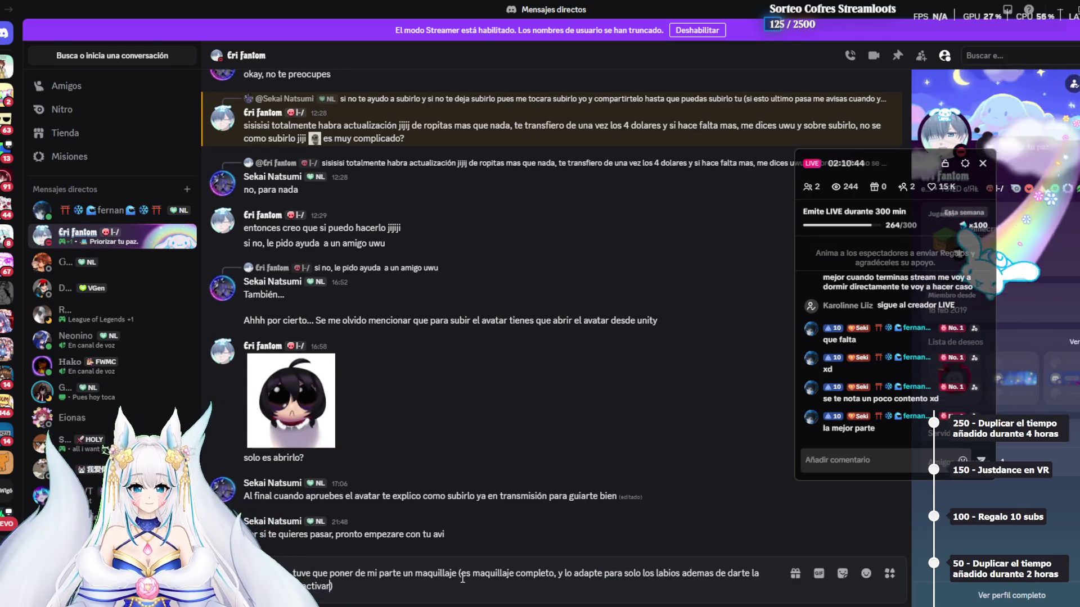
type("lo o no cuando lo necesites")
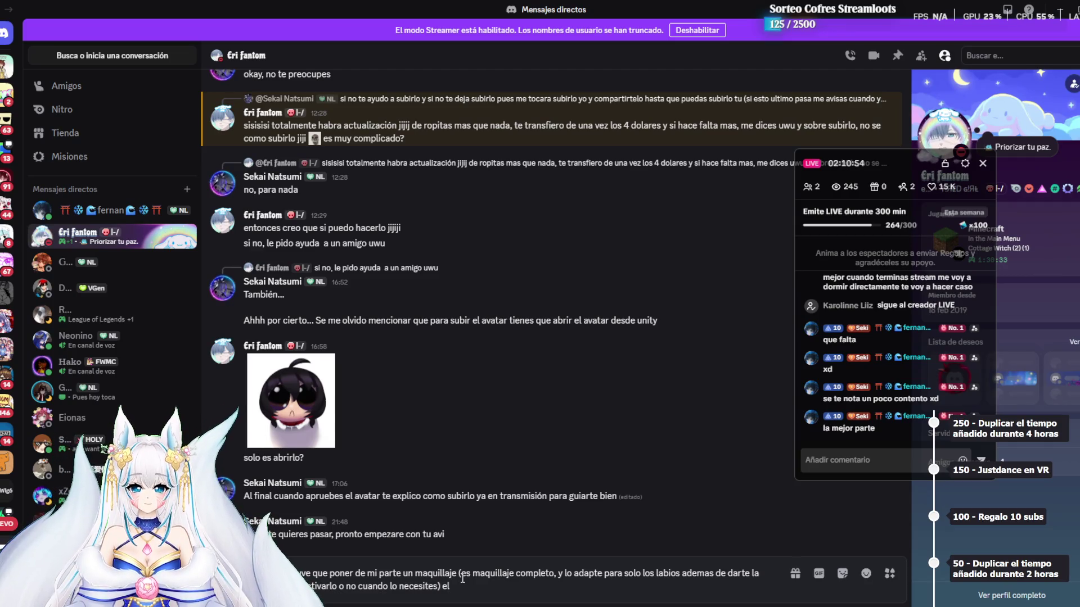
key("BackSpace")
type("illaje cost")
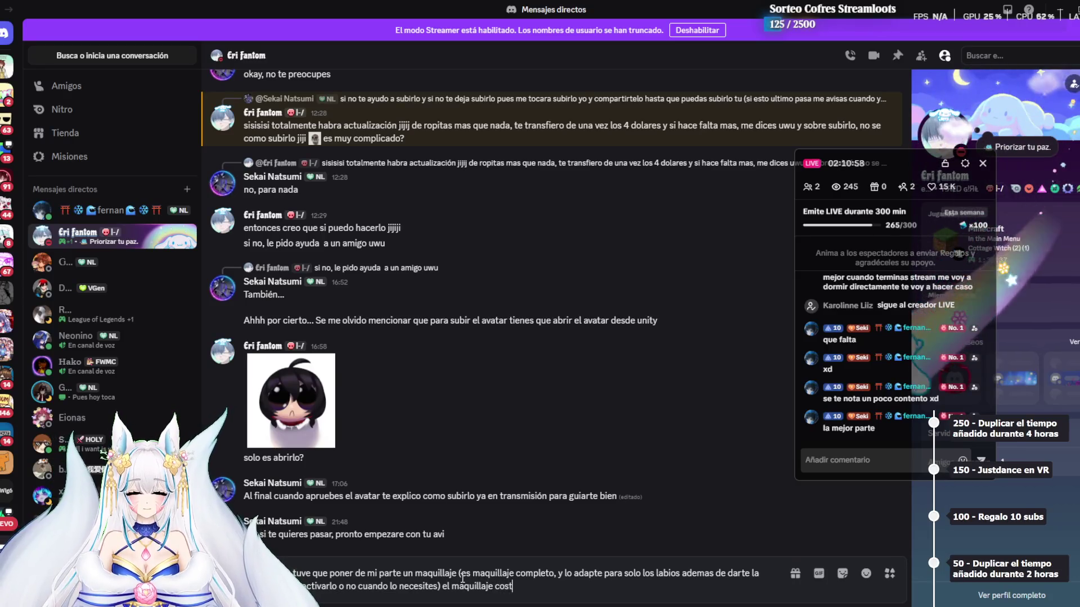
key("BackSpace")
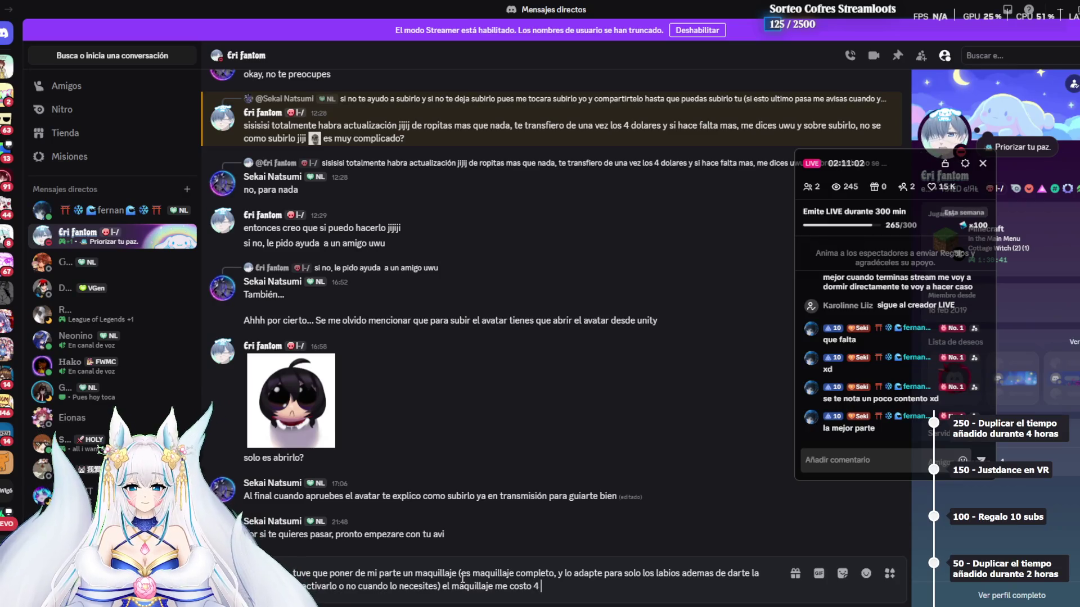
type("ritos")
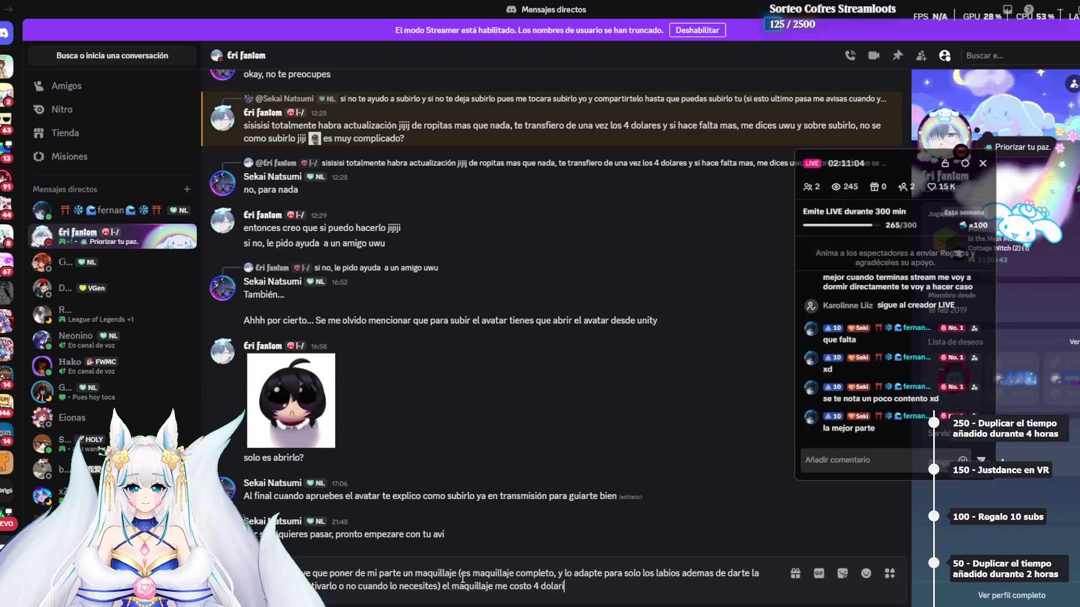
type(", asi que asi mismo te lo dejo")
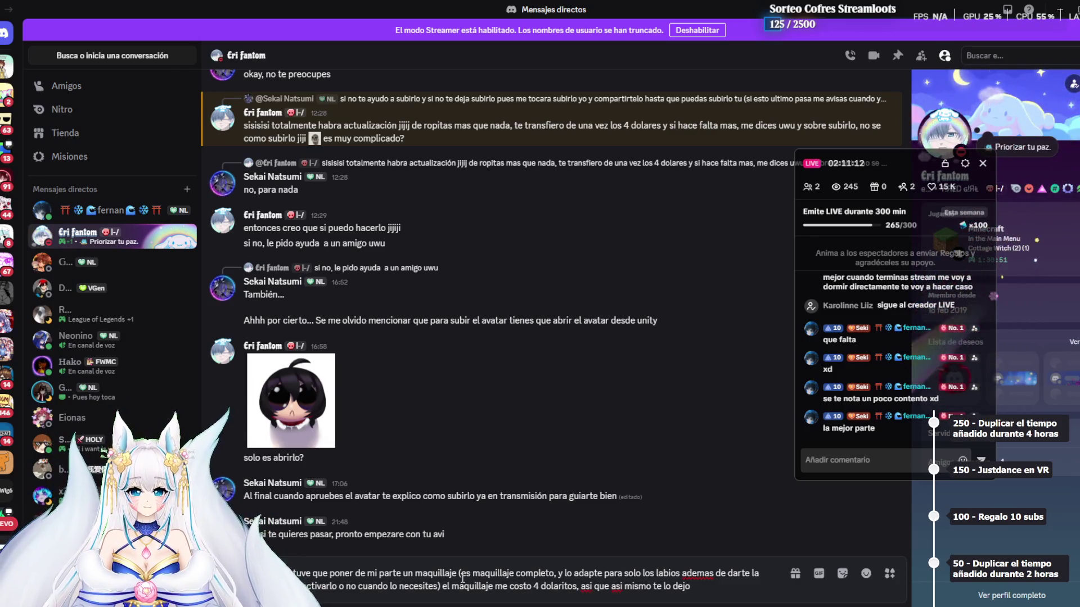
scroll("up", 3)
Insert a comma after 'asi que' and send the makeup cost message
scroll("up", 3)
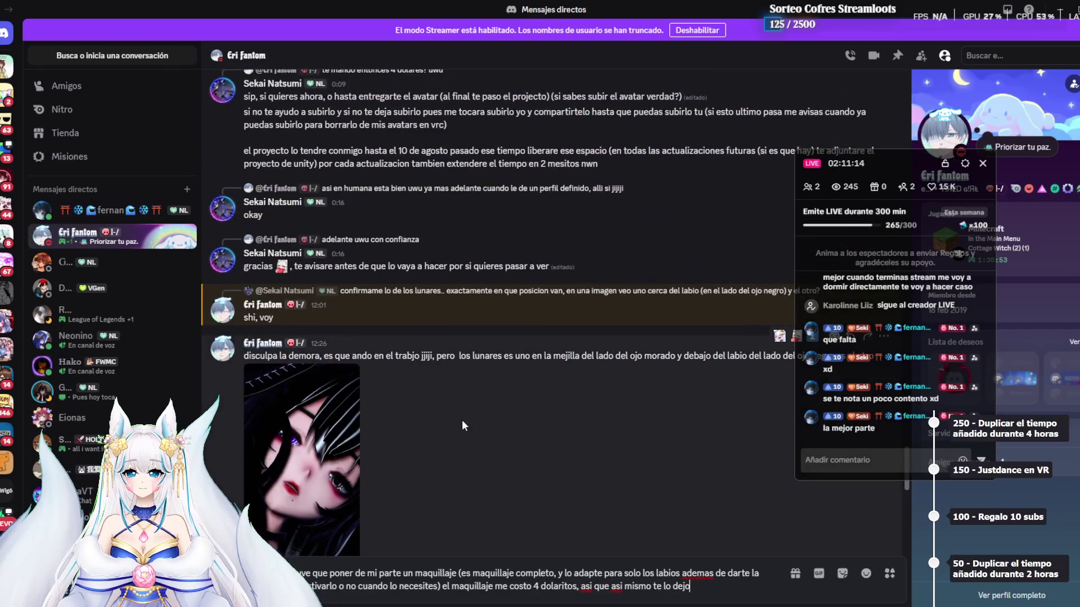
scroll("up", 3)
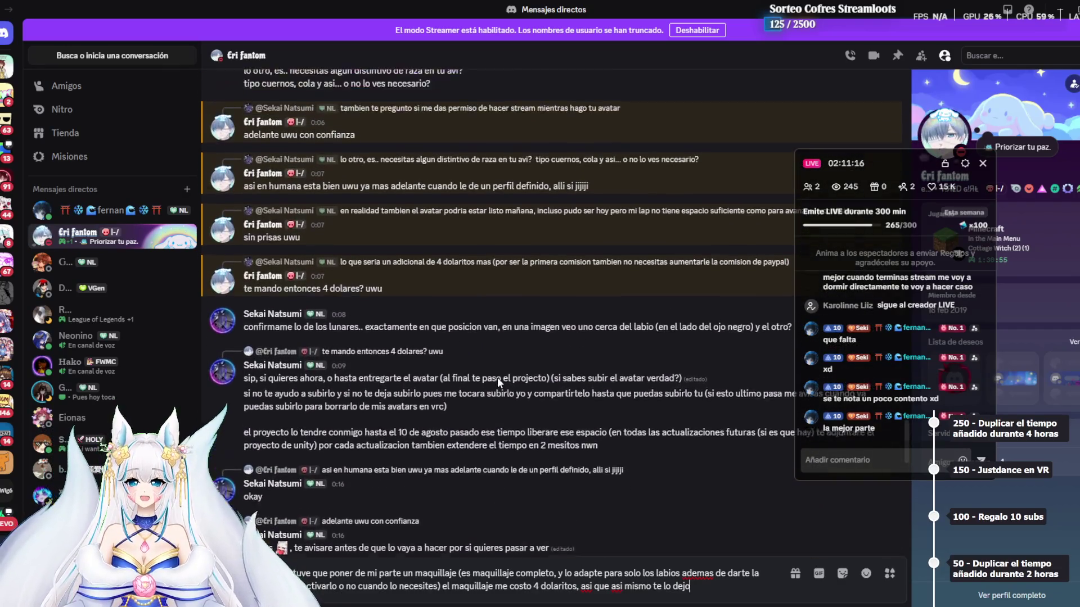
scroll("up", 3)
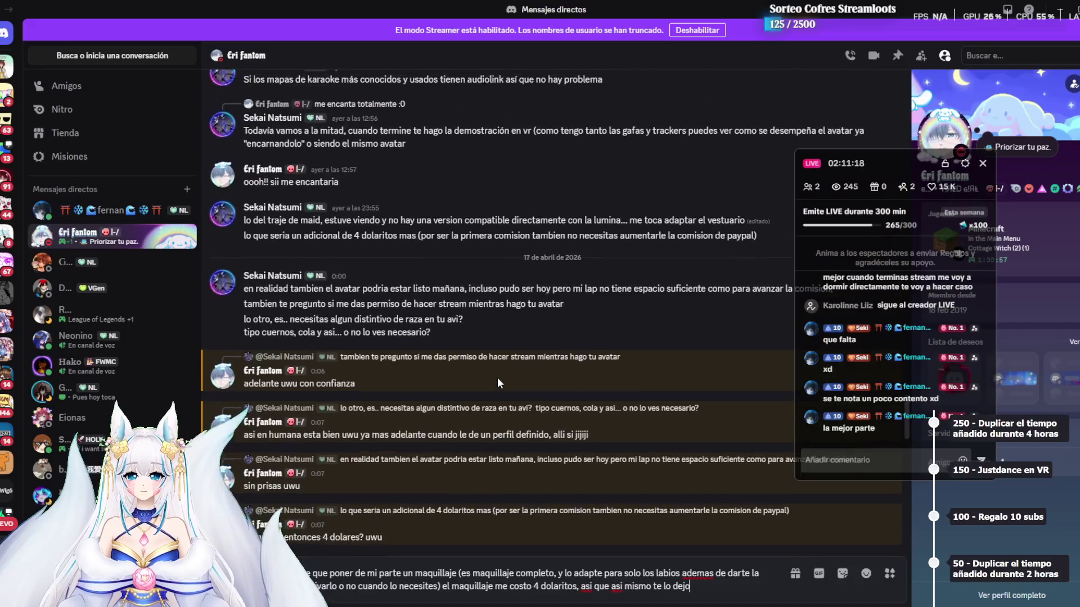
scroll("up", 3)
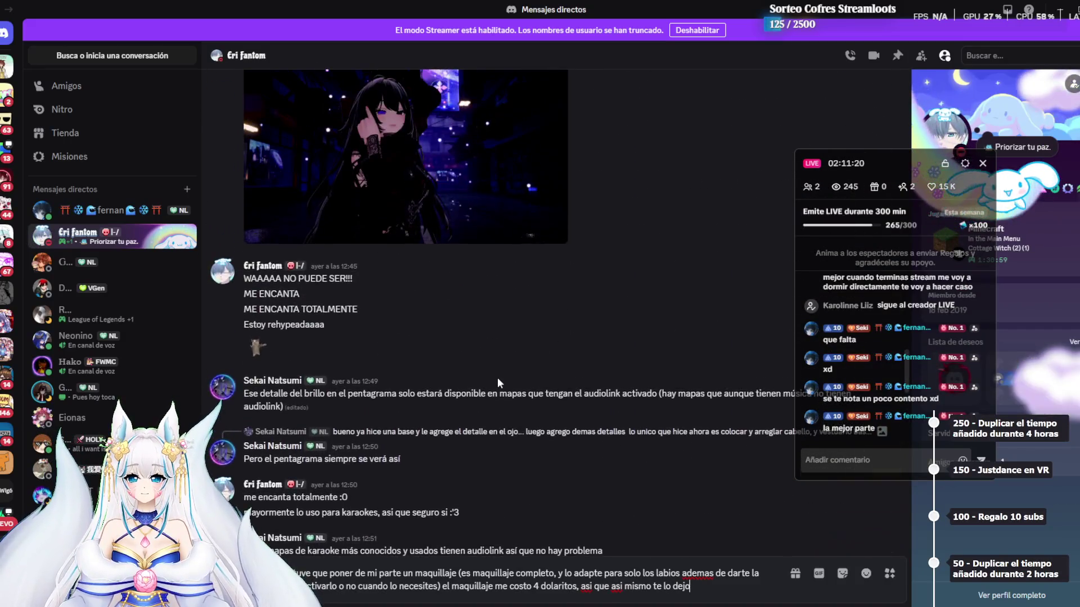
scroll("down", 3)
scroll("down", 3)
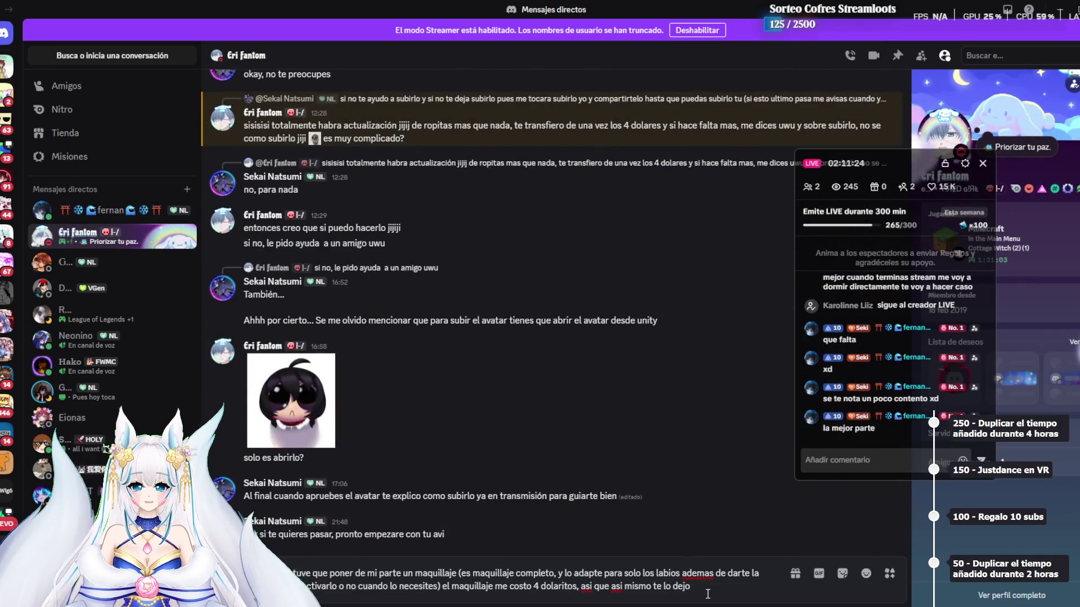
left_click(611, 587)
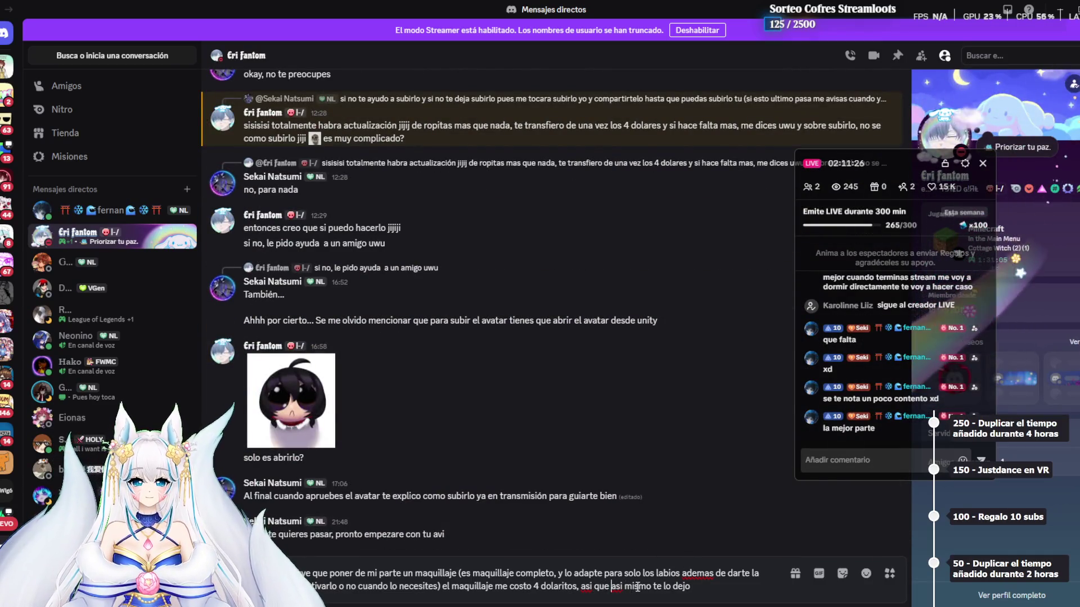
key("BackSpace")
type(",m")
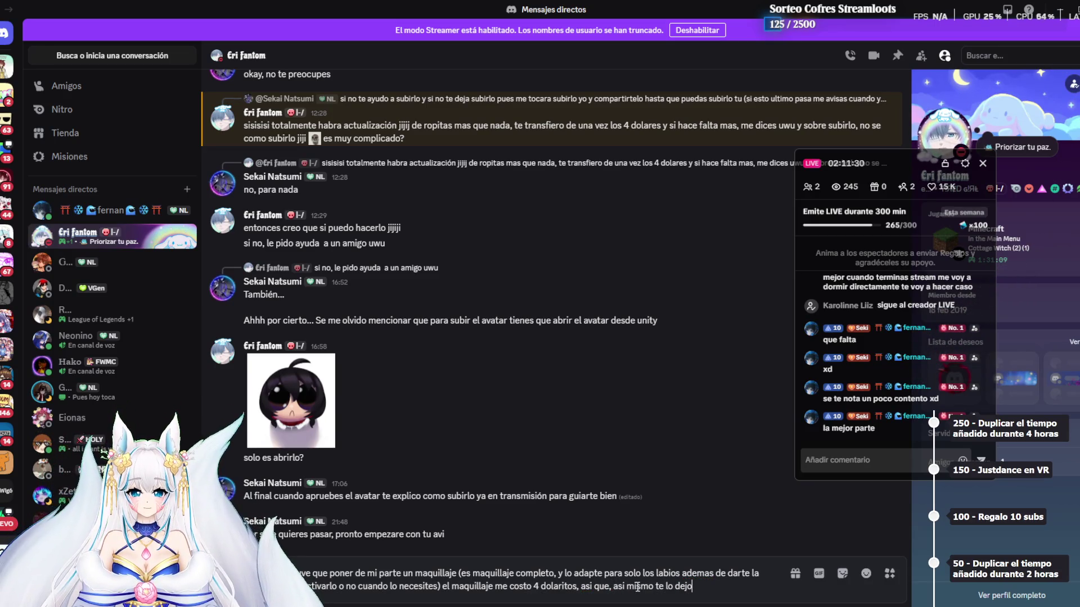
key("Return")
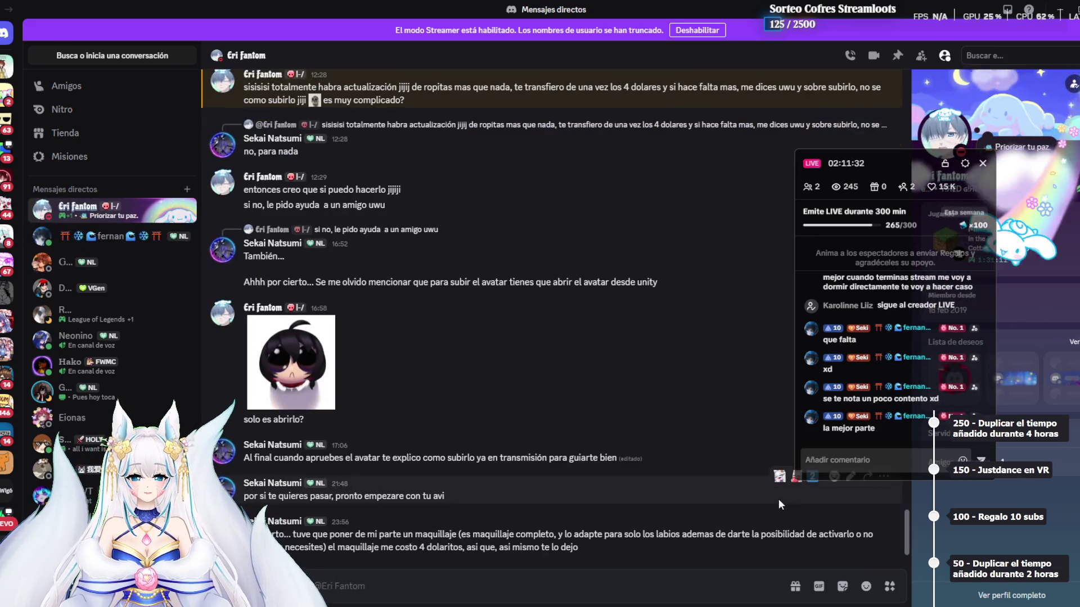
Quit Photoshop, answering the save prompts for the lip and Red Omen Lumina documents
key("alt+Tab")
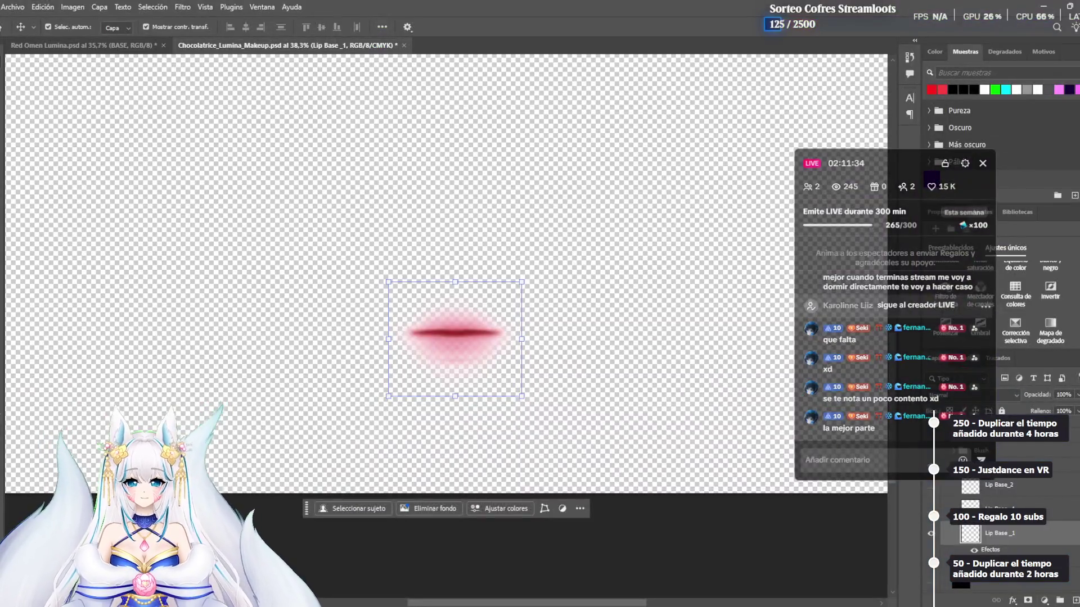
key("ctrl+q")
left_click(555, 232)
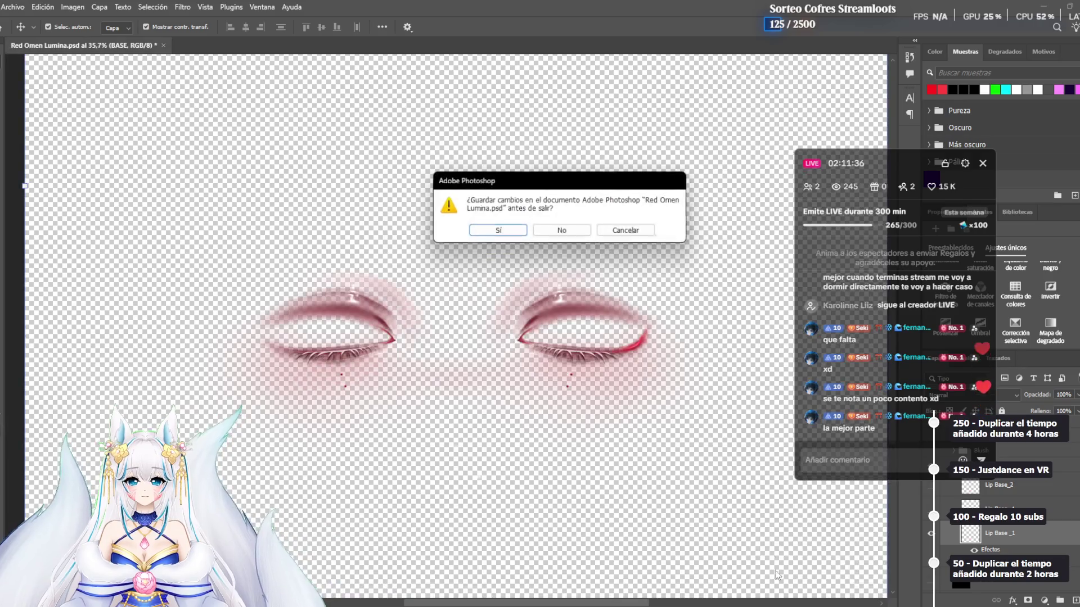
left_click(557, 231)
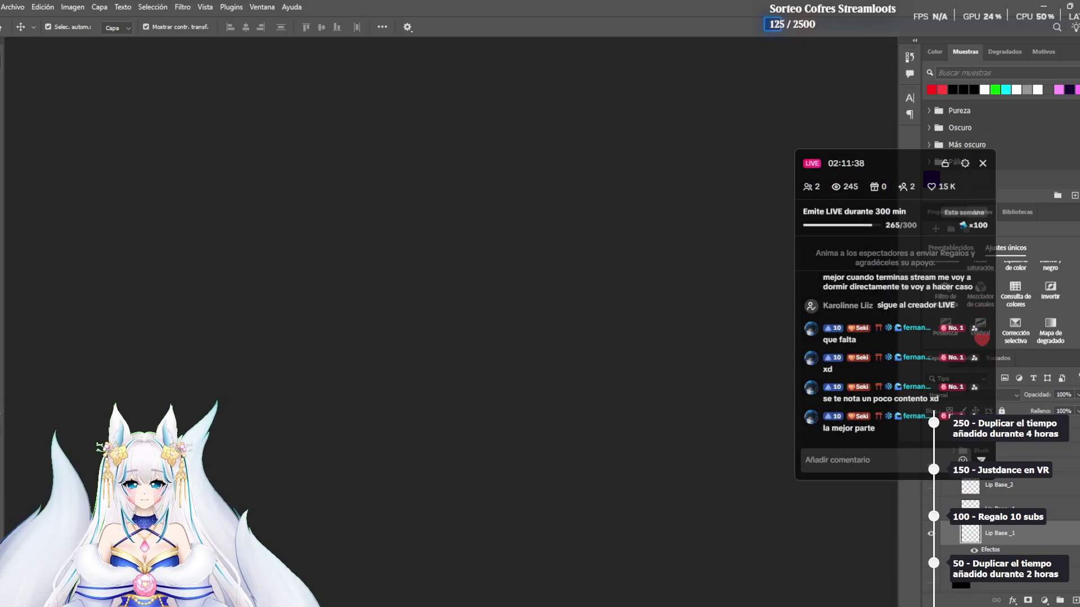
Return to the MochiFitter_Moe_11.25.zip download page in Firefox
key("alt+Tab")
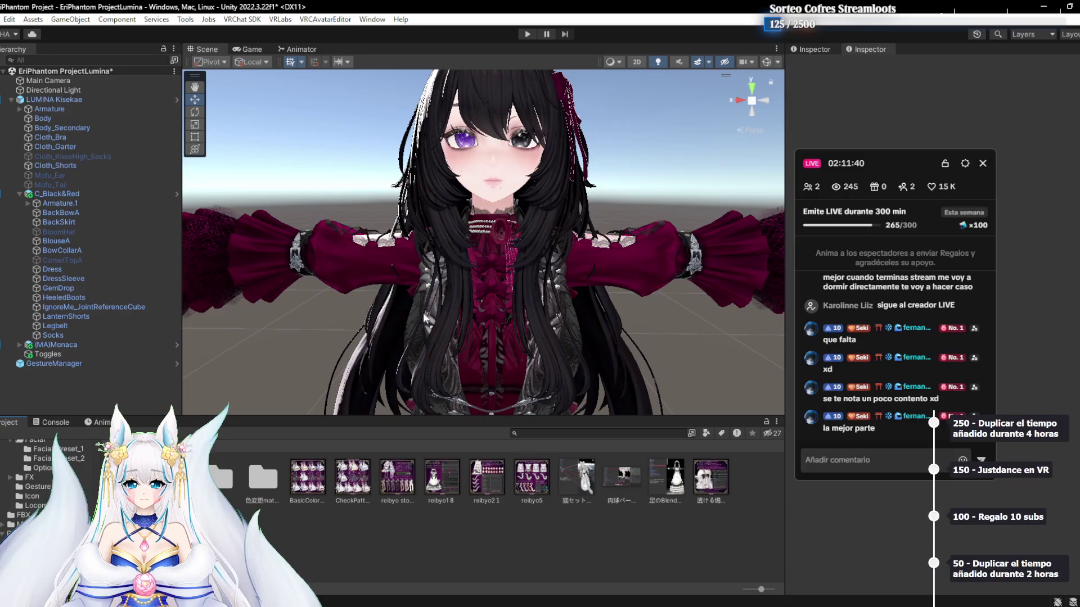
key("alt+Tab")
left_click(548, 236)
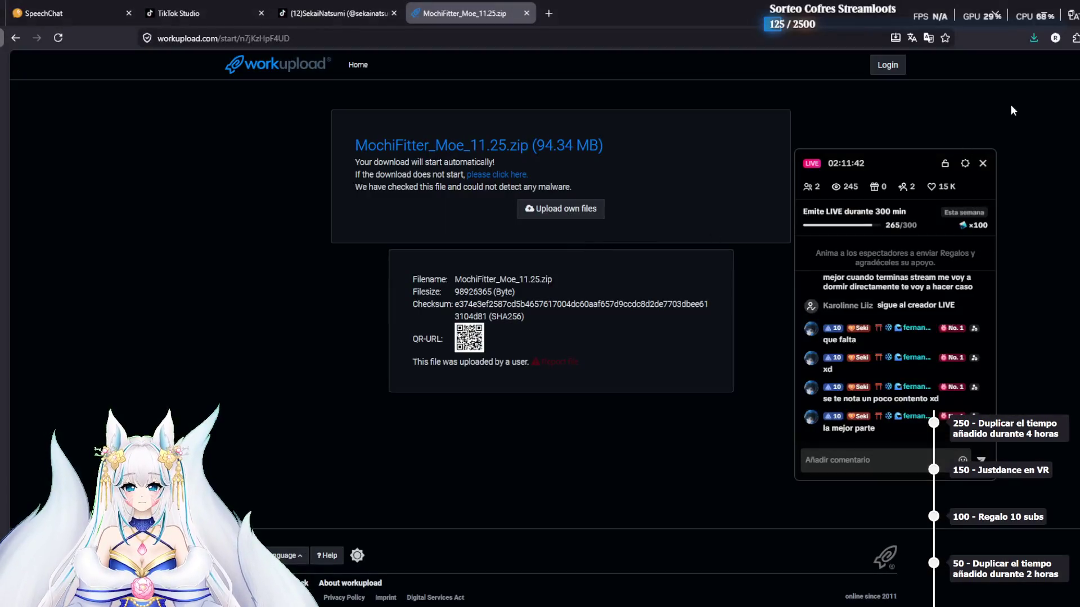
Paste the downloaded MochiFitter_Moe_11.25 zip into E:\Vrc\Herramienta Ropas
left_click(1033, 38)
left_click(1027, 68)
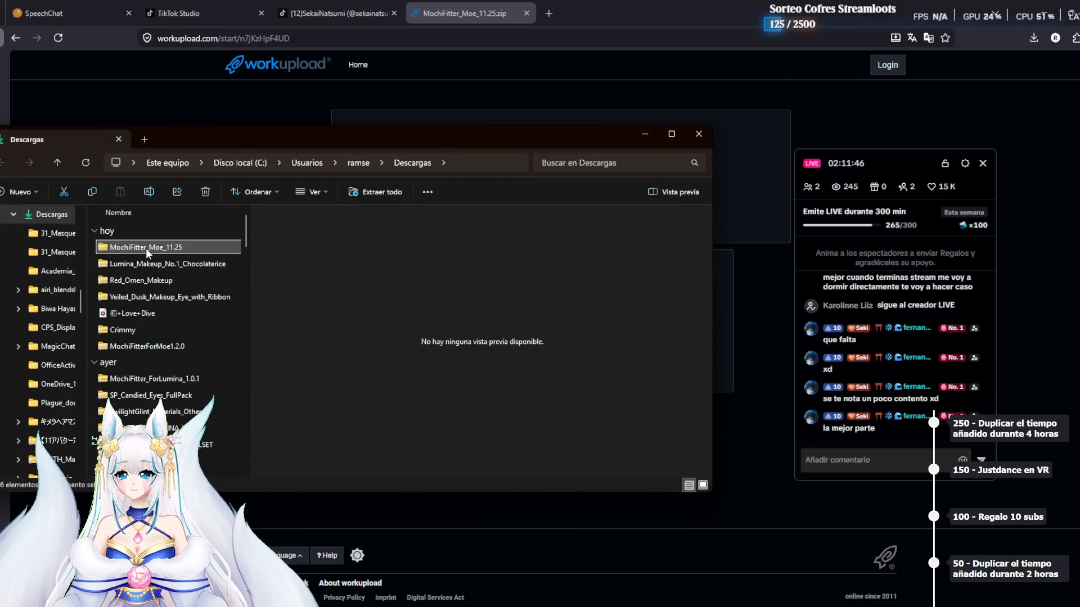
scroll("down", 3)
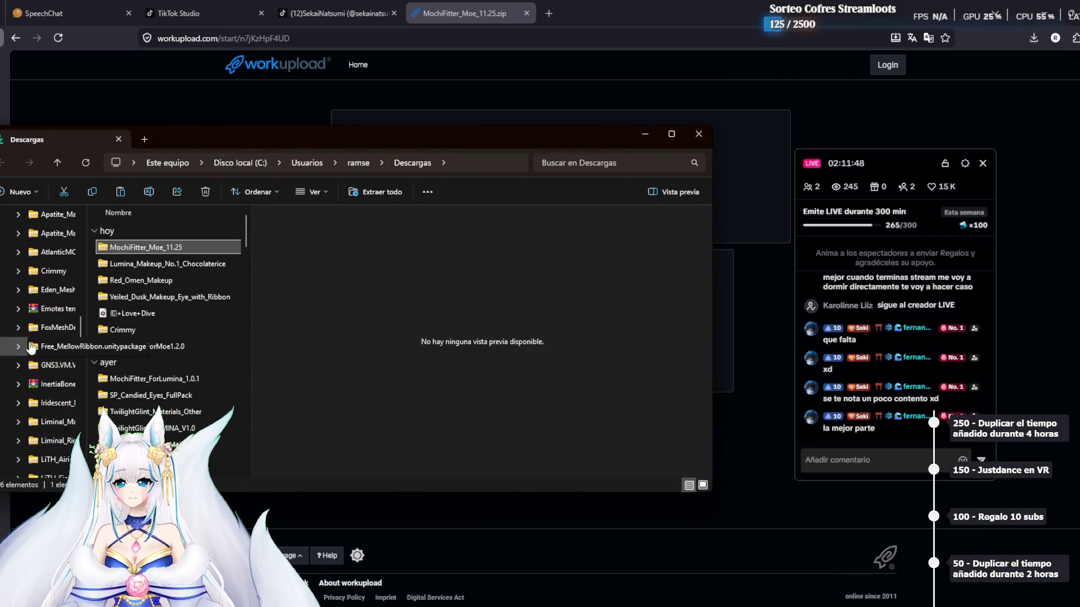
left_click(26, 406)
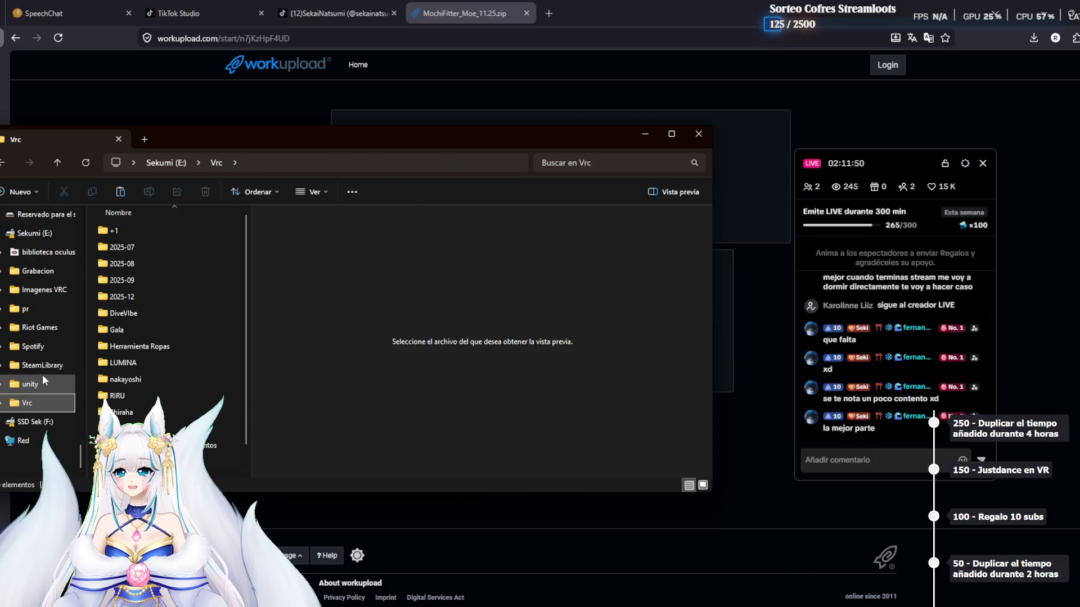
double_click(168, 344)
key("ctrl+v")
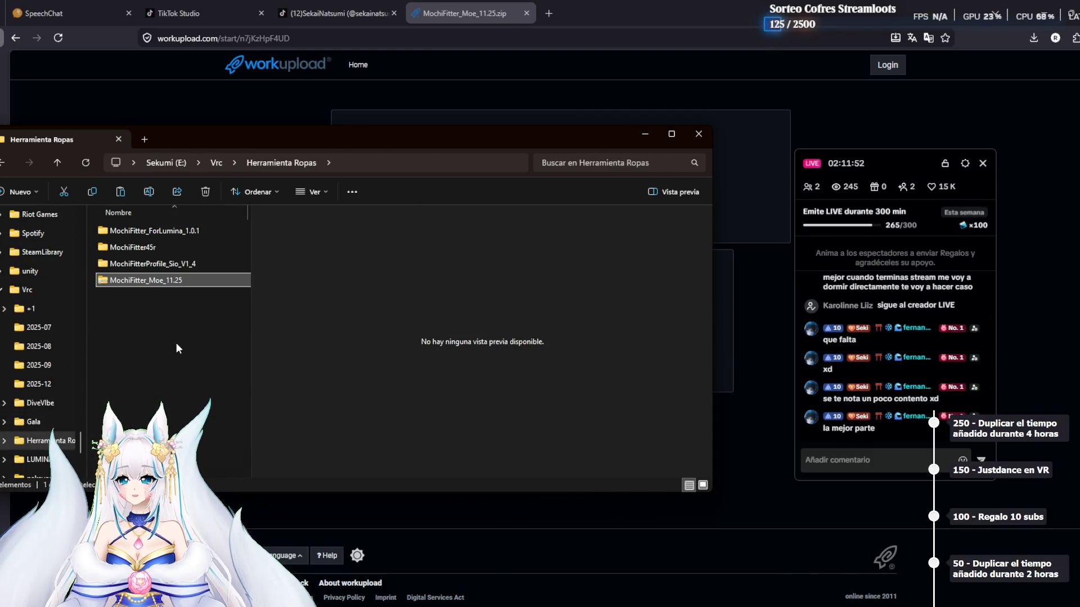
Extract the zip into a MochiFitter_Moe_11.25 folder with Extraer todo
left_click(187, 282)
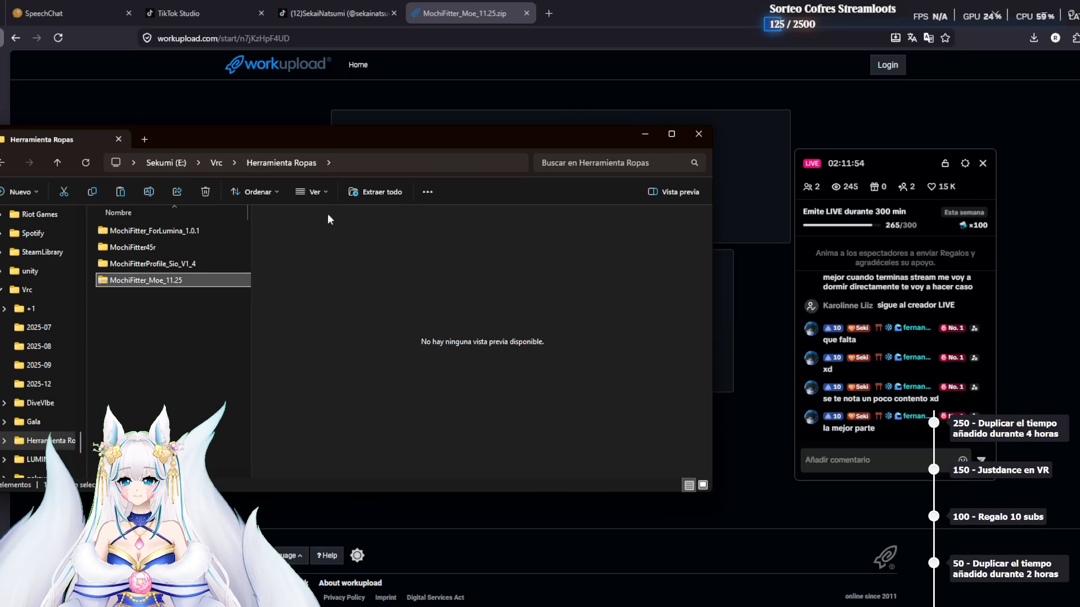
left_click(369, 190)
key("Return")
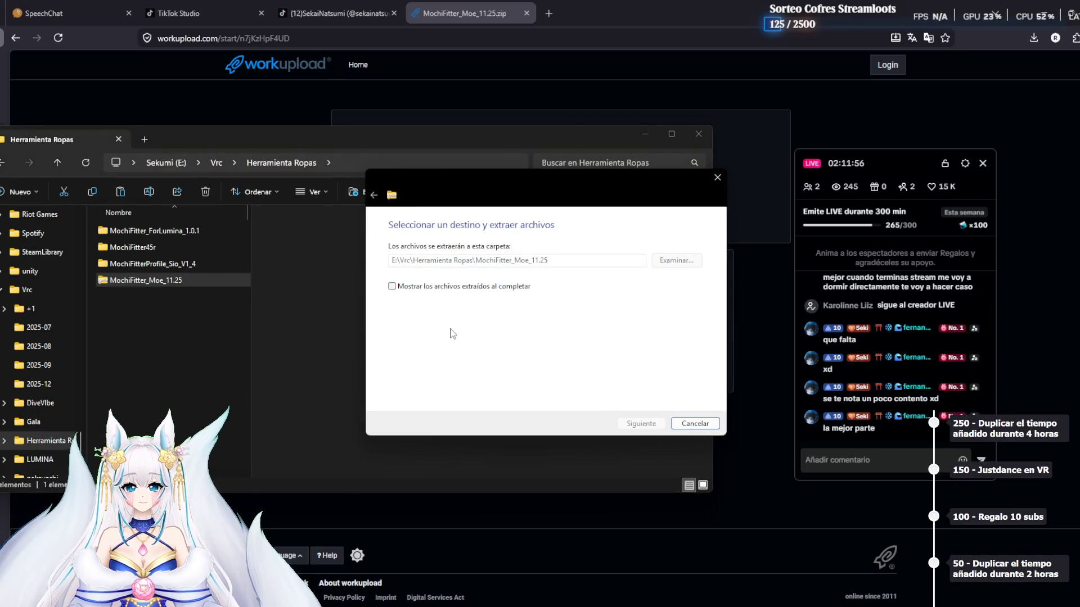
Delete the leftover MochiFitter_Moe_11.25 zip
left_click(182, 298)
left_click(191, 283)
left_click(161, 296)
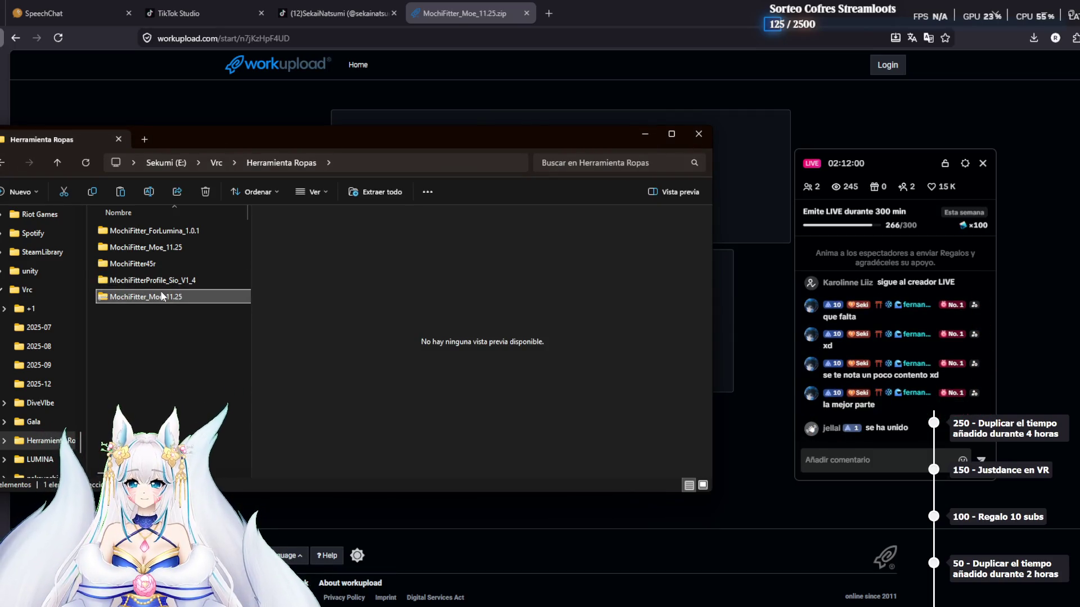
key("Delete")
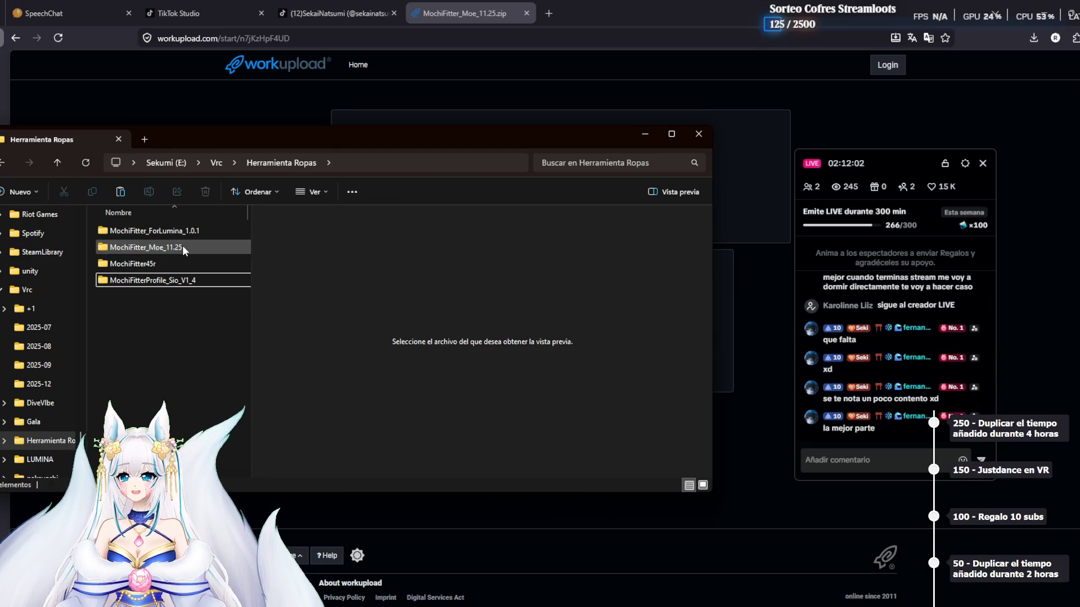
Open the extracted MochiFitter_Moe_11.25 folder and drag the MochiFitter_Moe package toward Unity
double_click(182, 247)
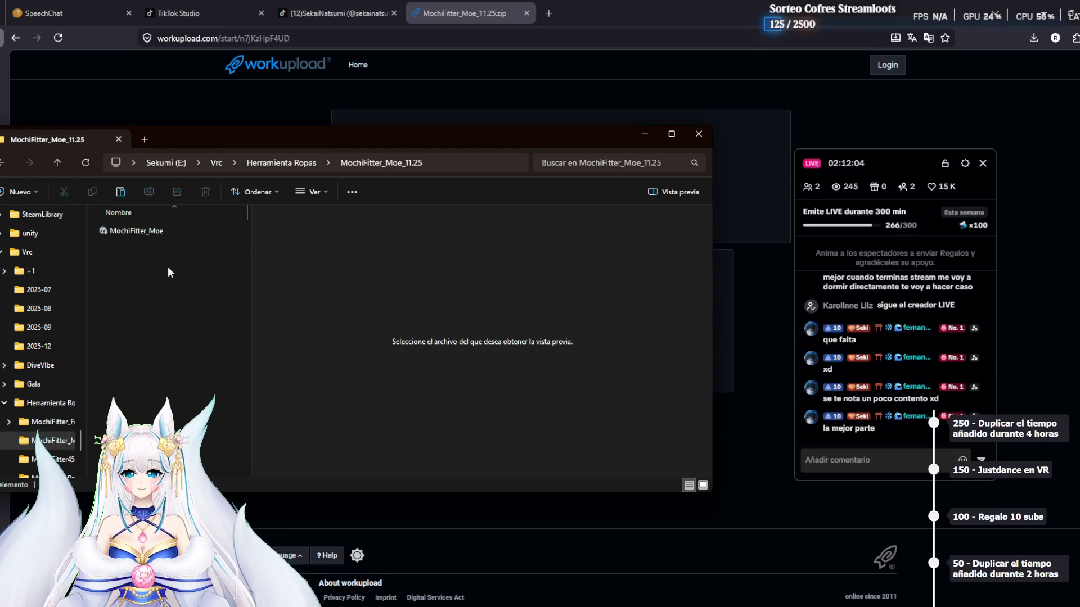
left_click(159, 233)
left_click_drag(140, 240, 838, 602)
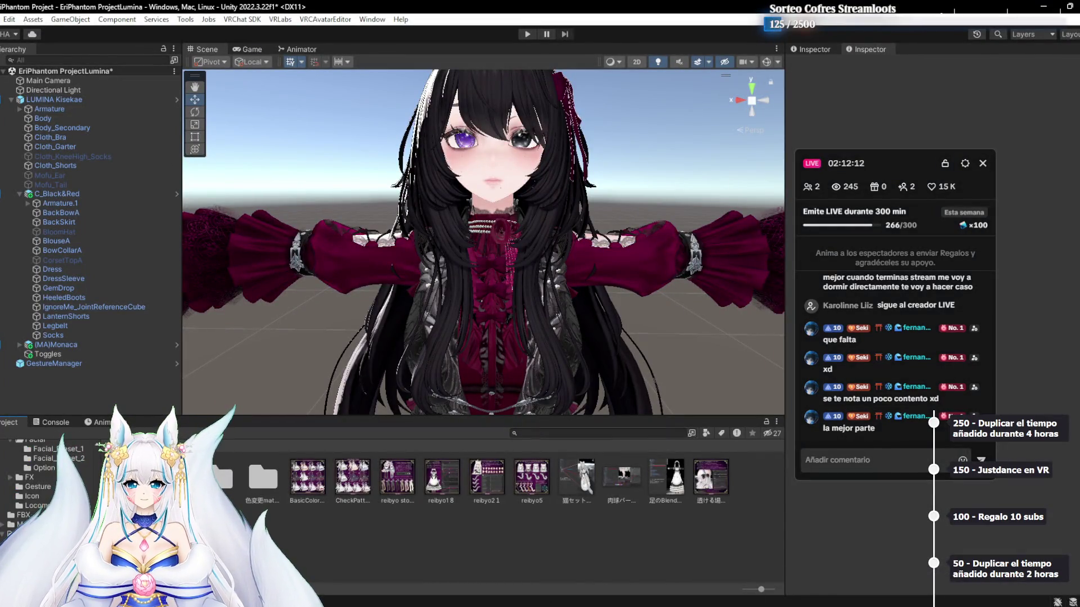
Drop MochiFitter_Moe.unitypackage into the Project panel and import all its files
mouse_move(419, 605)
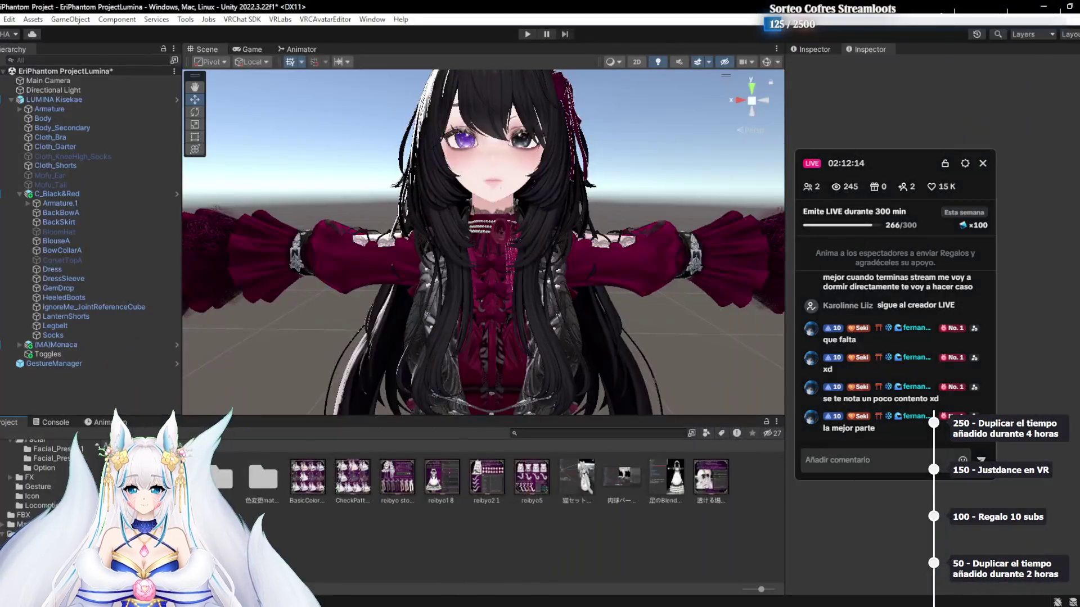
left_click(494, 544)
left_click_drag(135, 231, 708, 551)
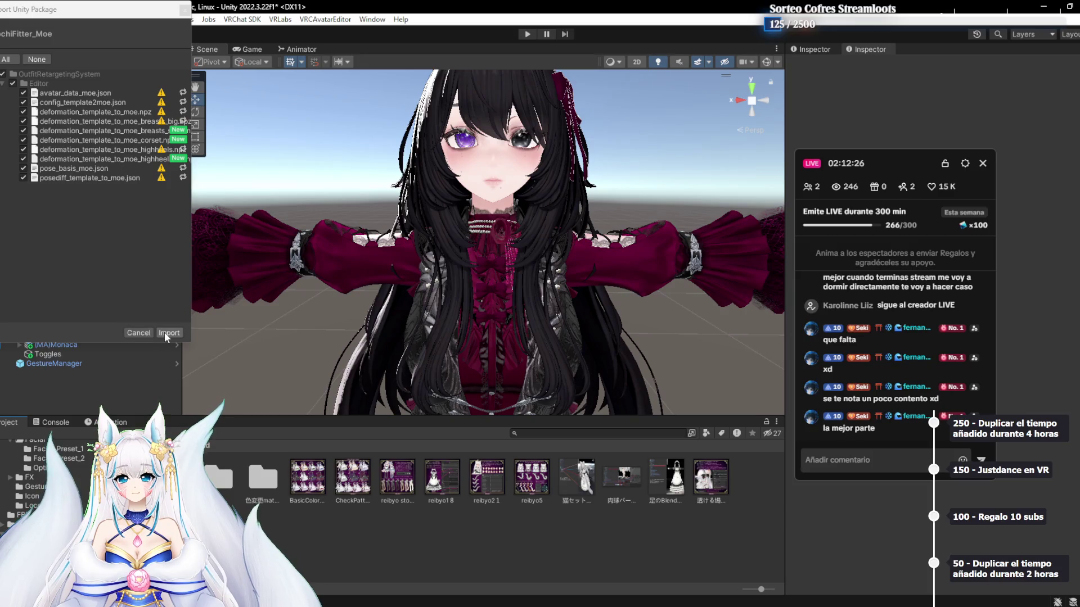
left_click(167, 334)
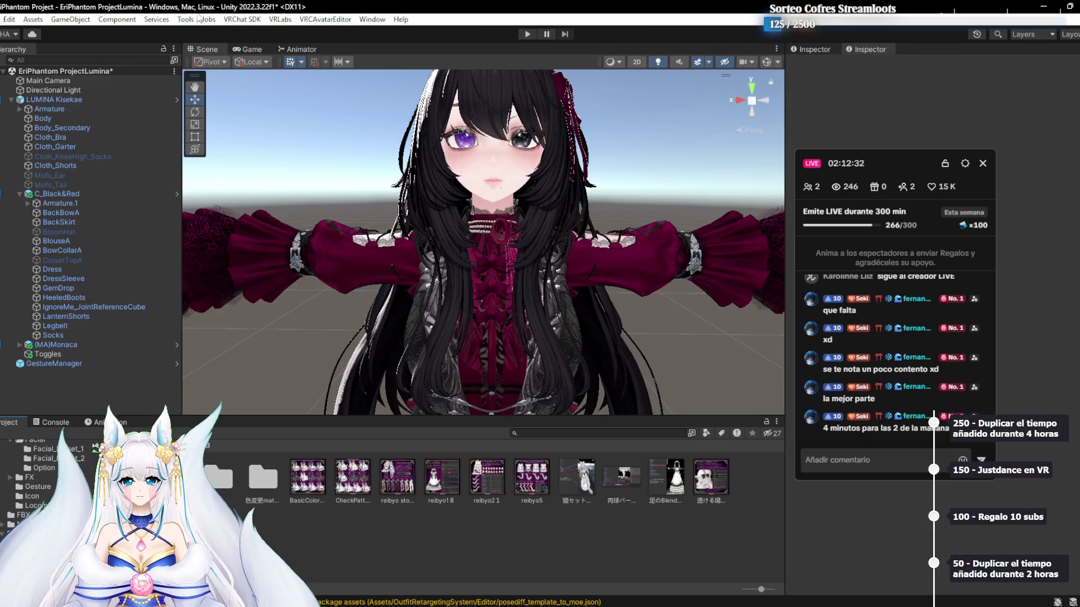
left_click(187, 20)
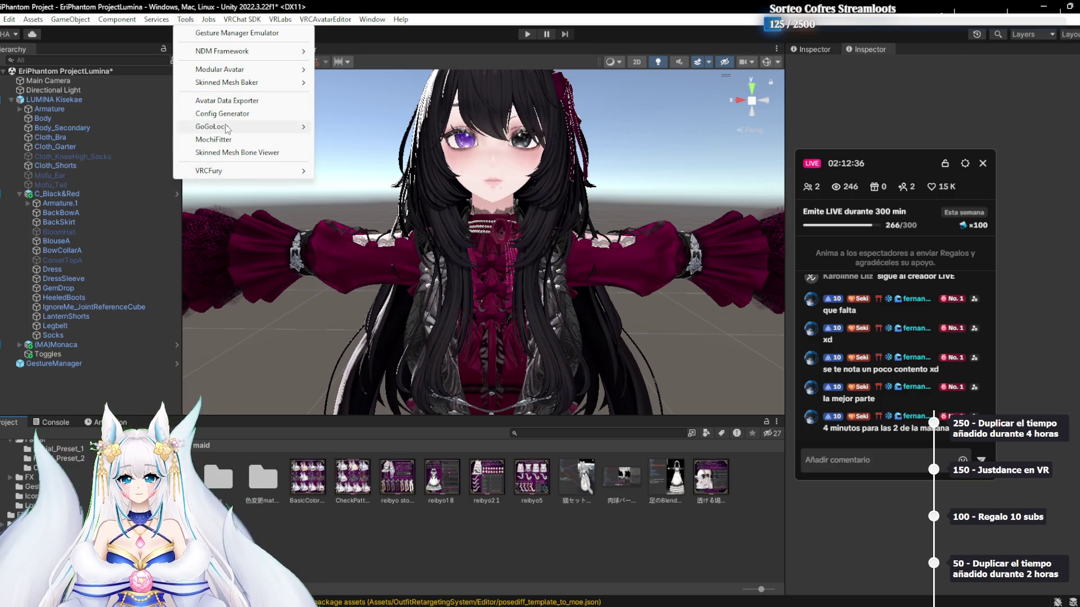
Open Tools > MochiFitter, with Lumina as target and Beryl → Lumina as source avatar
left_click(233, 140)
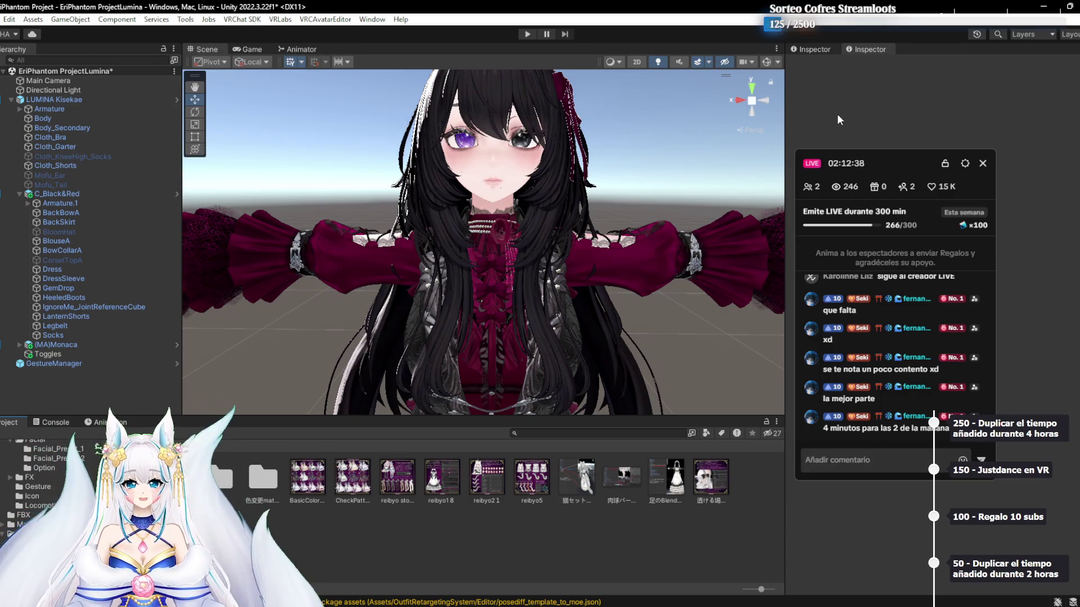
left_click_drag(880, 157, 299, 248)
left_click(689, 230)
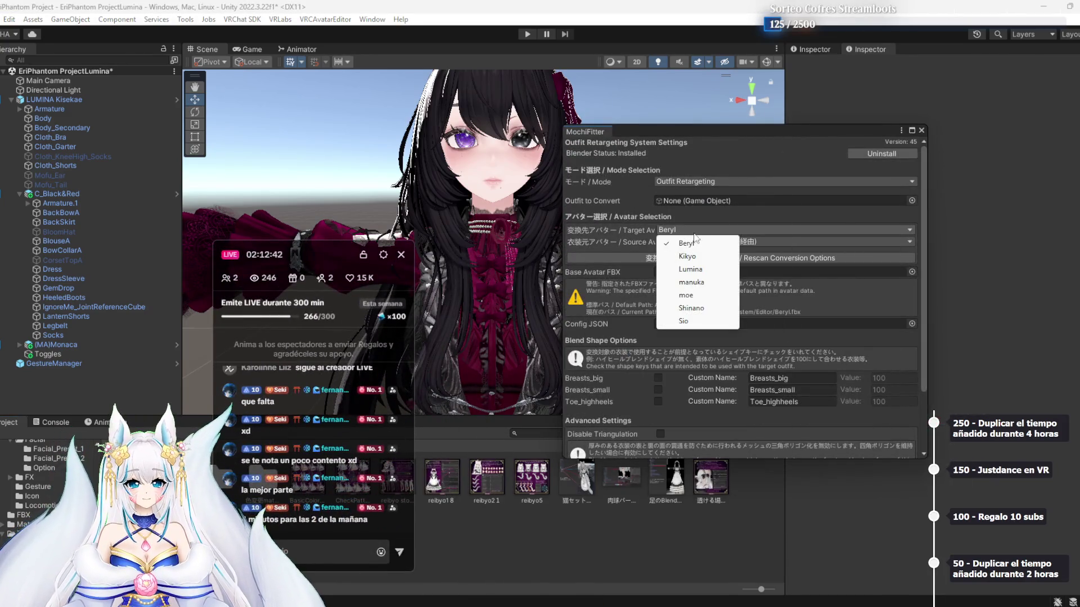
left_click(692, 271)
left_click(723, 242)
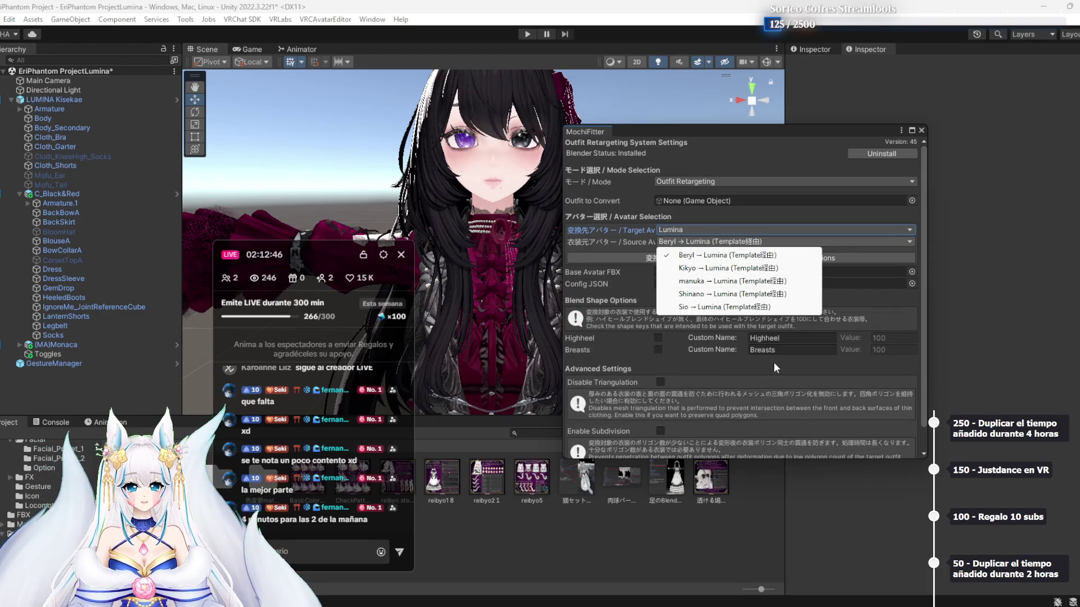
left_click(759, 373)
left_click(733, 241)
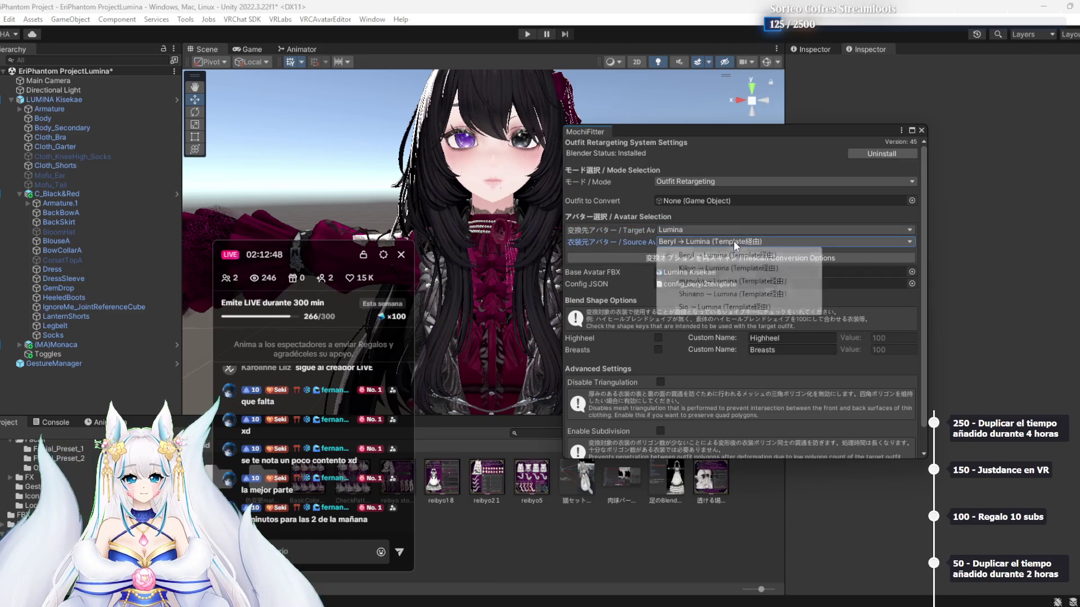
left_click(804, 254)
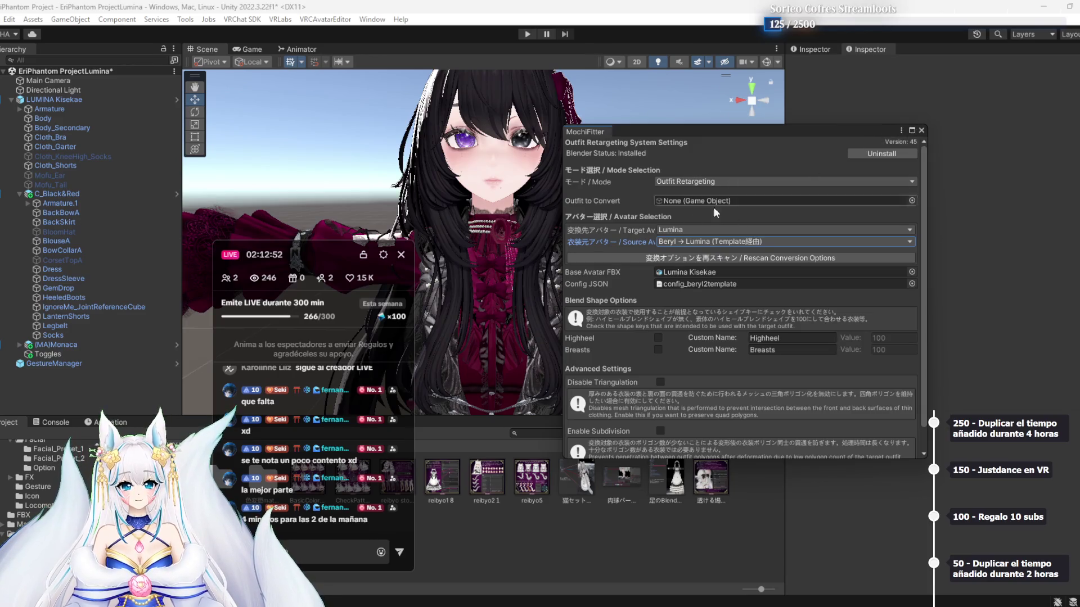
Check moe's source options, then restore target Lumina with source Beryl → Lumina
left_click(683, 231)
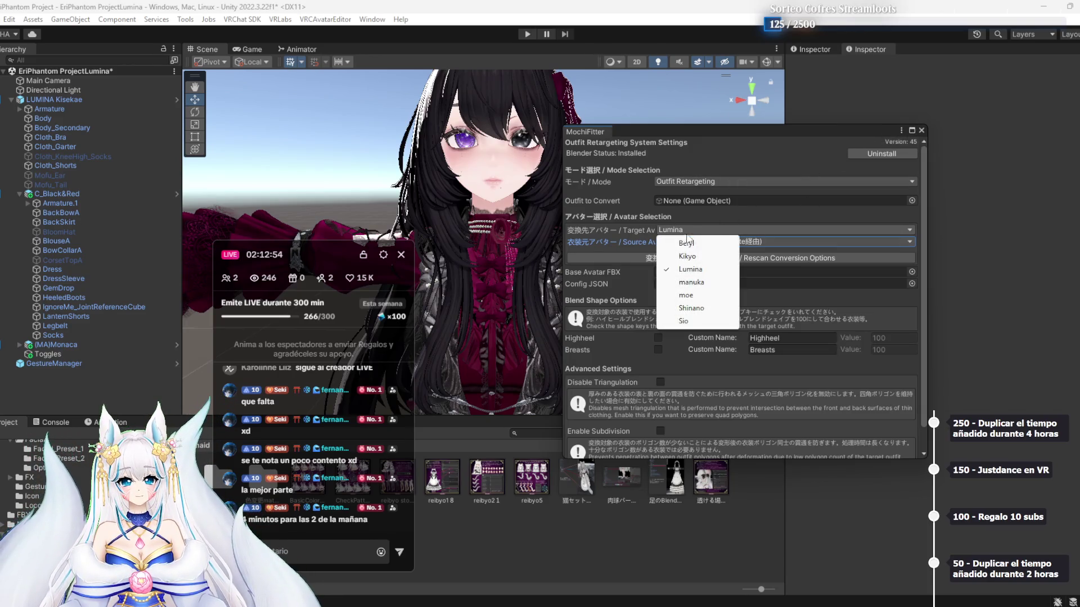
left_click(701, 296)
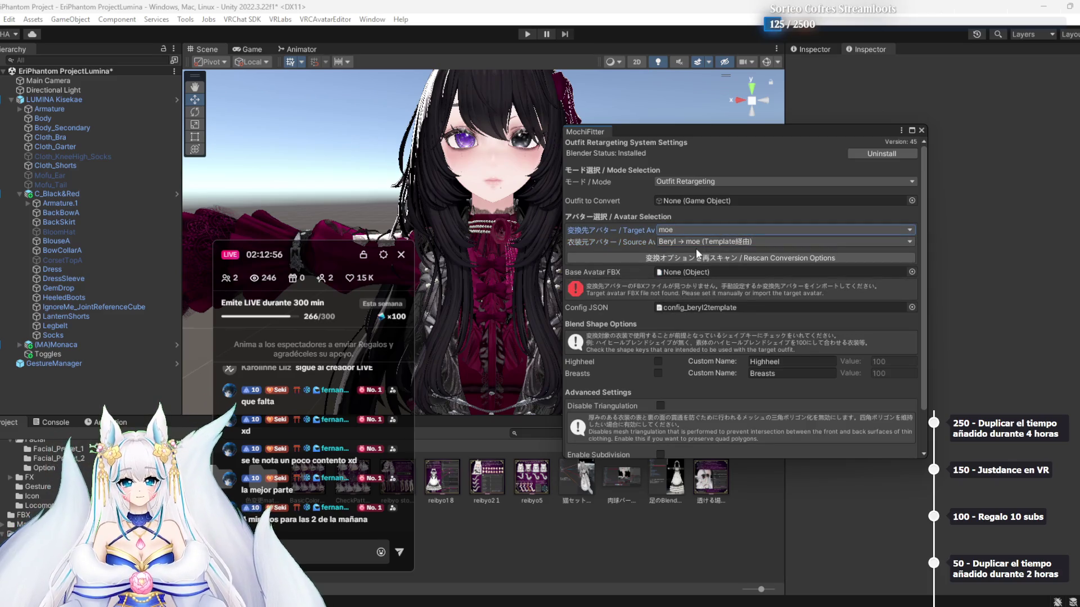
left_click(706, 241)
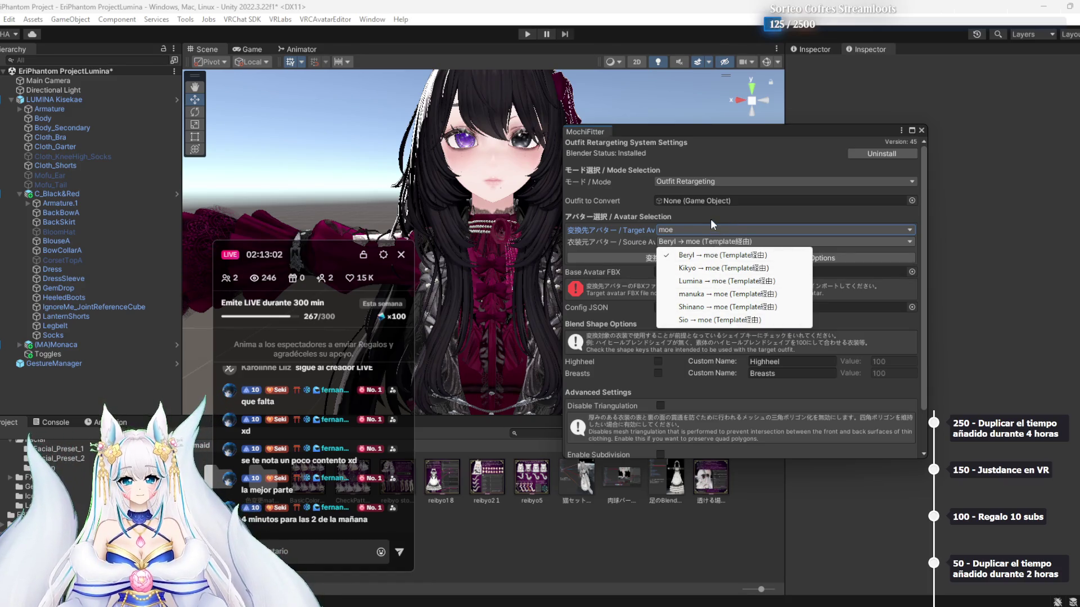
left_click(680, 230)
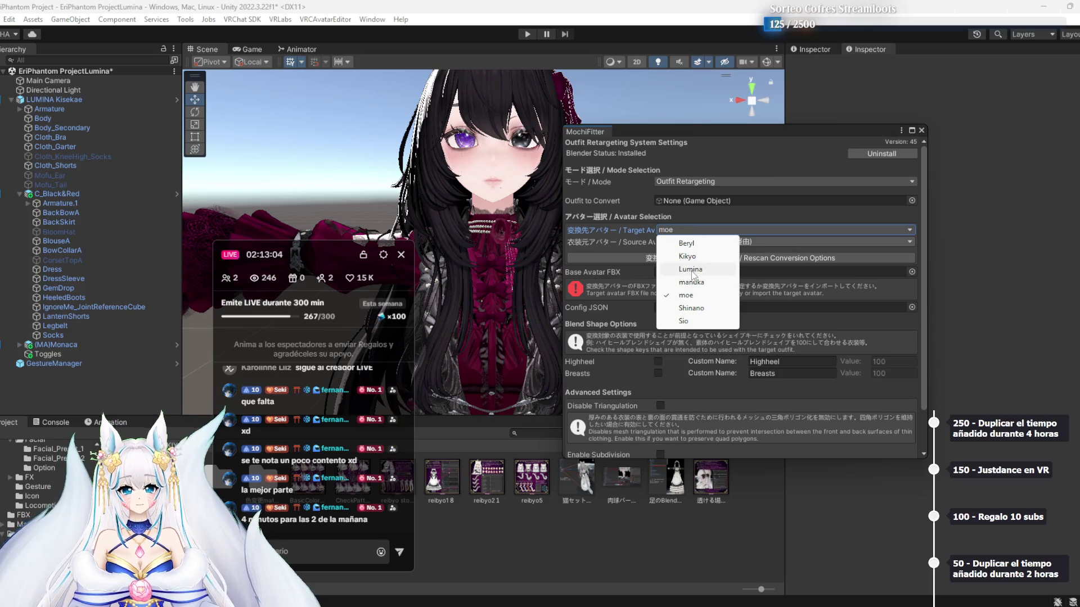
left_click(690, 269)
left_click(706, 242)
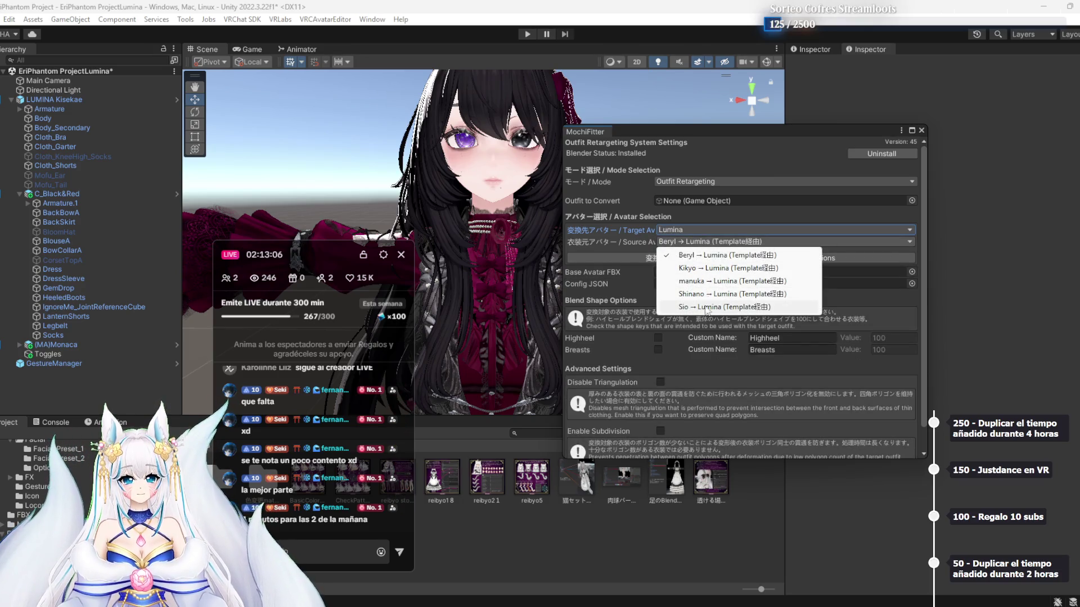
left_click(765, 215)
left_click(576, 254)
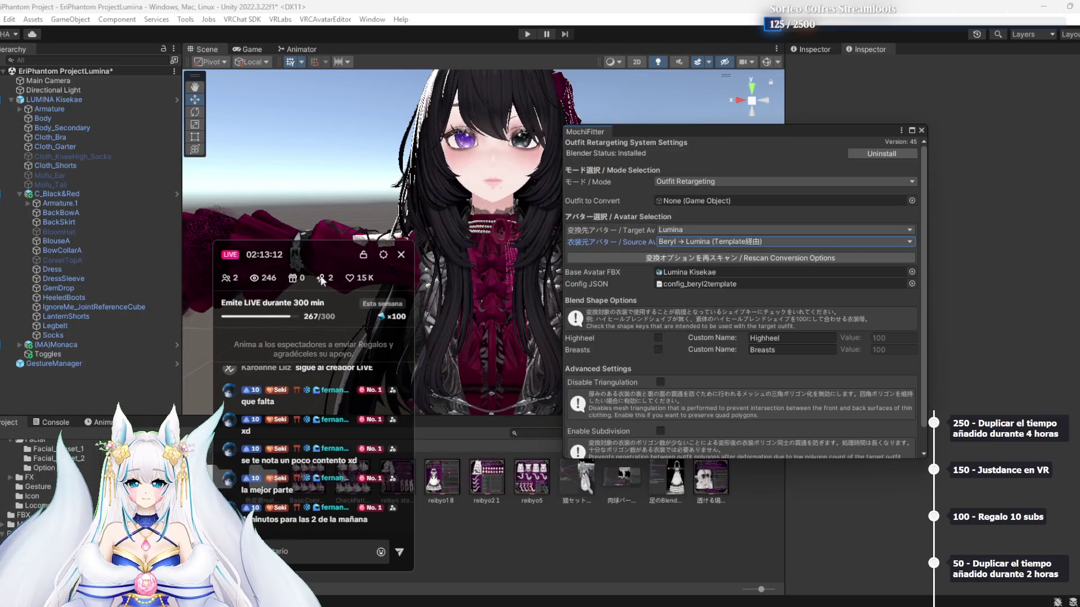
left_click_drag(305, 263, 430, 189)
left_click(701, 241)
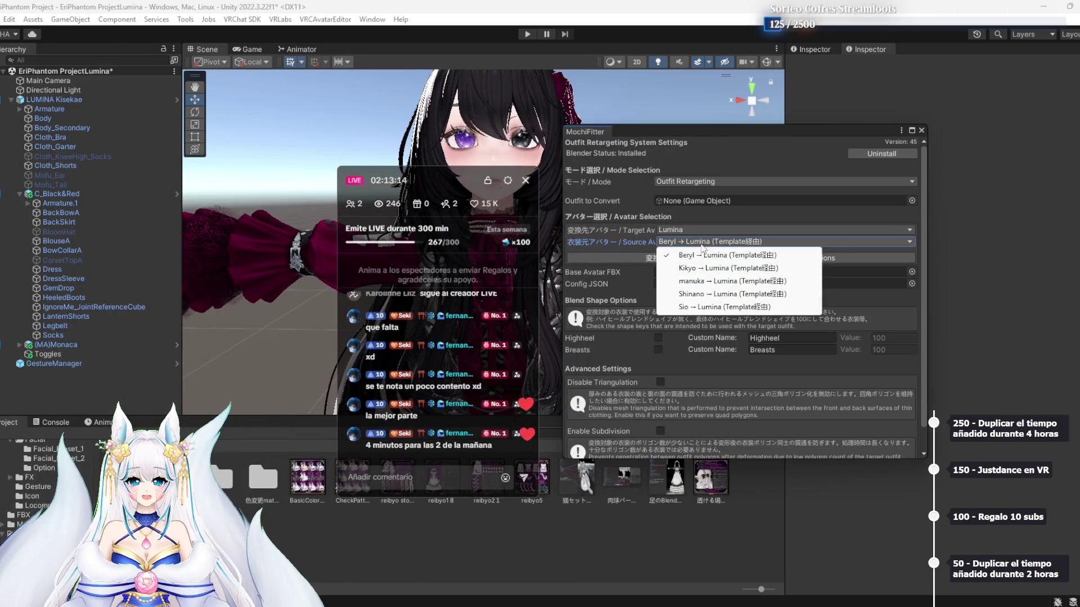
key("alt+Tab")
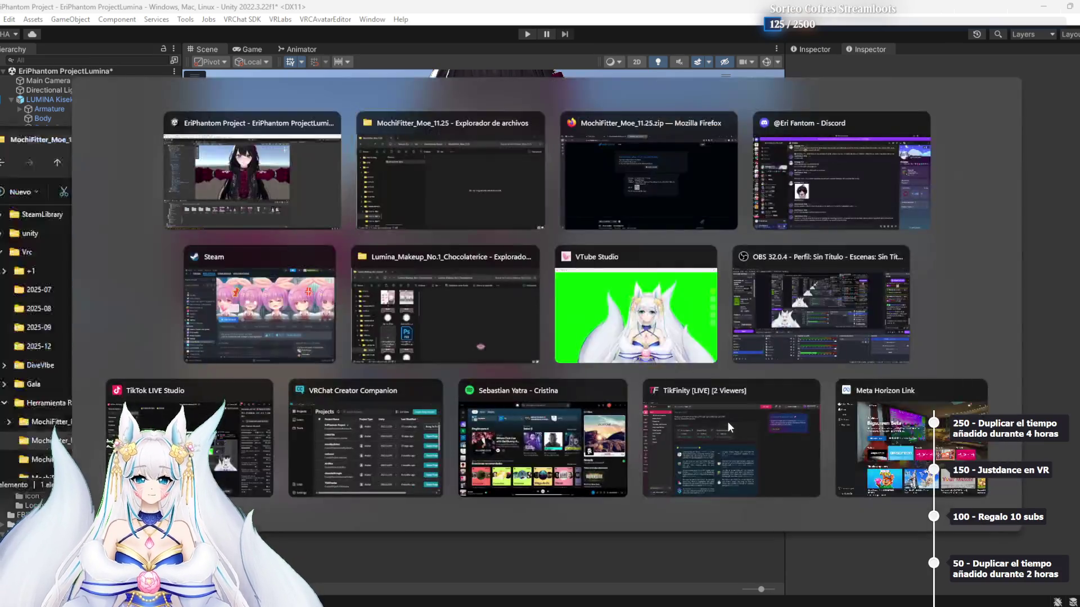
Switch to Firefox and go back to the MochiFitter file page
key("alt+Tab")
left_click(806, 164)
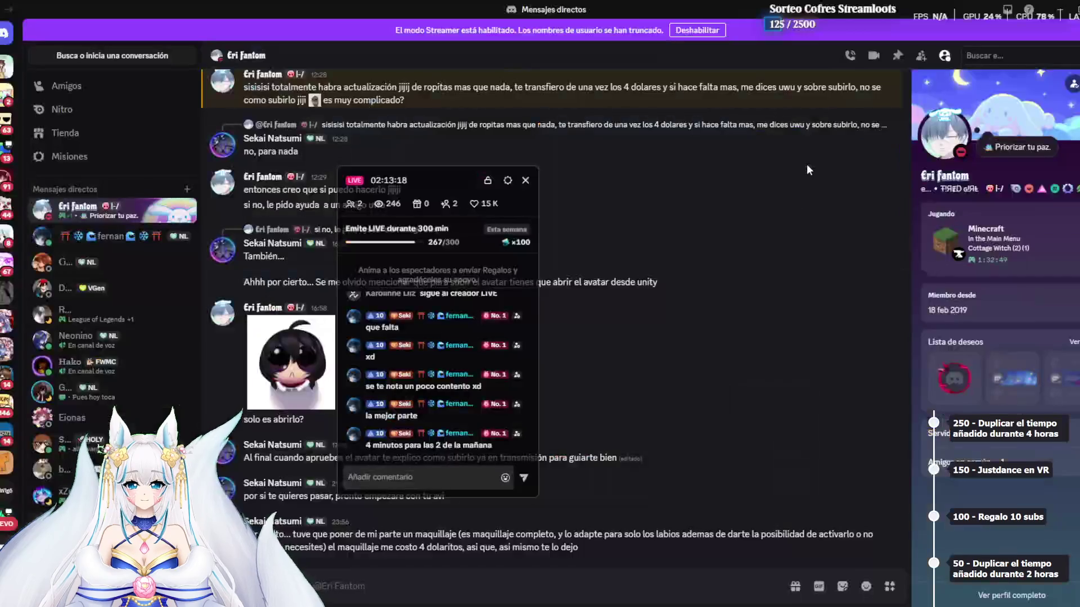
key("alt+Tab")
key("Tab")
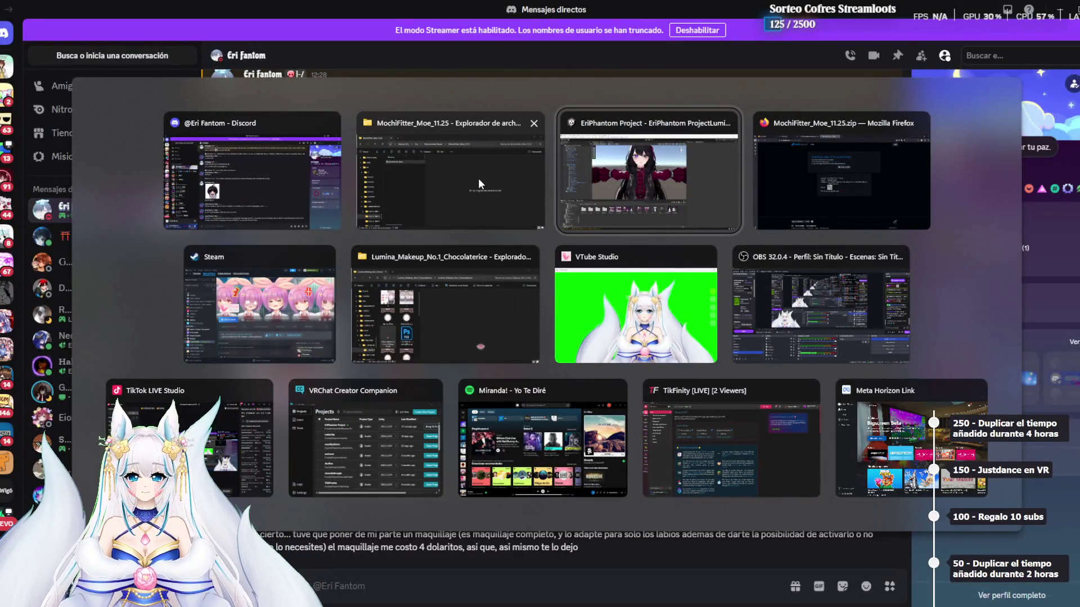
left_click(838, 161)
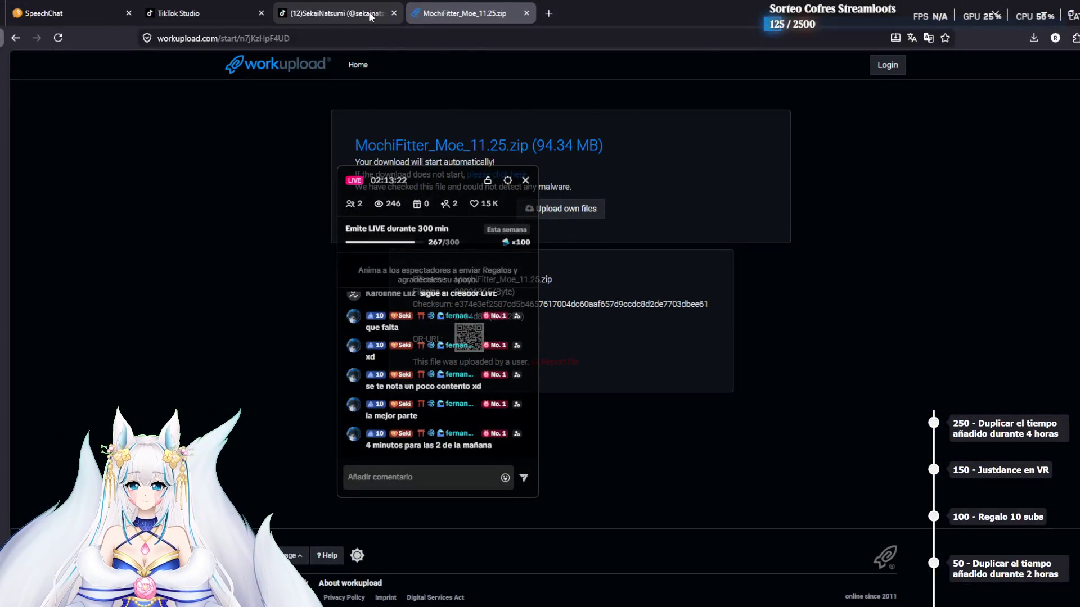
key("alt+Left")
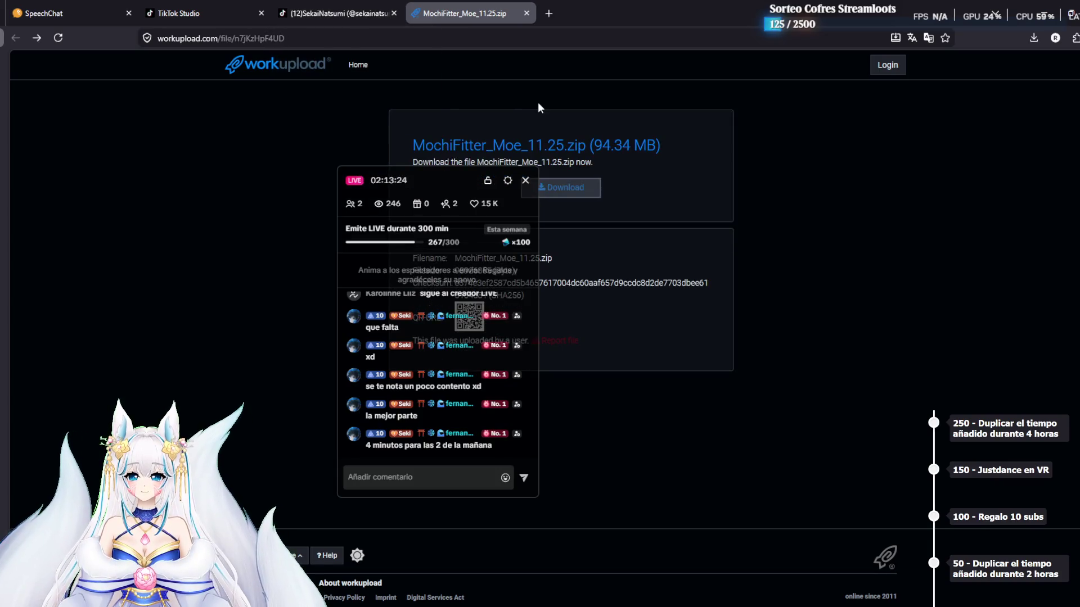
Close the MochiFitter download tab and open a fresh new tab
left_click(549, 13)
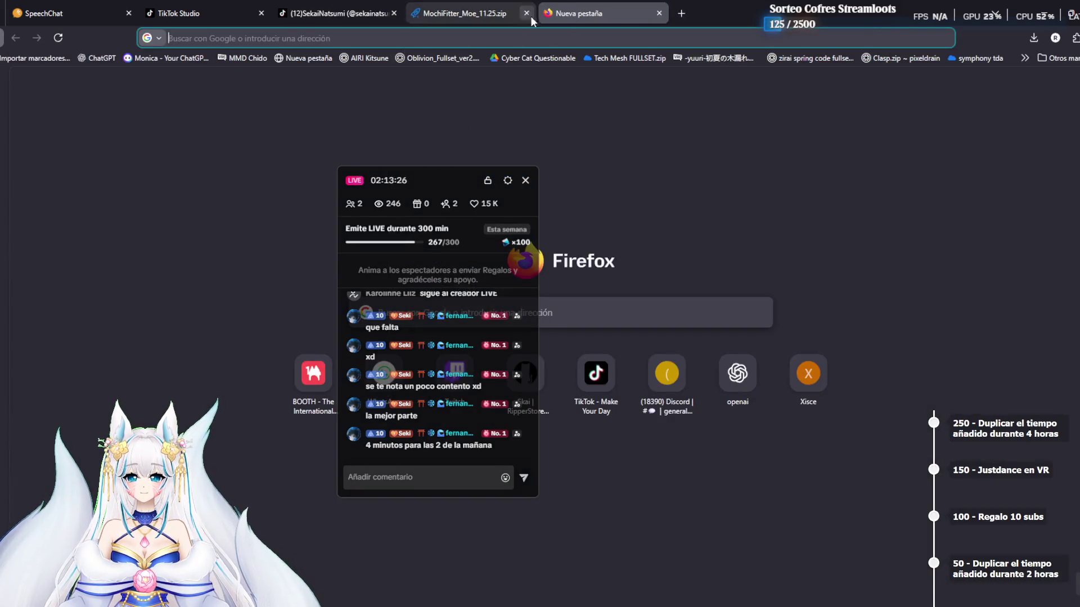
left_click(595, 374)
key("alt+Left")
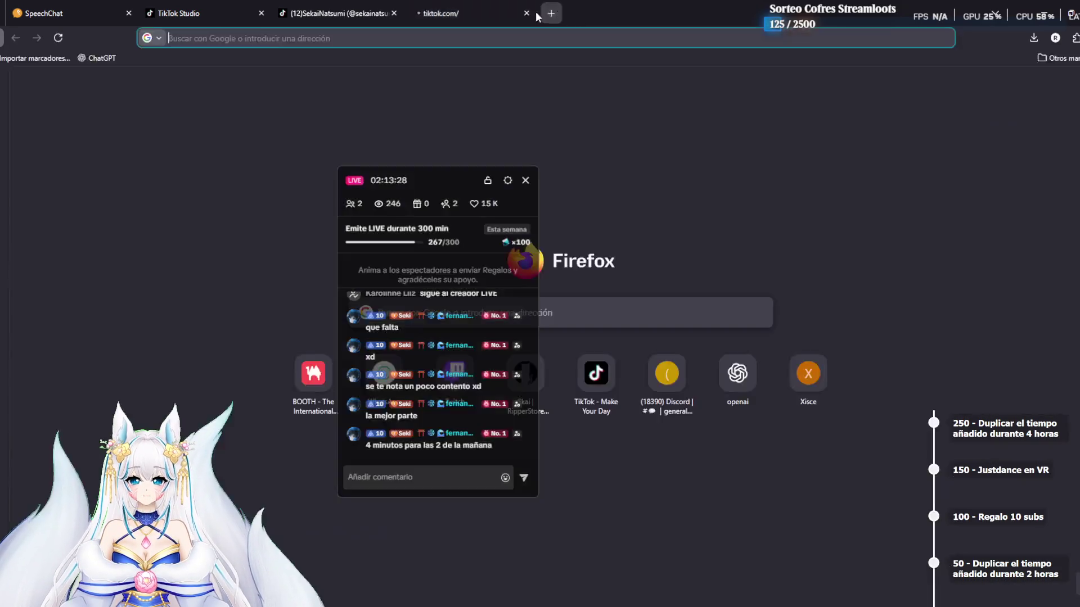
left_click(530, 12)
key("ctrl+t")
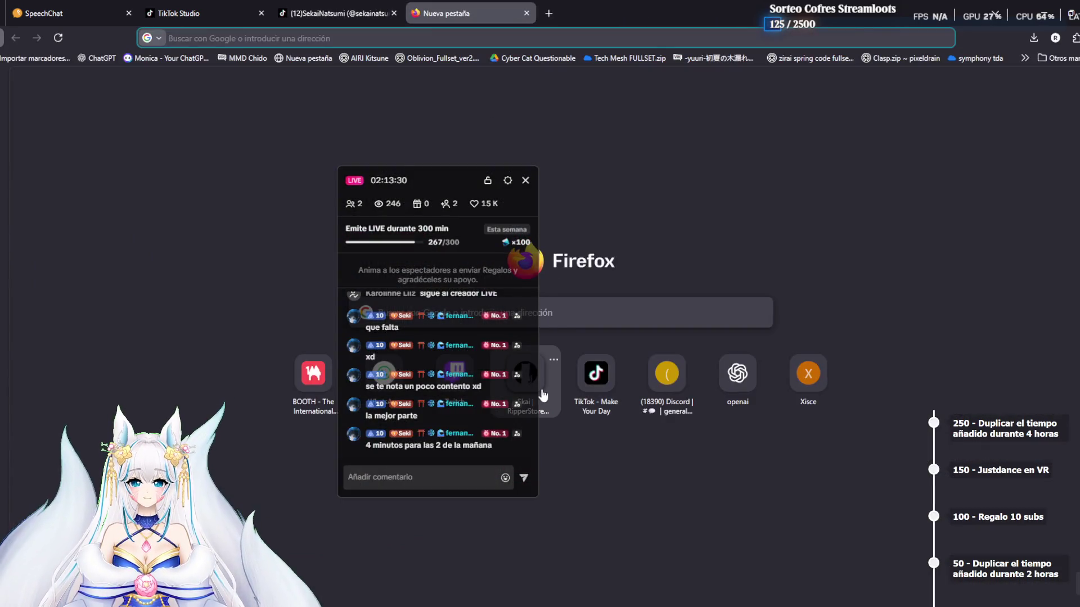
left_click(526, 374)
Search the forum for 'Mochifitter moe', then 'Mochifitter lumina', and preview a result
left_click_drag(420, 175, 1008, 216)
type("Mochifitter mo")
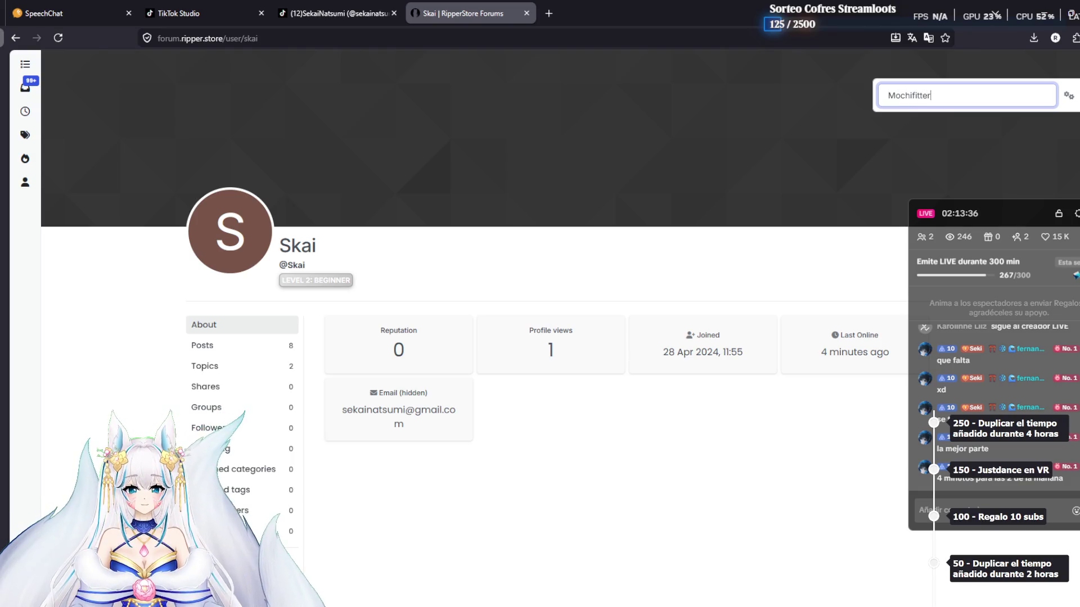
type("e")
key("Return")
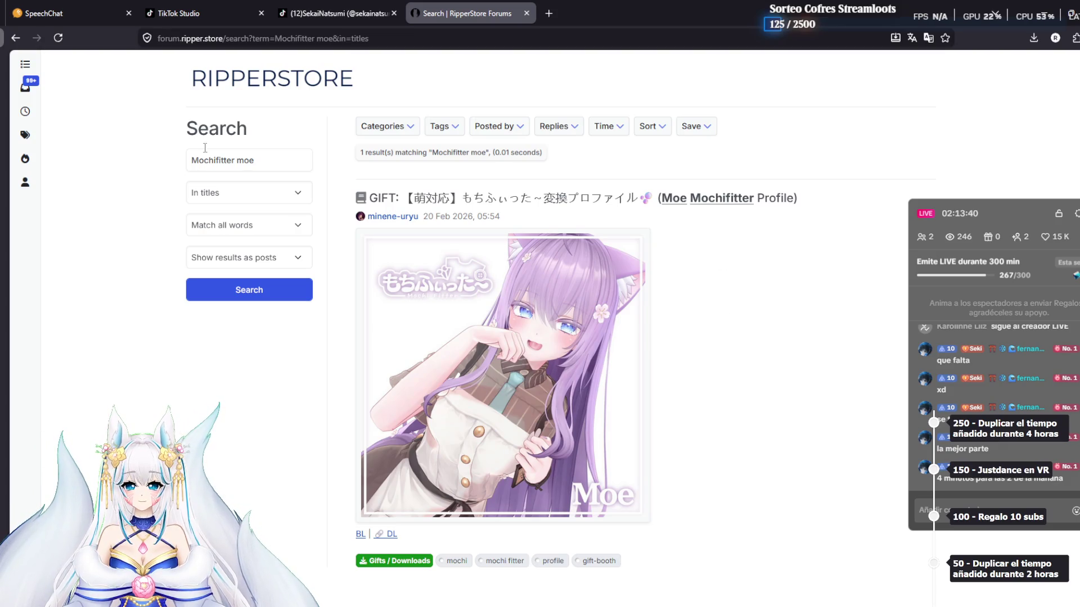
triple_click(261, 163)
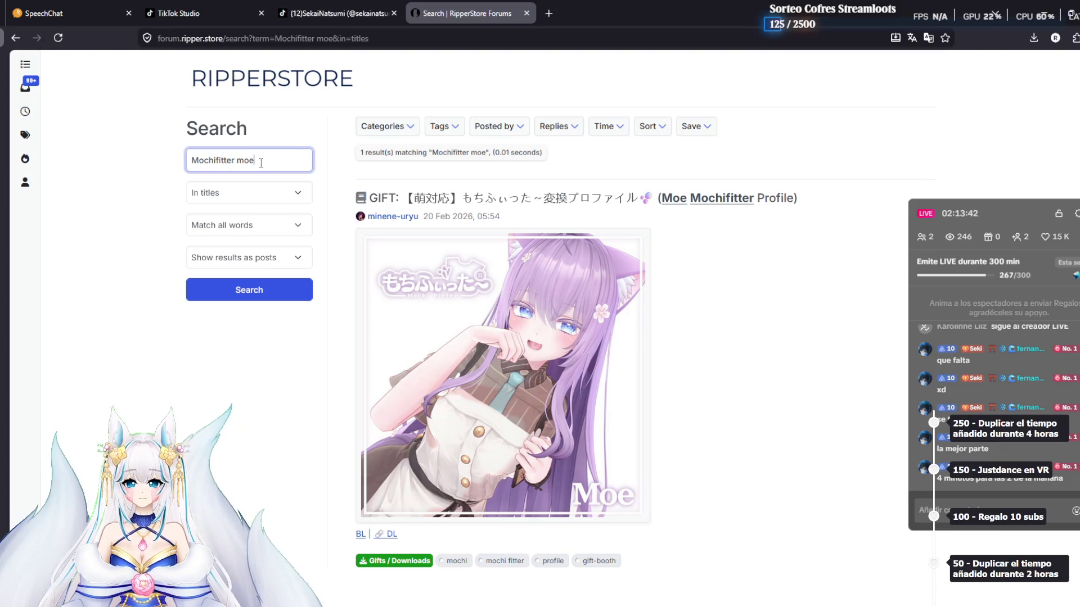
key("BackSpace")
key("BackSpace")
key("BackSpace")
type("umina")
key("Return")
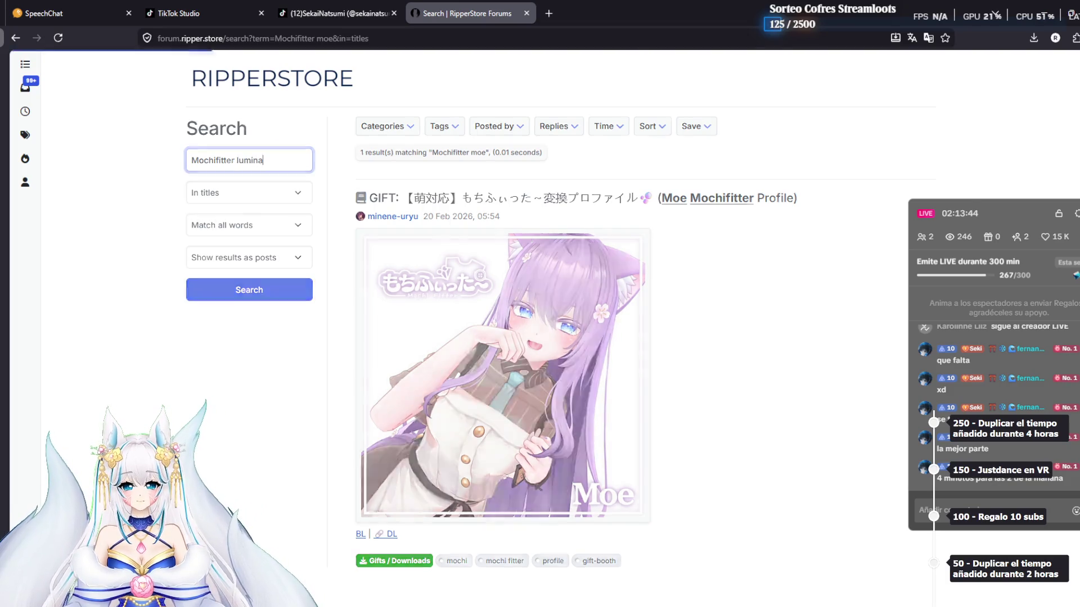
scroll("down", 3)
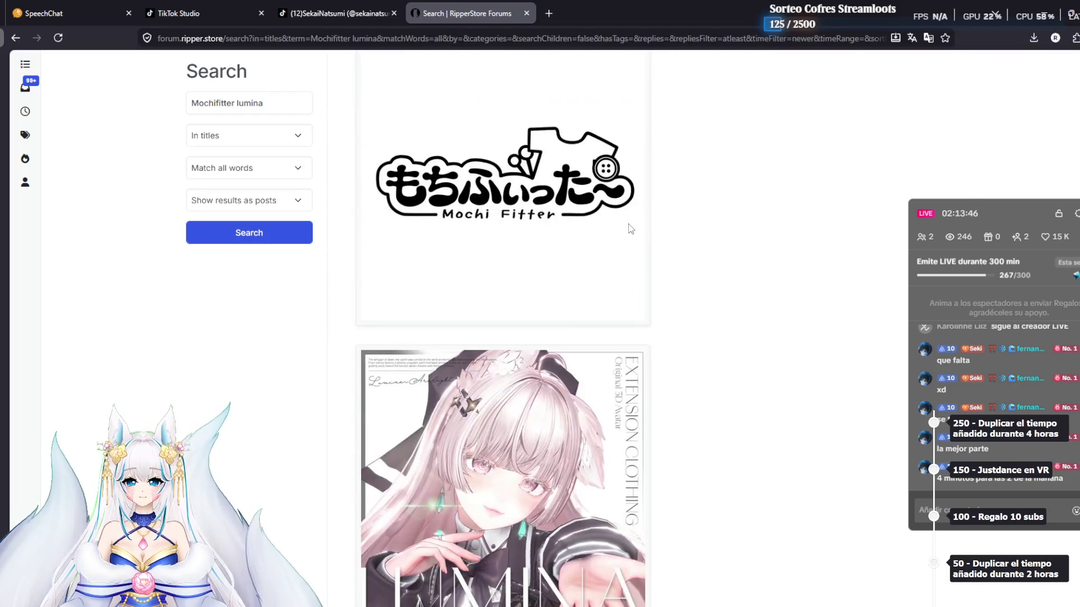
scroll("up", 3)
left_click(531, 205)
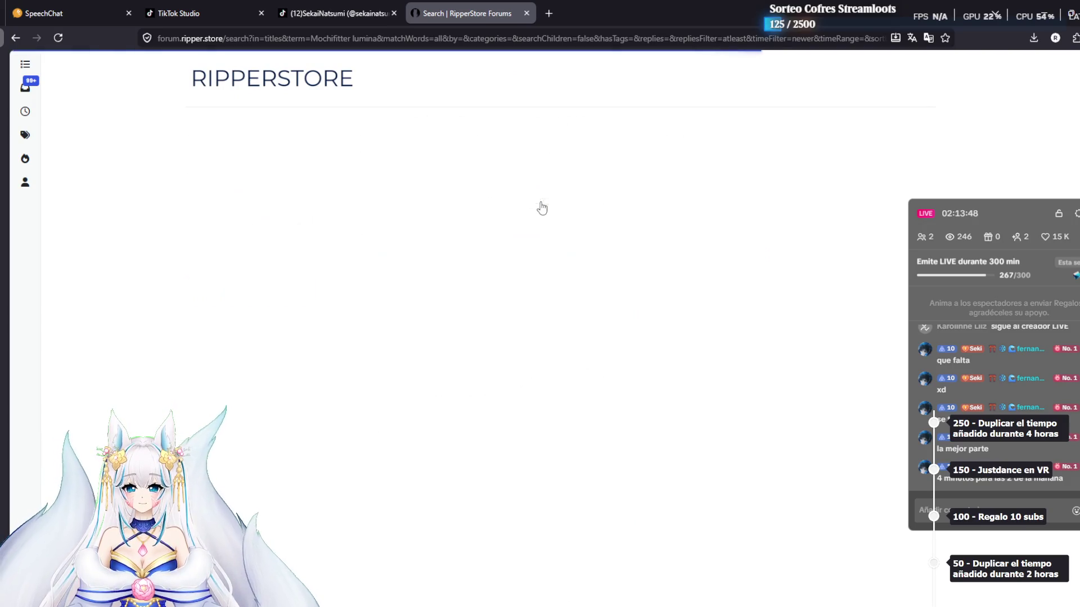
key("alt+Left")
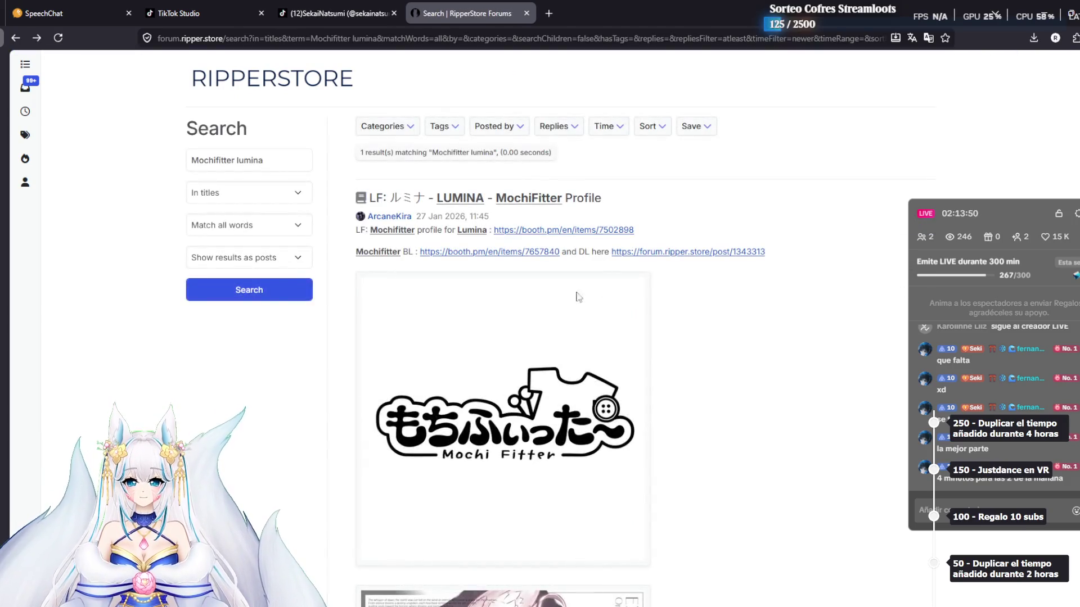
Browse the Mochi Fitter gift topic and return to the search results
left_click(652, 253)
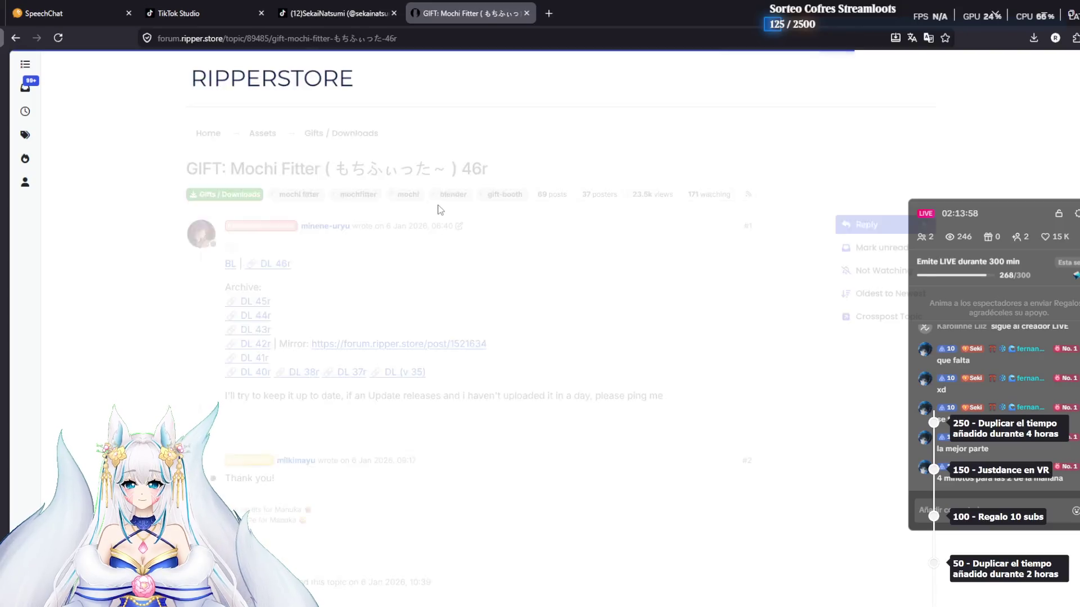
scroll("down", 3)
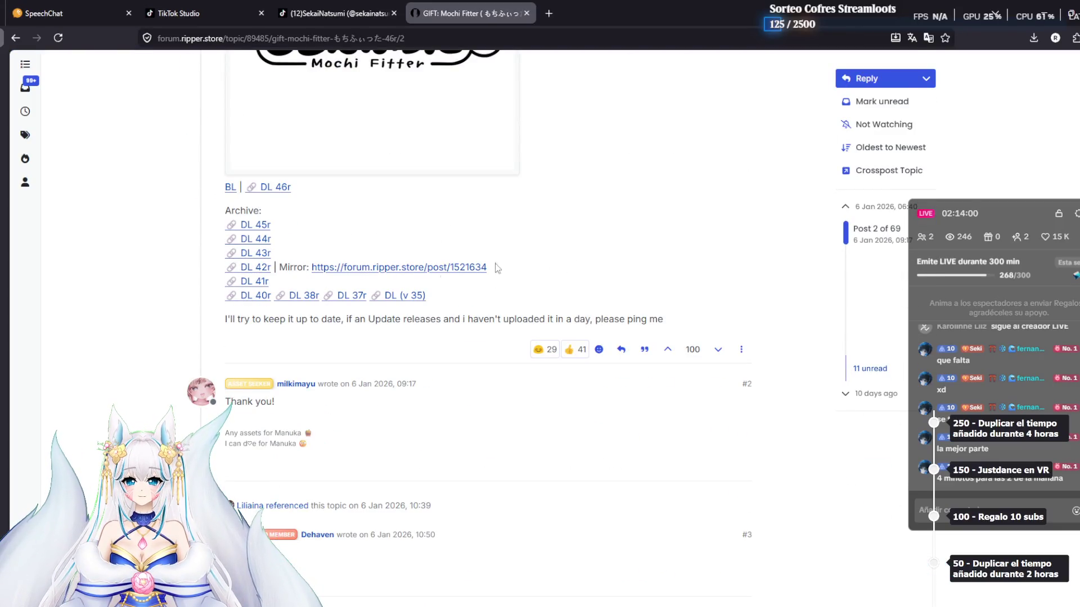
scroll("down", 3)
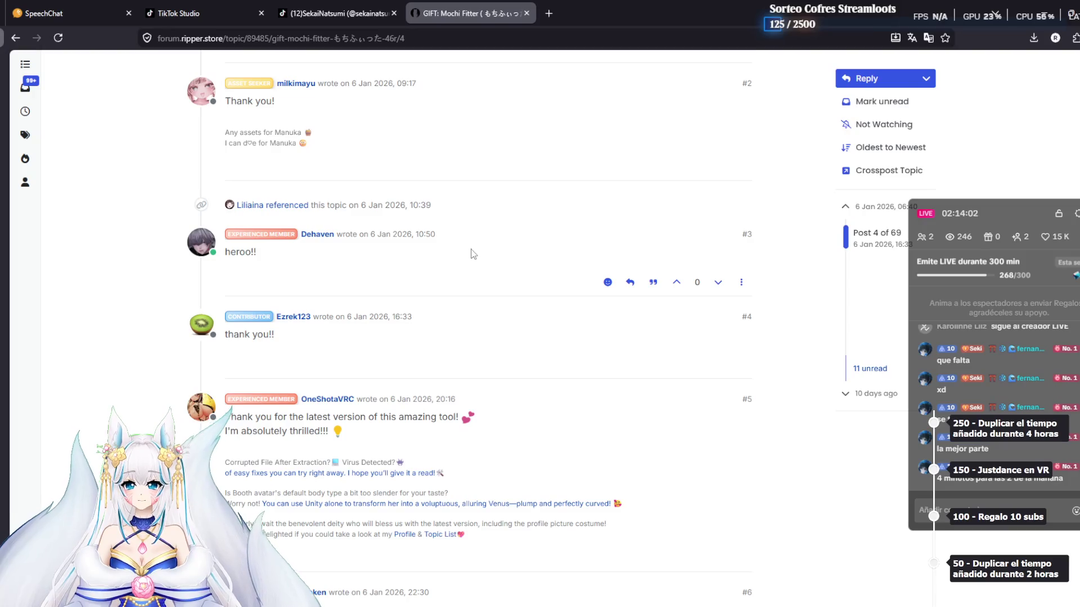
key("alt+Left")
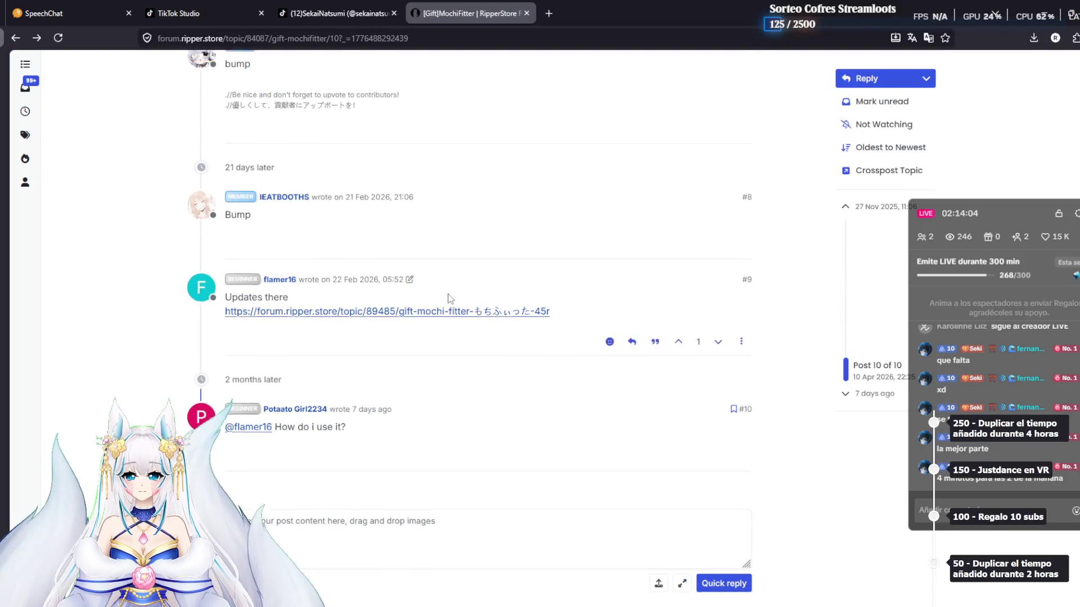
scroll("up", 3)
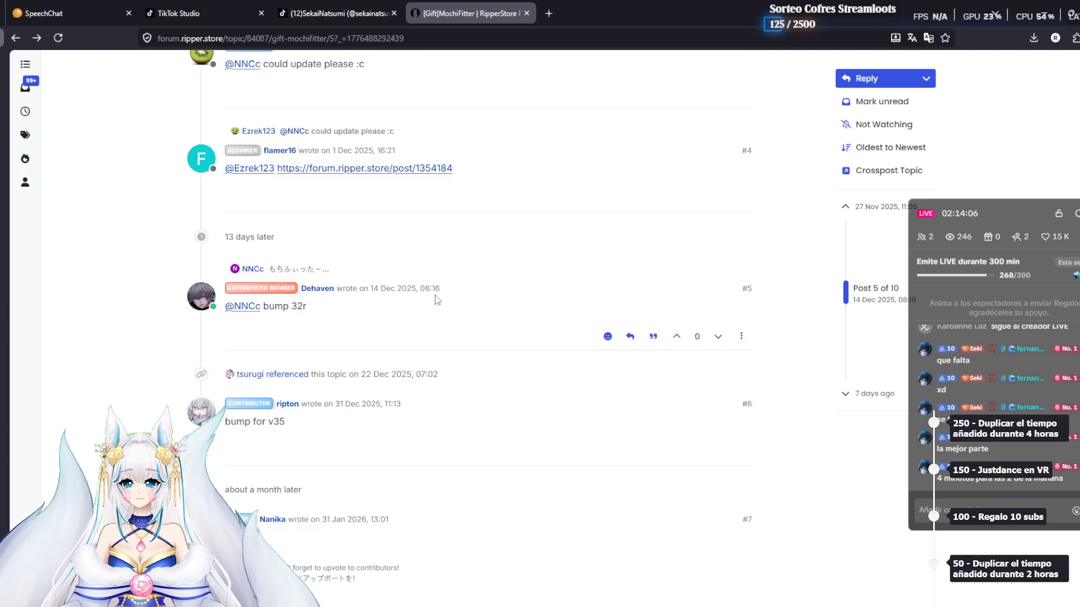
scroll("up", 3)
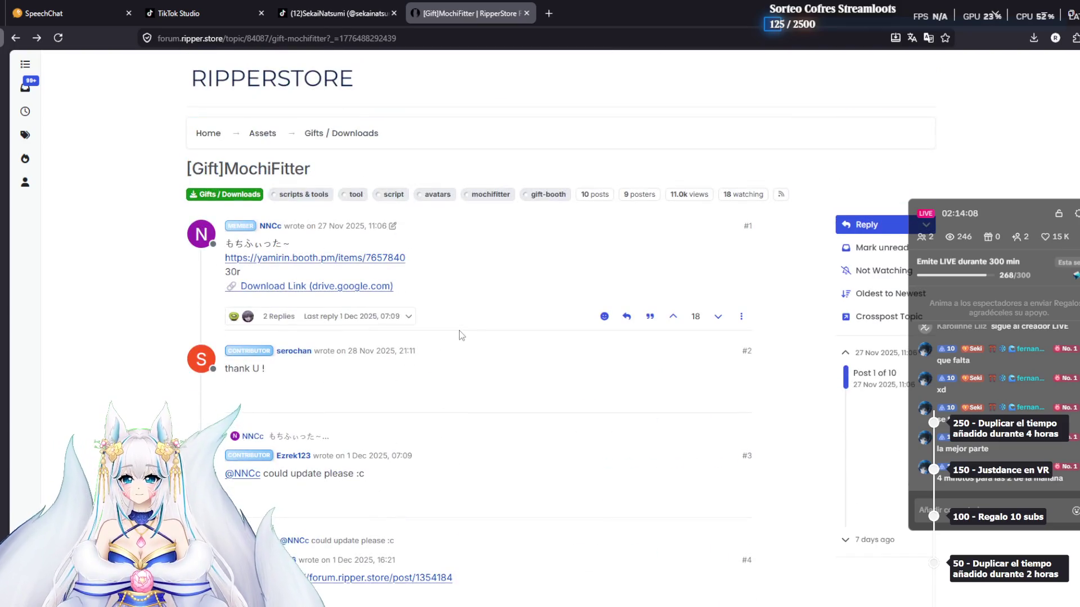
key("alt+Right")
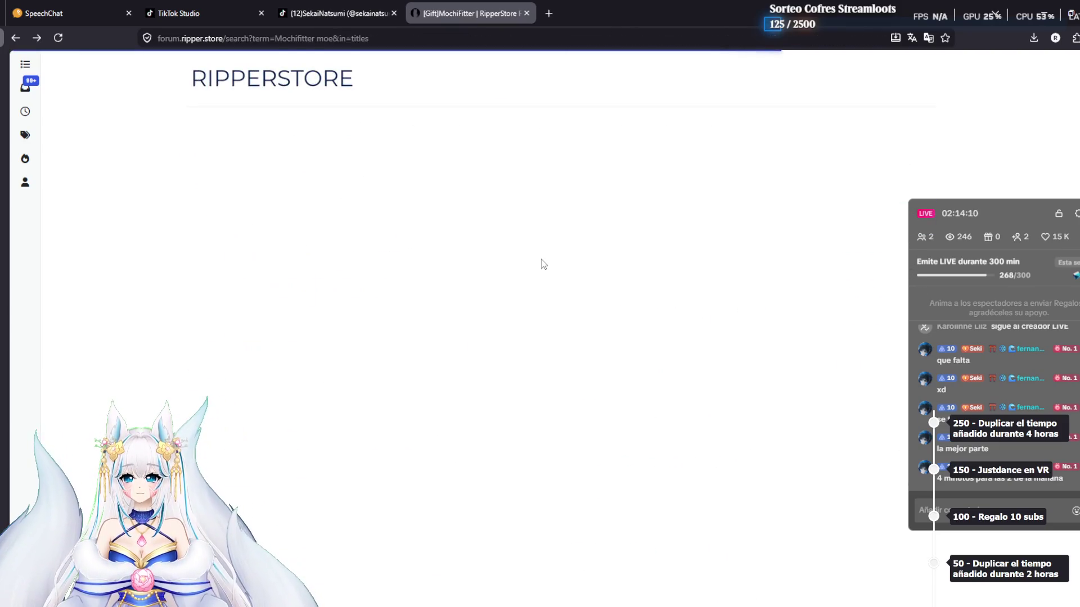
Open the LUMINA MochiFitter Profile thread, follow post #7's Booth link, then close Booth
double_click(256, 163)
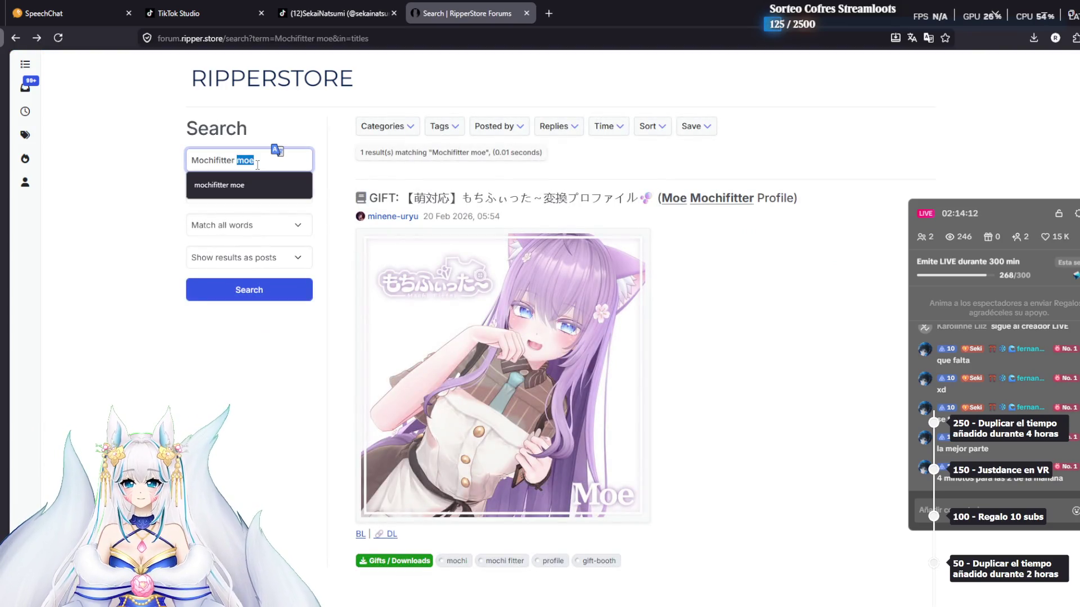
type("na")
key("Return")
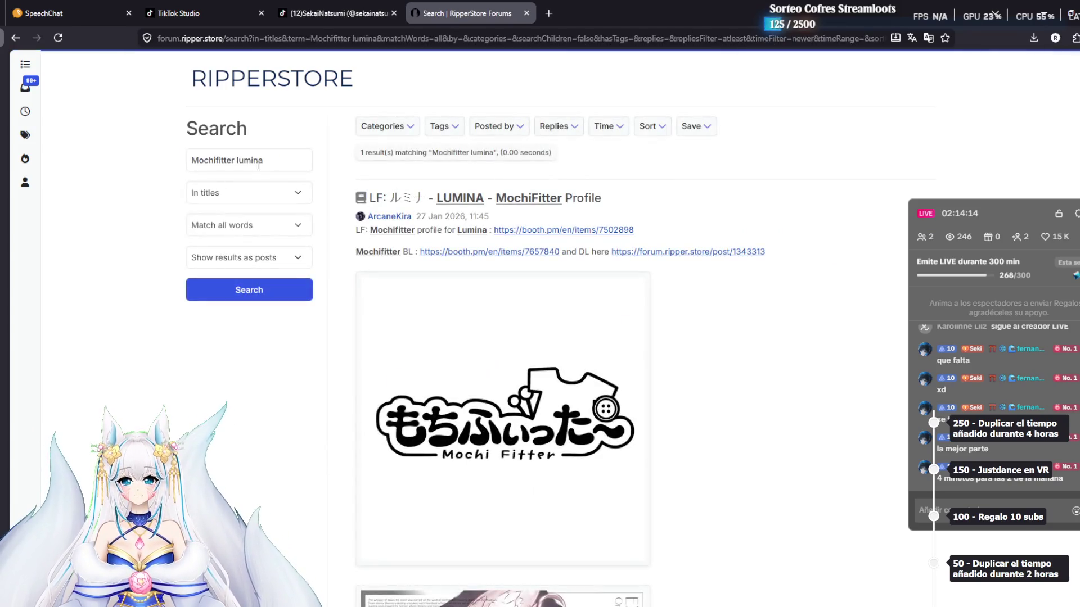
scroll("down", 3)
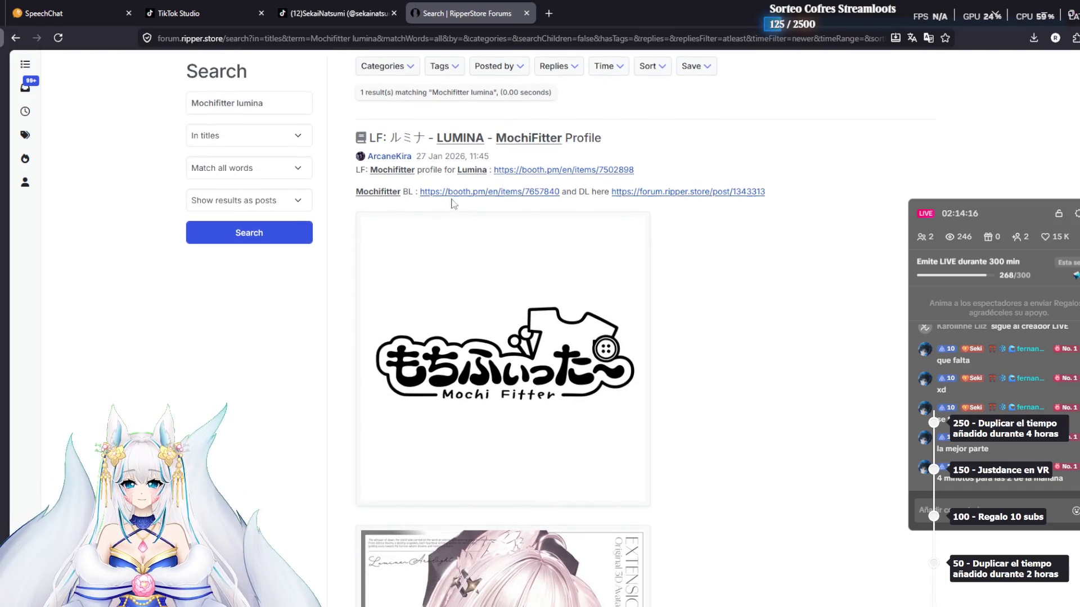
left_click(540, 141)
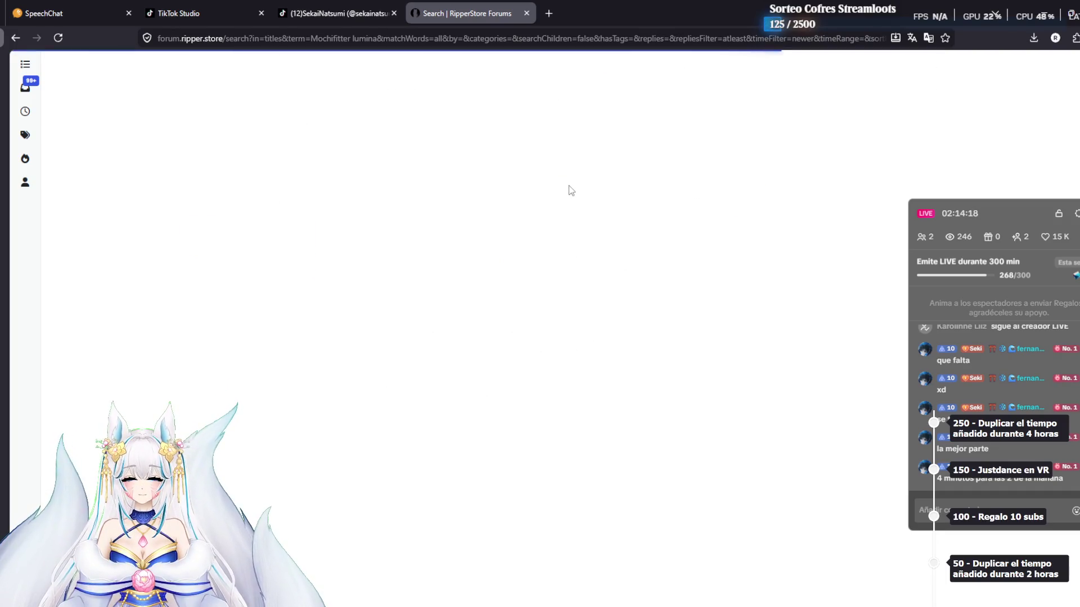
scroll("down", 3)
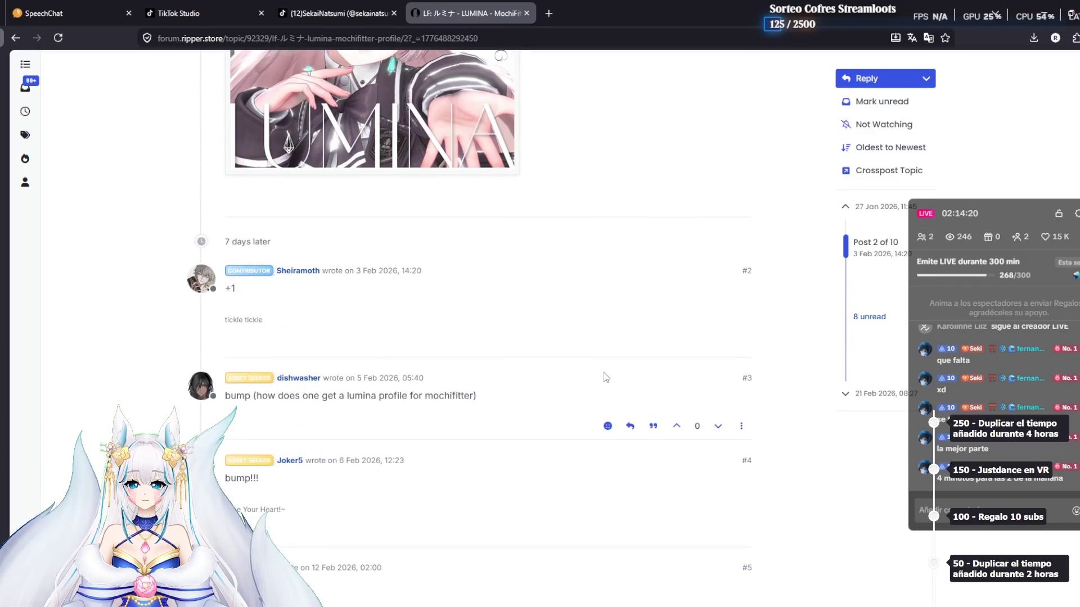
scroll("down", 3)
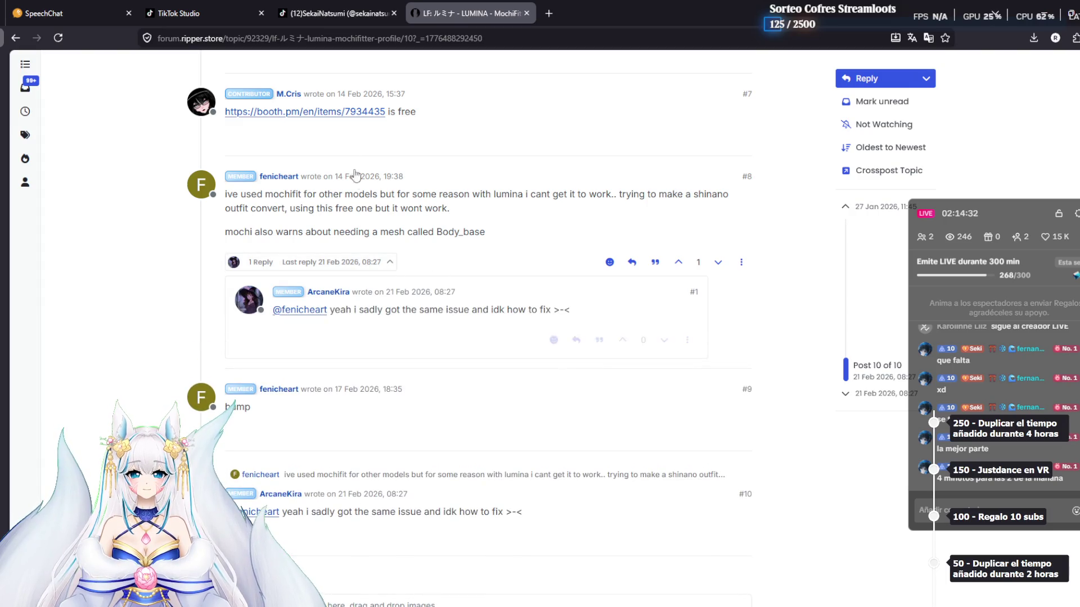
left_click(350, 119)
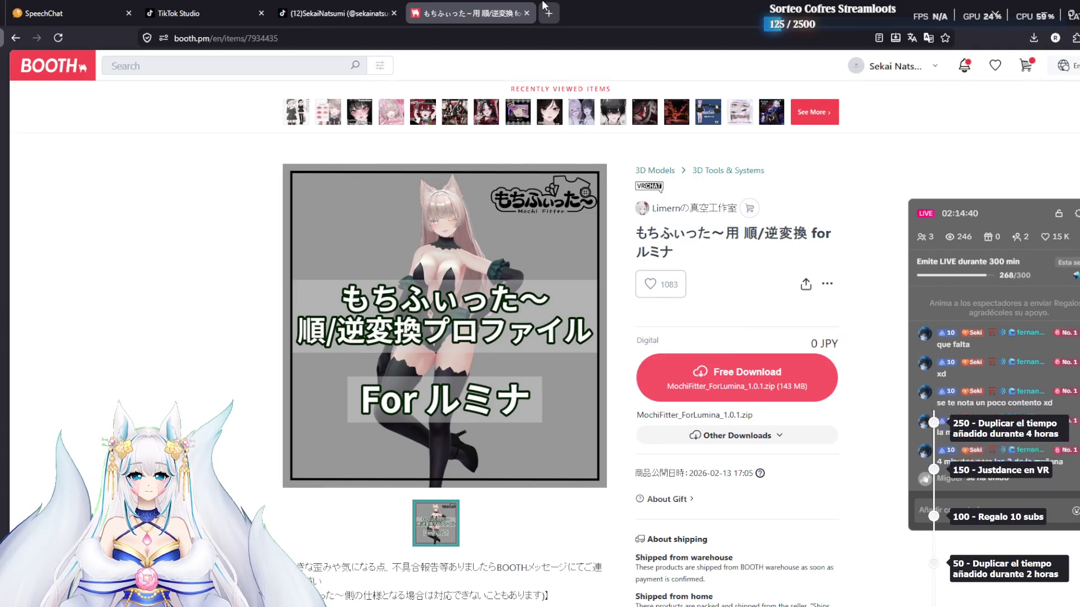
left_click(529, 13)
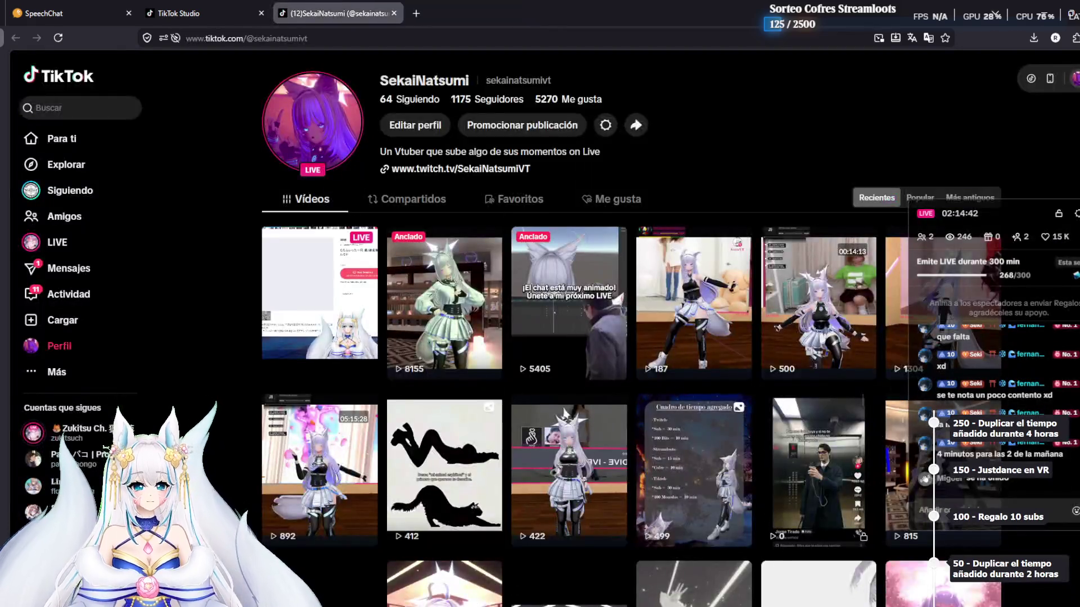
key("alt+Tab")
left_click_drag(669, 143, 546, 101)
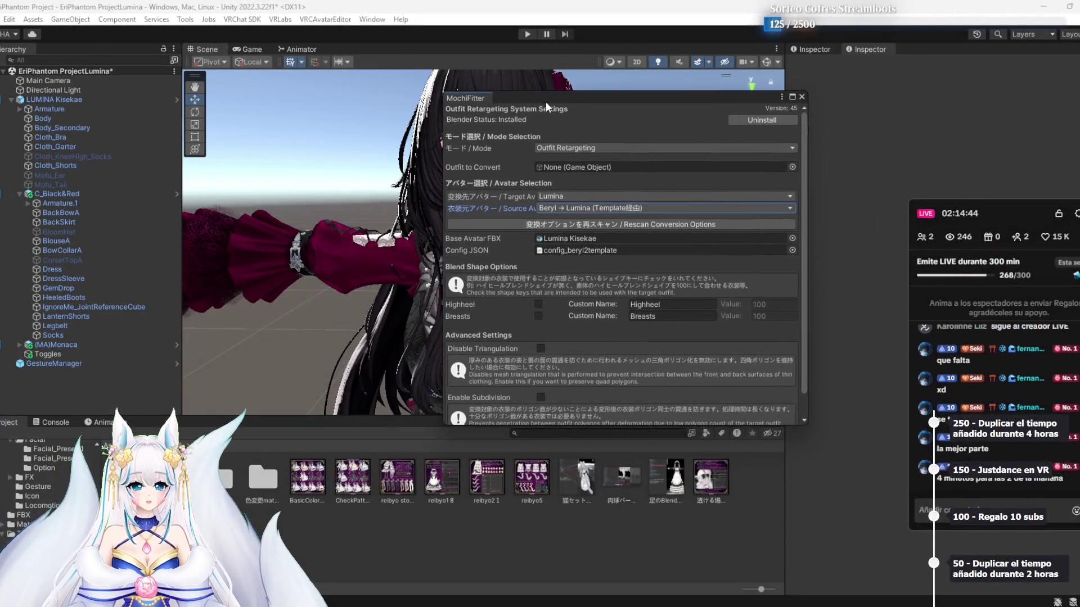
left_click(573, 198)
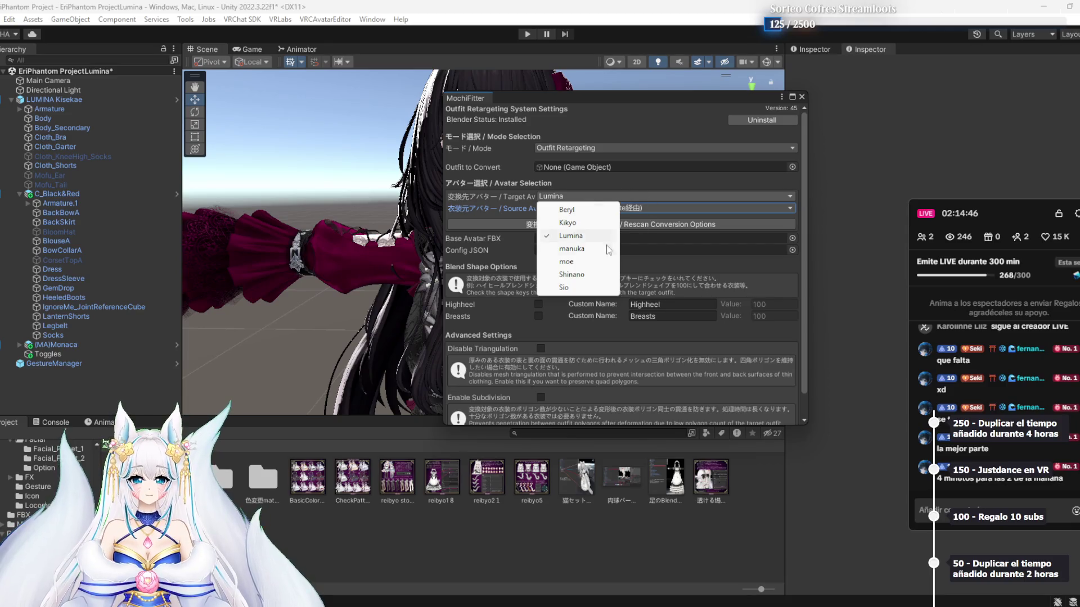
left_click(628, 220)
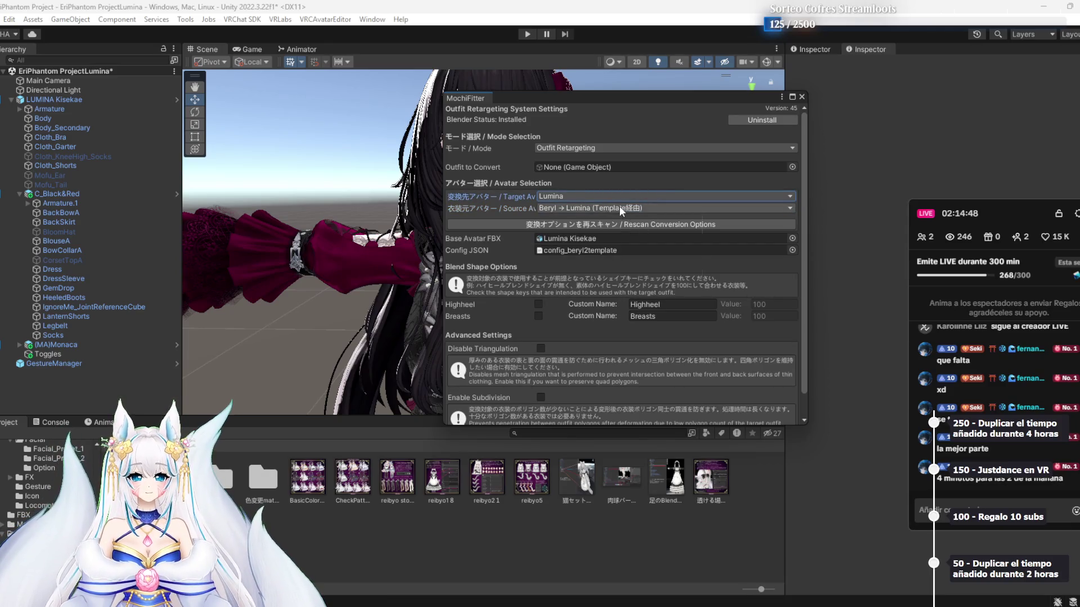
left_click(621, 209)
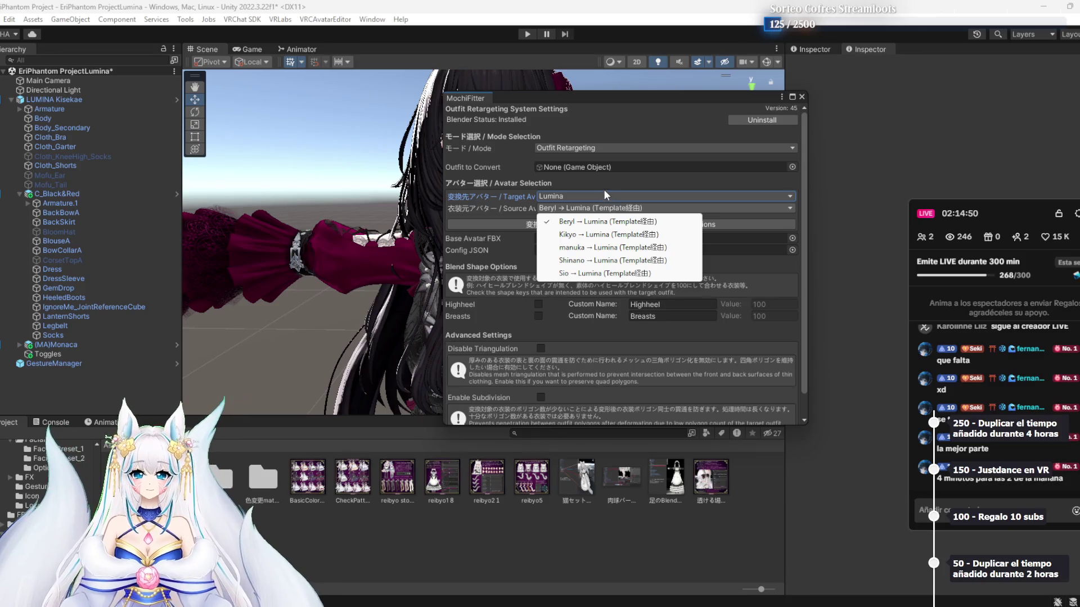
left_click(603, 188)
left_click(603, 194)
left_click(568, 262)
left_click(595, 210)
left_click(592, 287)
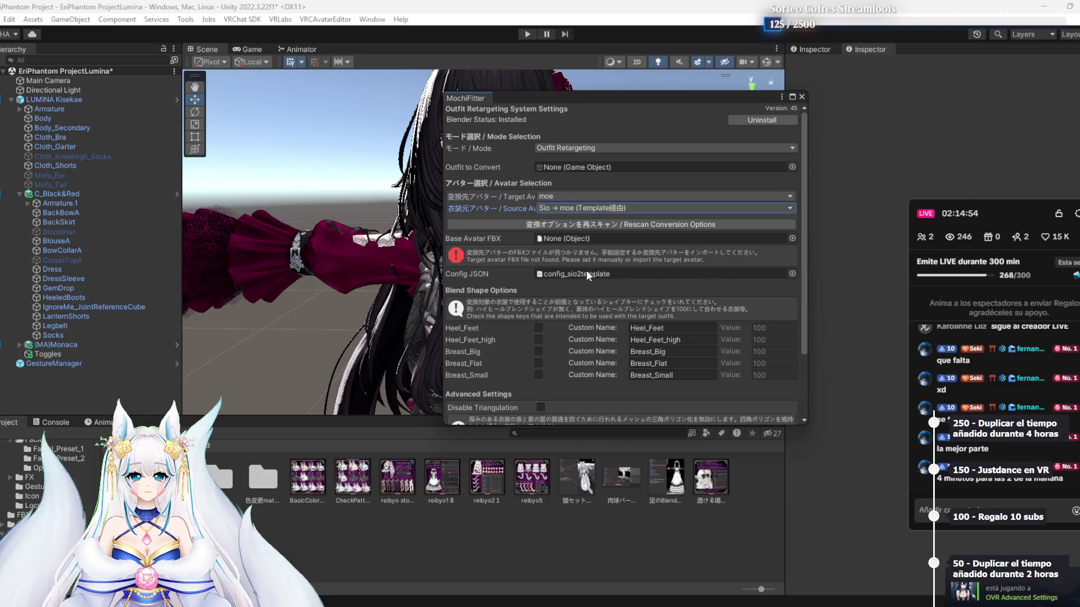
left_click(576, 207)
left_click(565, 197)
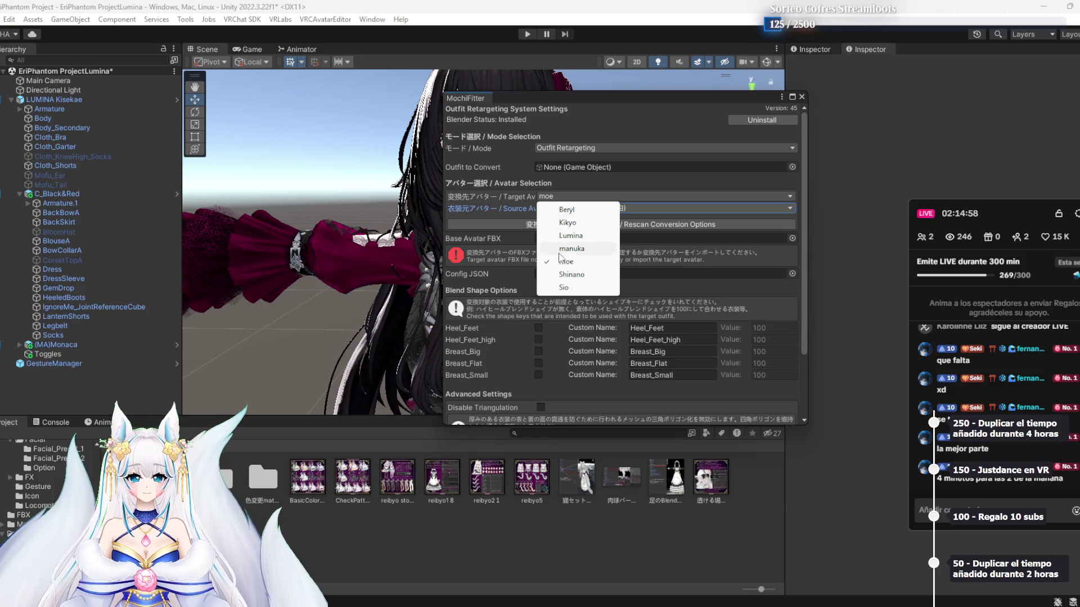
left_click(568, 286)
left_click(579, 208)
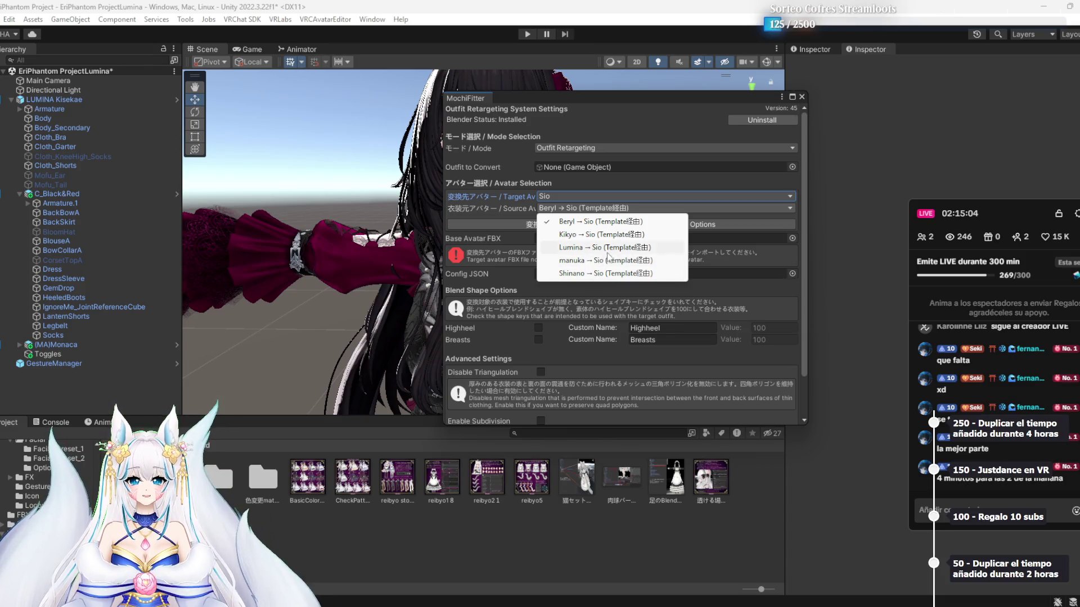
left_click(610, 222)
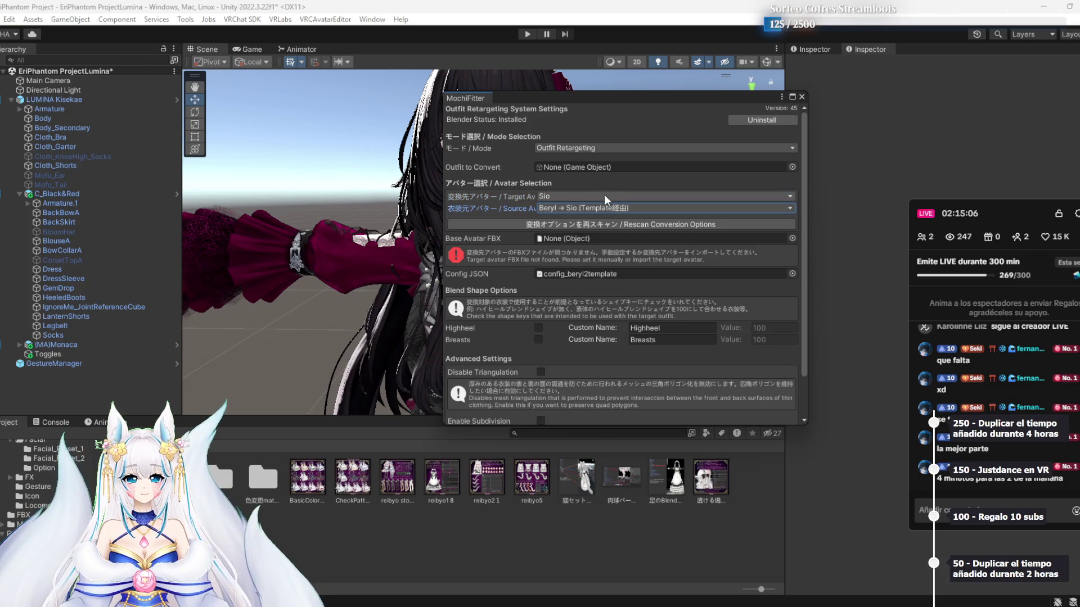
left_click(604, 195)
left_click(588, 220)
left_click(590, 208)
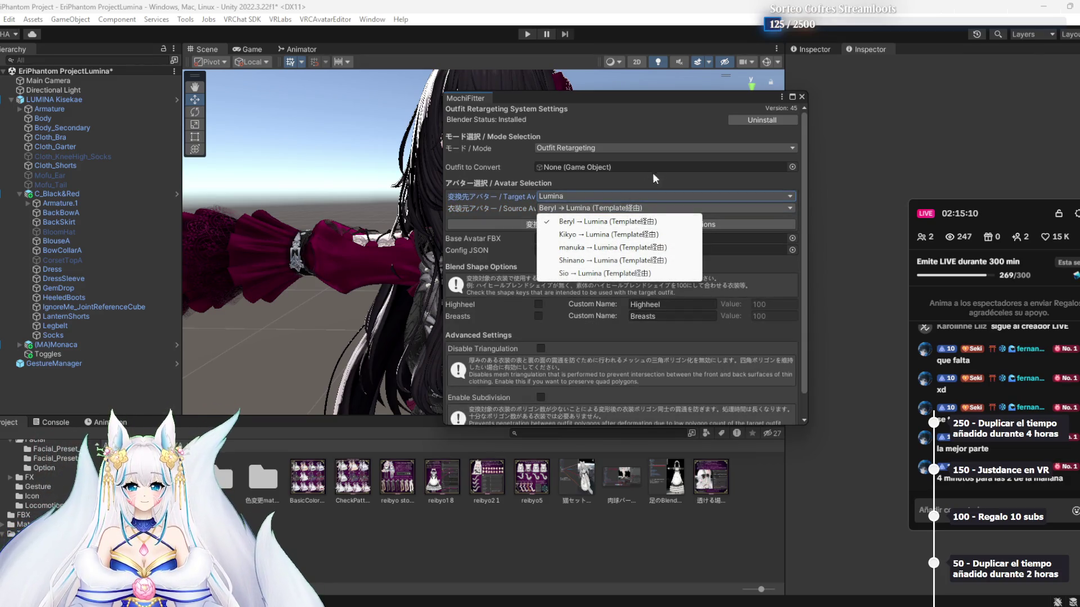
left_click(596, 224)
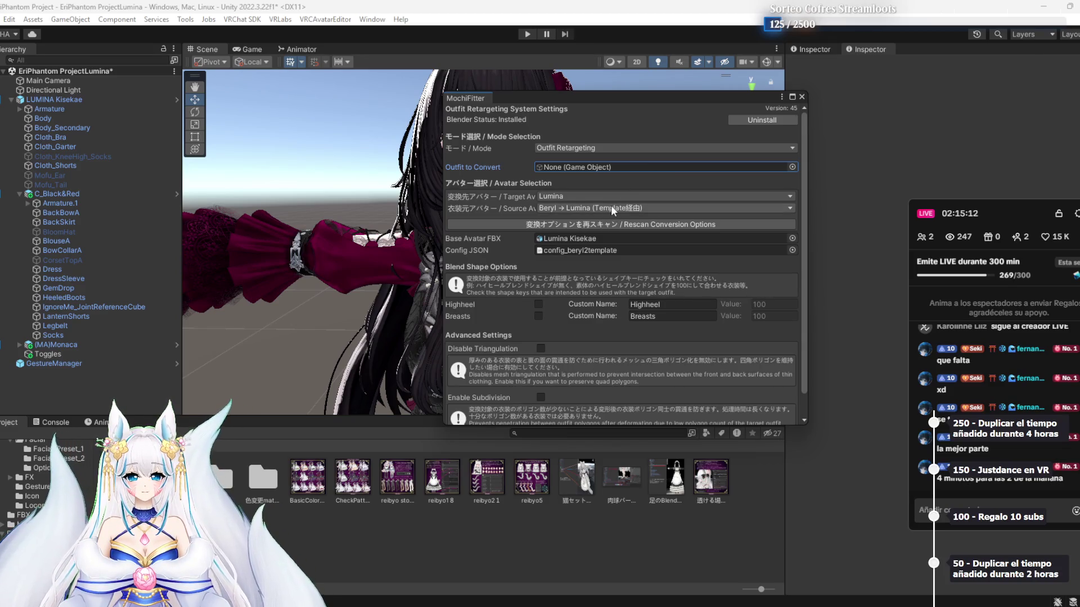
left_click(612, 208)
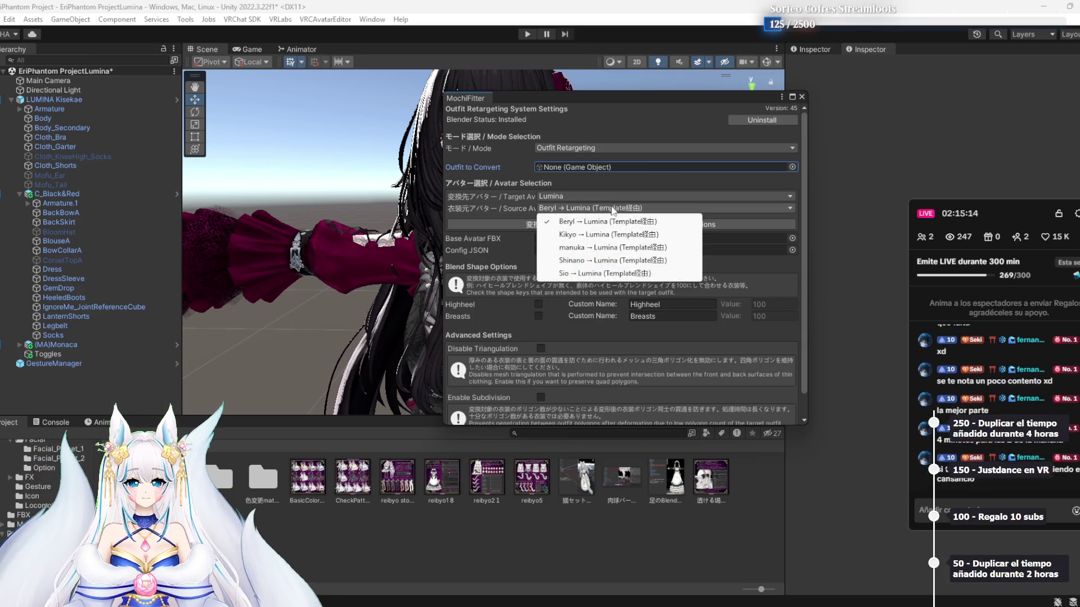
left_click(499, 244)
left_click(585, 147)
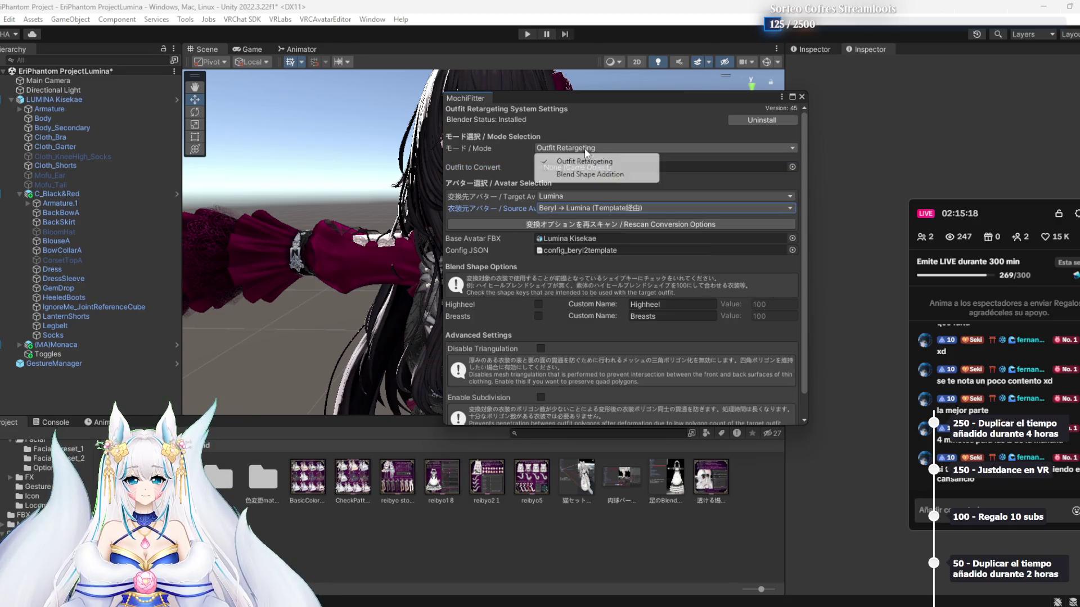
left_click(591, 137)
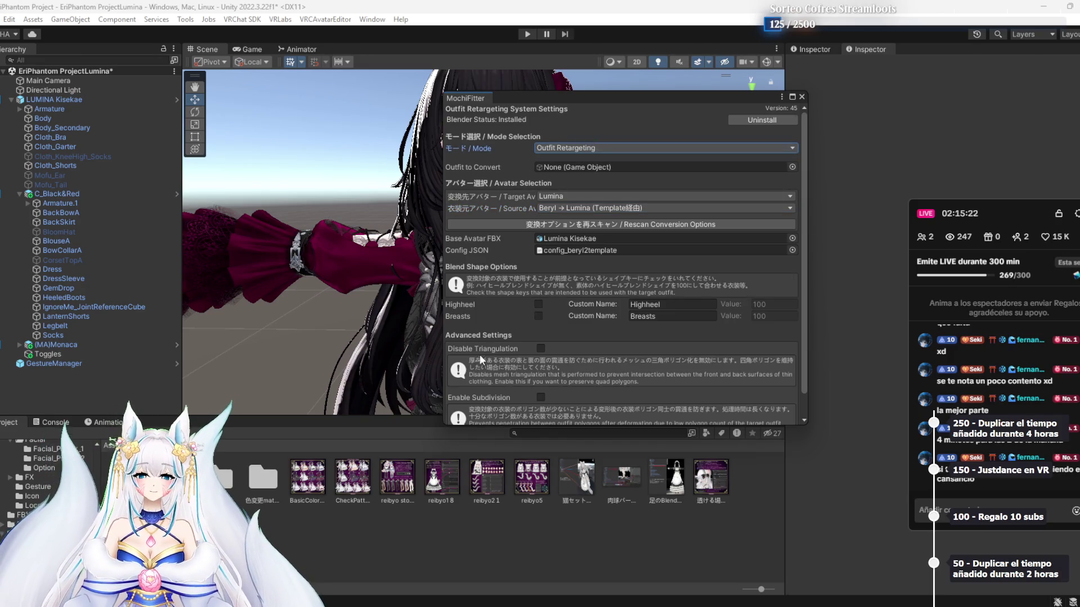
left_click(556, 208)
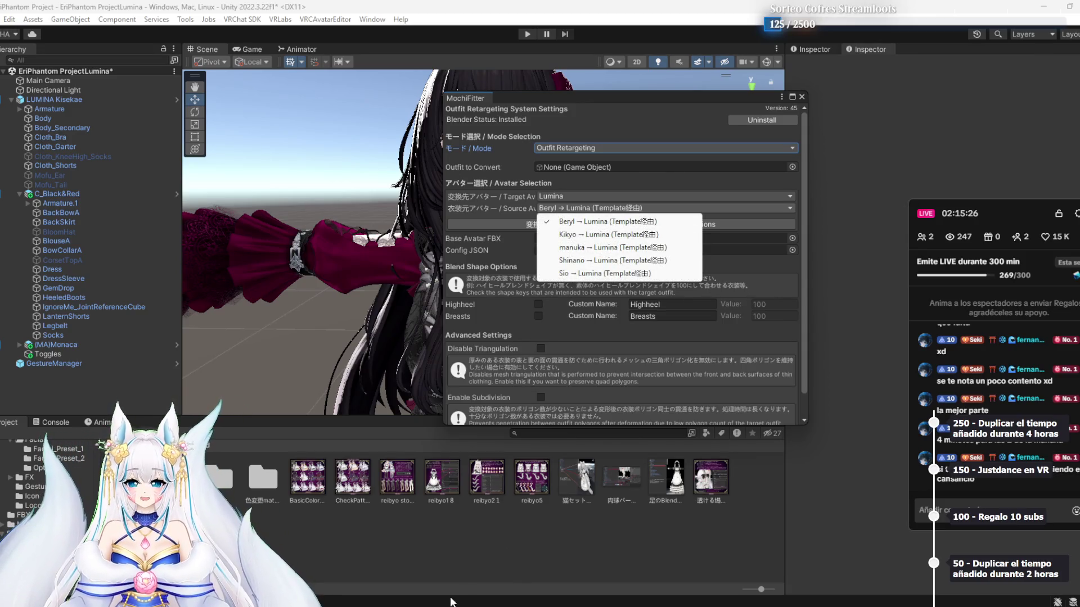
left_click(455, 599)
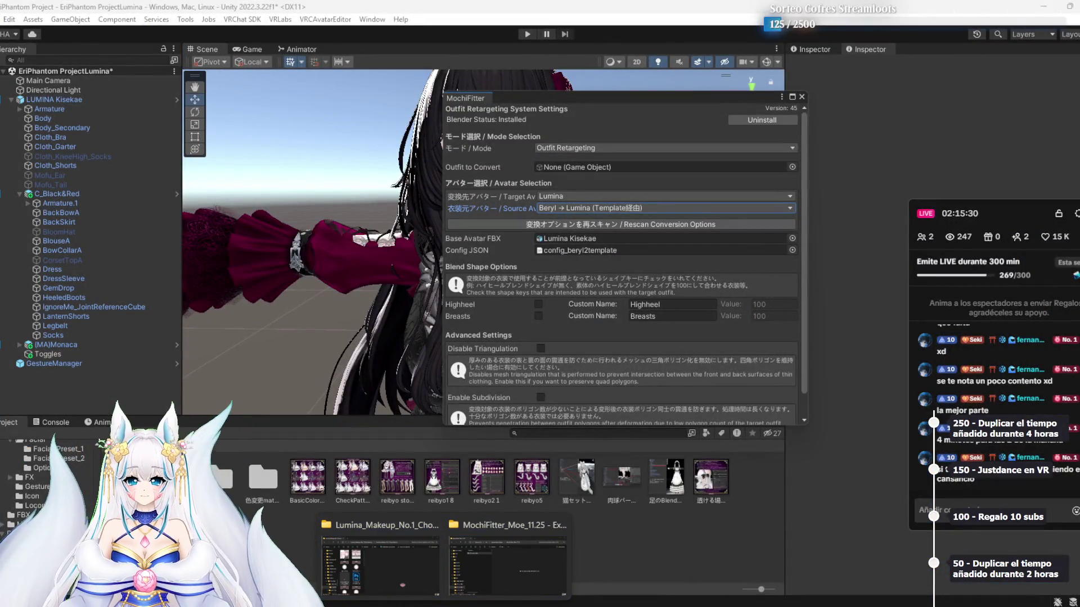
Navigate to E:\Vrc\LUMINA\Ropas and open the Victorian Whiskers Maid FULLSET archive
mouse_move(480, 561)
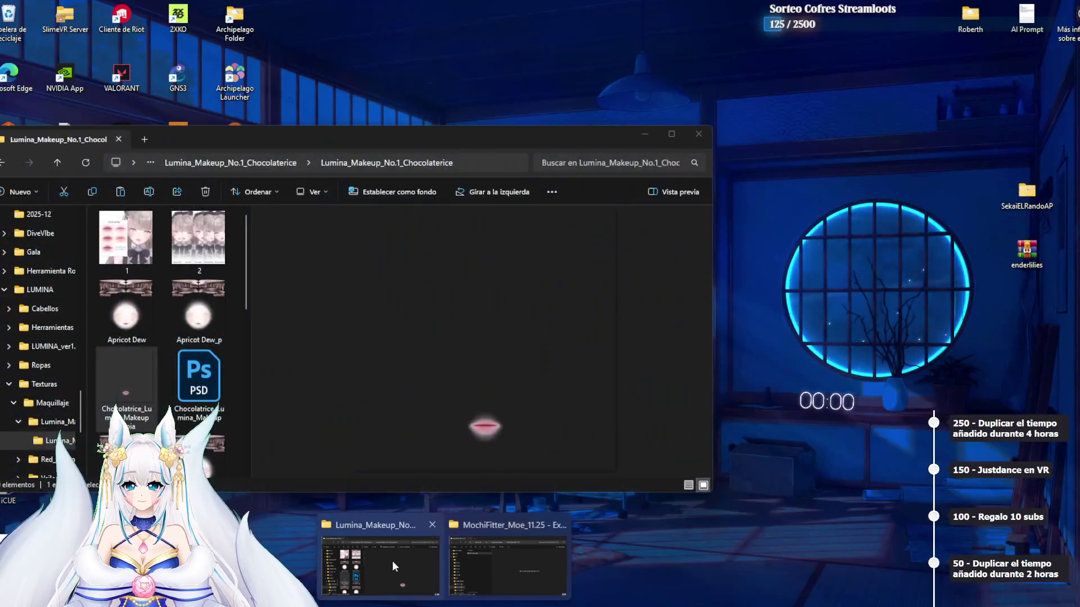
left_click(481, 558)
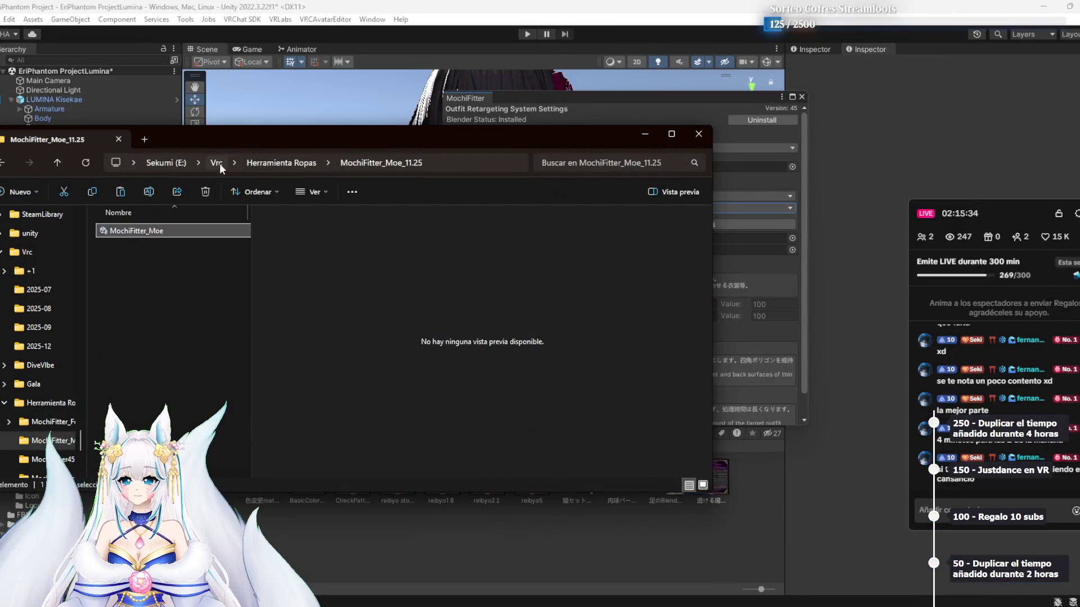
left_click(216, 163)
double_click(141, 366)
double_click(143, 264)
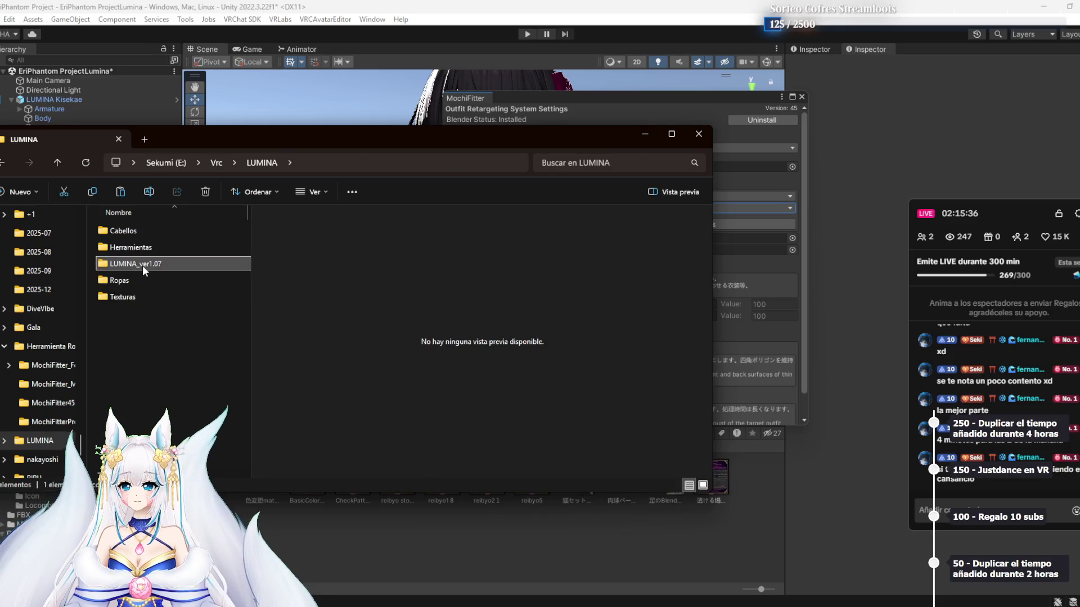
key("alt+Left")
left_click(144, 283)
double_click(144, 281)
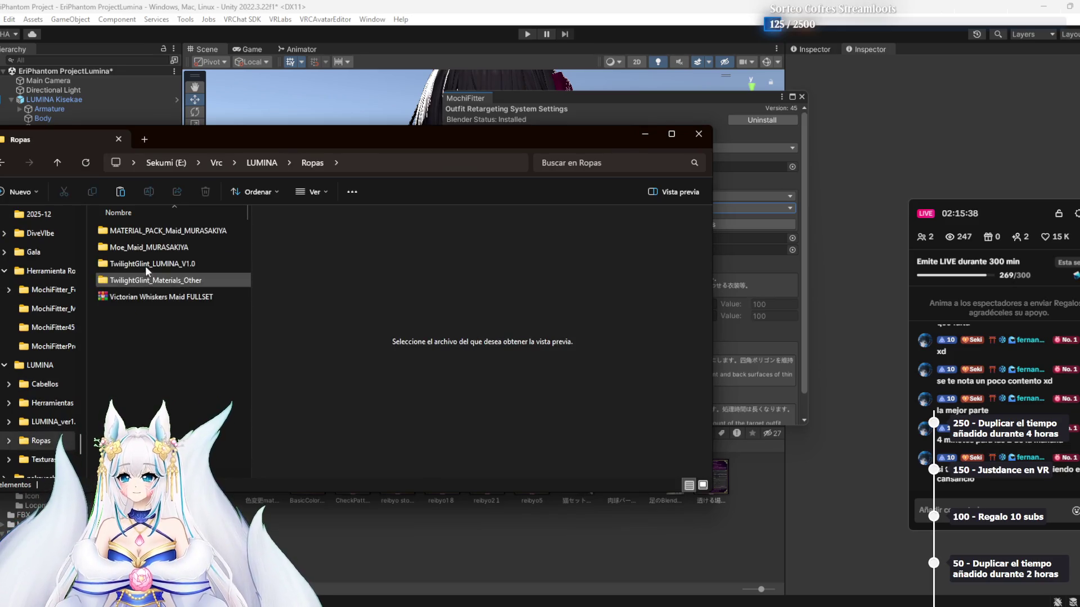
left_click(148, 298)
double_click(148, 299)
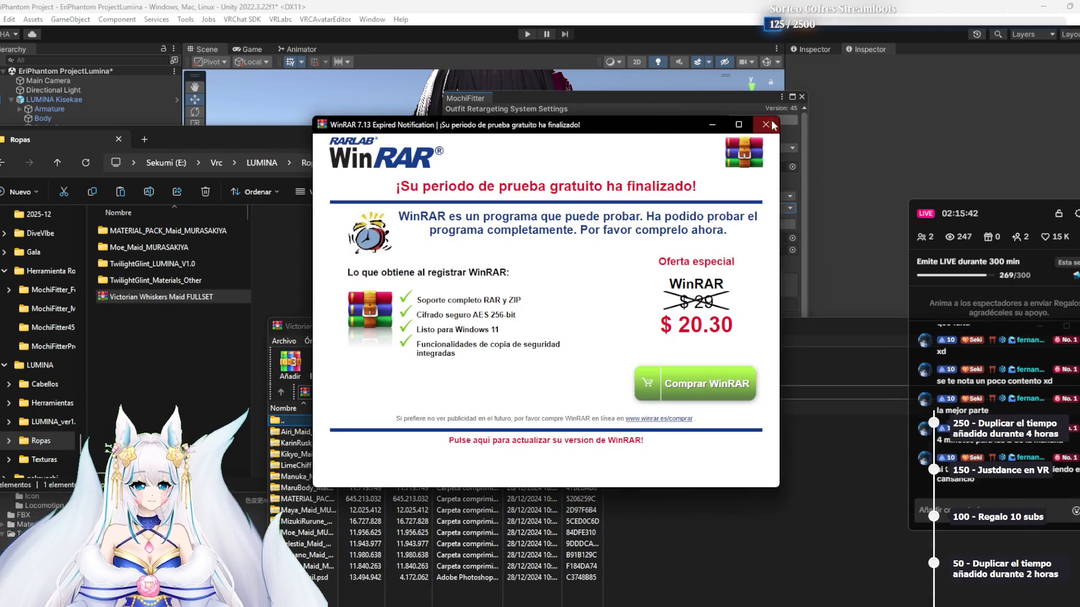
Extract the Shinano_Maid_MURASAKIYA package from the archive into Ropas and close WinRAR
left_click(766, 124)
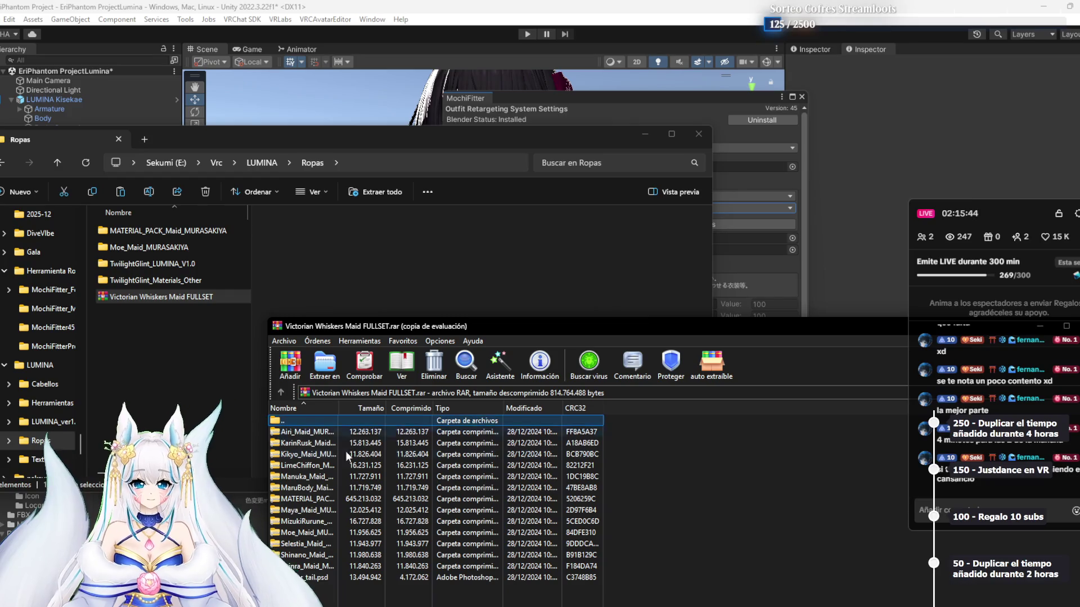
left_click(313, 555)
left_click(237, 380)
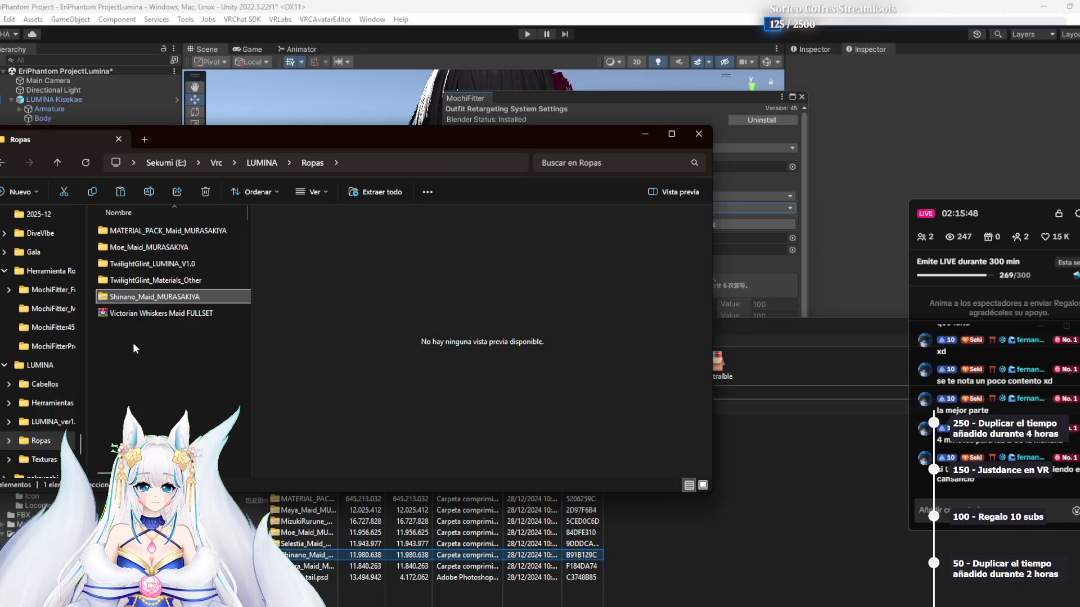
left_click(382, 190)
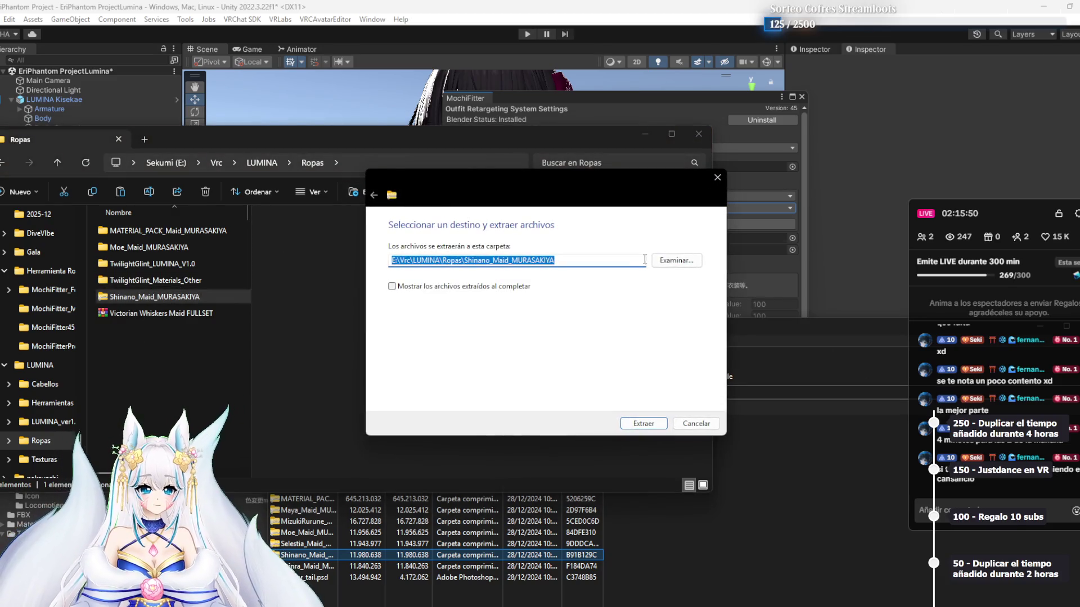
left_click(643, 424)
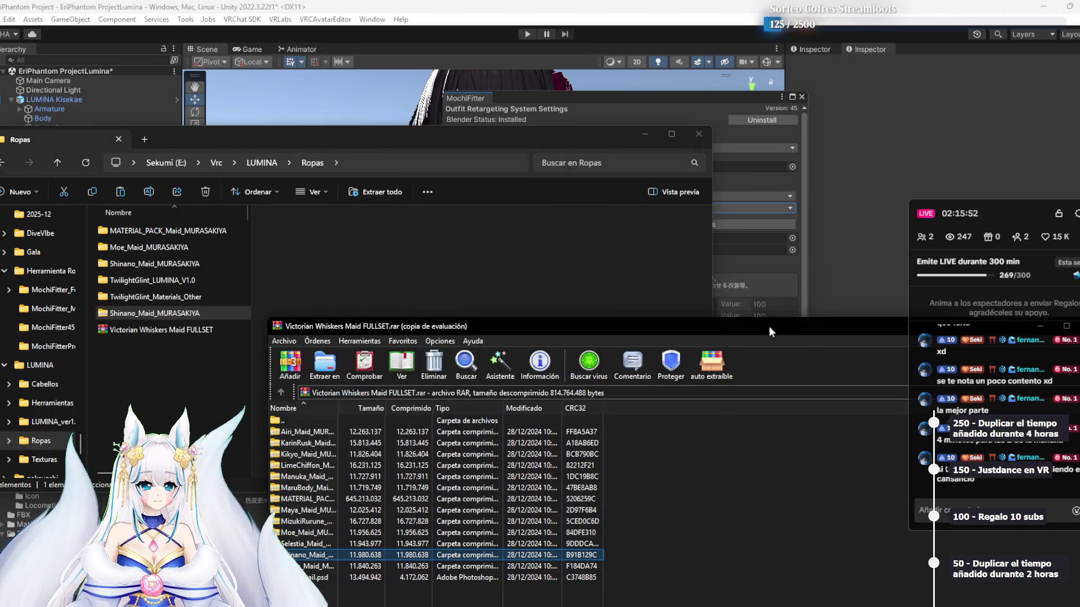
left_click_drag(769, 326, 417, 143)
left_click(698, 150)
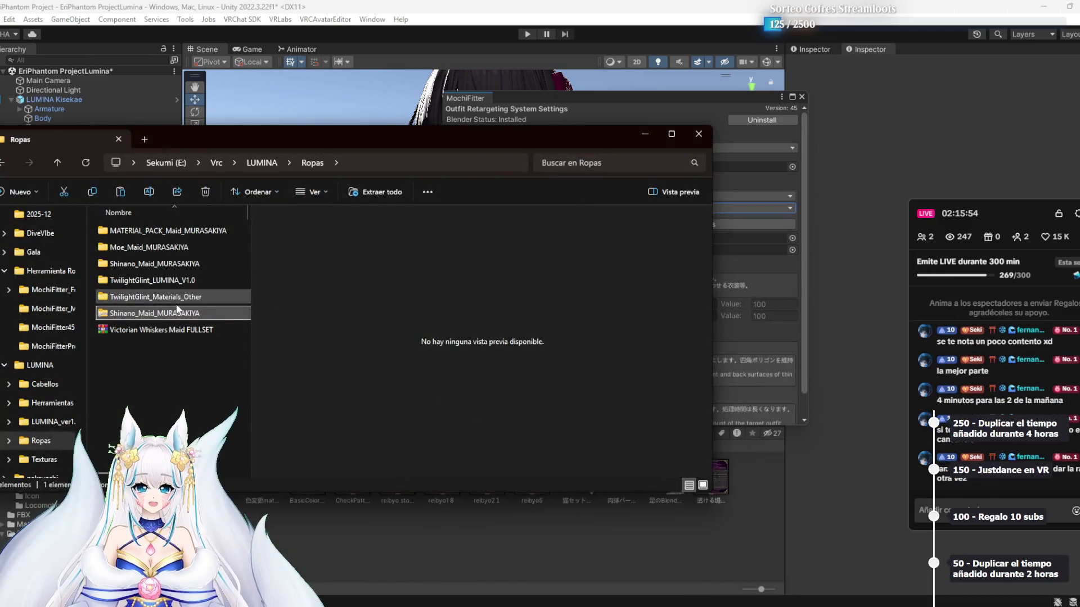
left_click(377, 193)
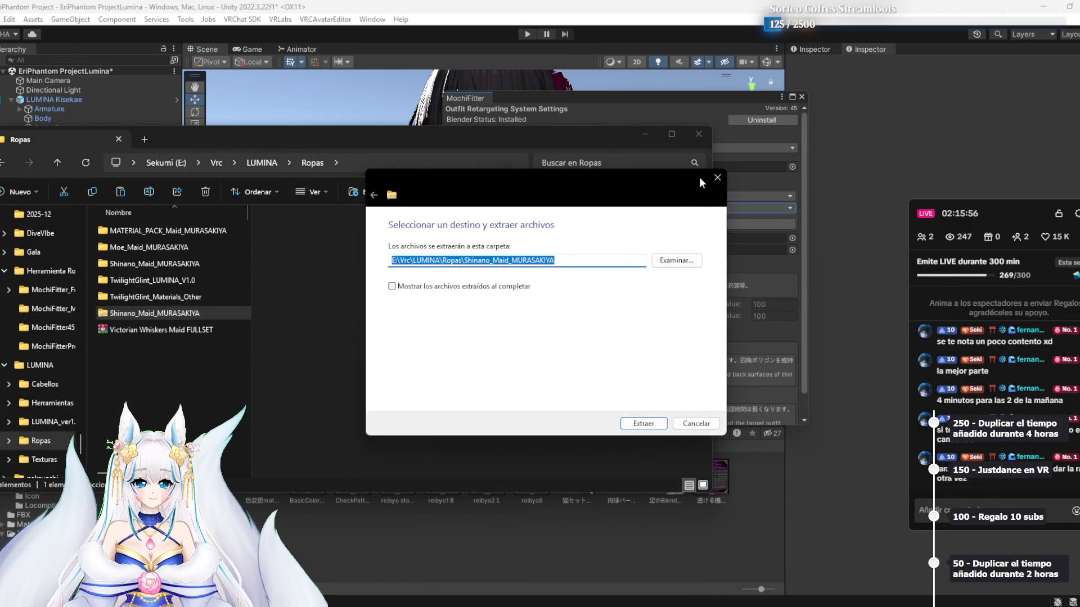
left_click(717, 177)
Open the Shinano_Maid_MURASAKIYA folder and drag its package into Unity
left_click(181, 297)
left_click(167, 309)
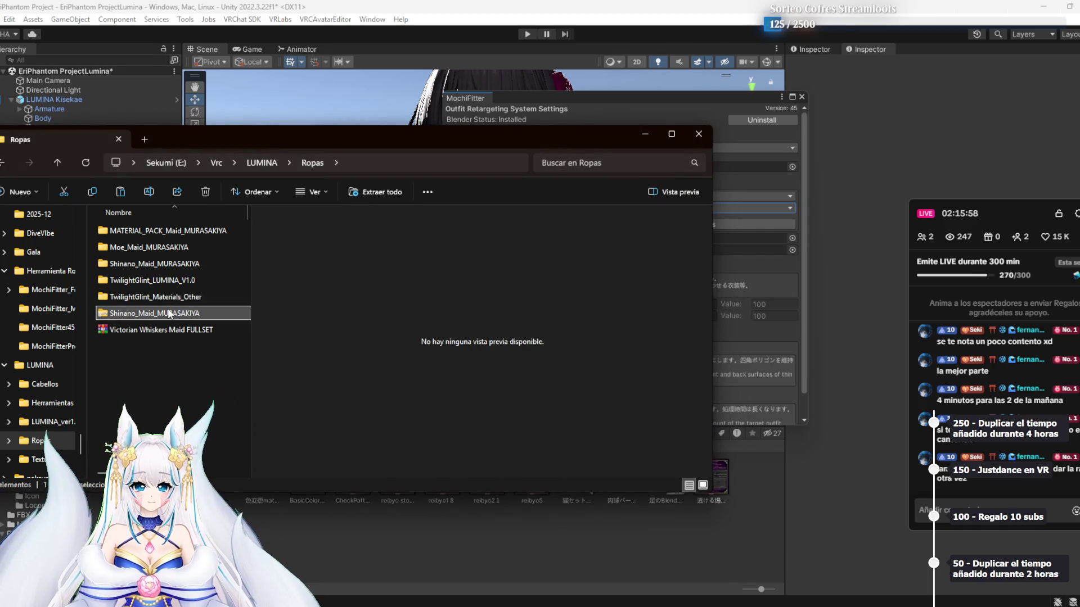
double_click(122, 264)
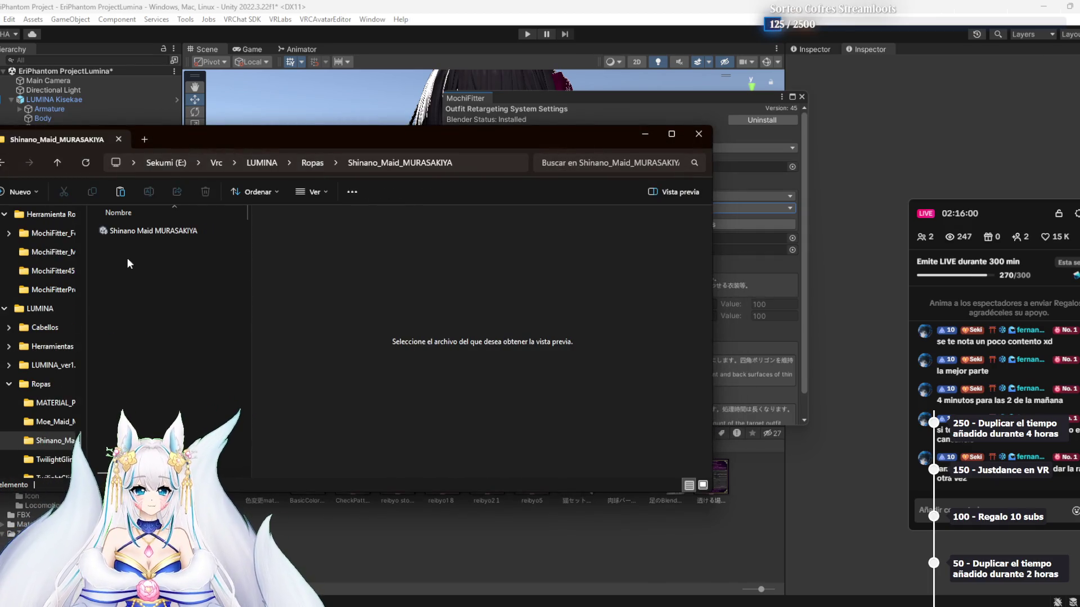
left_click_drag(167, 234, 481, 556)
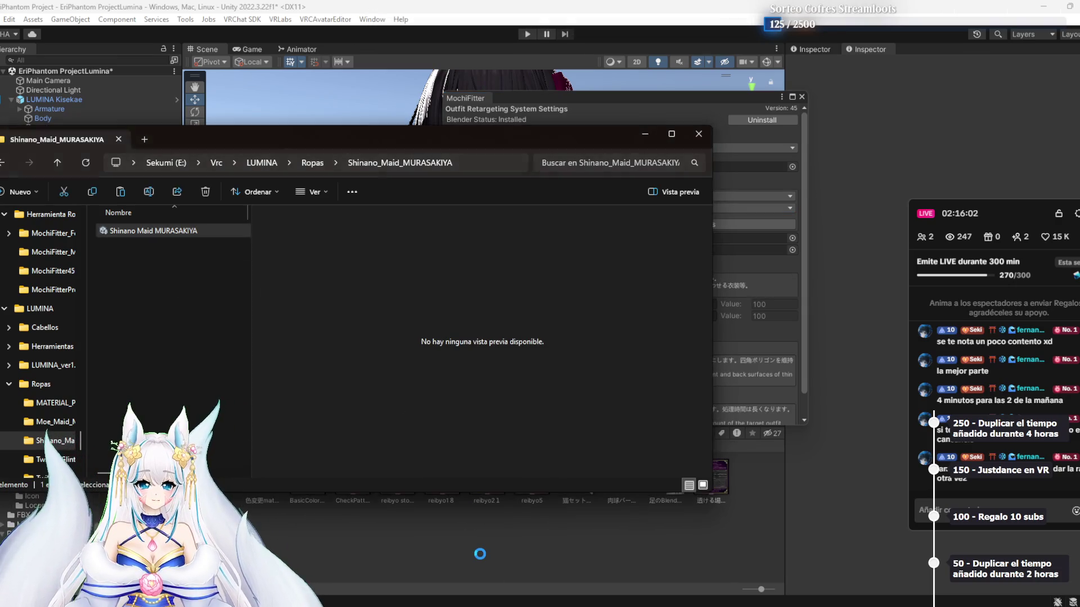
Import the Shinano Maid MURASAKIYA package, then choose Shinano → Lumina as MochiFitter's source avatar
left_click(155, 46)
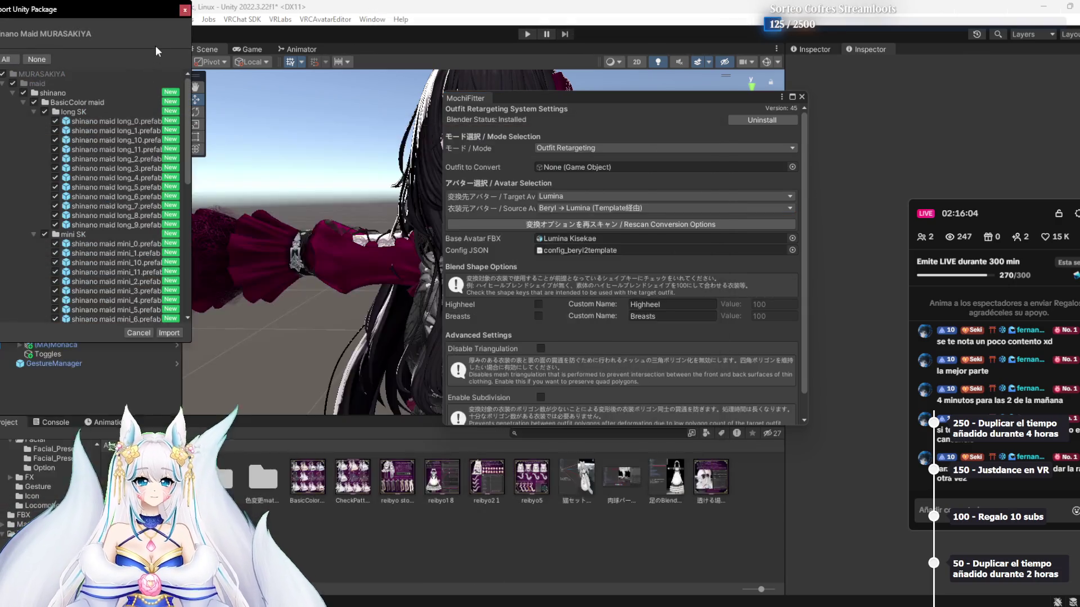
left_click(180, 329)
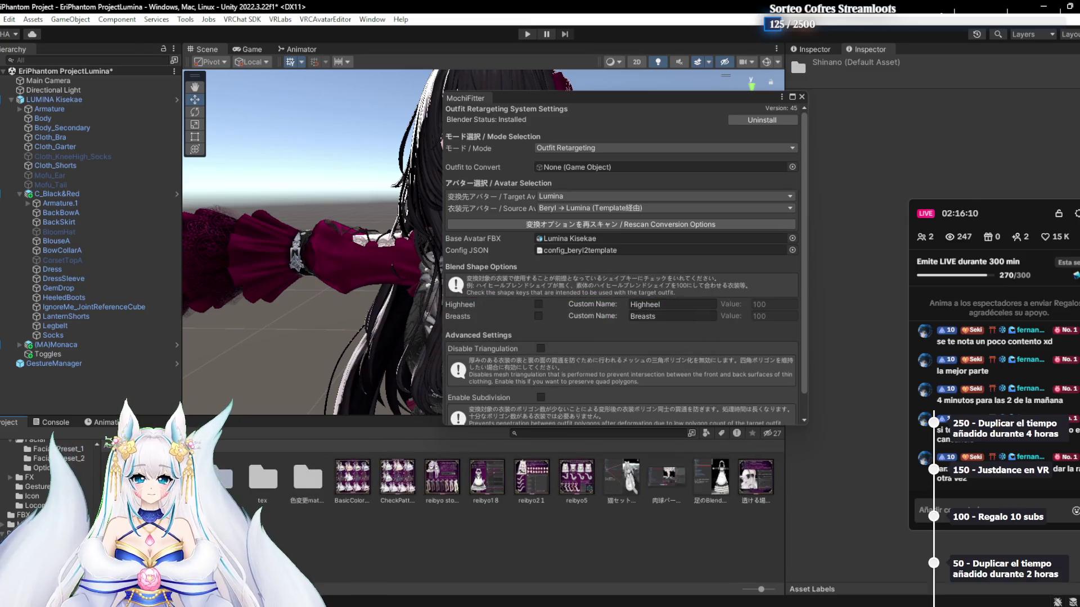
left_click(584, 208)
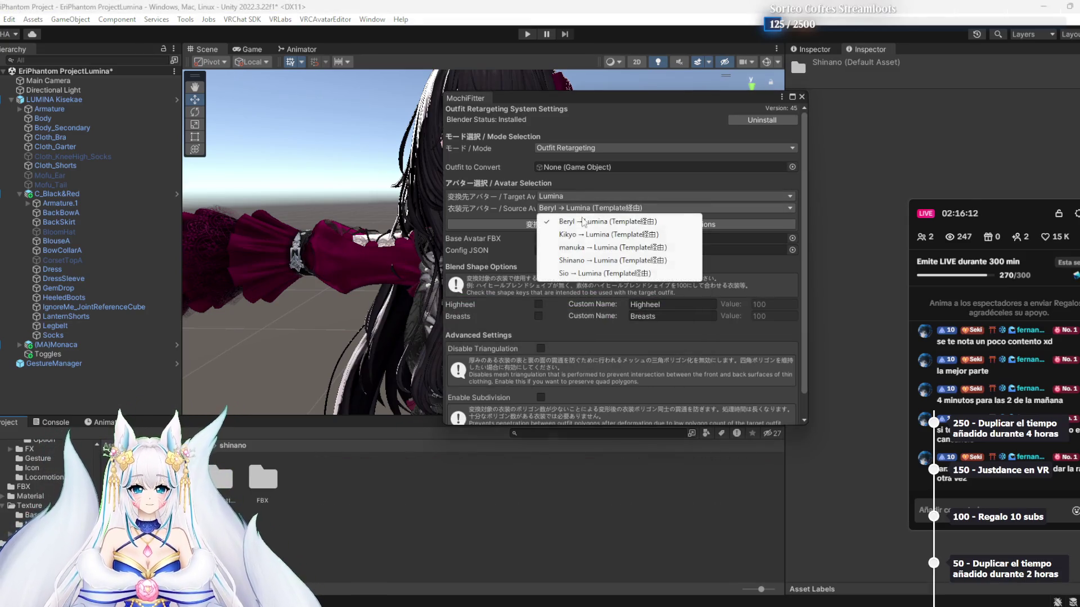
left_click(573, 260)
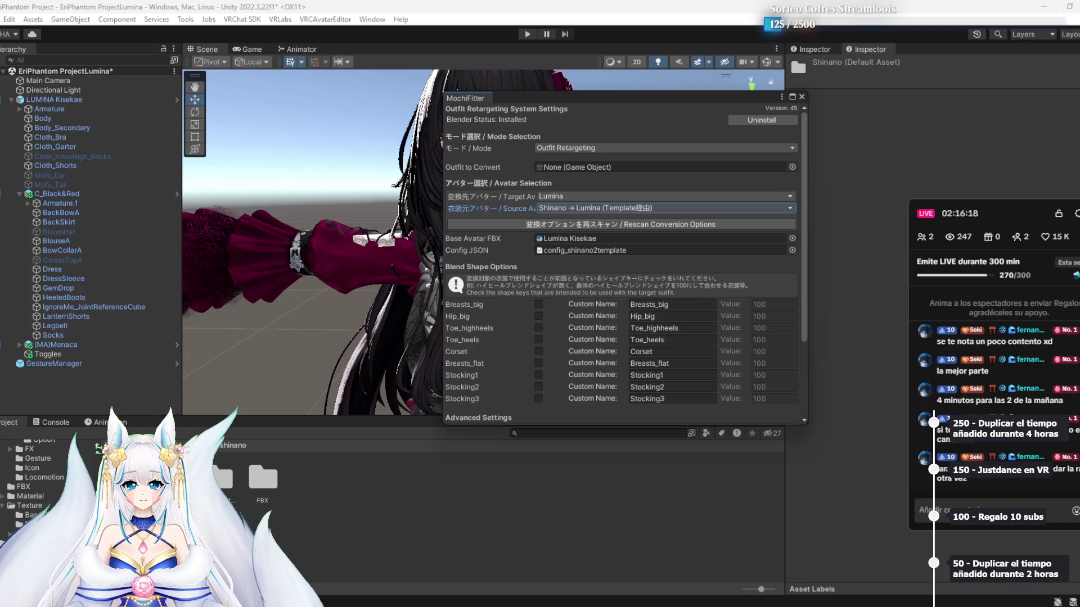
Go into BasicColor maid > mini SK and select the shinano maid mini_0 prefab
left_click(225, 478)
double_click(222, 478)
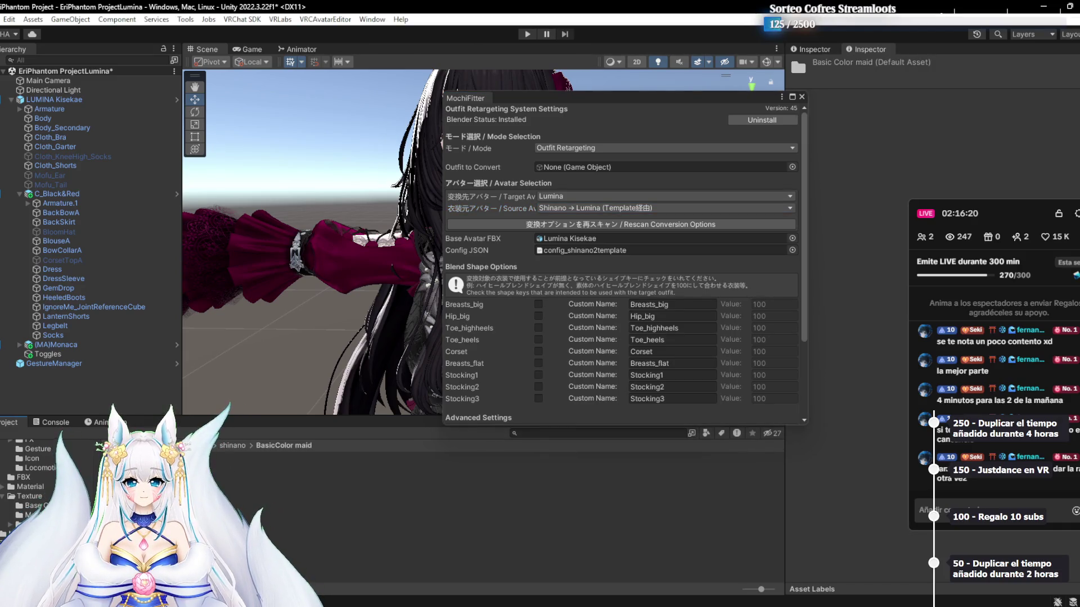
double_click(222, 478)
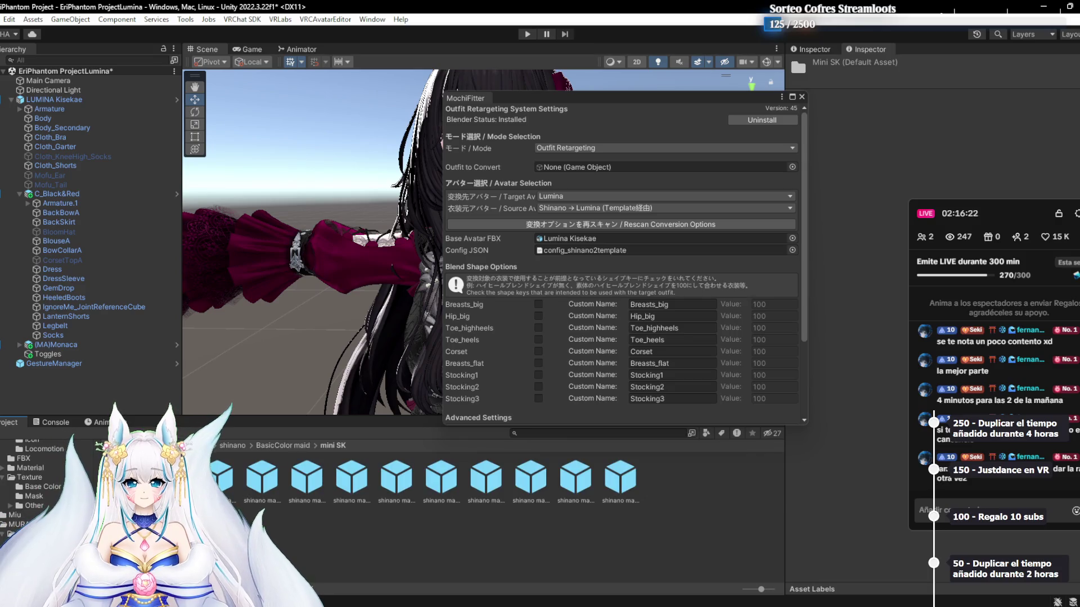
left_click(217, 478)
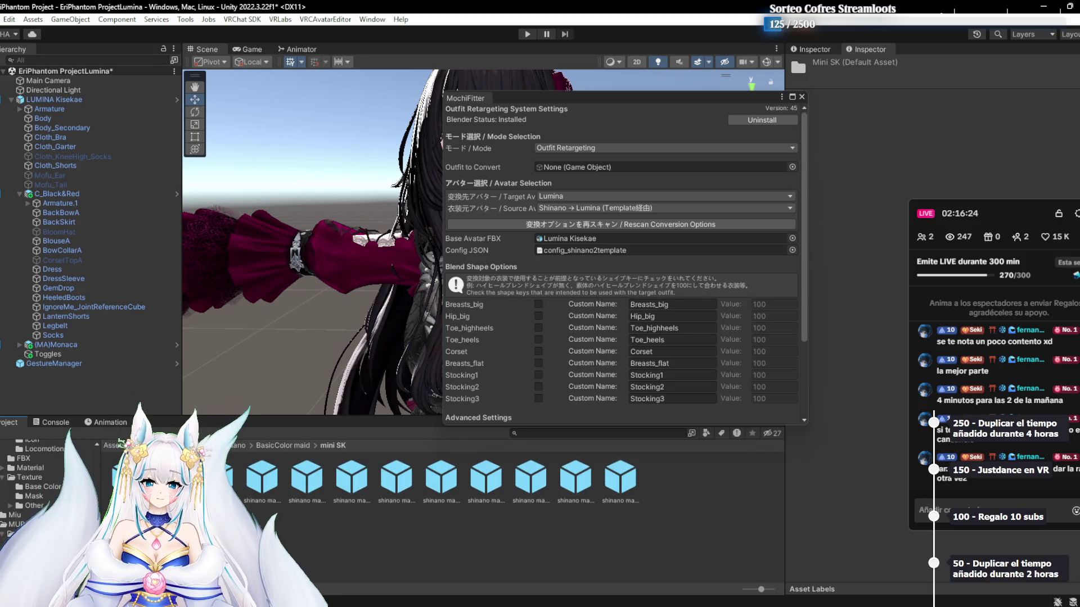
left_click(684, 107)
left_click_drag(660, 94, 604, 61)
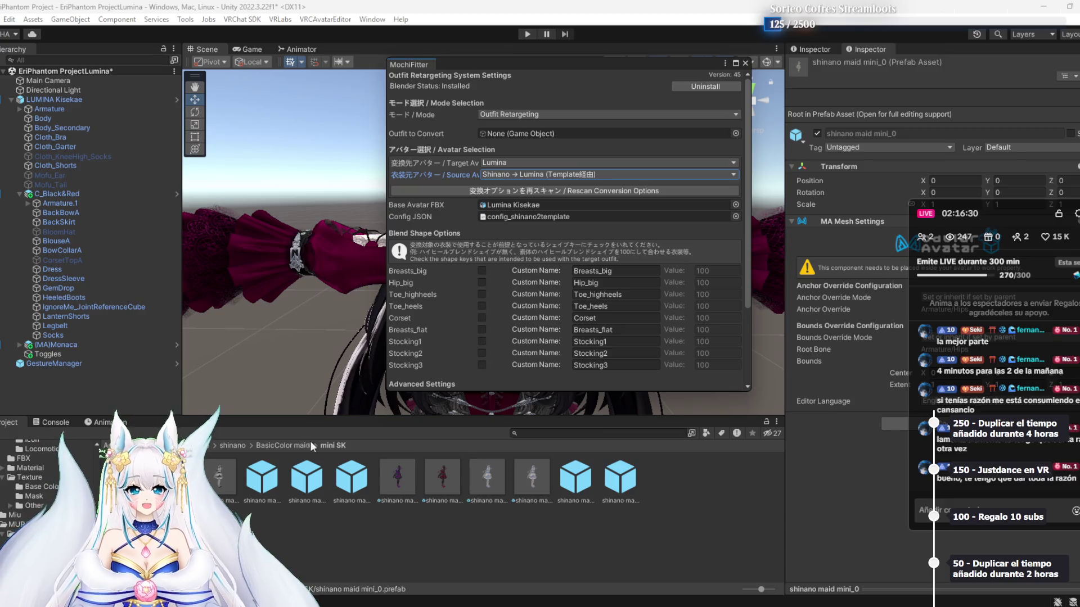
Inspect the mini_0 and mini_2 prefabs in Prefab Mode, returning to the scene each time
double_click(278, 495)
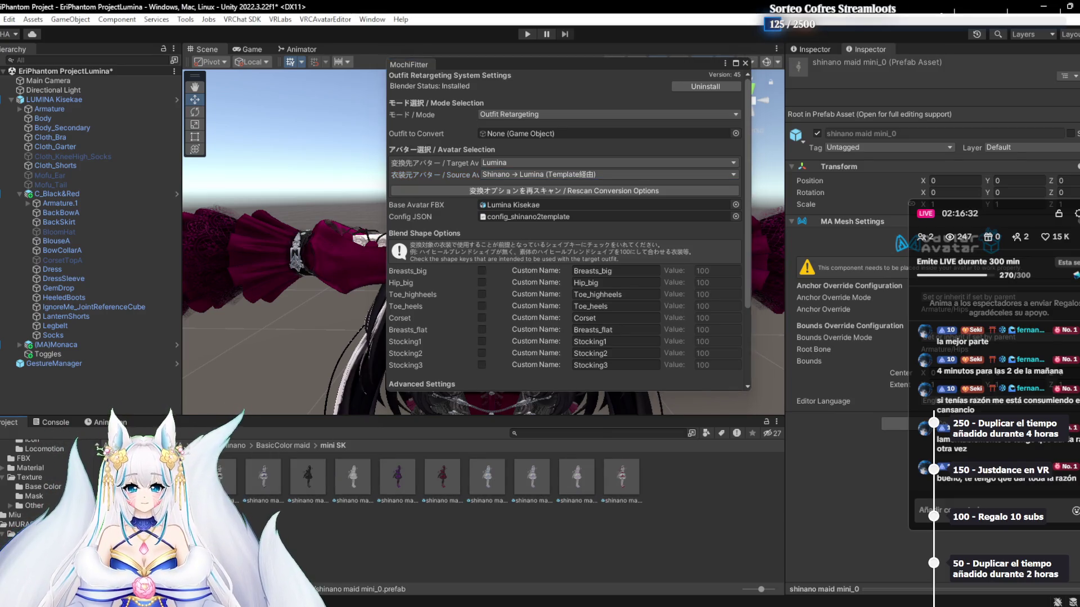
left_click_drag(544, 65, 727, 519)
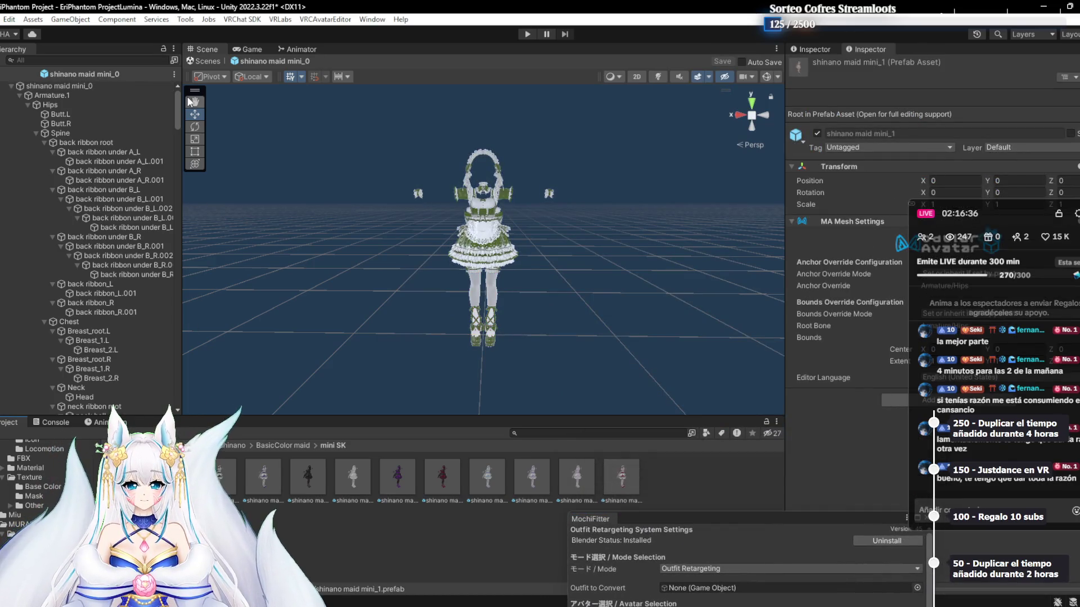
left_click(6, 75)
double_click(605, 476)
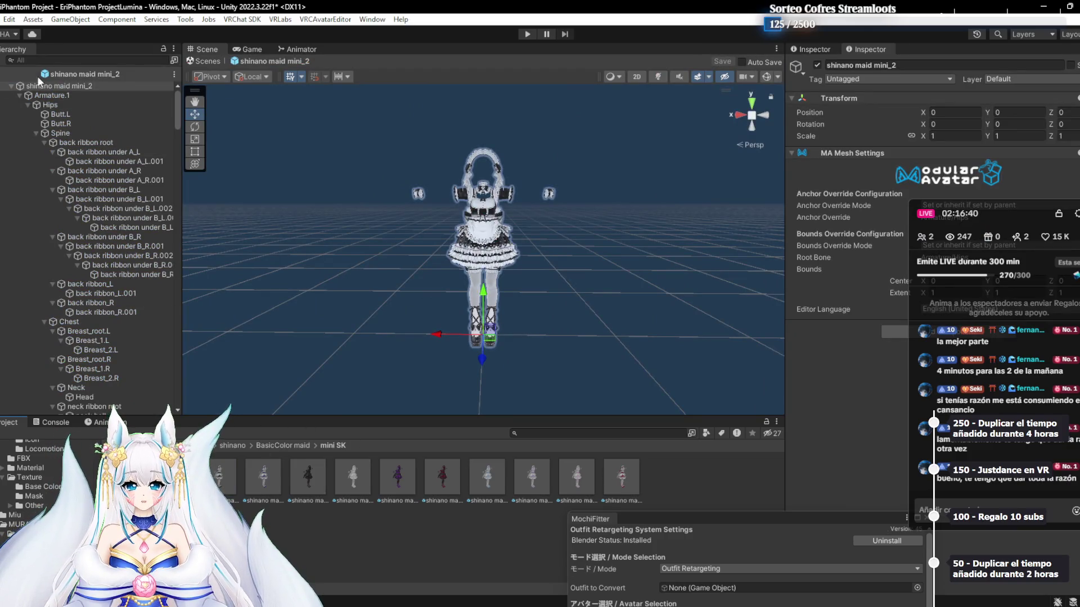
left_click(7, 75)
left_click_drag(696, 524, 566, 176)
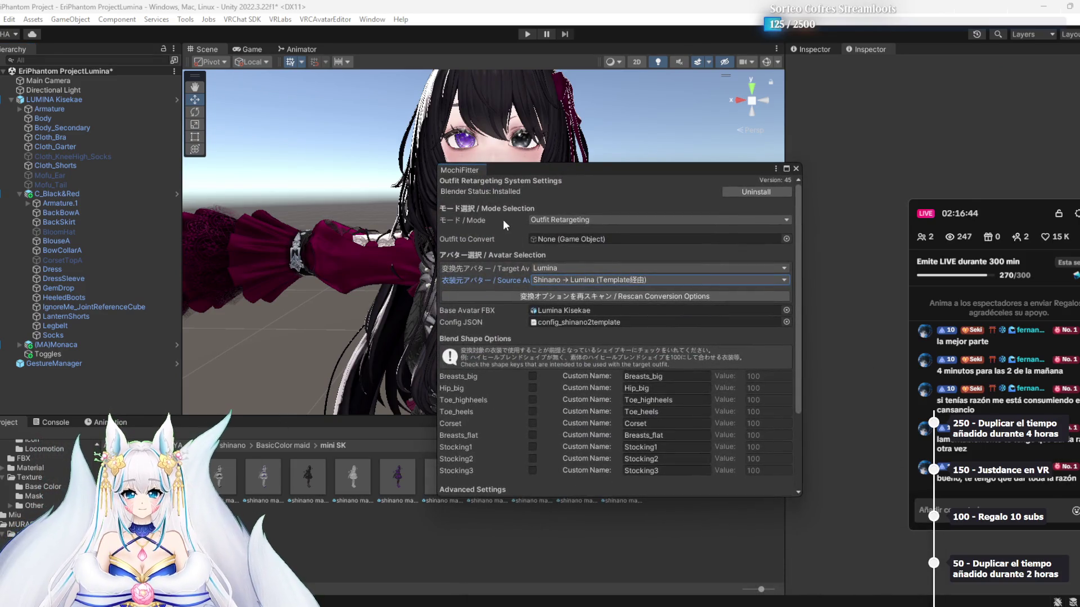
Assign shinano maid mini_2 to Outfit to Convert and run Execute Retargeting
left_click_drag(587, 275, 590, 239)
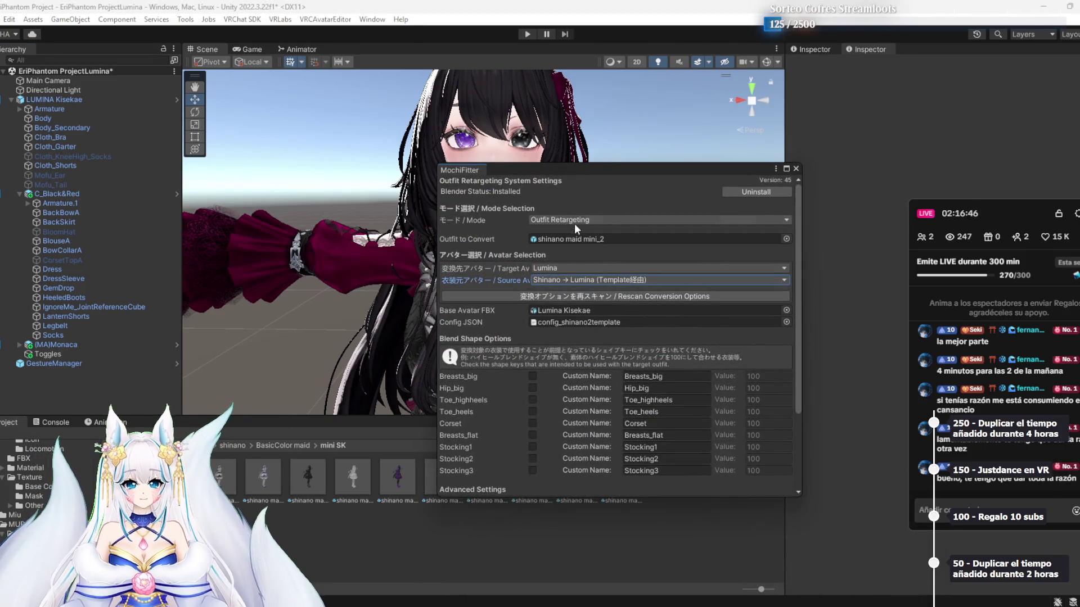
left_click_drag(547, 171, 509, 93)
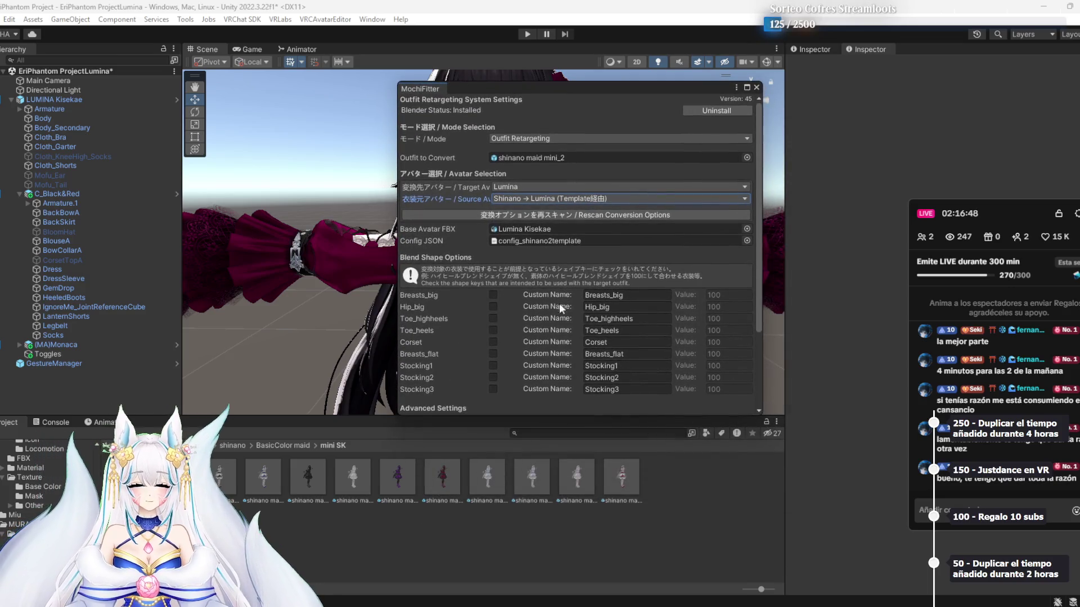
scroll("down", 3)
scroll("down", 3)
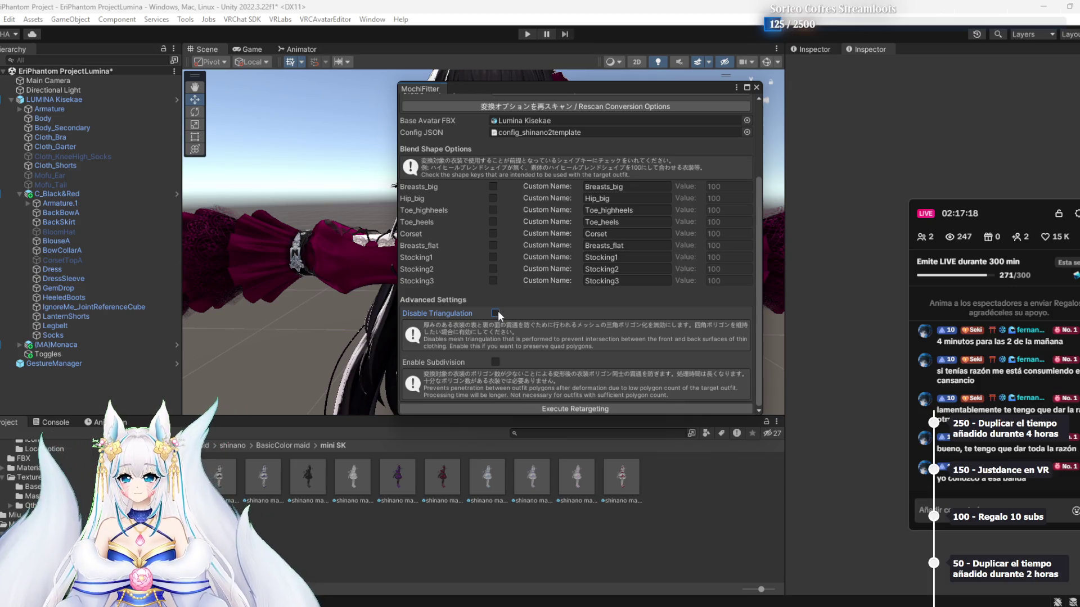
left_click(514, 405)
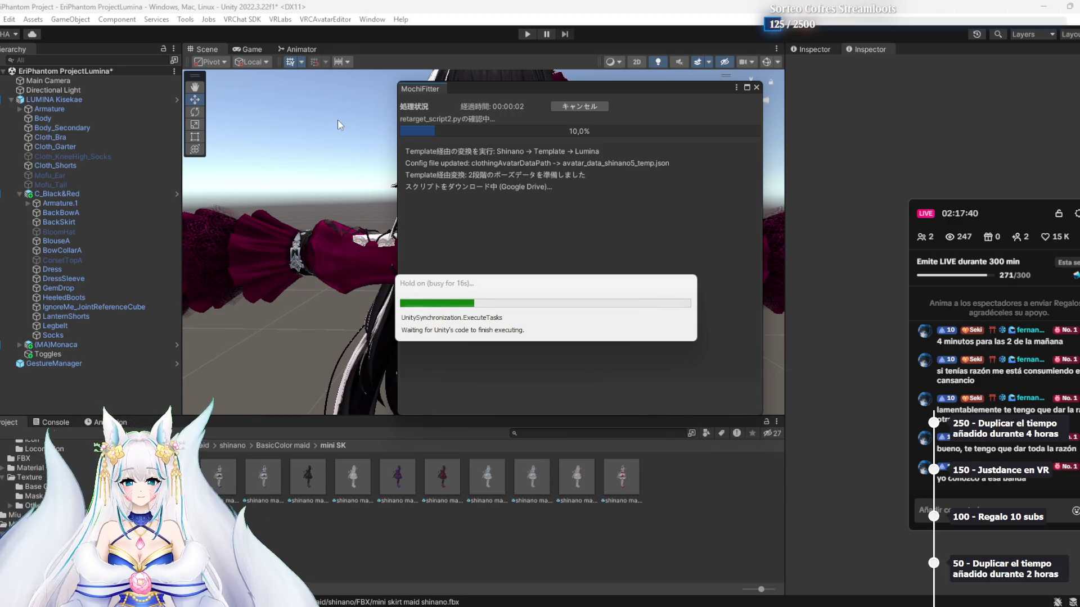
Wait while MochiFitter converts Shinano to Lumina until it reaches 10% and downloads the retargeting script
mouse_move(807, 606)
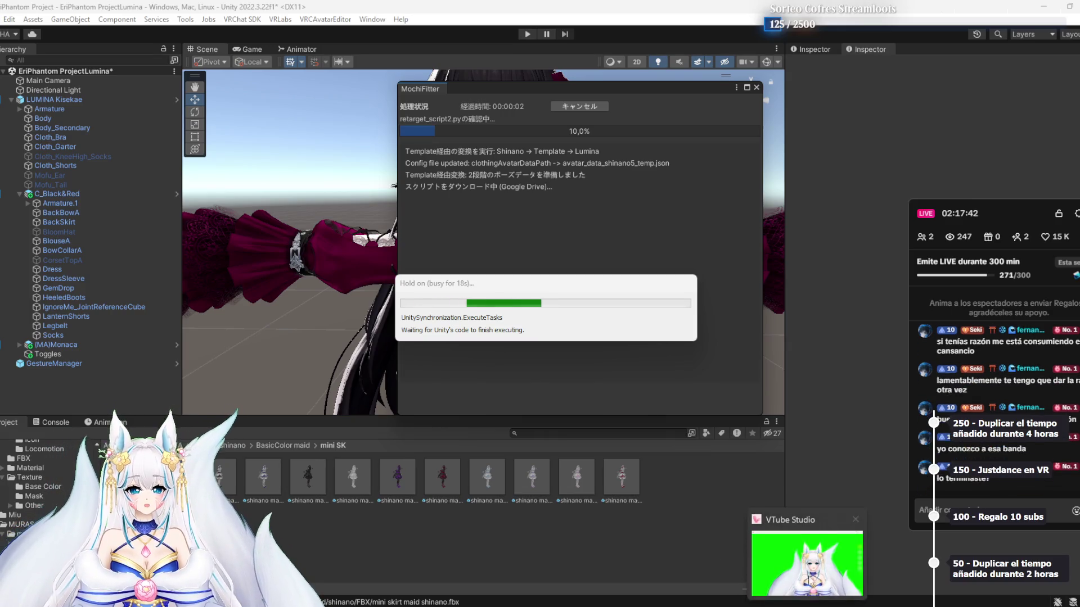
mouse_move(808, 572)
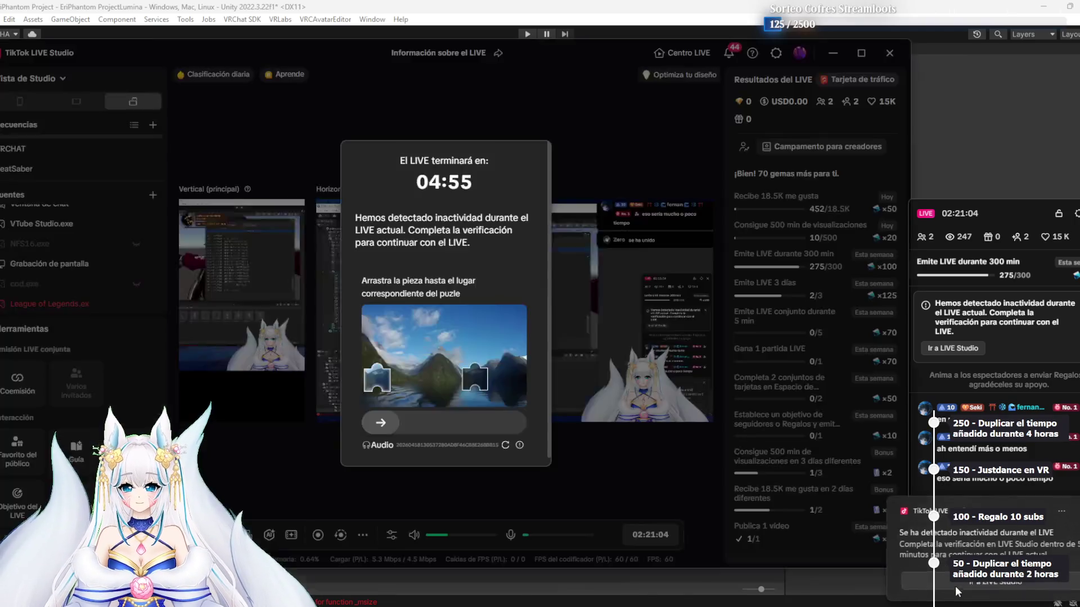
Solve TikTok LIVE Studio's puzzle verification, then bring Unity's MochiFitter progress back to the front
left_click_drag(396, 429, 456, 421)
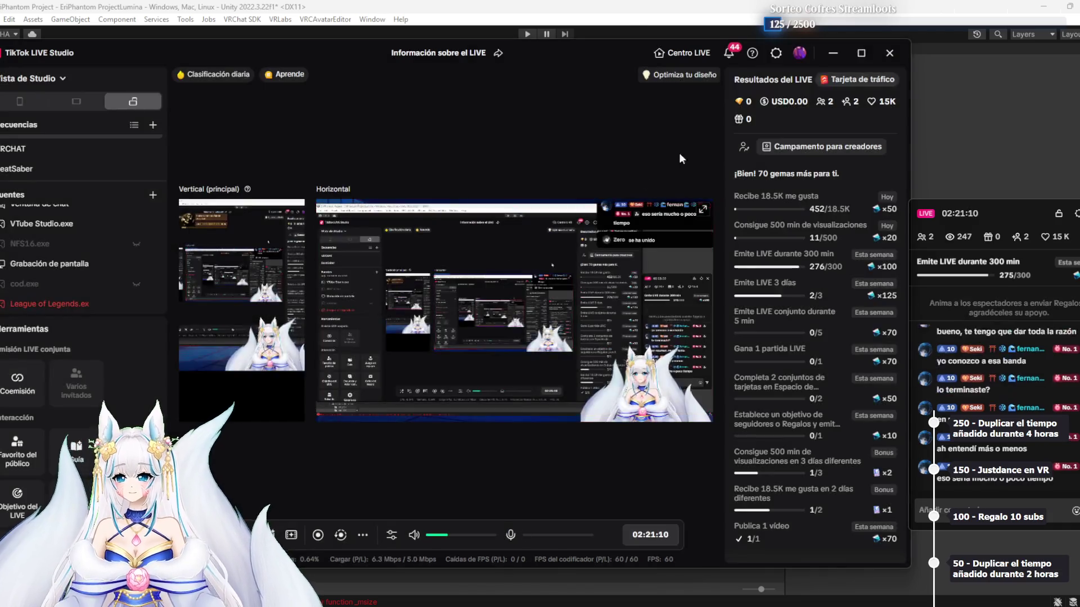
left_click(980, 95)
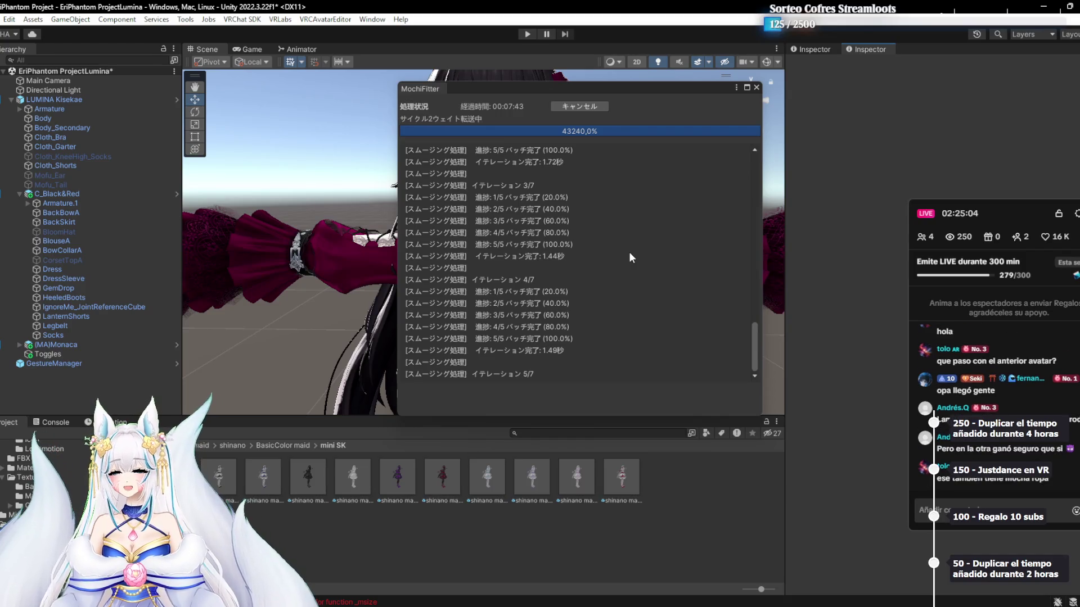
Let cycle-2 weight-transfer smoothing run, then switch to the VTube Studio avatar window
key("alt+Tab")
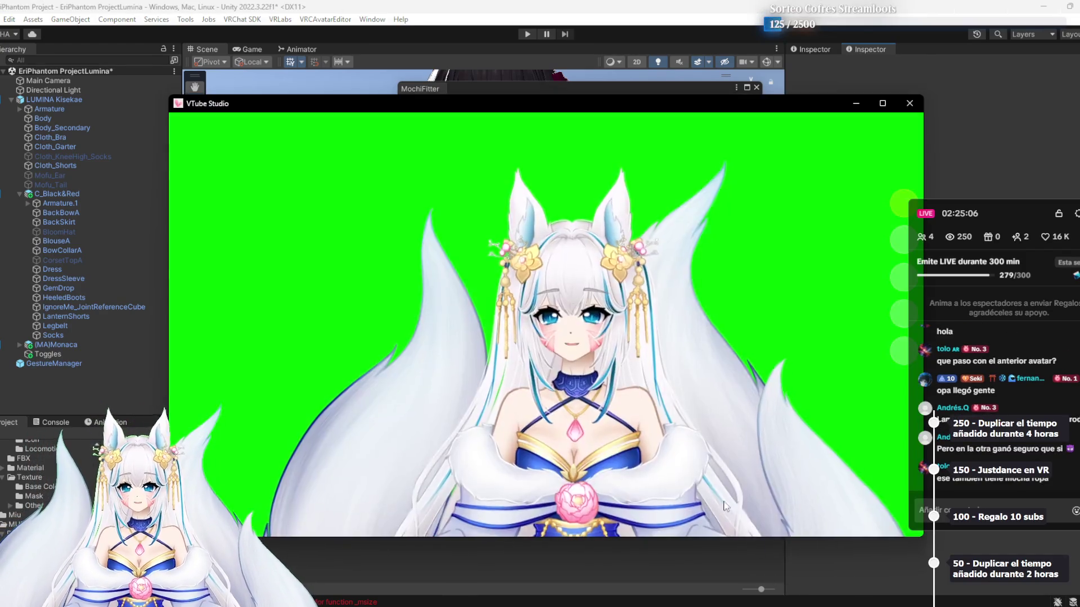
Zoom the VTube Studio avatar out and back in, then drag it lower in the frame
scroll("down", 3)
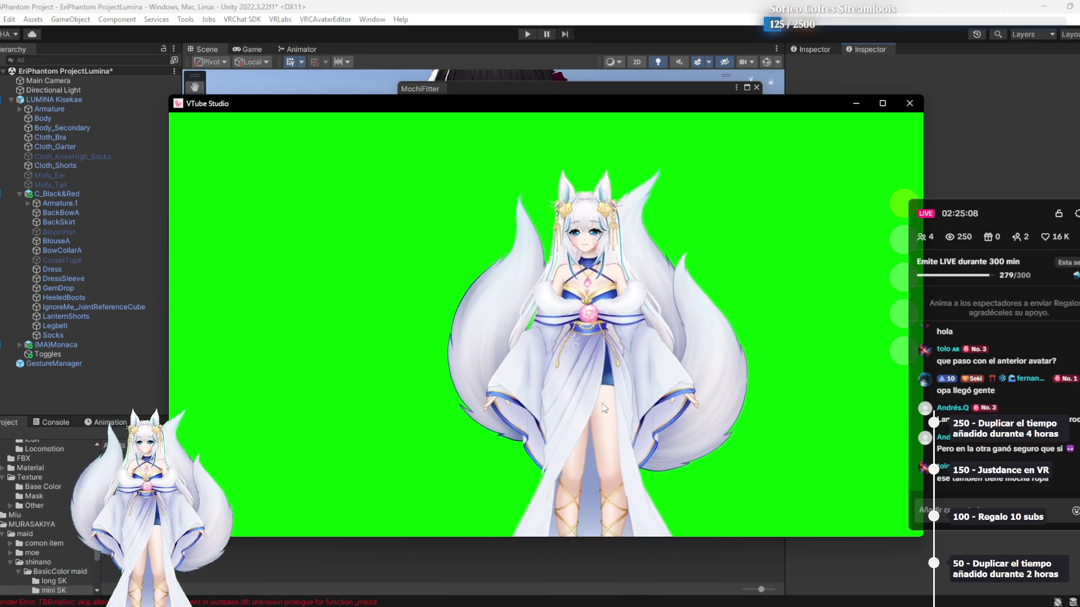
scroll("up", 3)
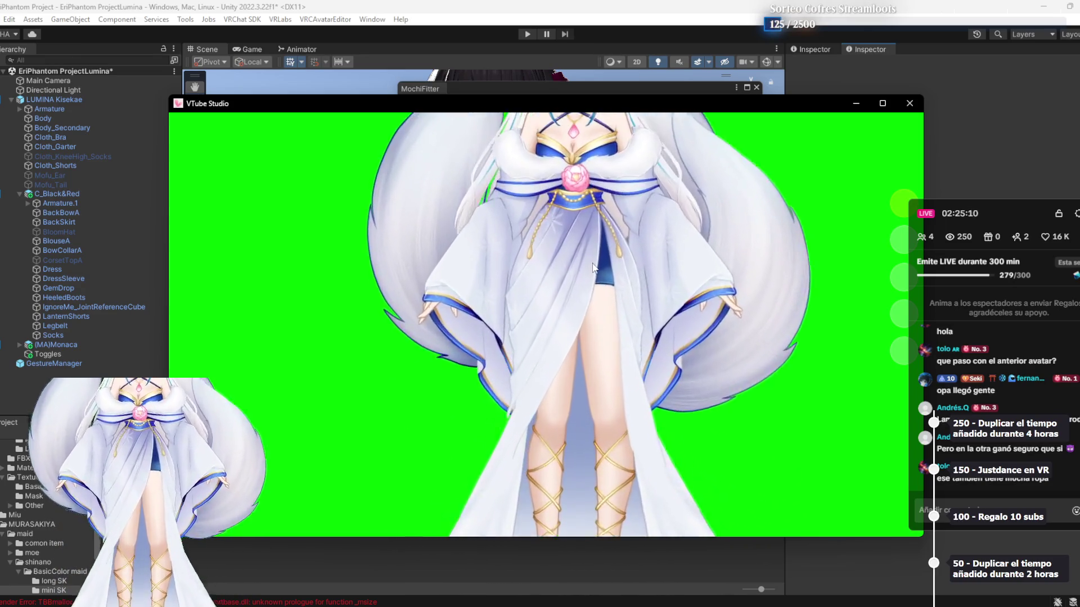
left_click_drag(578, 349, 582, 443)
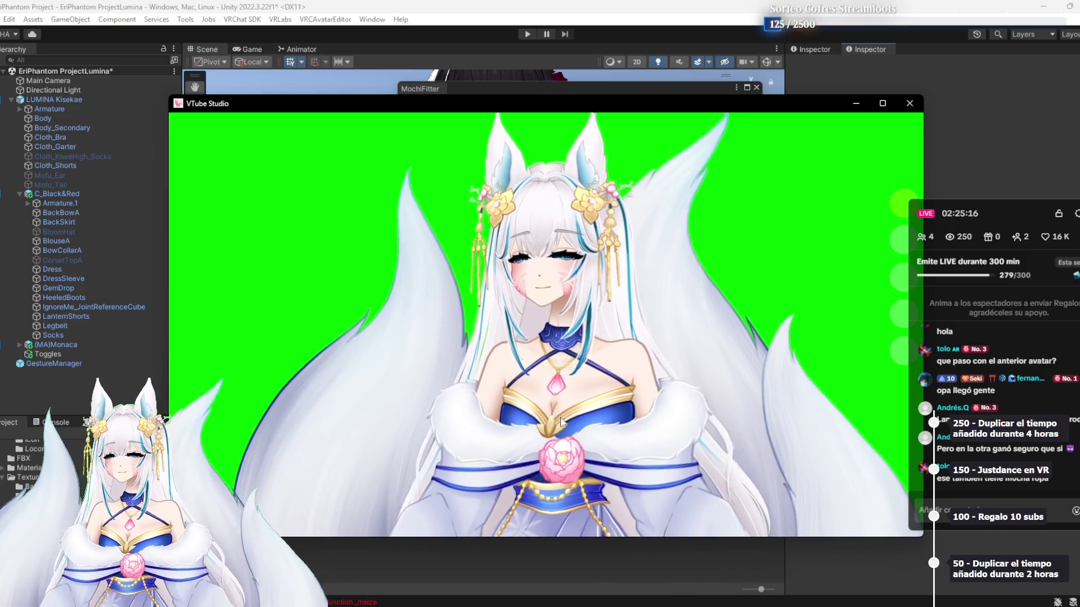
left_click_drag(589, 180, 589, 251)
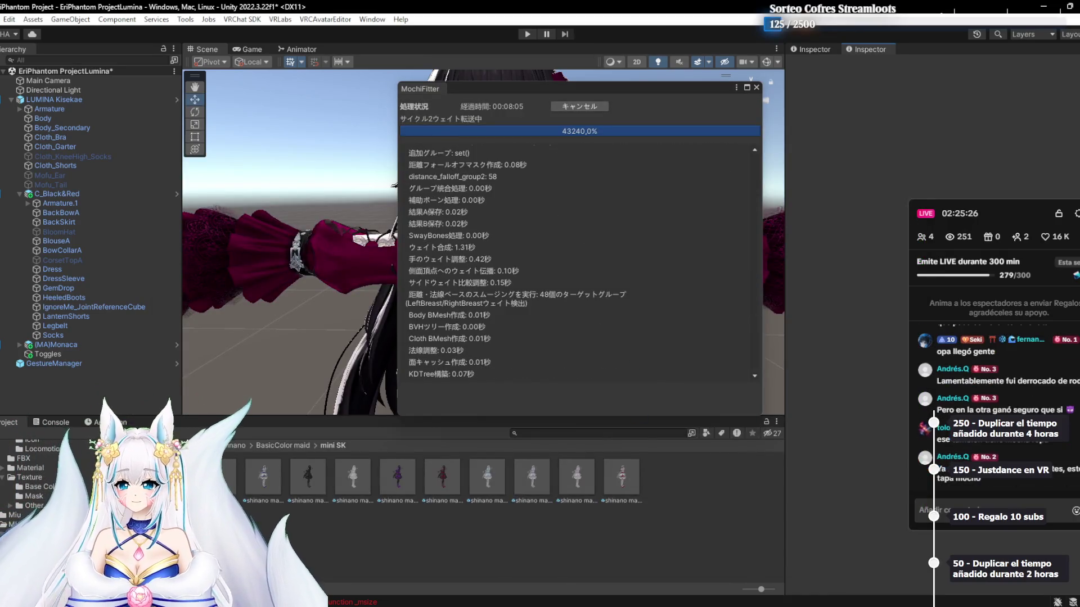
mouse_move(785, 578)
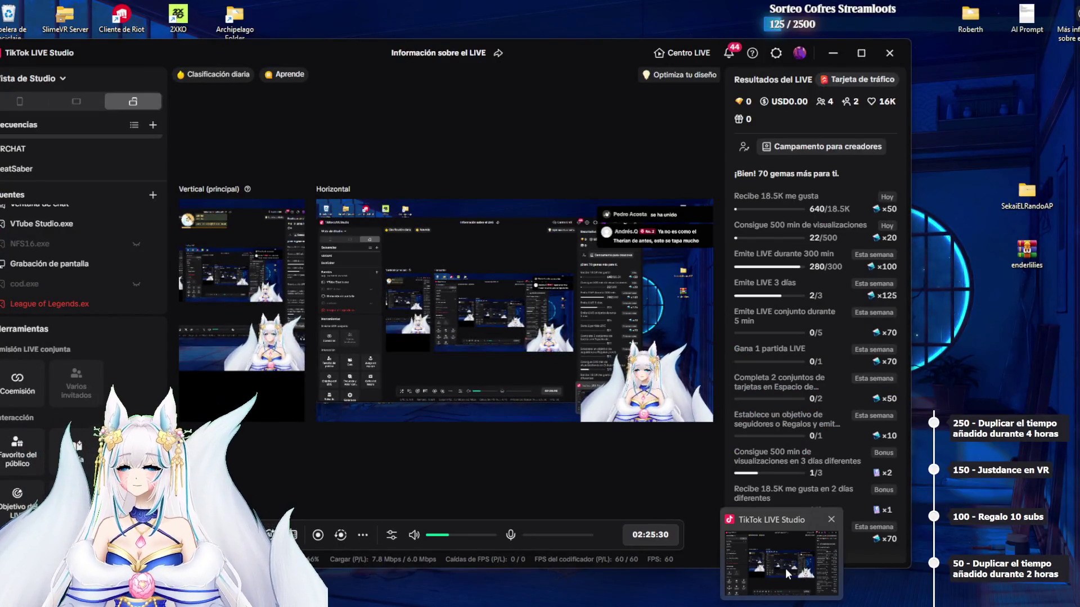
Stretch the VTube avatar source leftward in TikTok LIVE Studio's Horizontal layout, then check Unity
left_click(758, 559)
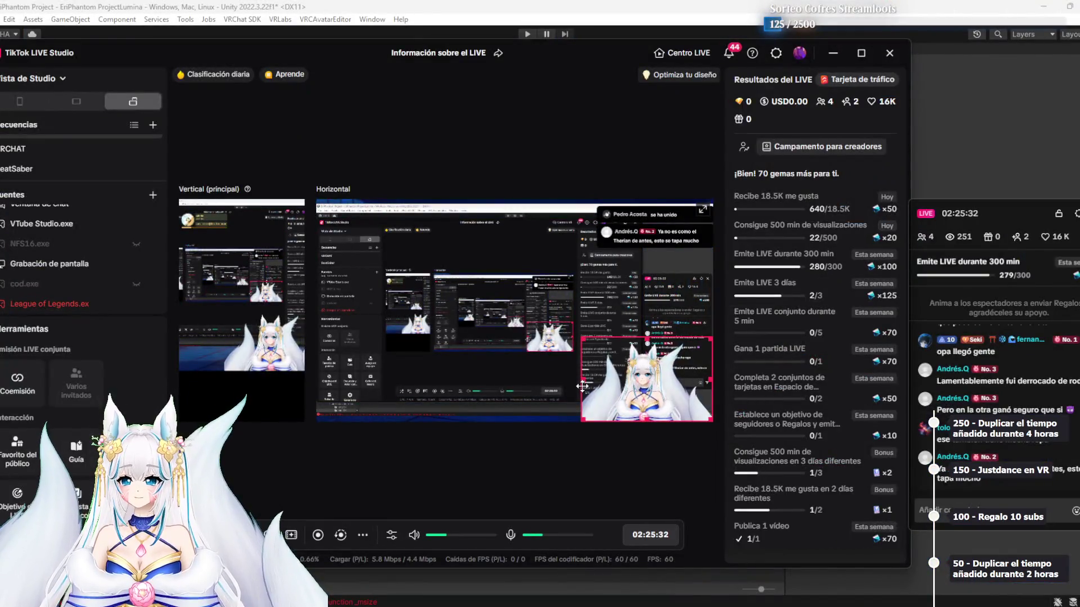
left_click_drag(582, 388, 564, 381)
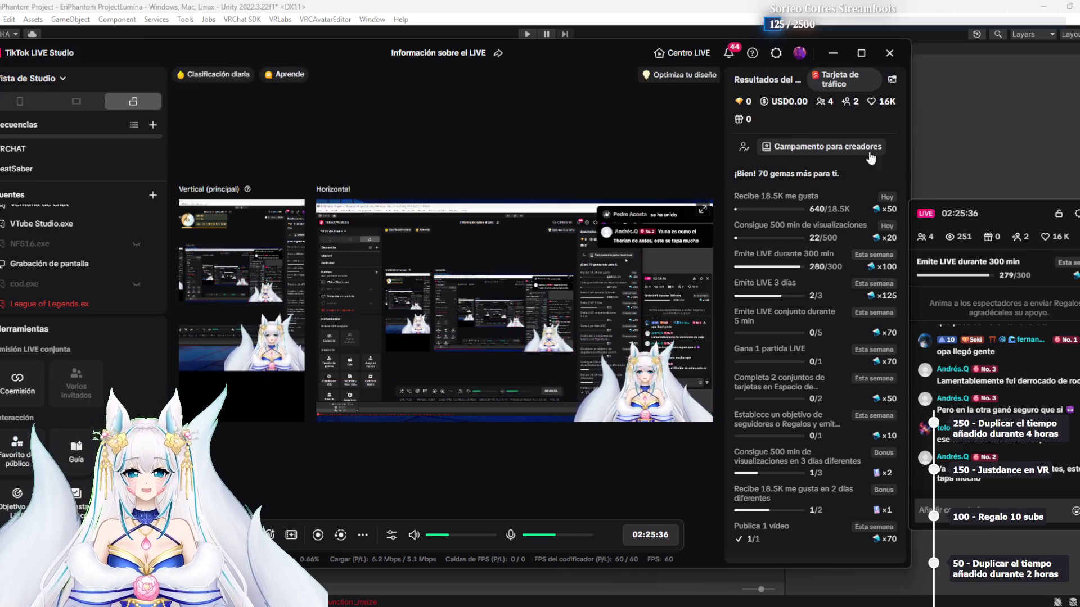
left_click(961, 120)
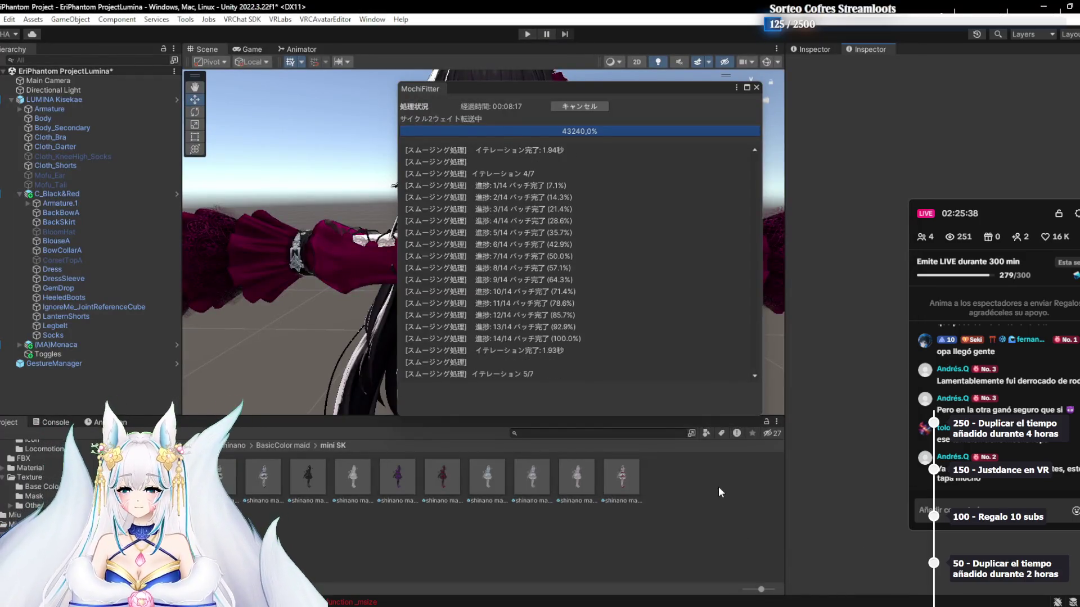
Select the avatar source in the Vertical layout preview, then return to Unity's retargeting
mouse_move(787, 602)
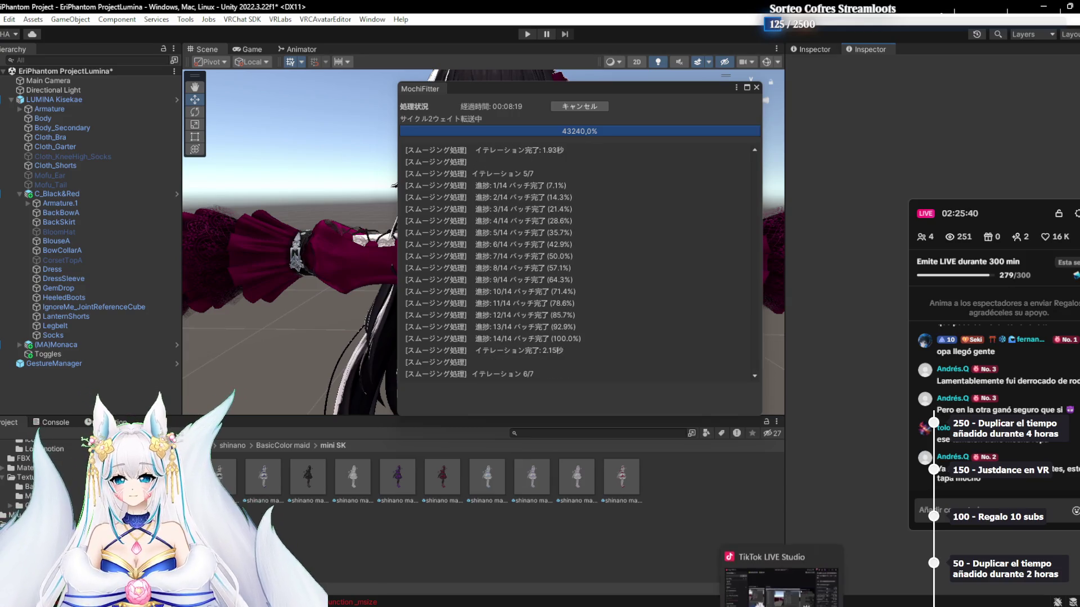
left_click(800, 573)
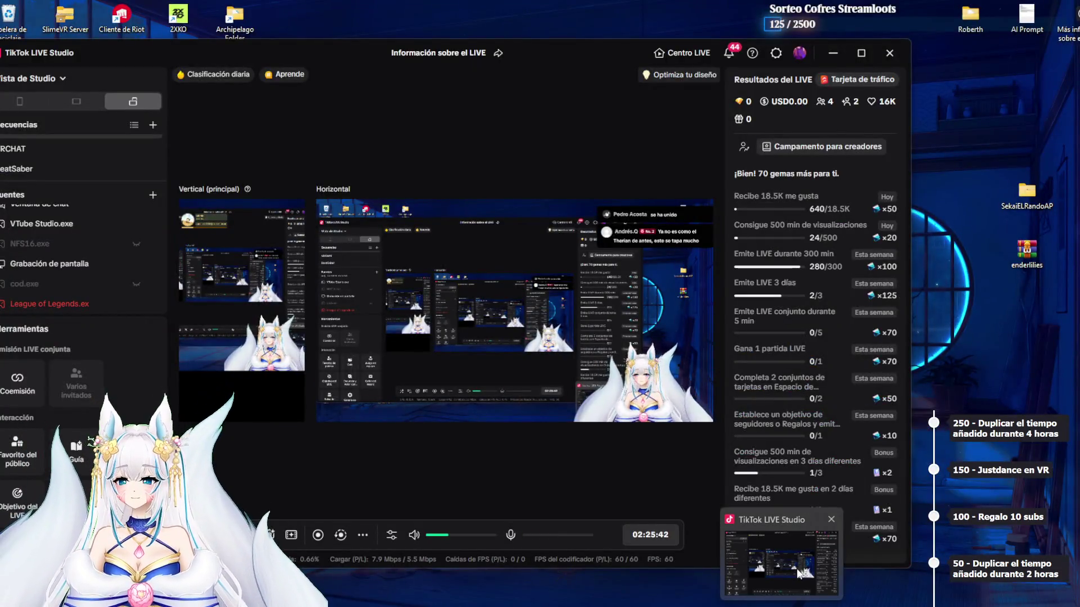
left_click(799, 574)
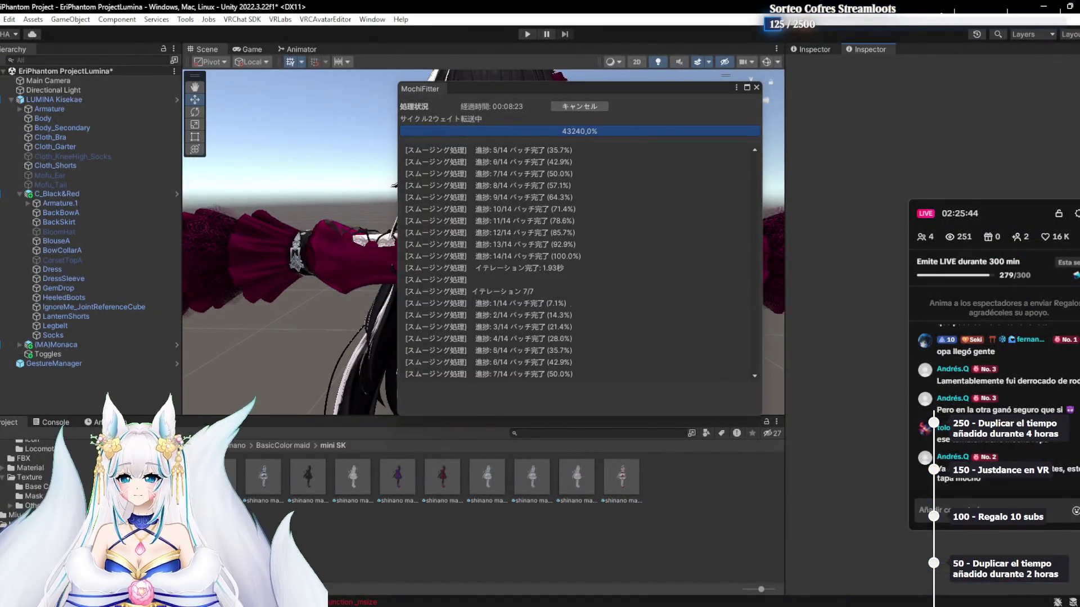
left_click(770, 605)
left_click(221, 355)
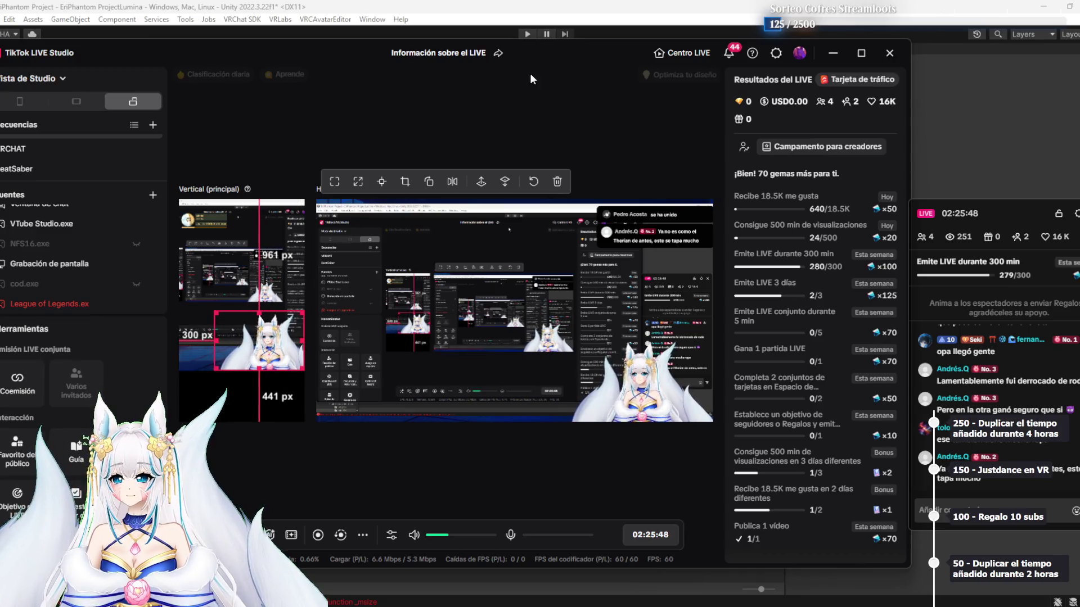
left_click(537, 11)
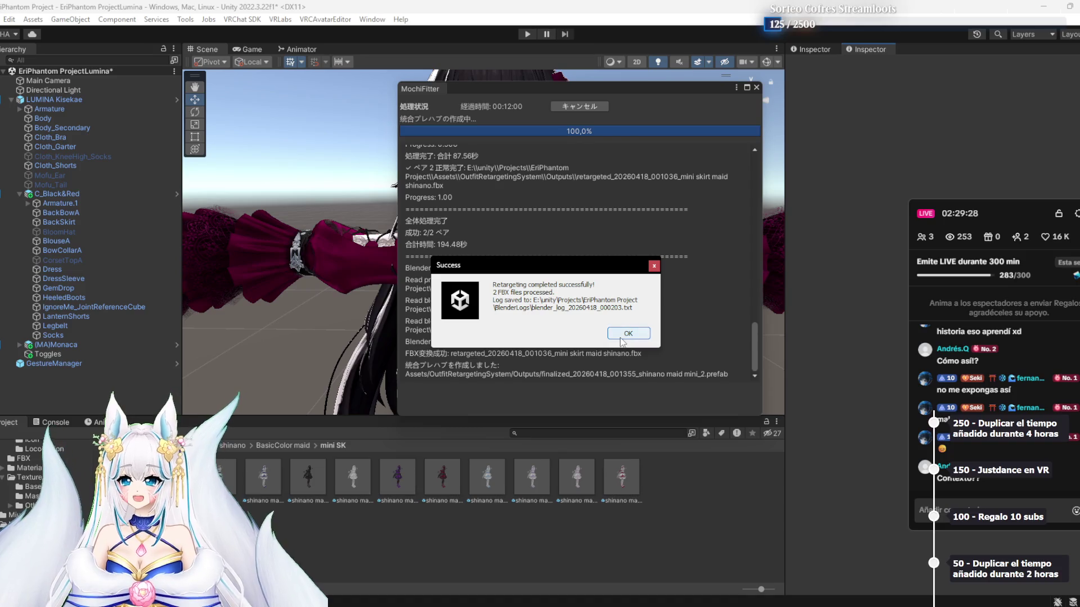
Dismiss the retargeting Success dialog and close the MochiFitter window
left_click(621, 334)
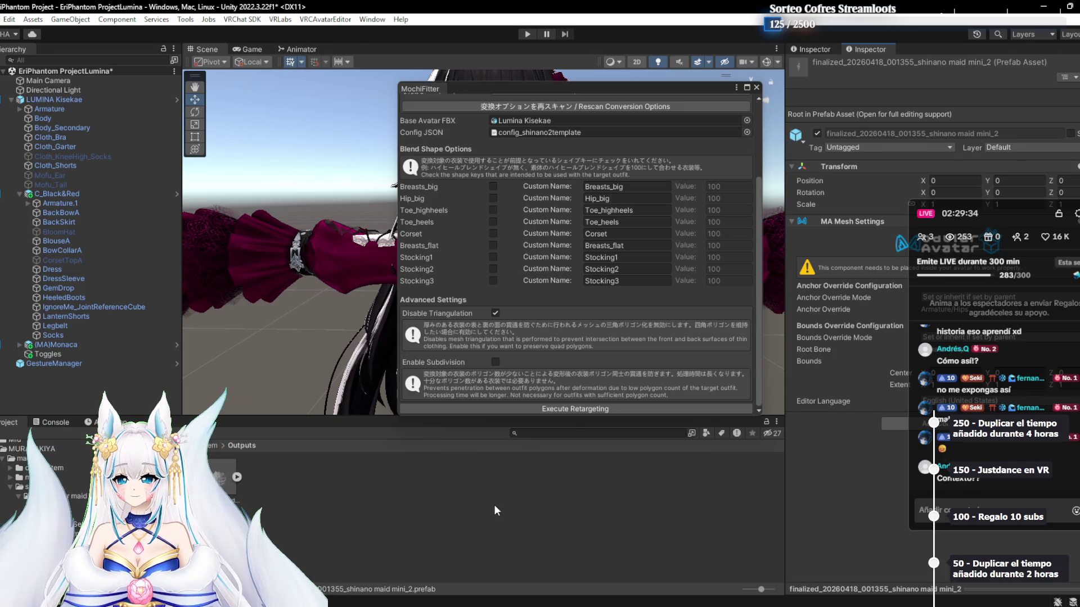
scroll("up", 3)
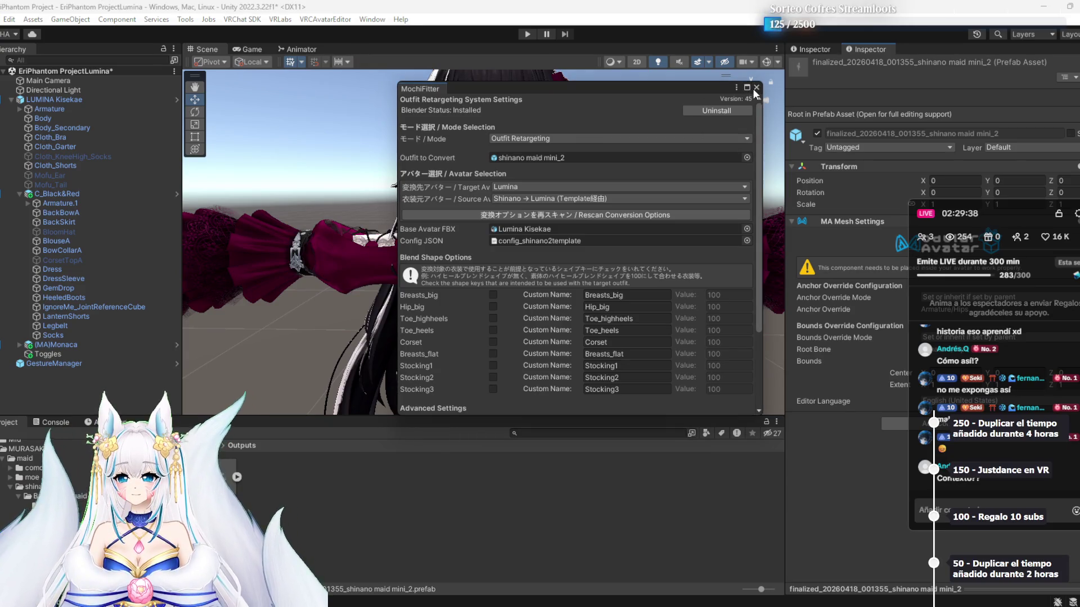
left_click(756, 88)
Drag the shinano maid mini_2 prefab onto the Lumina avatar in the Hierarchy and frame it
left_click_drag(219, 477, 301, 544)
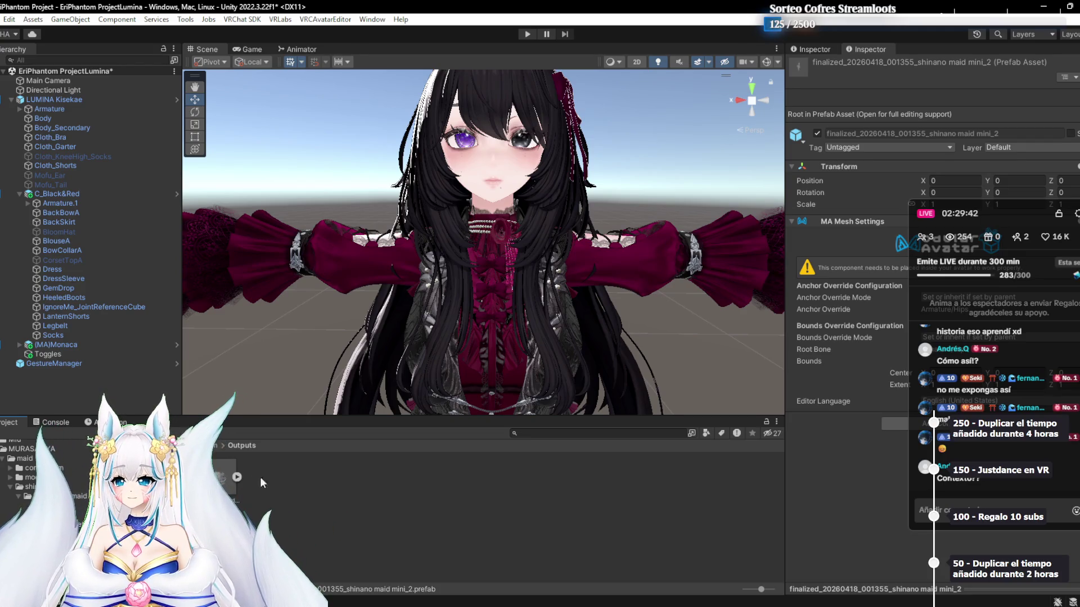
left_click(261, 477)
left_click(222, 478)
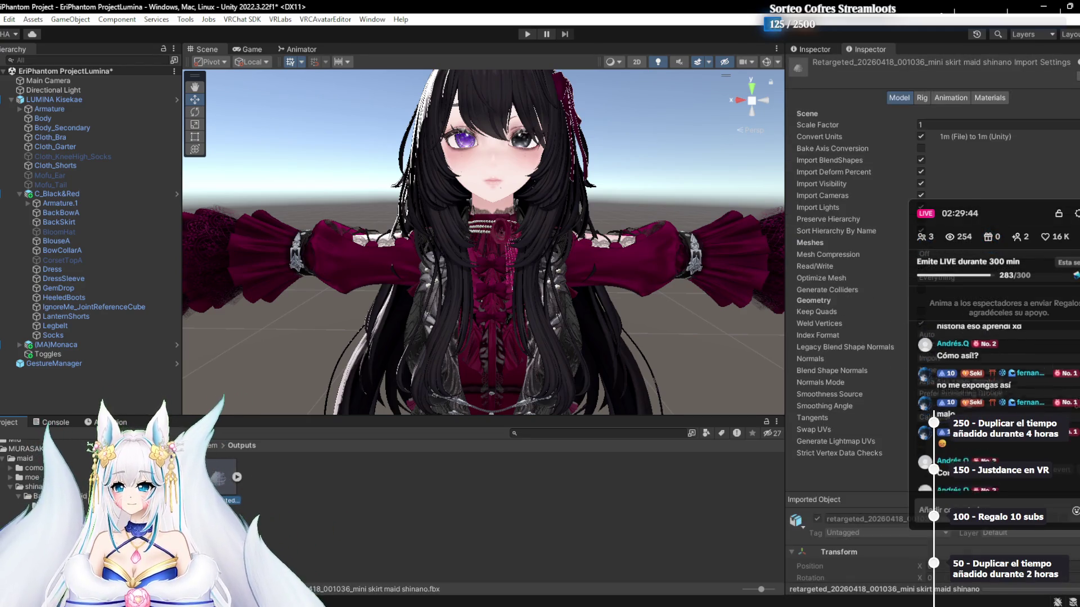
left_click(241, 478)
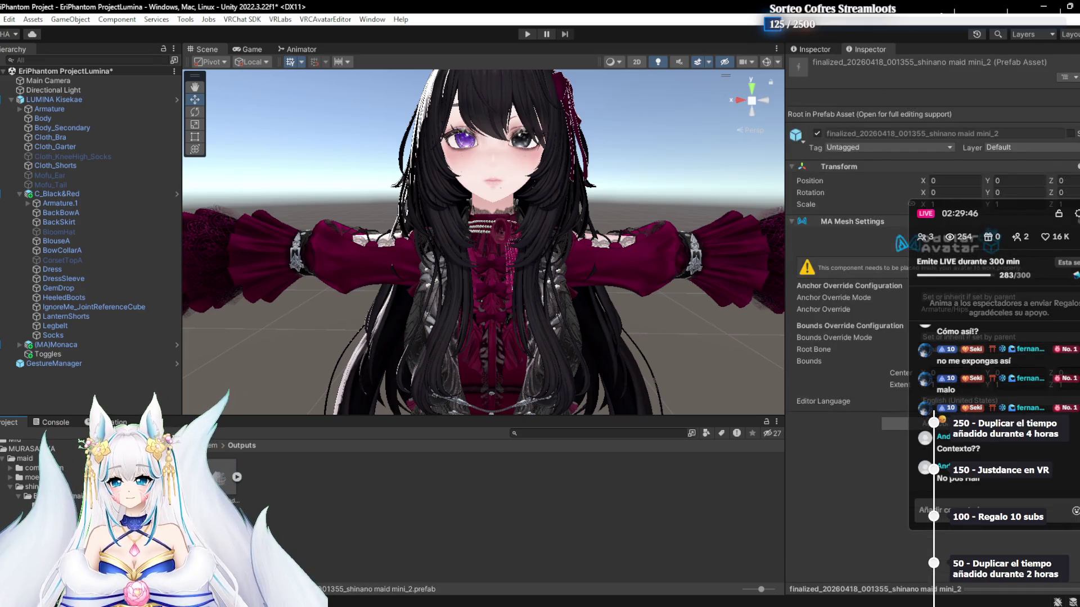
left_click(293, 535)
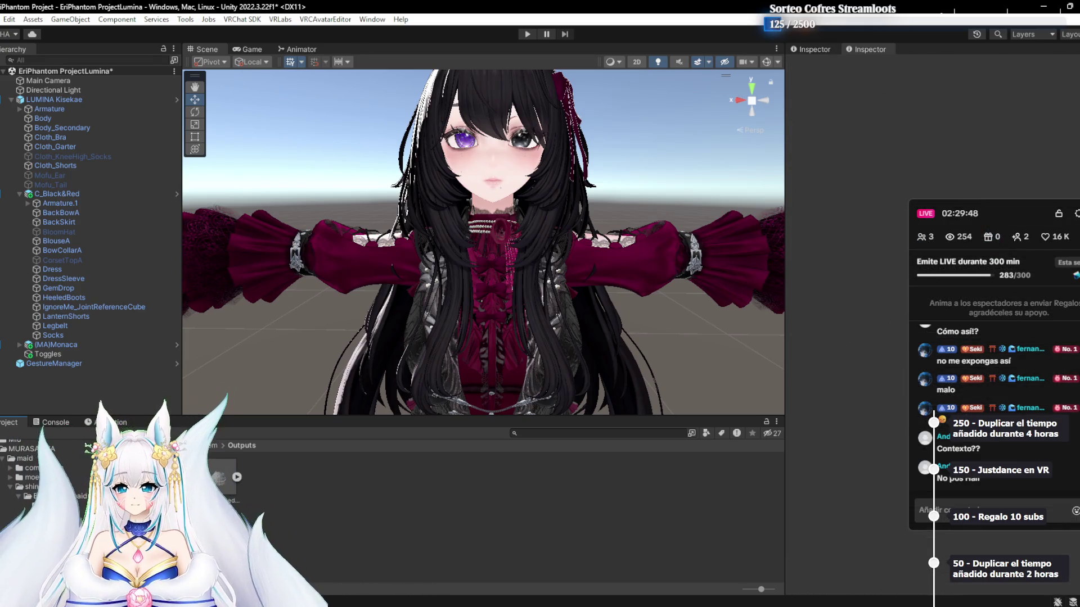
left_click_drag(222, 478, 55, 100)
double_click(70, 363)
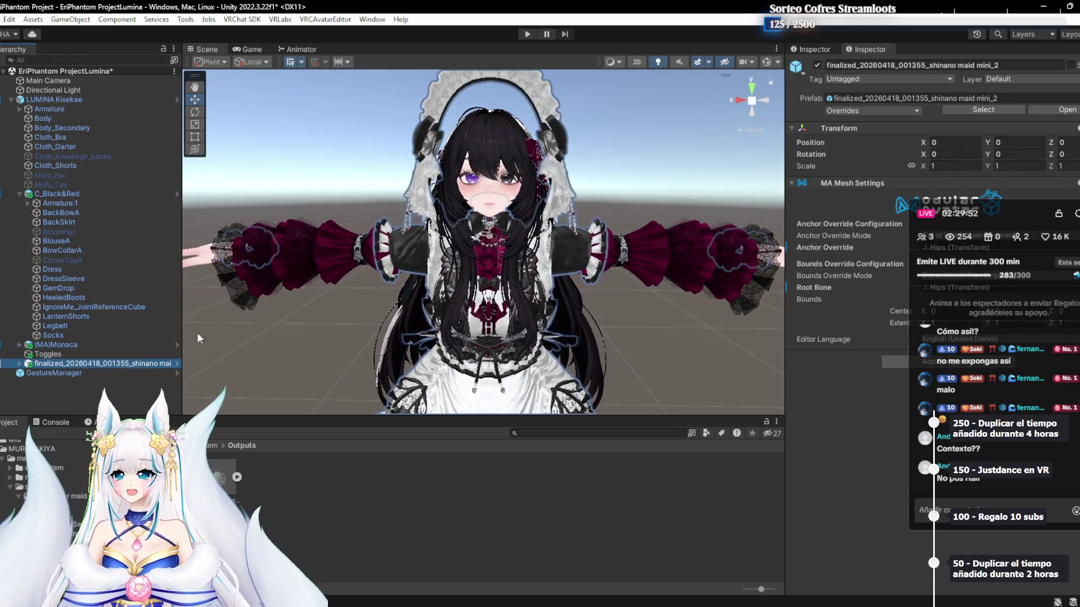